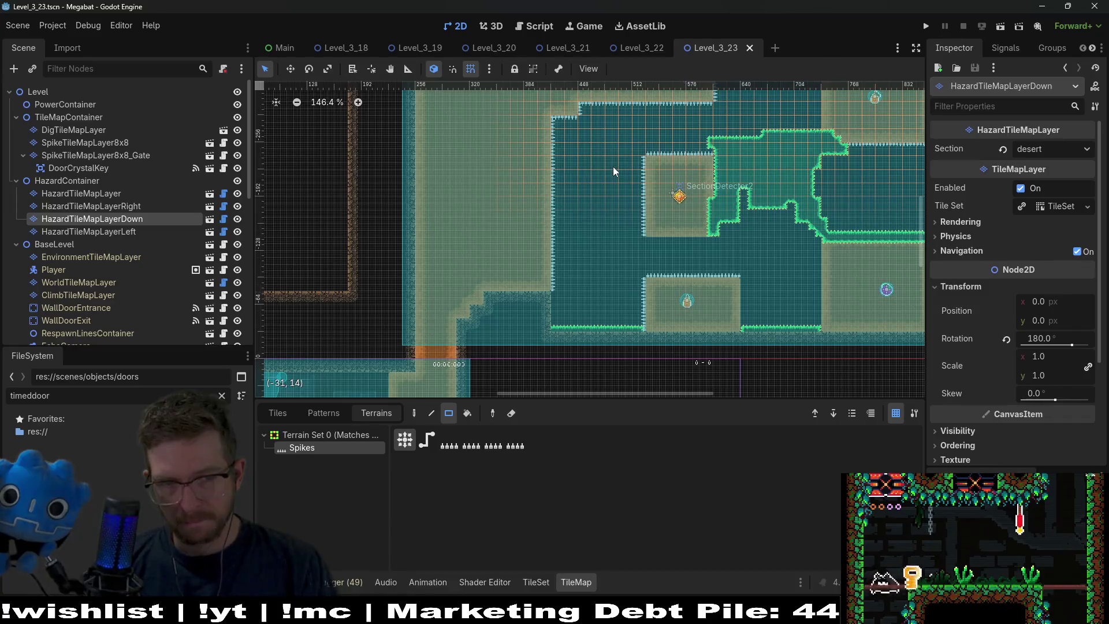
Paint Spikes on the leftward hazard layer along the middle block's left edge
{"action": "scroll", "coordinate": [466, 286], "scroll_direction": "up", "scroll_amount": 3}
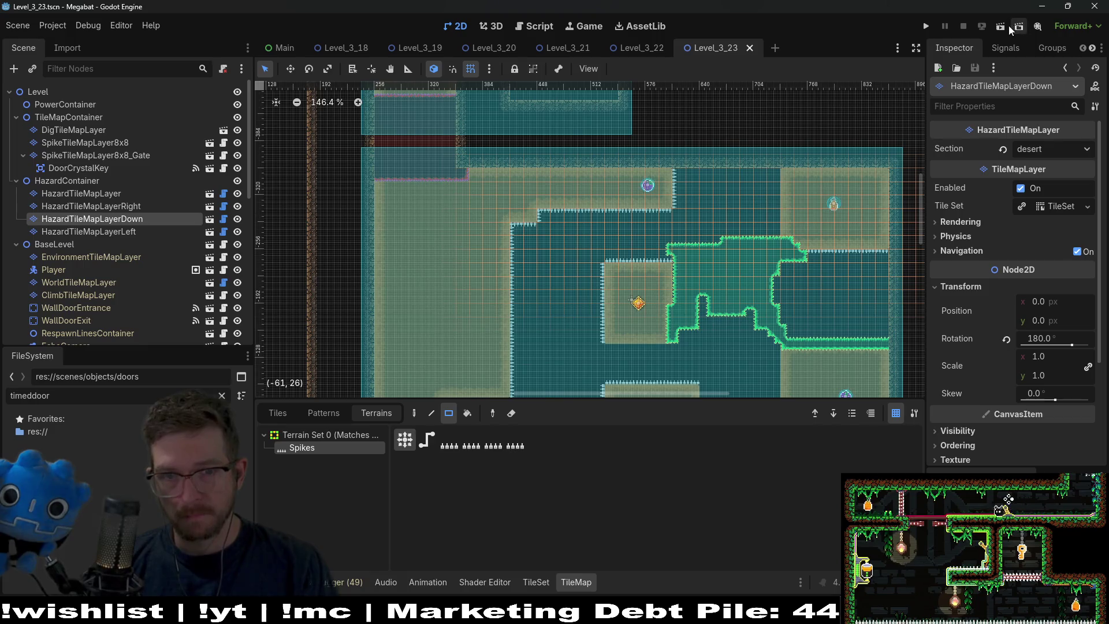
{"action": "scroll", "coordinate": [681, 313], "scroll_direction": "down", "scroll_amount": 3}
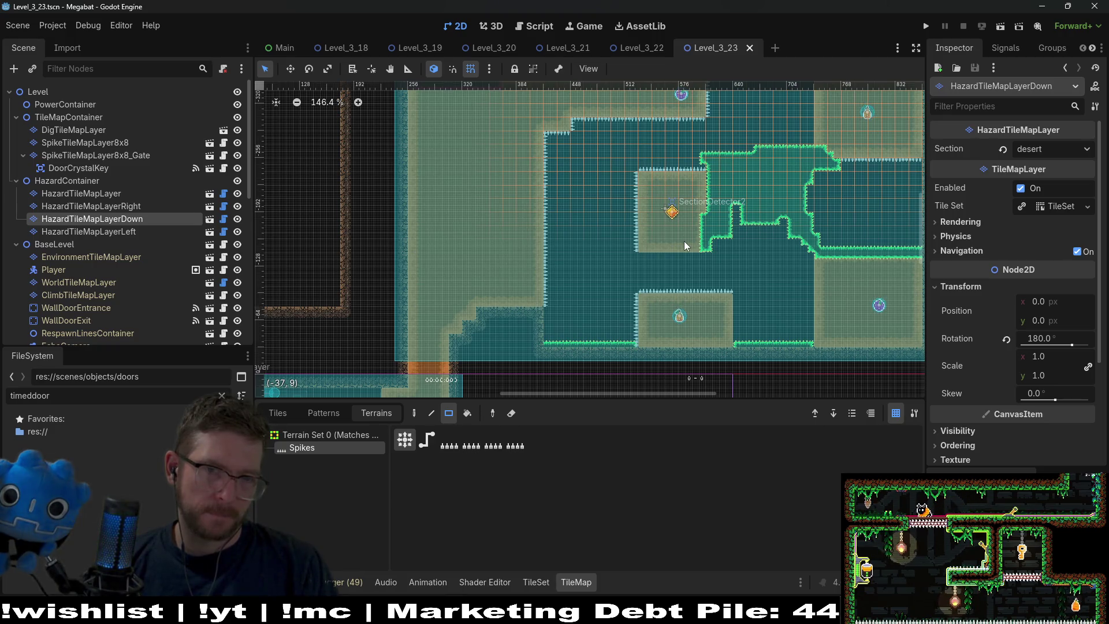
{"action": "left_click", "coordinate": [115, 206]}
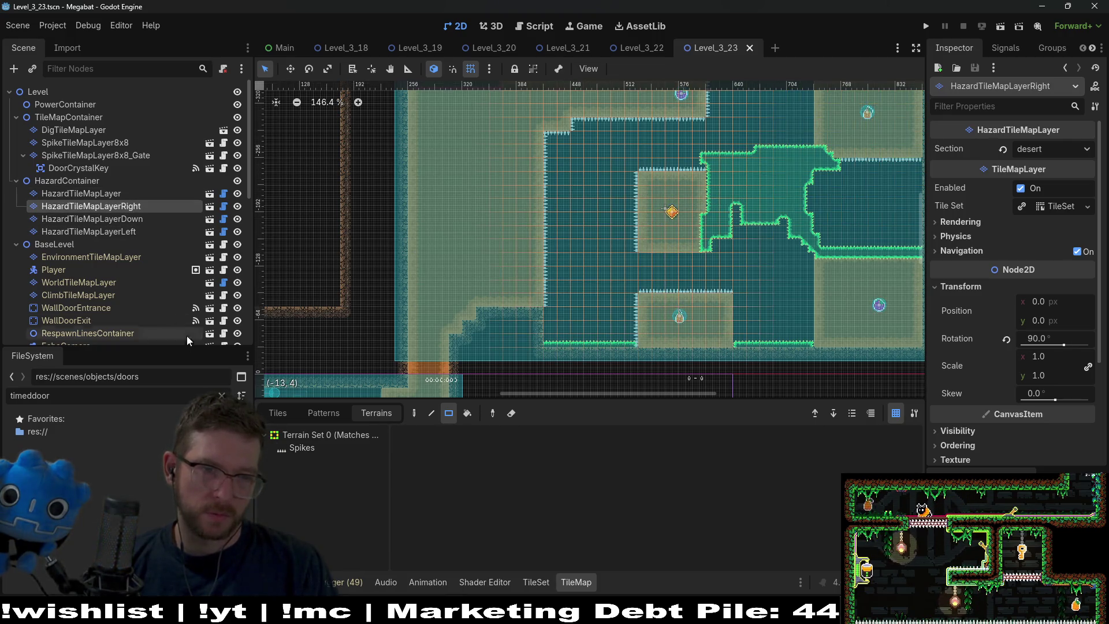
{"action": "left_click", "coordinate": [130, 231]}
{"action": "left_click", "coordinate": [300, 448]}
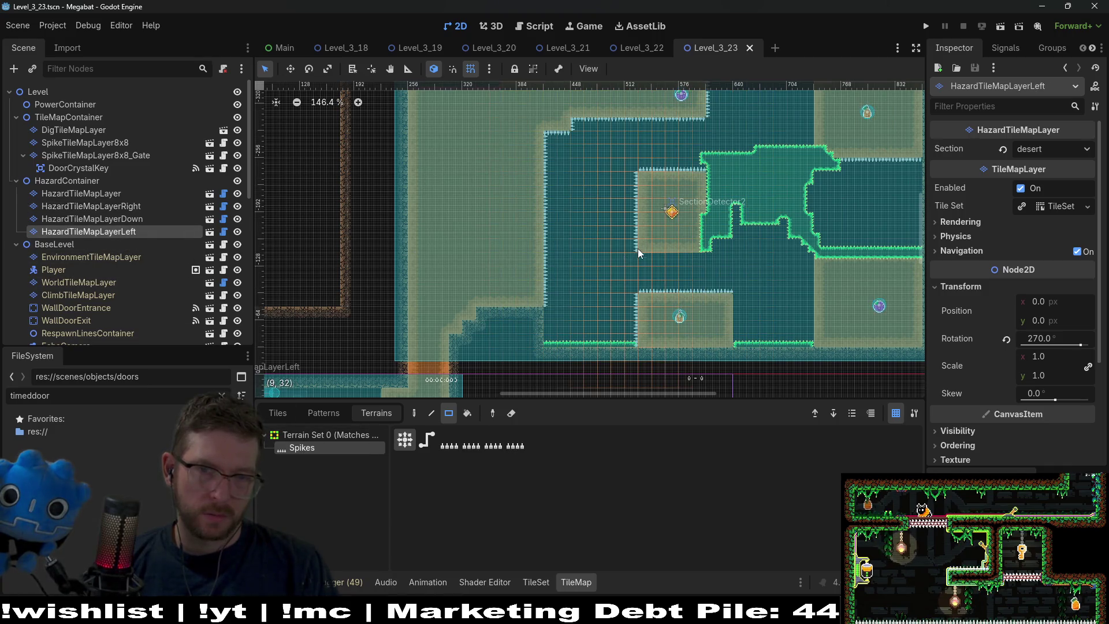
{"action": "left_click_drag", "start_coordinate": [638, 248], "coordinate": [637, 193]}
Fill a strip of Sand on the dig layer at the middle block's left side
{"action": "left_click", "coordinate": [132, 143]}
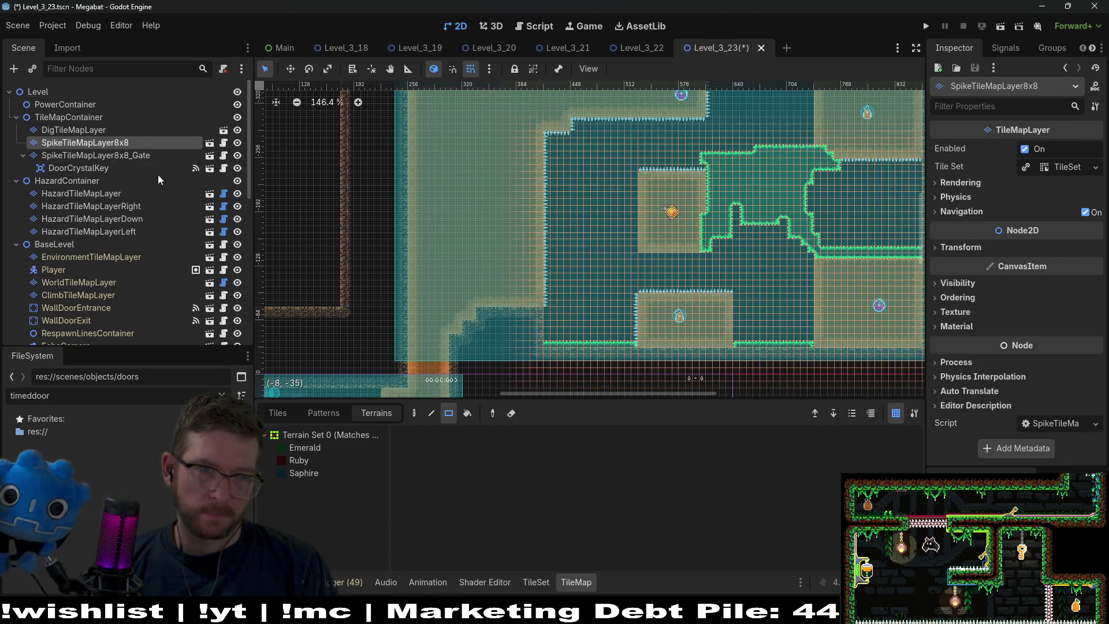
{"action": "left_click", "coordinate": [83, 129]}
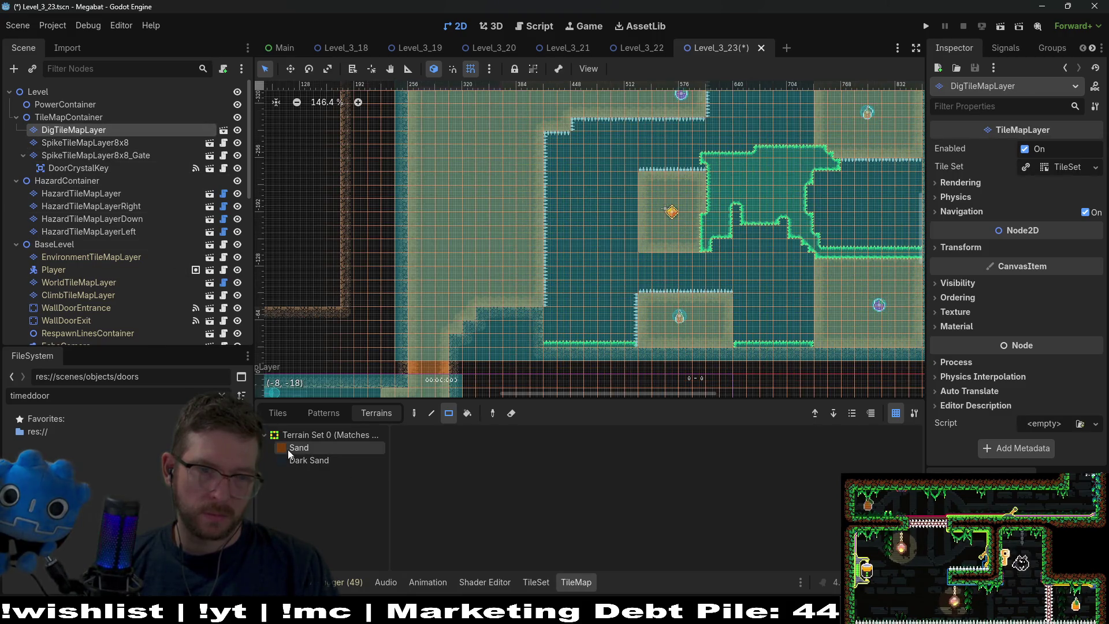
{"action": "left_click", "coordinate": [289, 449]}
{"action": "left_click_drag", "start_coordinate": [619, 179], "coordinate": [619, 178]}
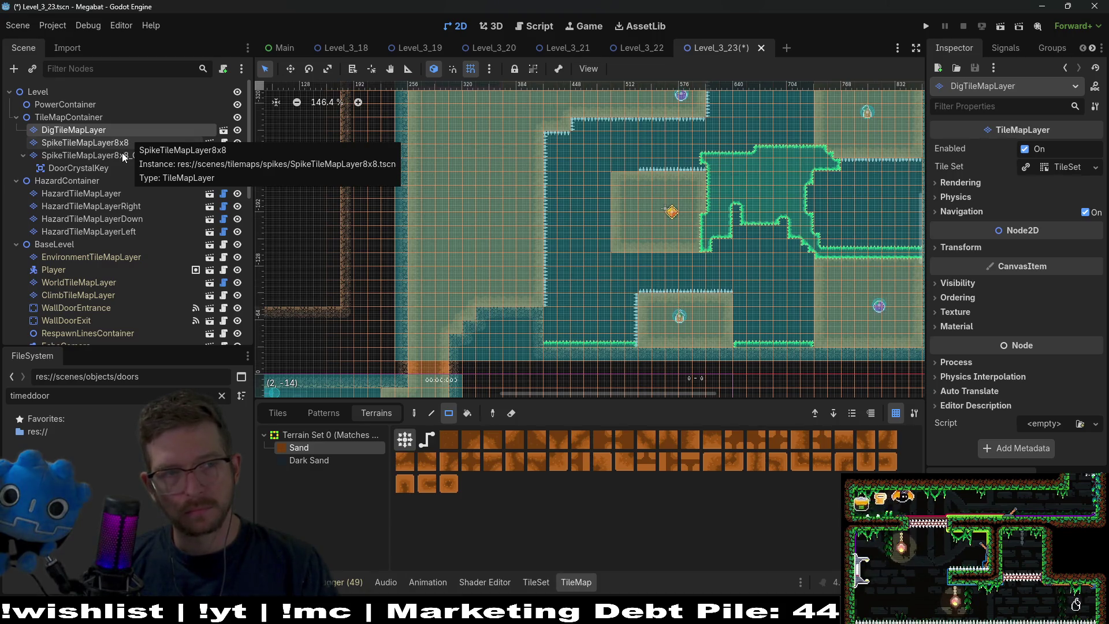
Load the Spikes terrain on the main hazard layer, then on the leftward hazard layer
{"action": "left_click", "coordinate": [117, 217]}
{"action": "left_click", "coordinate": [114, 194]}
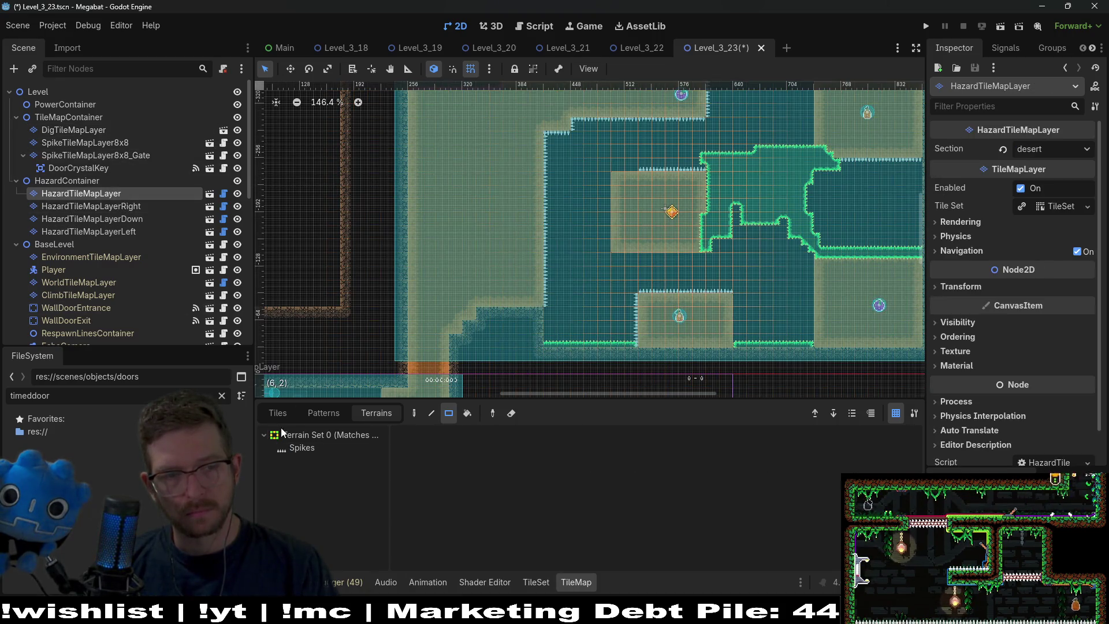
{"action": "left_click", "coordinate": [302, 447]}
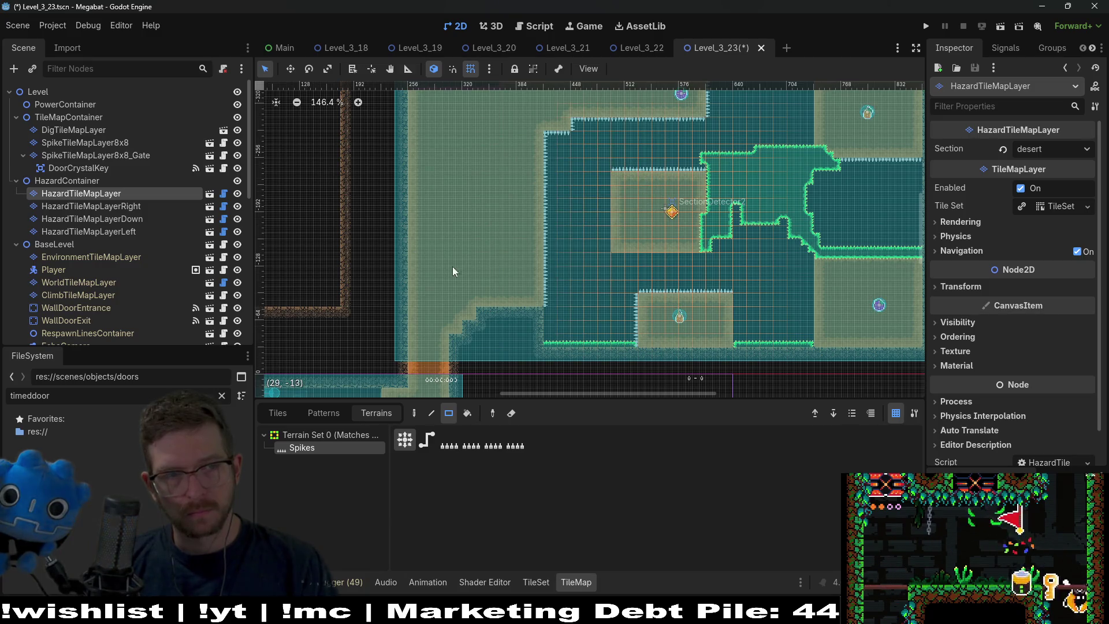
{"action": "left_click", "coordinate": [114, 231]}
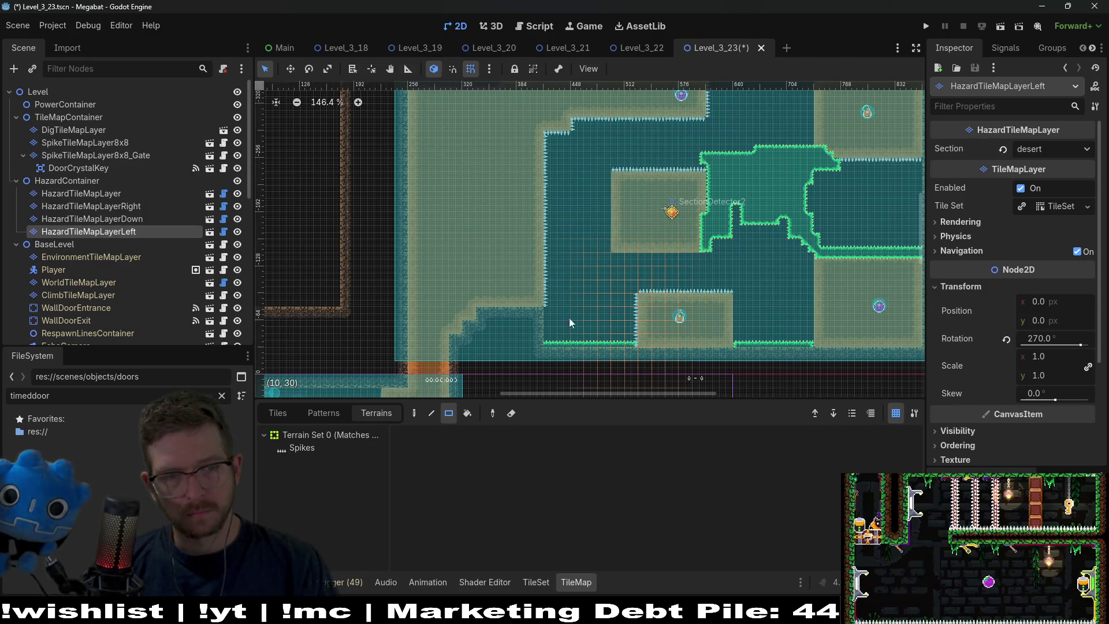
{"action": "left_click", "coordinate": [294, 446]}
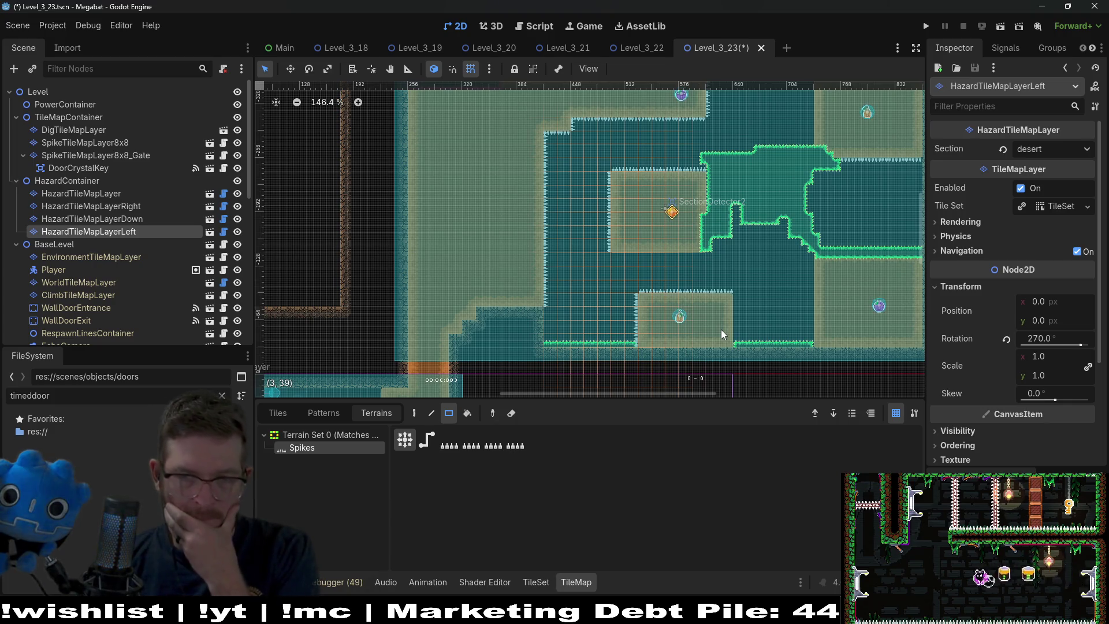
{"action": "scroll", "coordinate": [751, 306], "scroll_direction": "right", "scroll_amount": 4}
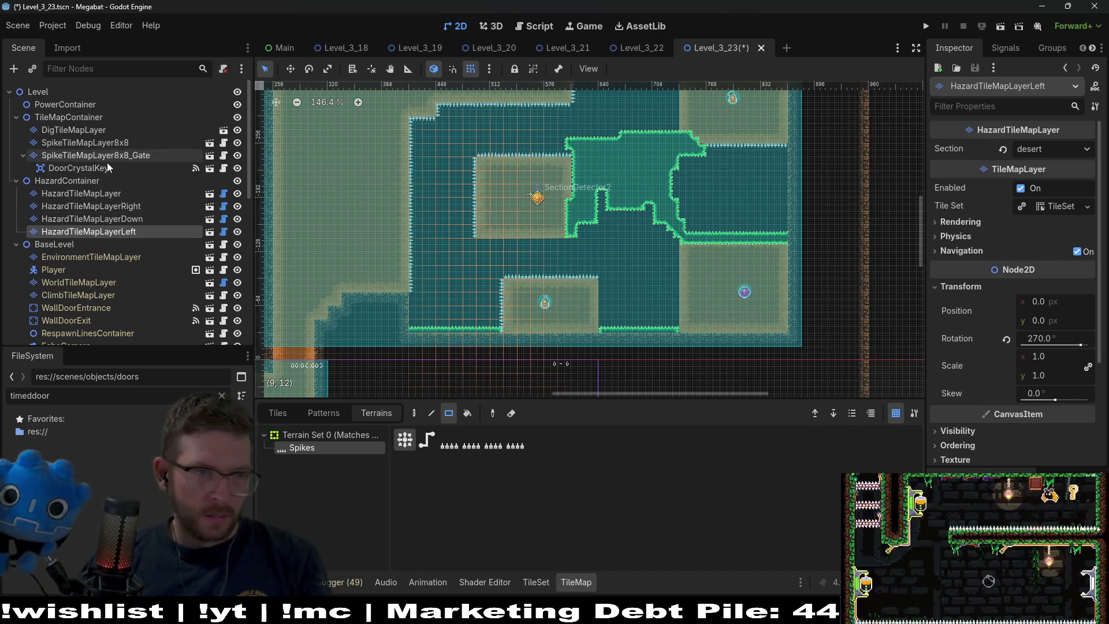
Duplicate the crystal key and move the copy into the right sand block
{"action": "left_click", "coordinate": [92, 168]}
{"action": "key", "text": "ctrl+d"}
{"action": "key", "text": "w"}
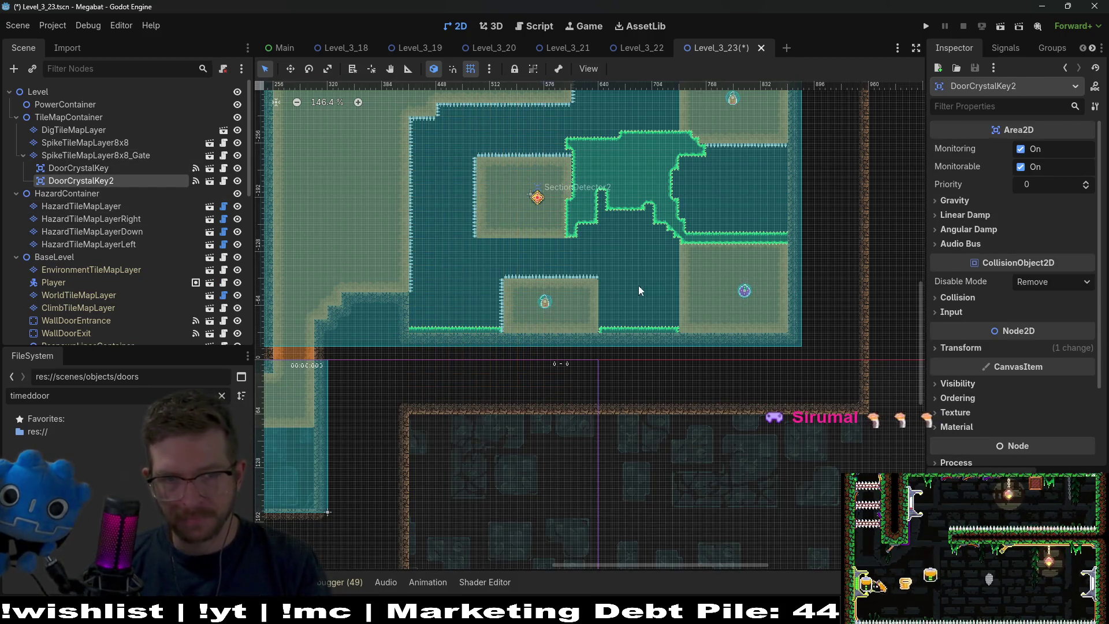
{"action": "left_click_drag", "start_coordinate": [639, 285], "coordinate": [758, 312]}
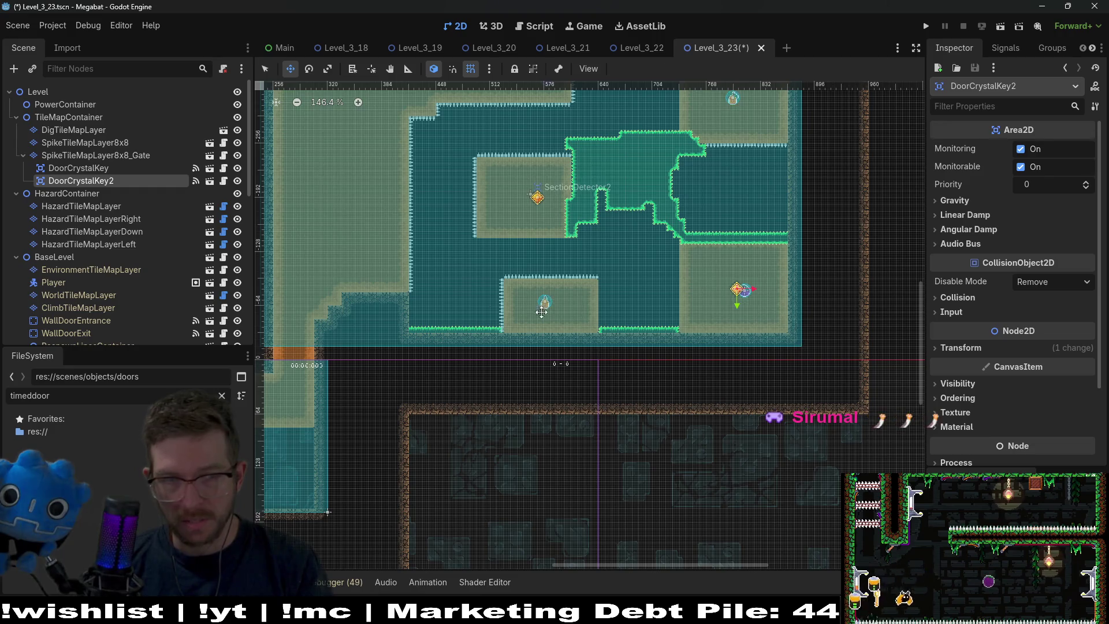
Delete Fruit5 from the level
{"action": "scroll", "coordinate": [115, 248], "scroll_direction": "down", "scroll_amount": 10}
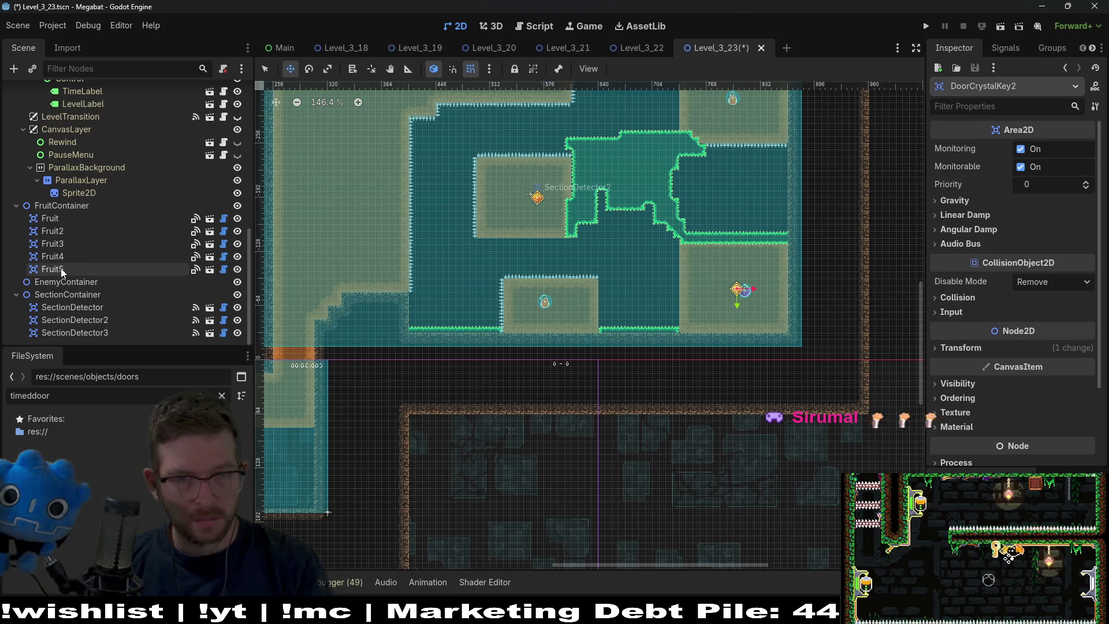
{"action": "left_click", "coordinate": [61, 268]}
{"action": "left_click", "coordinate": [74, 255]}
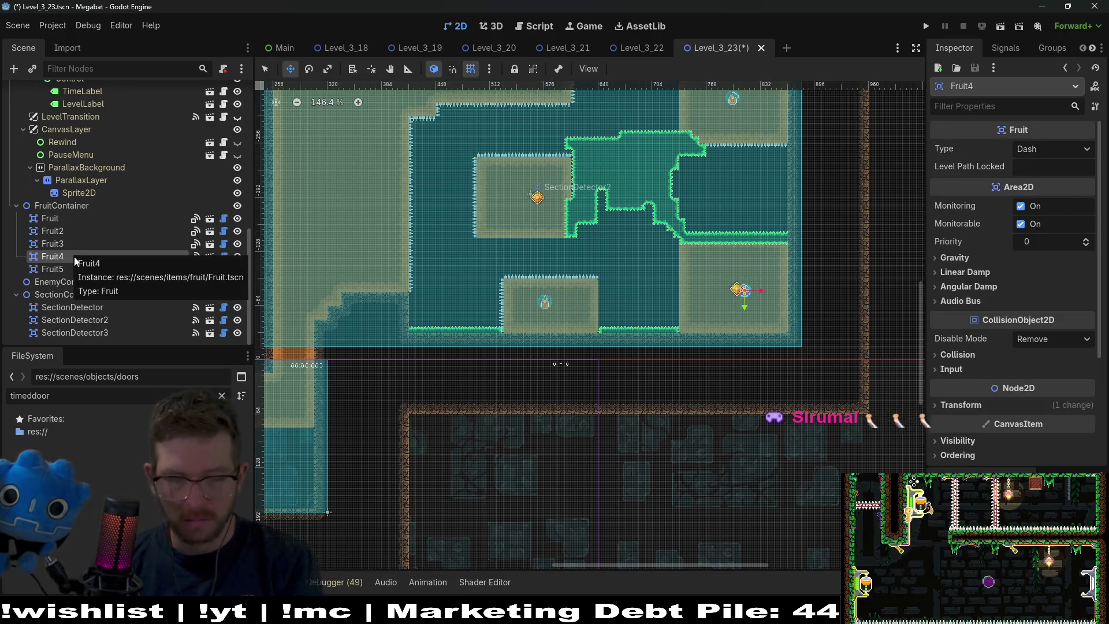
{"action": "left_click", "coordinate": [64, 268]}
{"action": "key", "text": "Delete"}
{"action": "key", "text": "Return"}
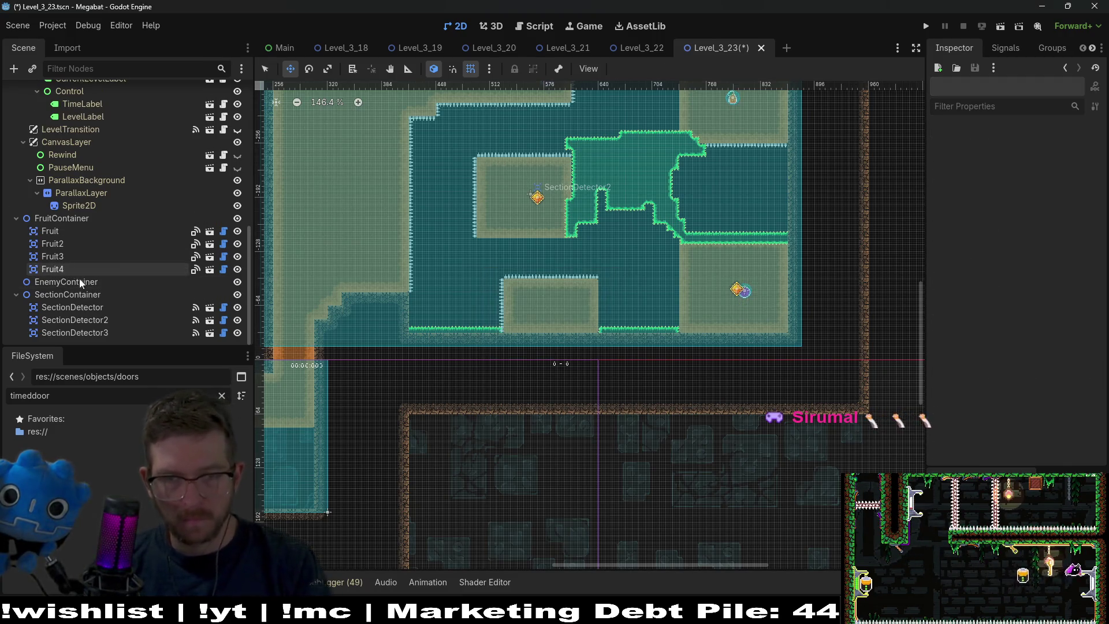
Make Fruit4 a Teleport fruit, then save and run the level with F6
{"action": "left_click", "coordinate": [51, 268]}
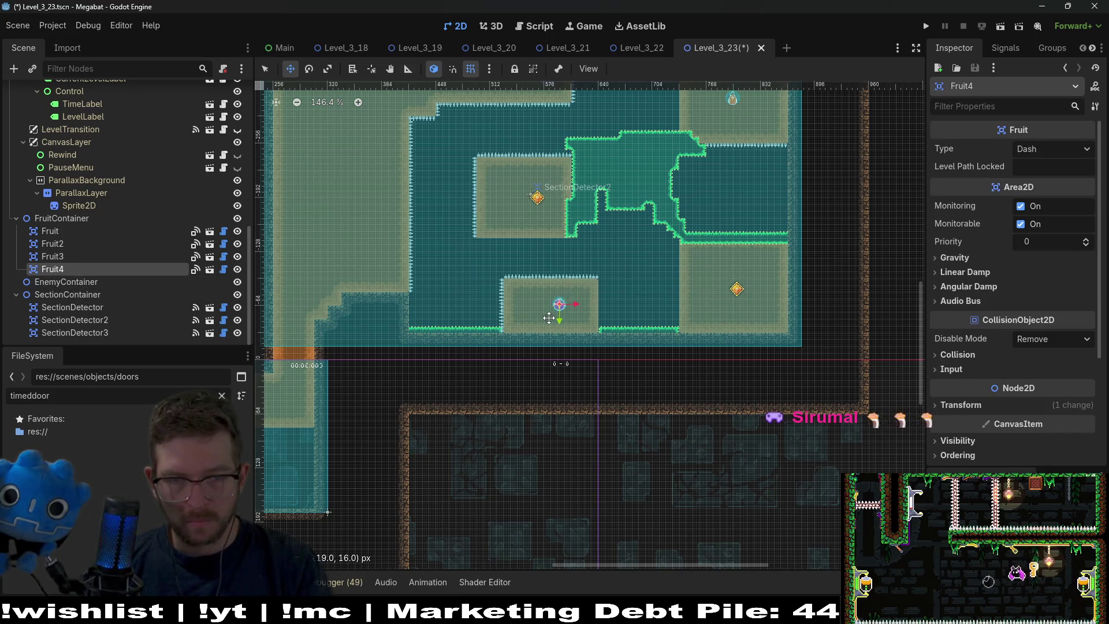
{"action": "left_click", "coordinate": [1037, 152]}
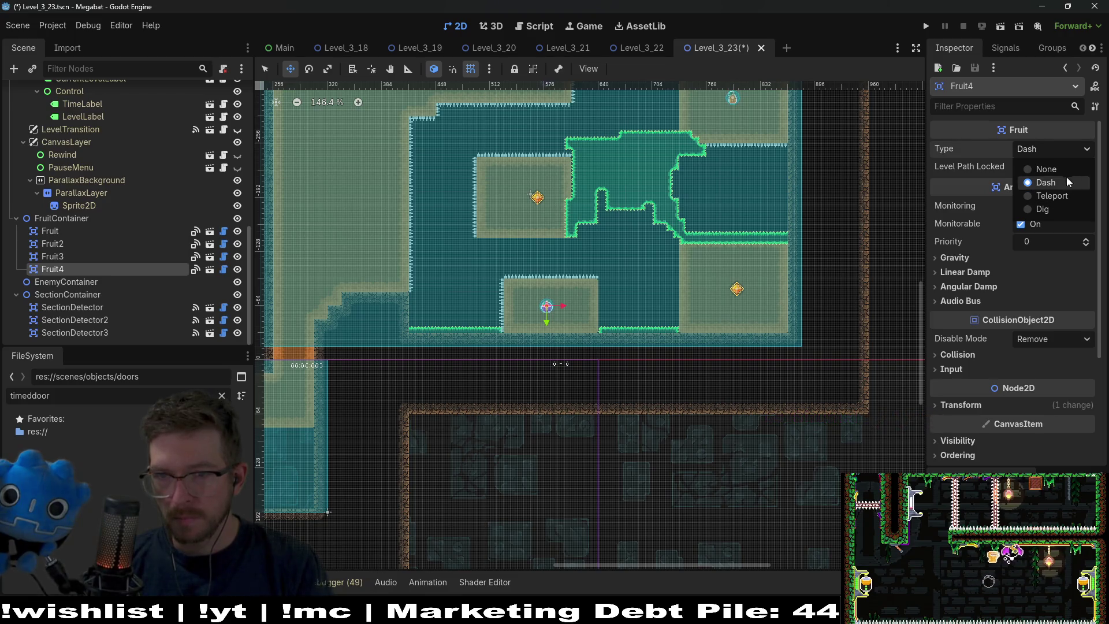
{"action": "left_click", "coordinate": [1058, 196]}
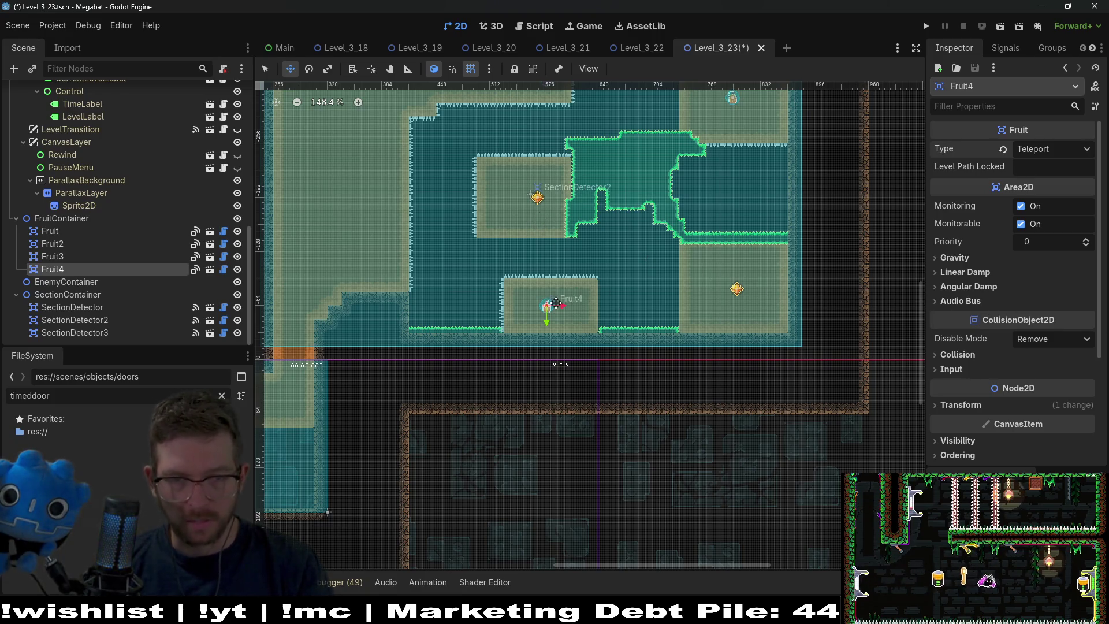
{"action": "key", "text": "F6"}
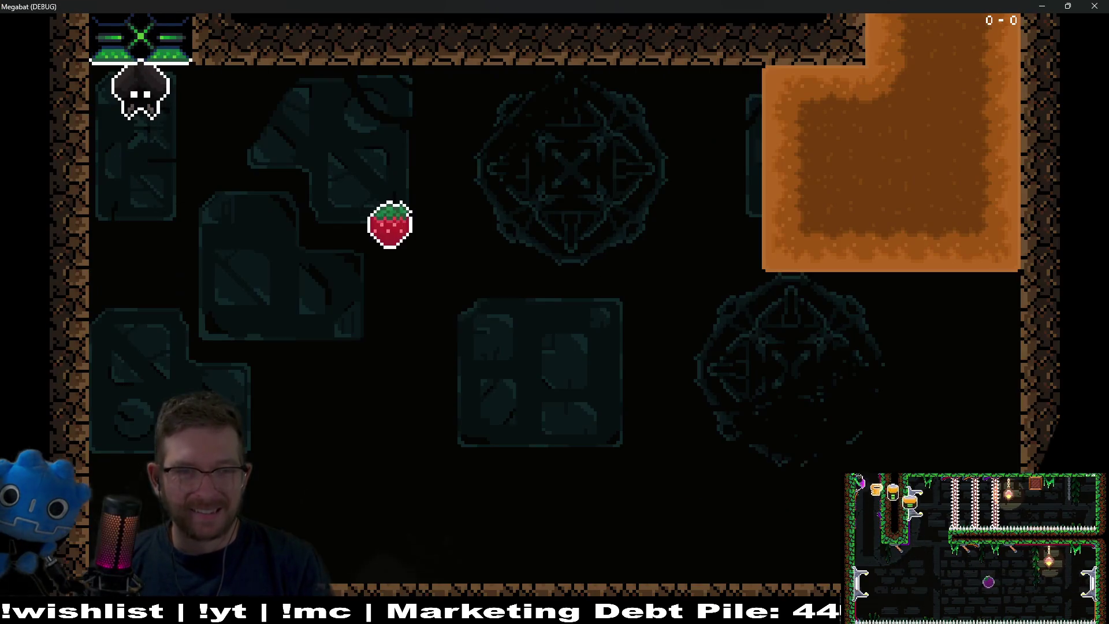
Fly the bat through the new room, collecting the strawberry and top fruits and reaching the diamond
{"action": "key", "text": "Right"}
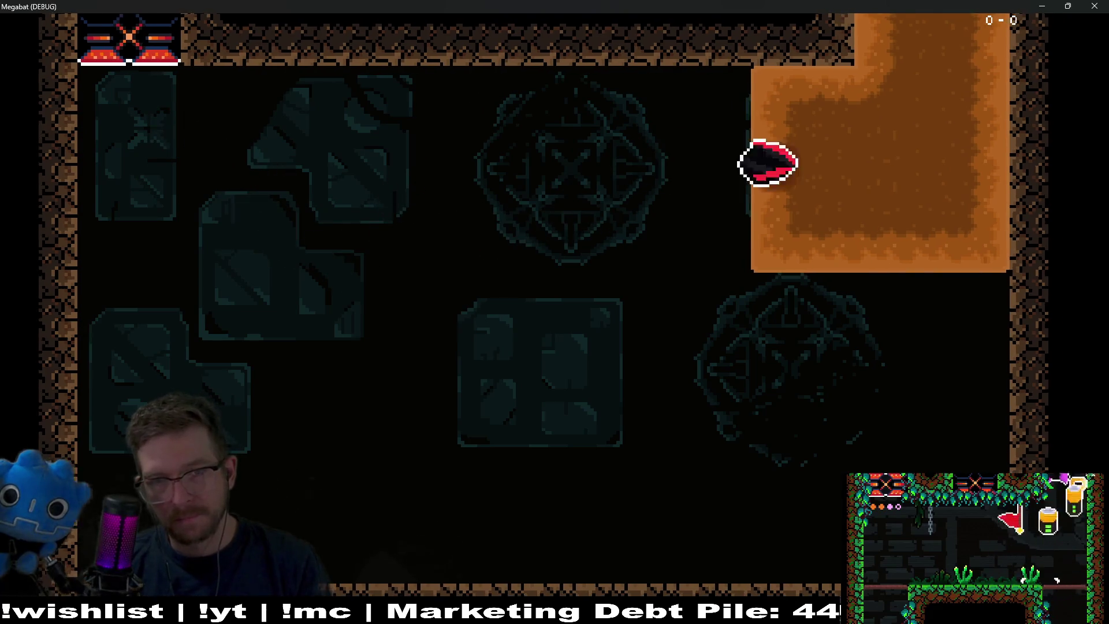
{"action": "key", "text": "Right"}
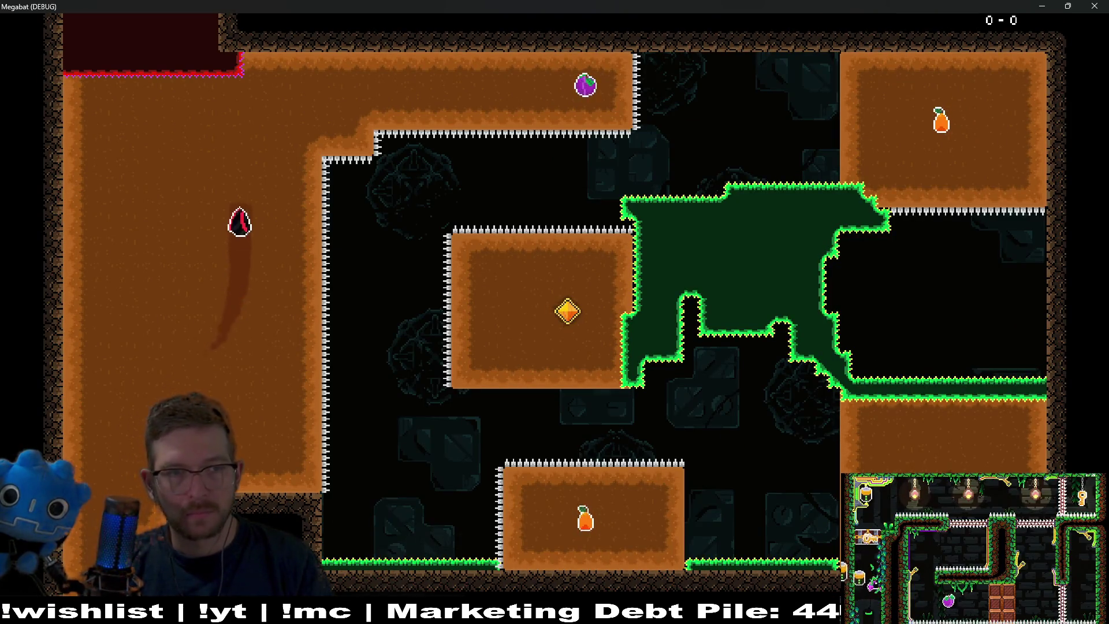
{"action": "key", "text": "Right"}
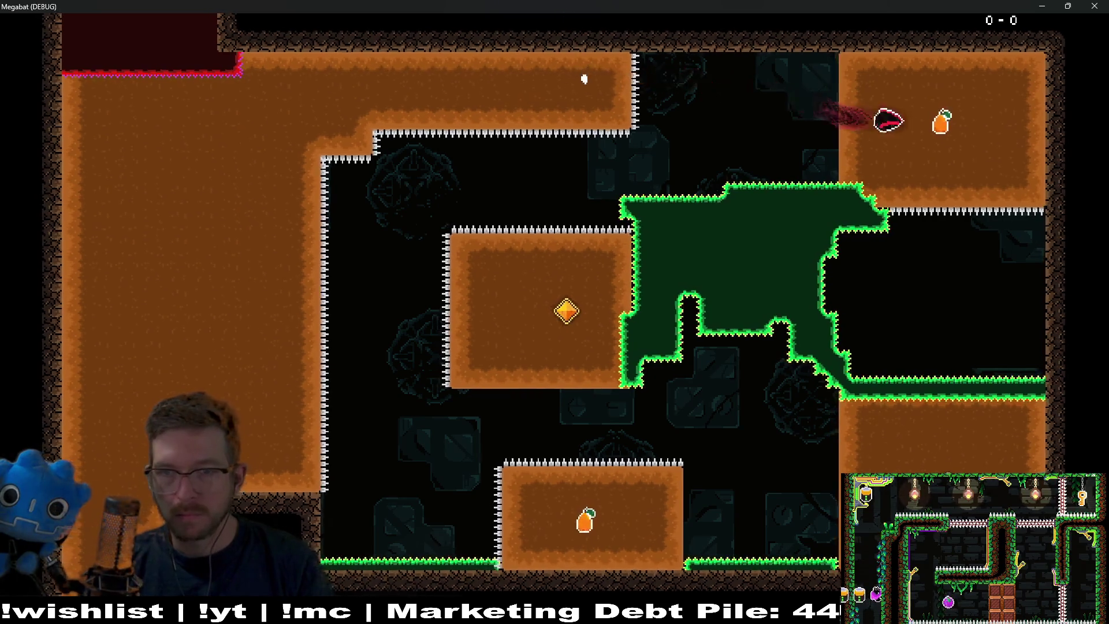
{"action": "key", "text": "Down"}
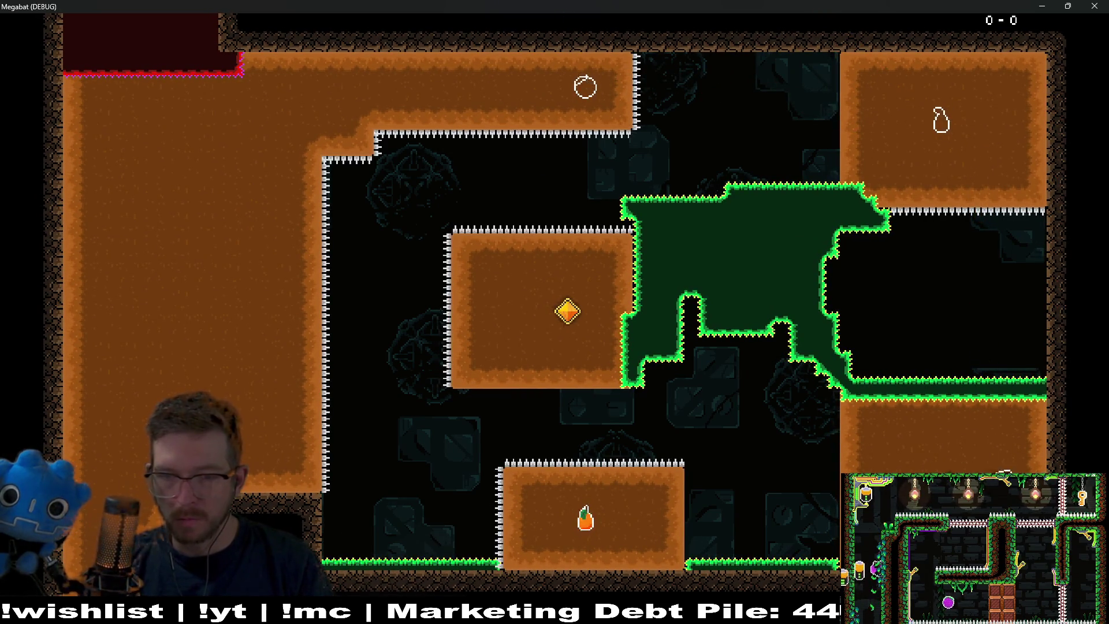
{"action": "key", "text": "Up"}
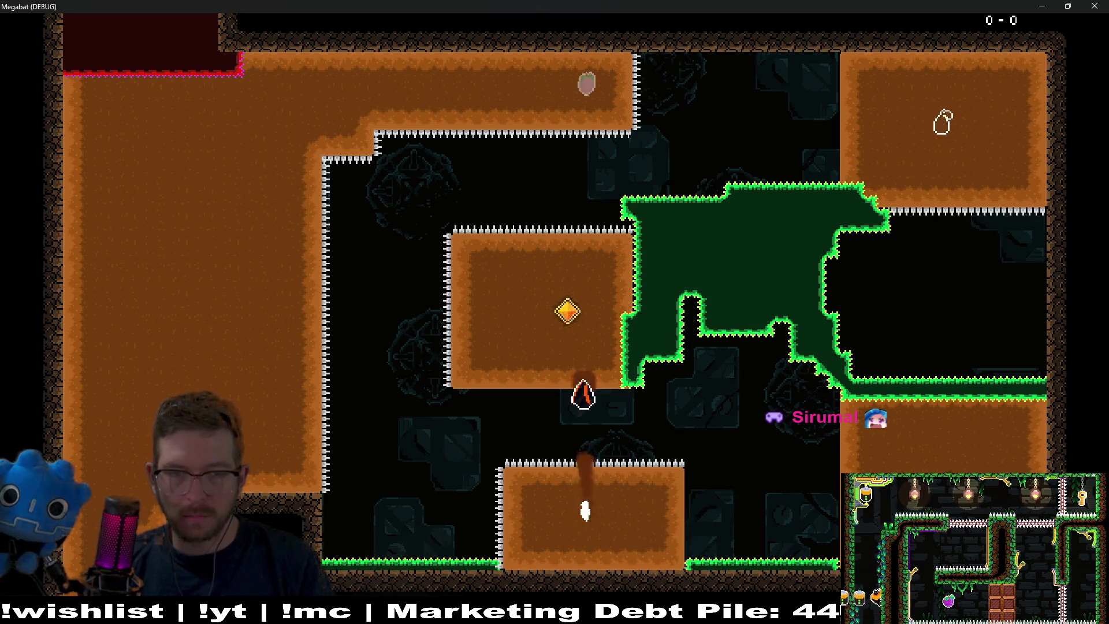
{"action": "key", "text": "Up"}
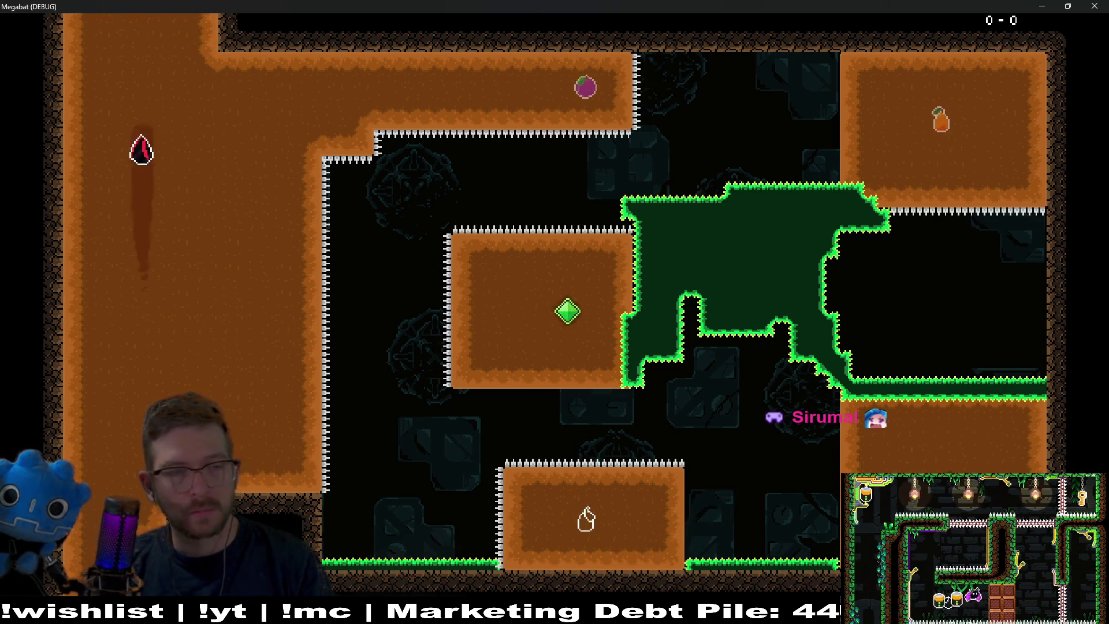
Fly on through the next rooms and shaft, then close the debug game window
{"action": "key", "text": "Down"}
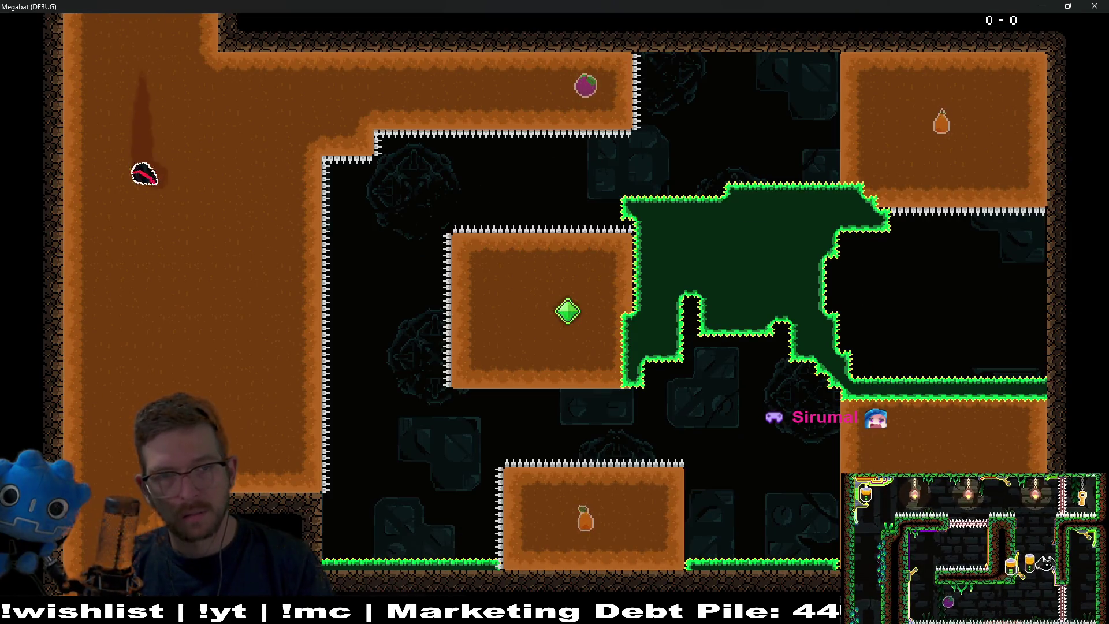
{"action": "key", "text": "Right"}
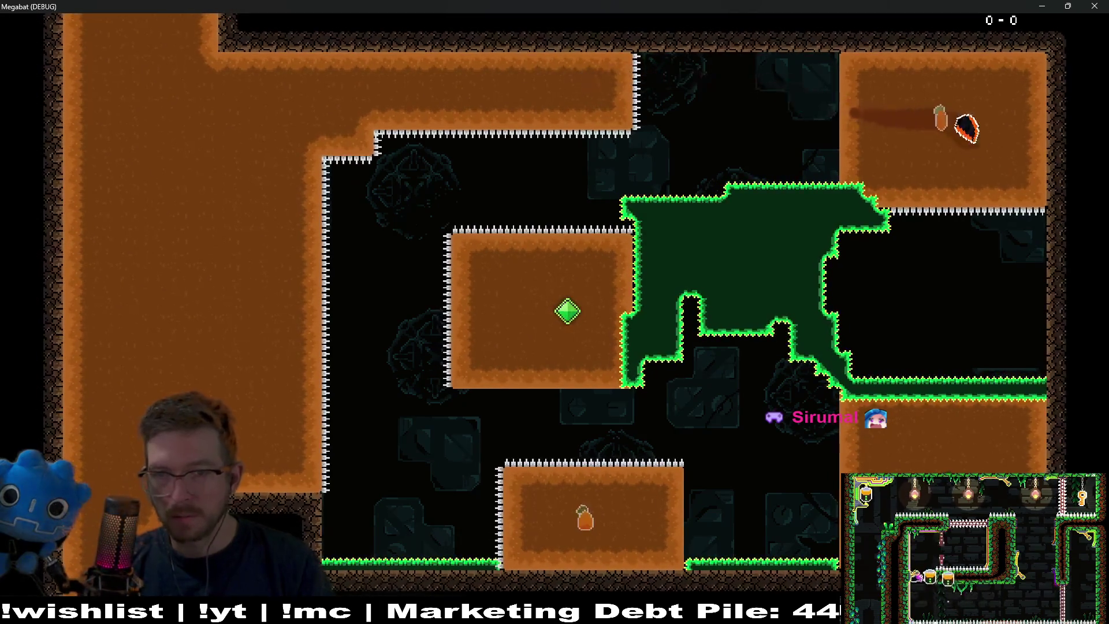
{"action": "key", "text": "Down"}
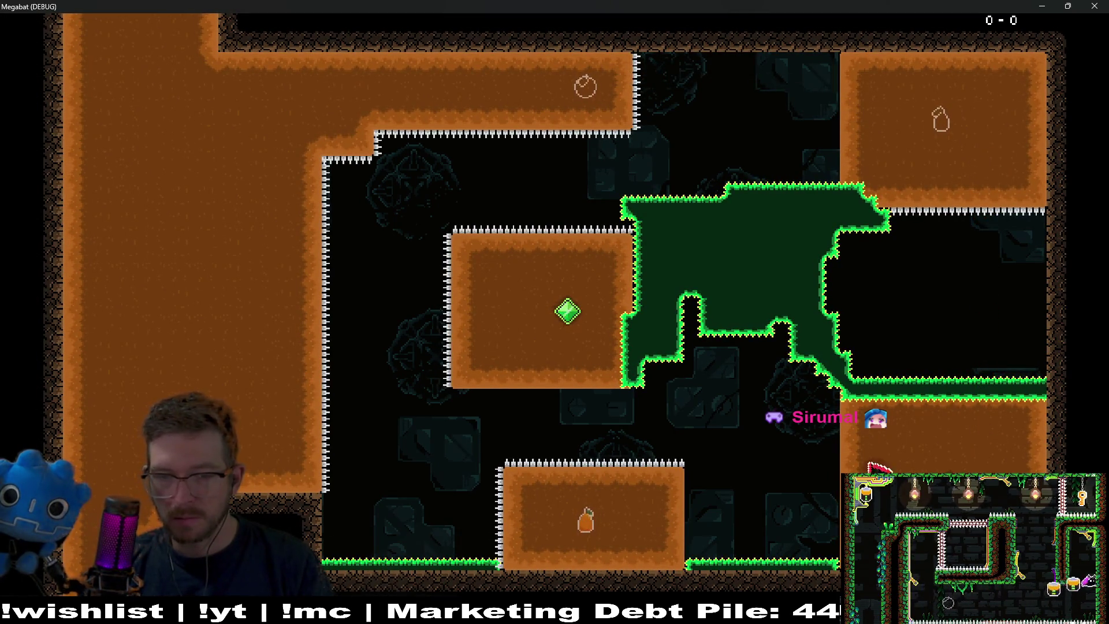
{"action": "key", "text": "Left"}
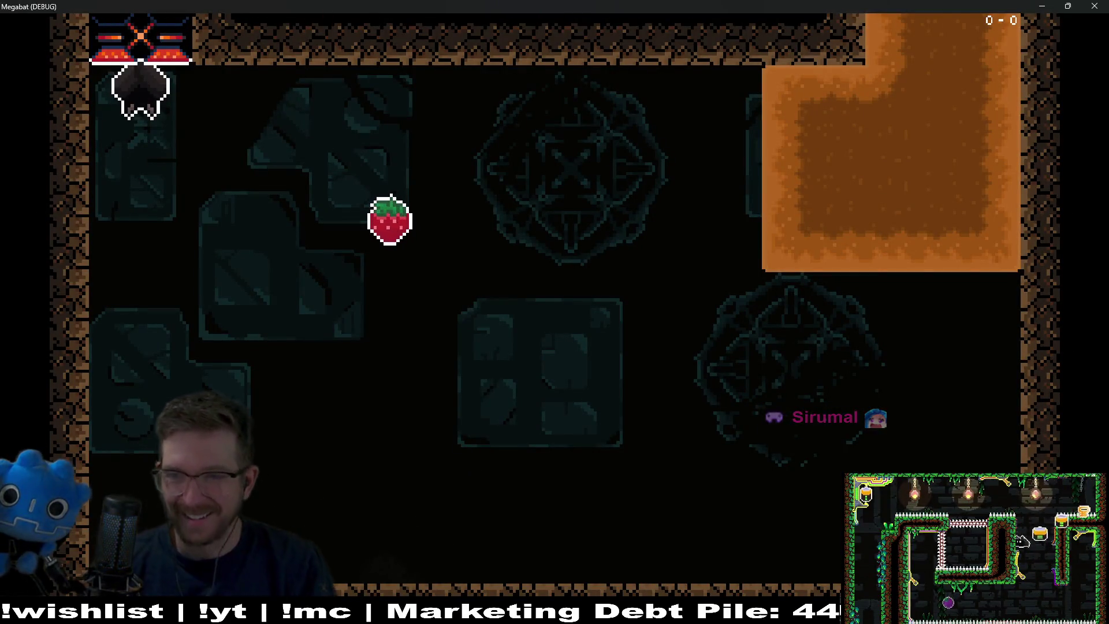
{"action": "left_click", "coordinate": [1093, 6]}
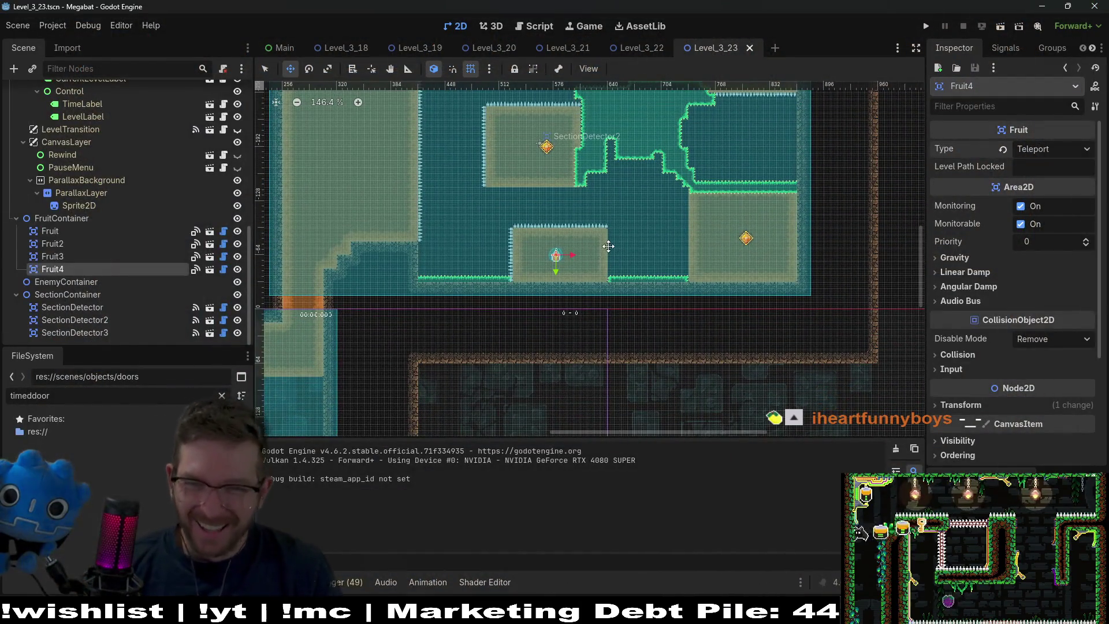
Zoom in and erase the spikes on the right part of the lower block's top
{"action": "scroll", "coordinate": [609, 246], "scroll_direction": "up", "scroll_amount": 4}
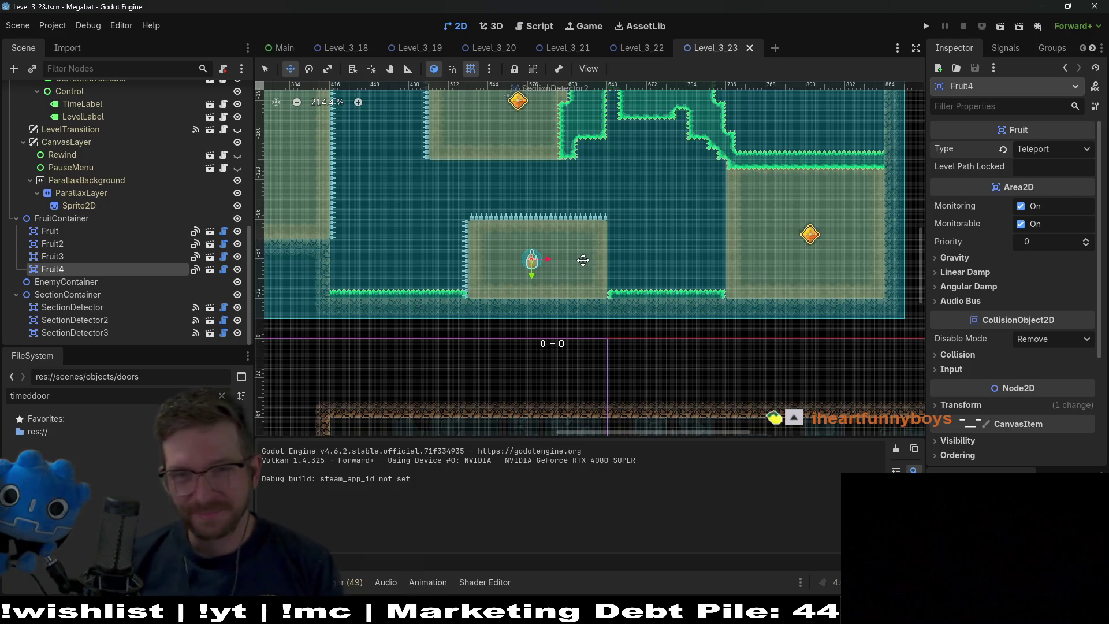
{"action": "scroll", "coordinate": [722, 229], "scroll_direction": "up", "scroll_amount": 1}
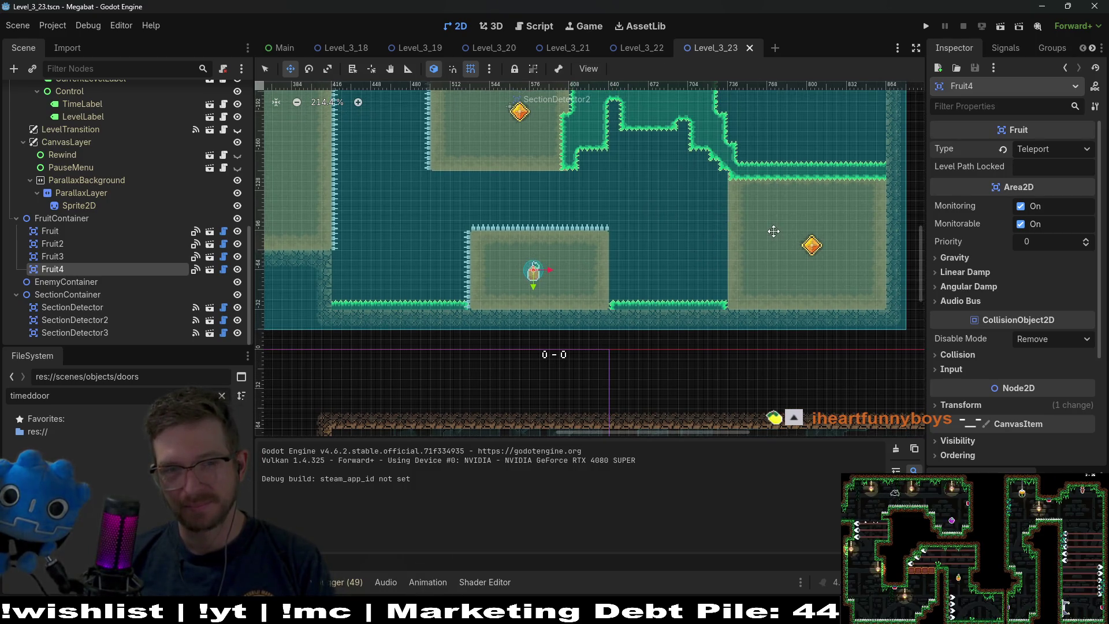
{"action": "scroll", "coordinate": [659, 264], "scroll_direction": "left", "scroll_amount": 5}
{"action": "scroll", "coordinate": [659, 264], "scroll_direction": "up", "scroll_amount": 2}
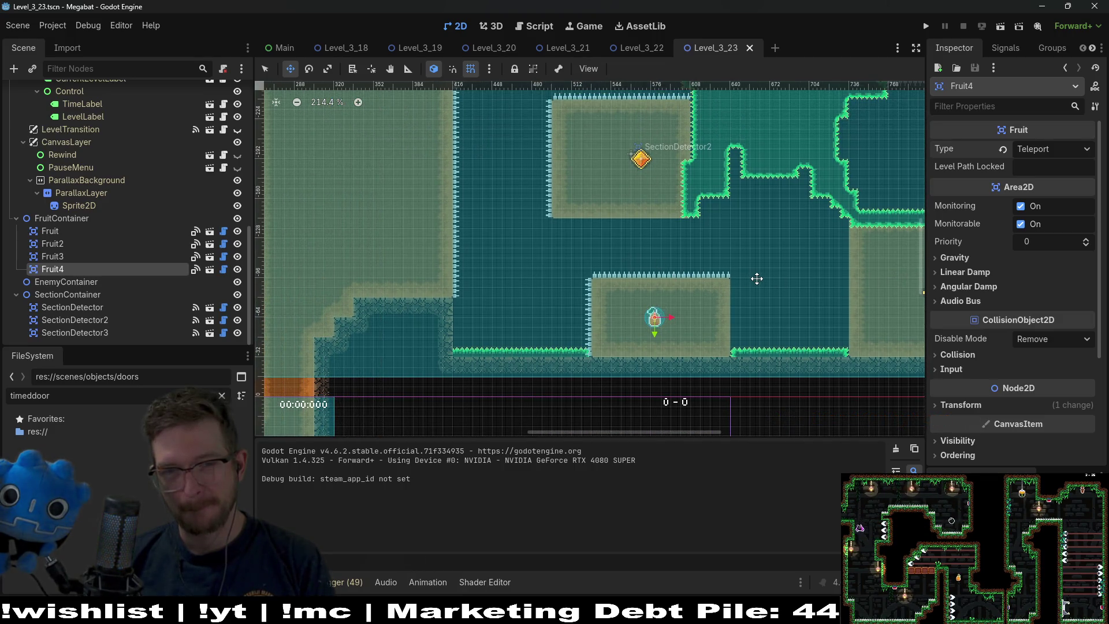
{"action": "scroll", "coordinate": [113, 202], "scroll_direction": "up", "scroll_amount": 10}
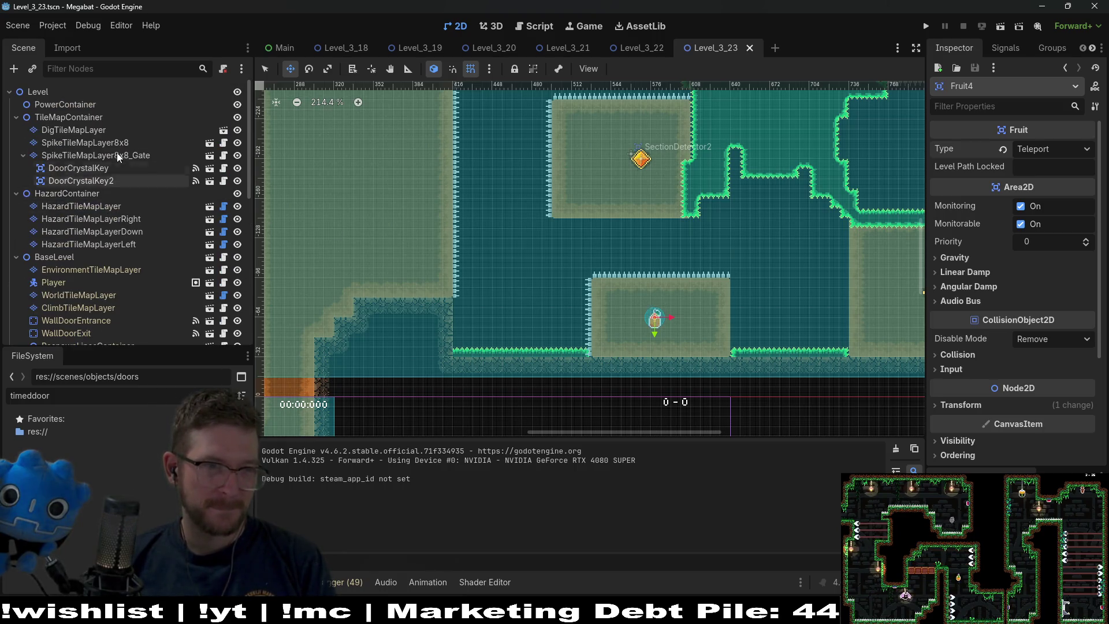
{"action": "left_click", "coordinate": [86, 206]}
{"action": "left_click", "coordinate": [306, 448]}
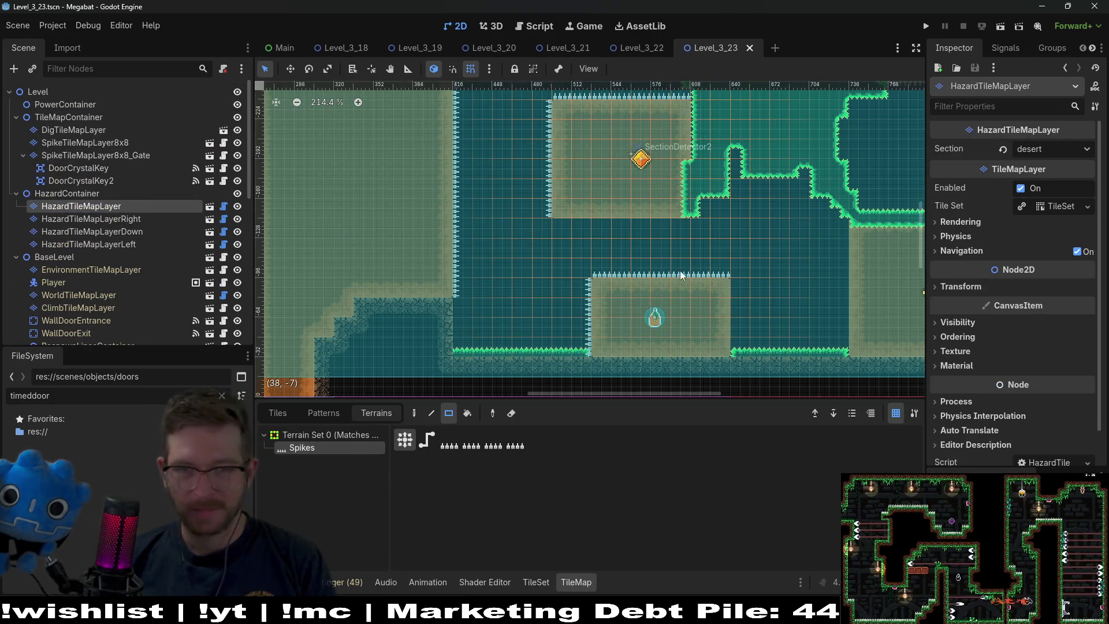
{"action": "mouse_move", "coordinate": [673, 271]}
{"action": "left_mouse_down"}
{"action": "mouse_move", "coordinate": [768, 283]}
{"action": "mouse_move", "coordinate": [651, 258]}
{"action": "left_mouse_up"}
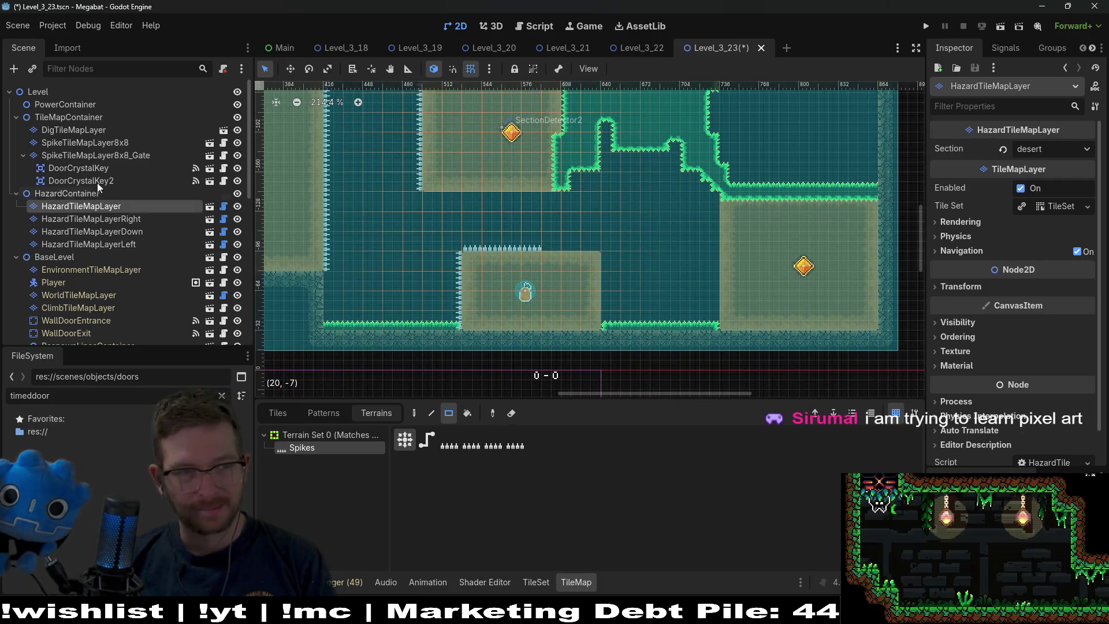
{"action": "left_click", "coordinate": [114, 144]}
Paint an Emerald terrain block right of the lower platform, extending it further right
{"action": "left_click", "coordinate": [309, 448]}
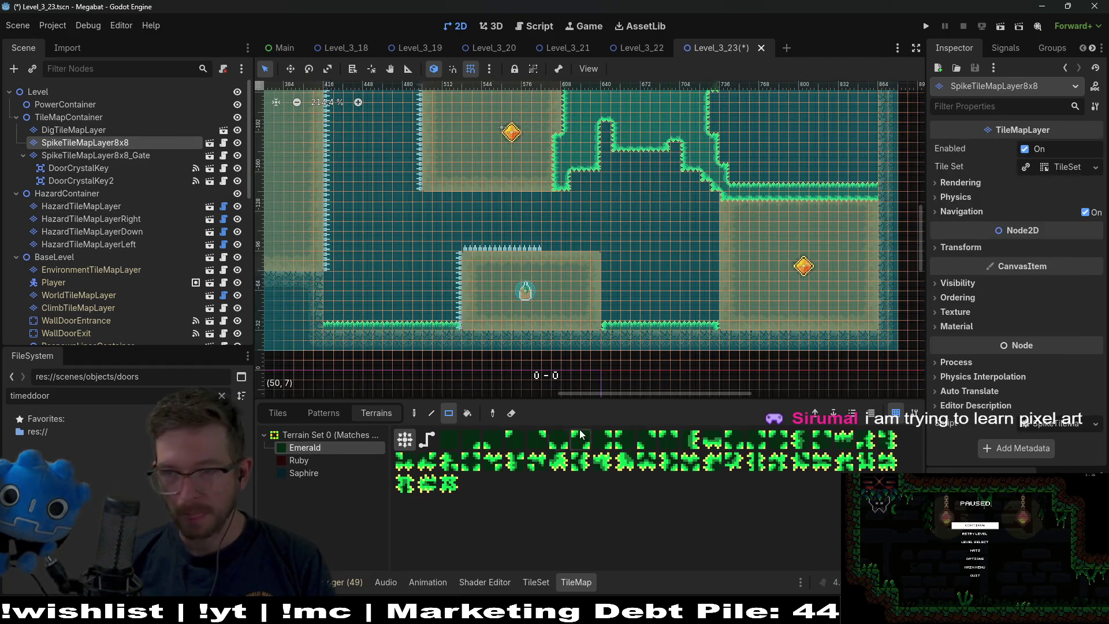
{"action": "scroll", "coordinate": [662, 287], "scroll_direction": "down", "scroll_amount": 2}
{"action": "scroll", "coordinate": [652, 259], "scroll_direction": "up", "scroll_amount": 3}
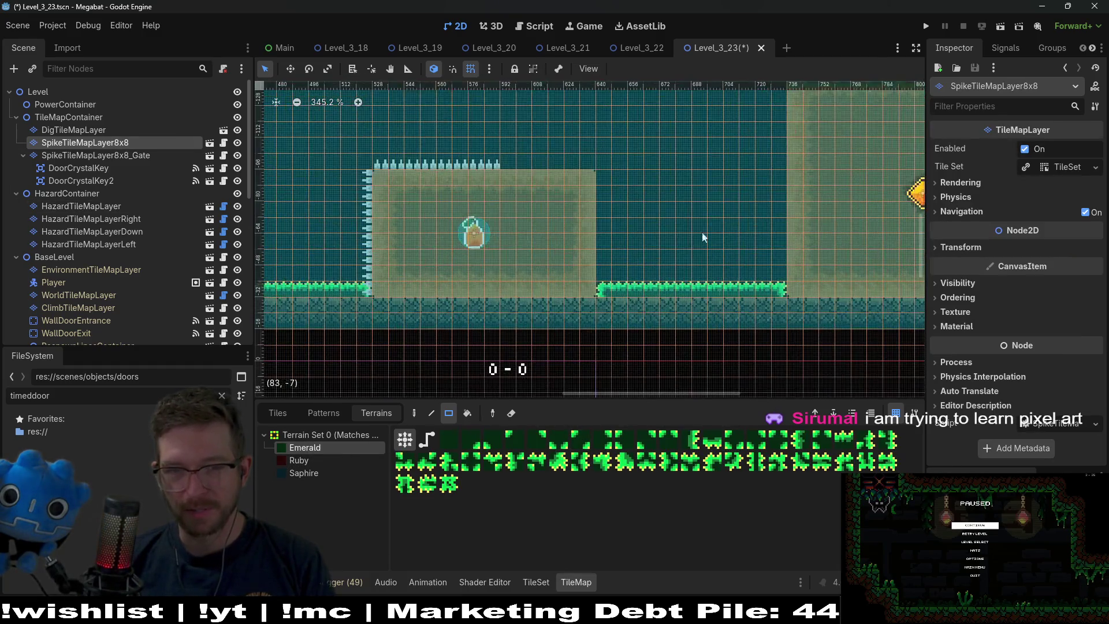
{"action": "mouse_move", "coordinate": [506, 269]}
{"action": "left_mouse_down"}
{"action": "mouse_move", "coordinate": [532, 317]}
{"action": "mouse_move", "coordinate": [656, 322]}
{"action": "mouse_move", "coordinate": [662, 357]}
{"action": "left_mouse_up"}
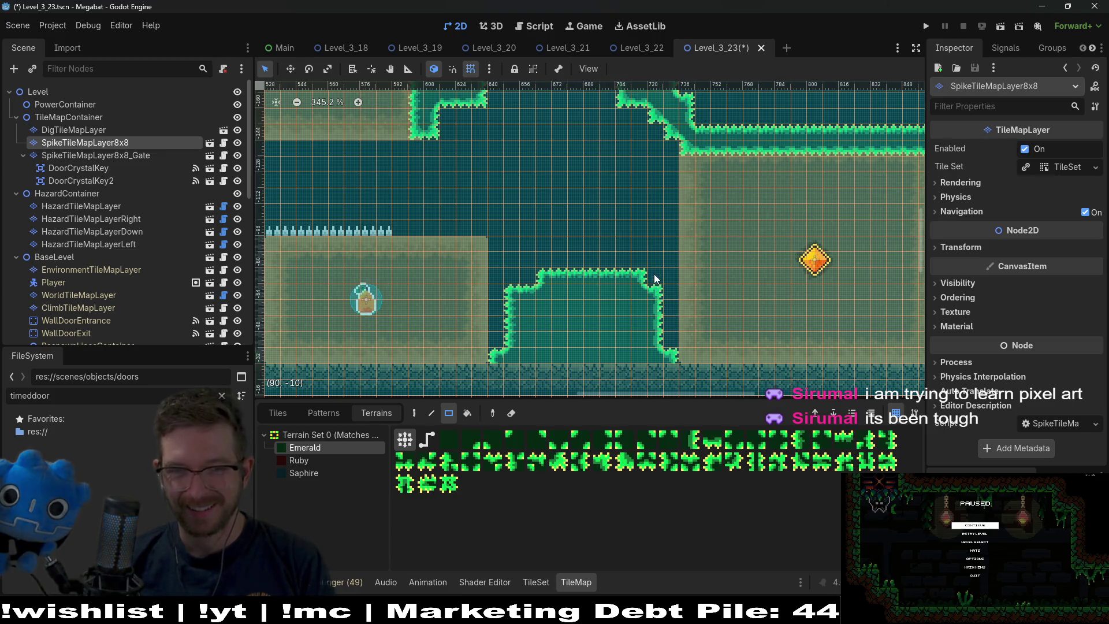
{"action": "mouse_move", "coordinate": [660, 277]}
{"action": "left_mouse_down"}
{"action": "mouse_move", "coordinate": [670, 341]}
{"action": "mouse_move", "coordinate": [701, 359]}
{"action": "left_mouse_up"}
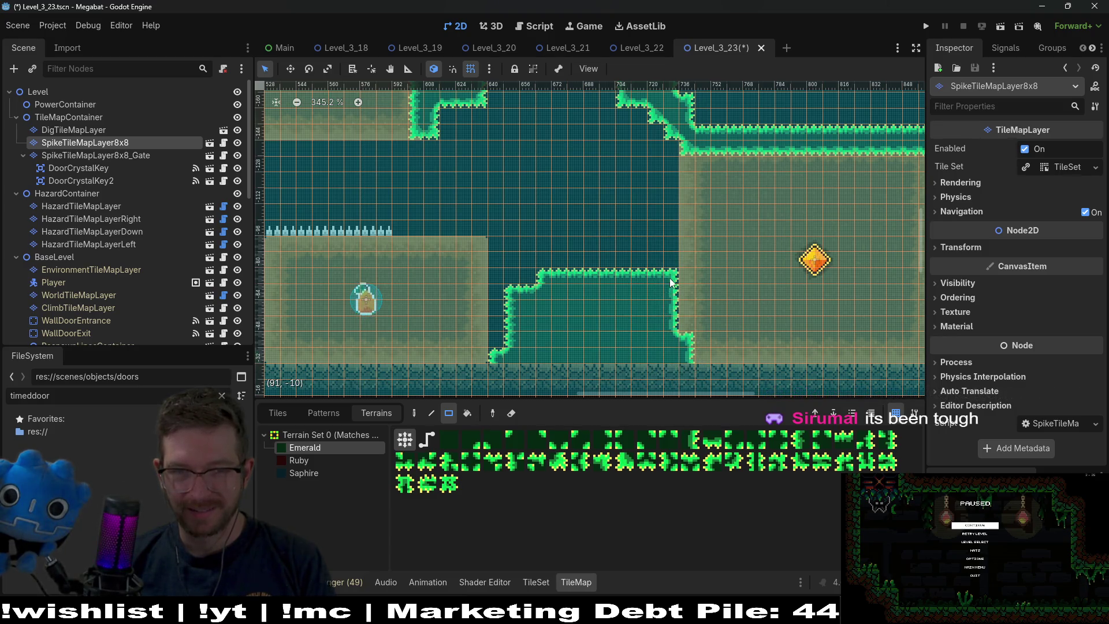
Shape the emerald mound into steps, adding a raised step and erasing corner and top-row cells
{"action": "scroll", "coordinate": [670, 283], "scroll_direction": "up", "scroll_amount": 3}
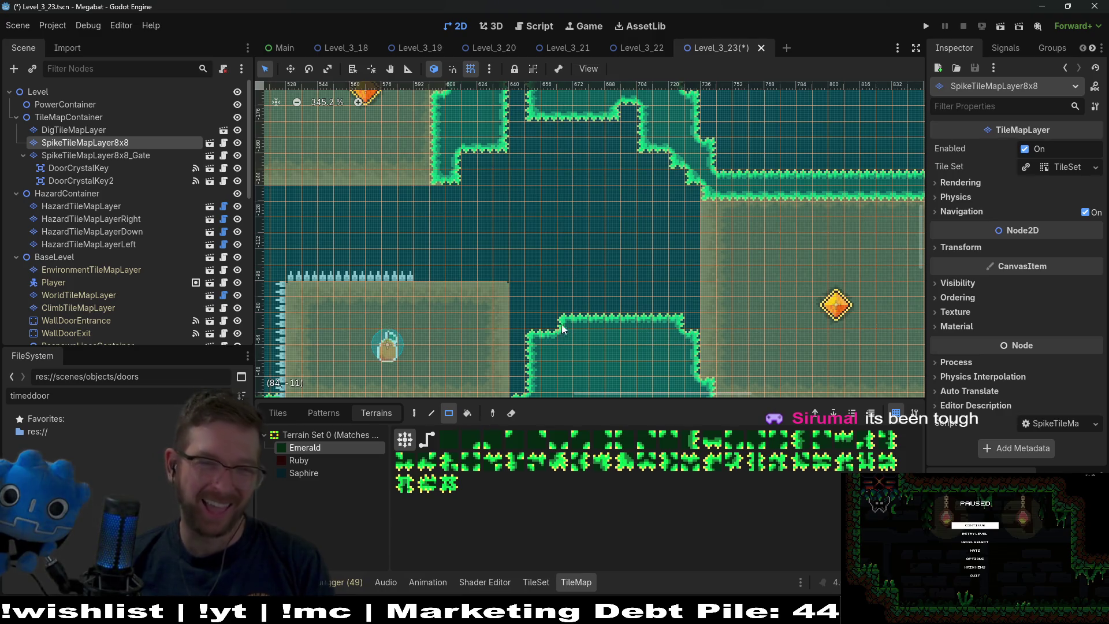
{"action": "scroll", "coordinate": [562, 324], "scroll_direction": "down", "scroll_amount": 3}
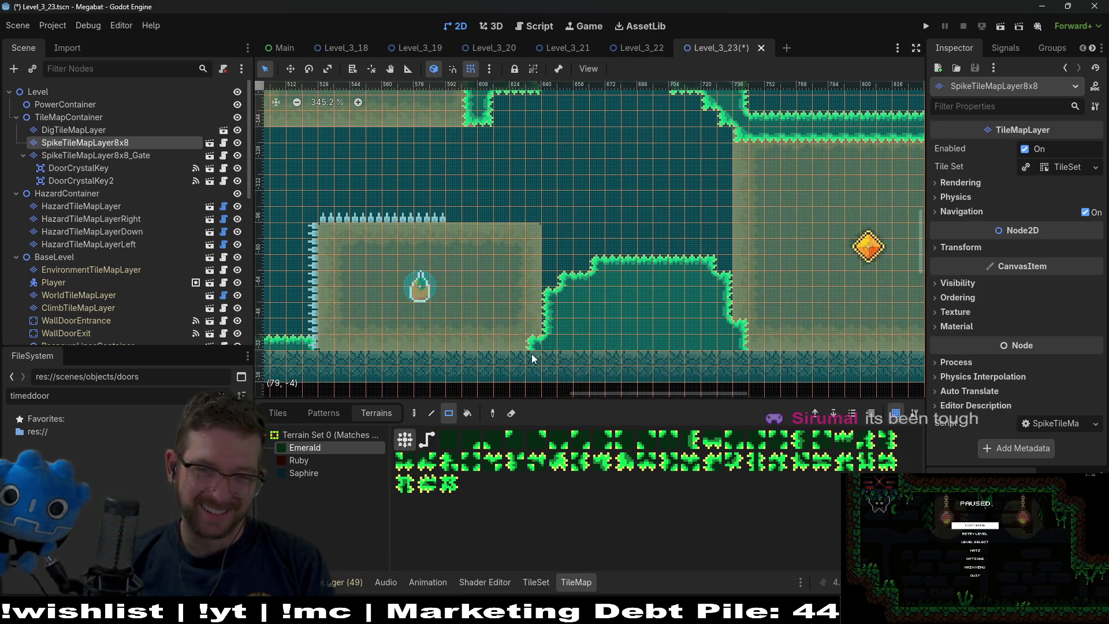
{"action": "scroll", "coordinate": [553, 334], "scroll_direction": "up", "scroll_amount": 3}
{"action": "left_click_drag", "start_coordinate": [571, 279], "coordinate": [662, 332]}
{"action": "left_click_drag", "start_coordinate": [564, 316], "coordinate": [564, 316]}
{"action": "right_click", "coordinate": [585, 277]}
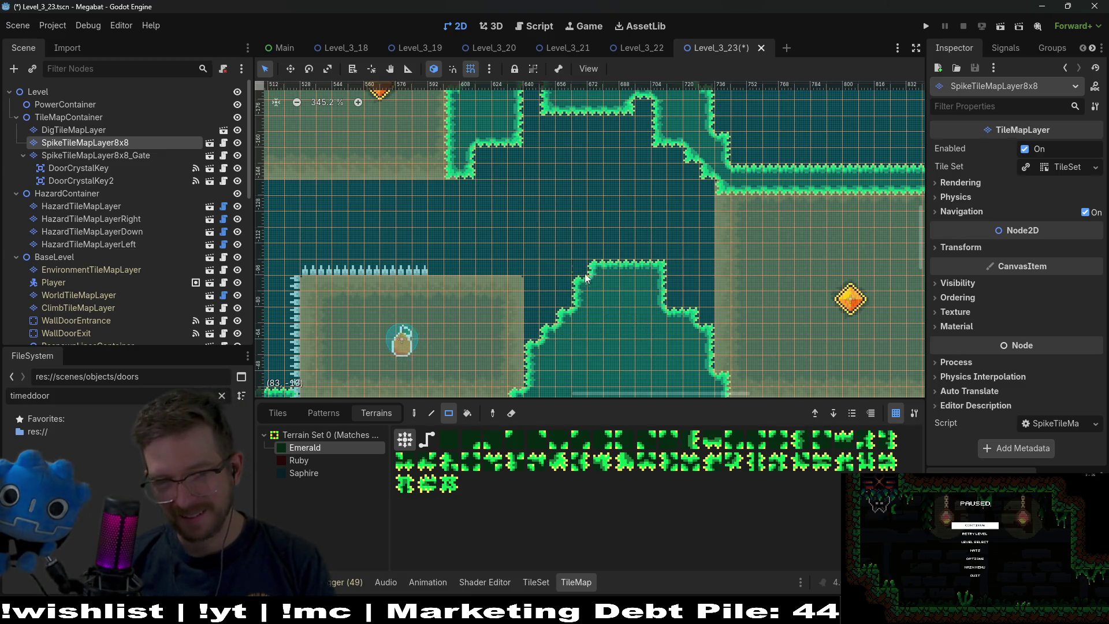
{"action": "scroll", "coordinate": [658, 289], "scroll_direction": "down", "scroll_amount": 2}
{"action": "right_click", "coordinate": [613, 225]}
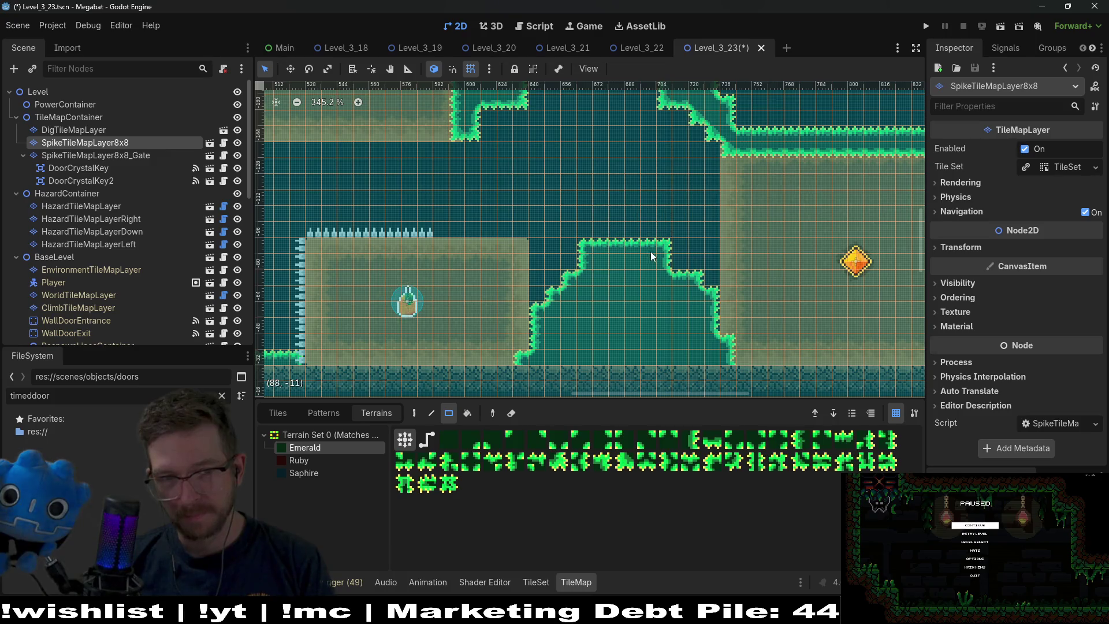
Extend the upper grass wall down toward the lower platform
{"action": "scroll", "coordinate": [650, 251], "scroll_direction": "up", "scroll_amount": 3}
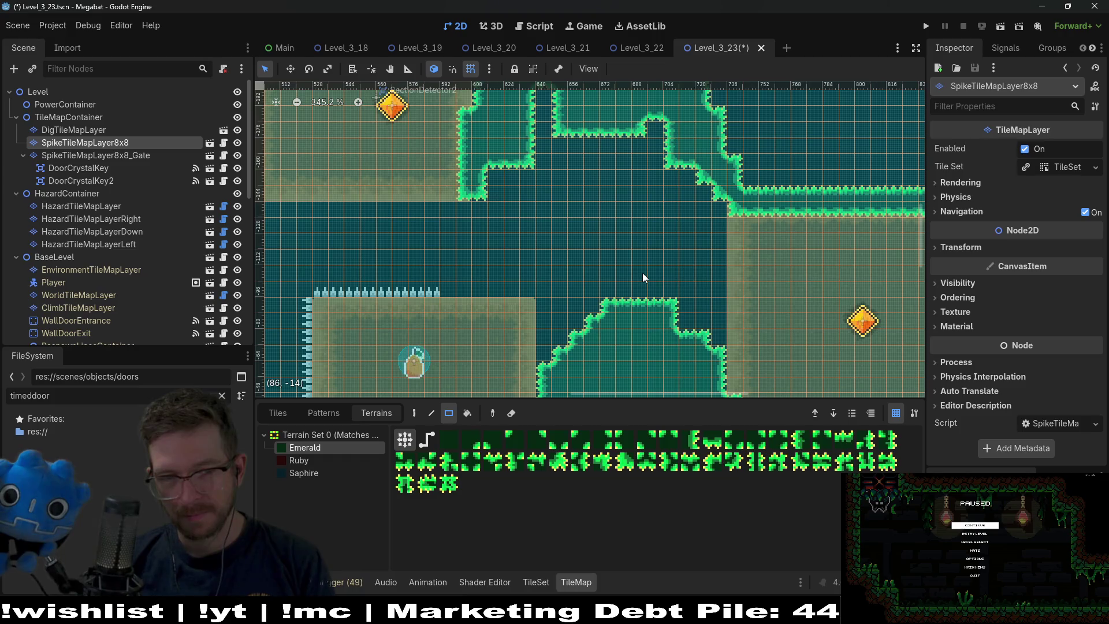
{"action": "scroll", "coordinate": [547, 311], "scroll_direction": "down", "scroll_amount": 2}
{"action": "scroll", "coordinate": [546, 310], "scroll_direction": "left", "scroll_amount": 2}
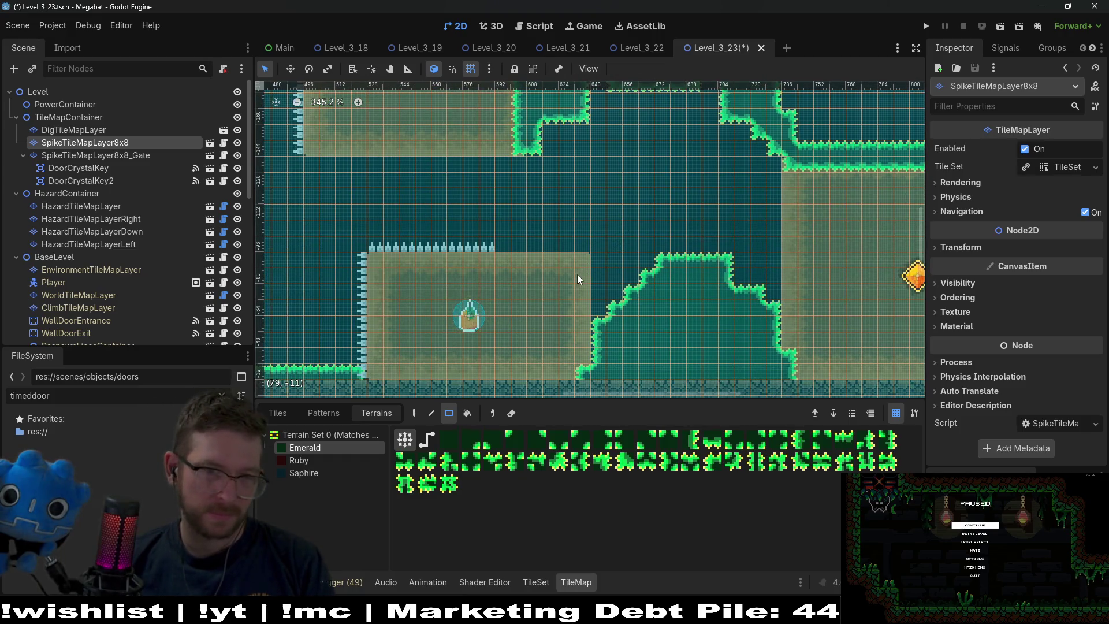
{"action": "scroll", "coordinate": [591, 296], "scroll_direction": "left", "scroll_amount": 5}
{"action": "scroll", "coordinate": [629, 285], "scroll_direction": "up", "scroll_amount": 3}
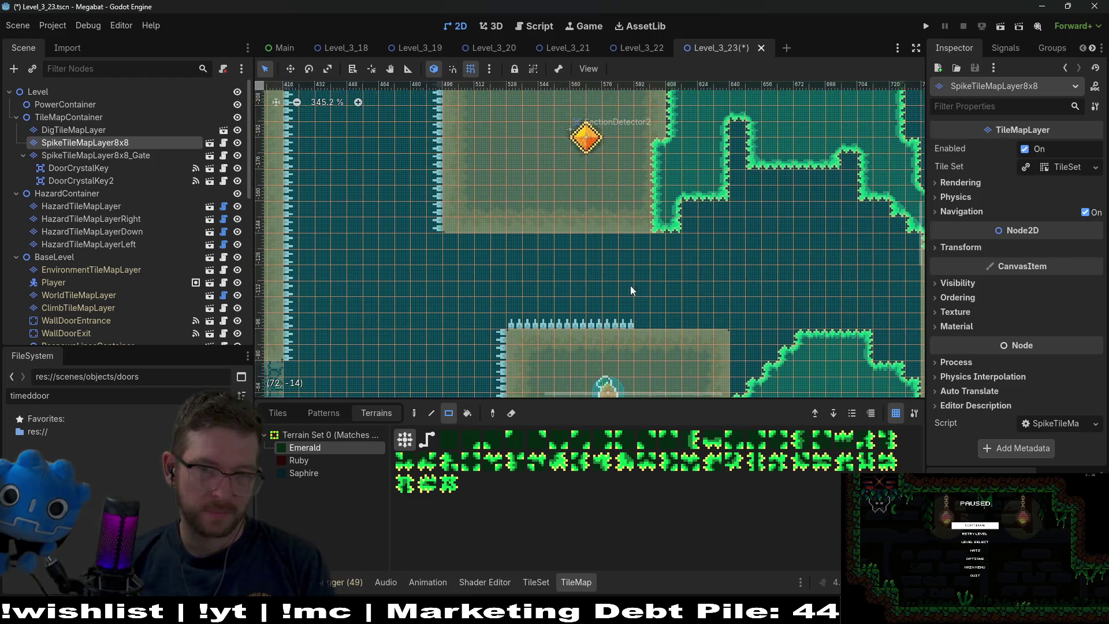
{"action": "left_click_drag", "start_coordinate": [647, 234], "coordinate": [633, 324]}
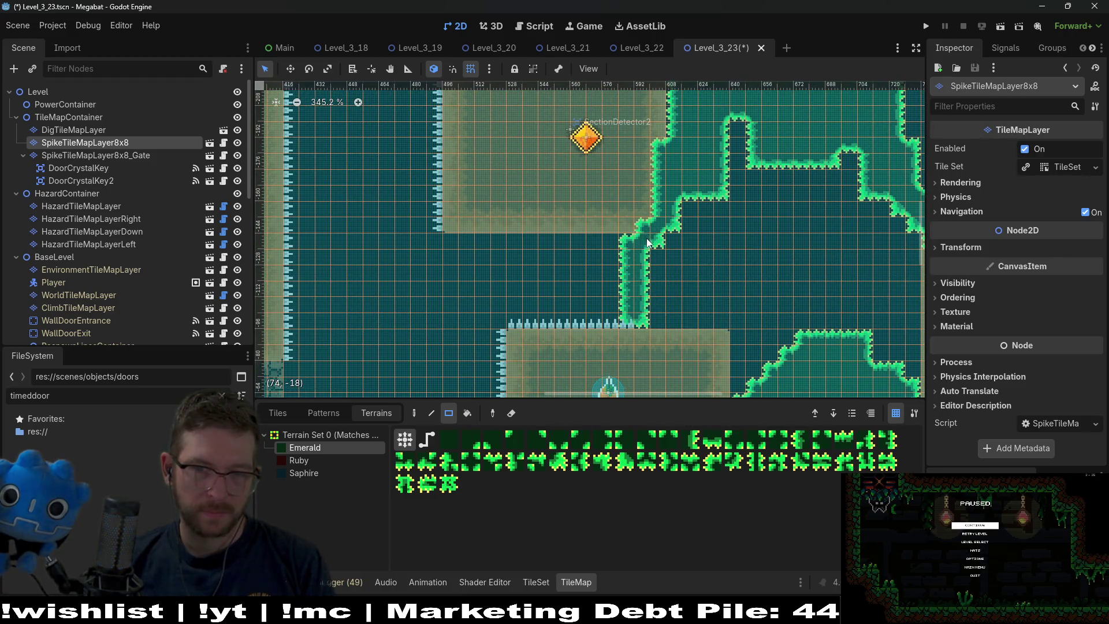
Look over the new terrain, then save and run the level
{"action": "scroll", "coordinate": [660, 310], "scroll_direction": "down", "scroll_amount": 3}
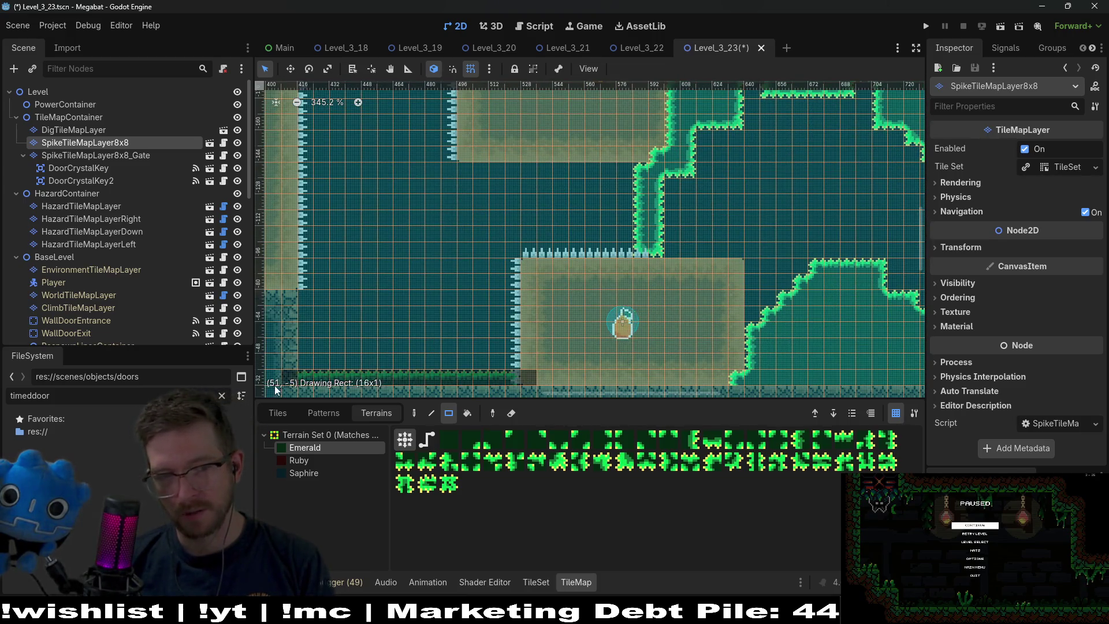
{"action": "scroll", "coordinate": [485, 355], "scroll_direction": "down", "scroll_amount": 3}
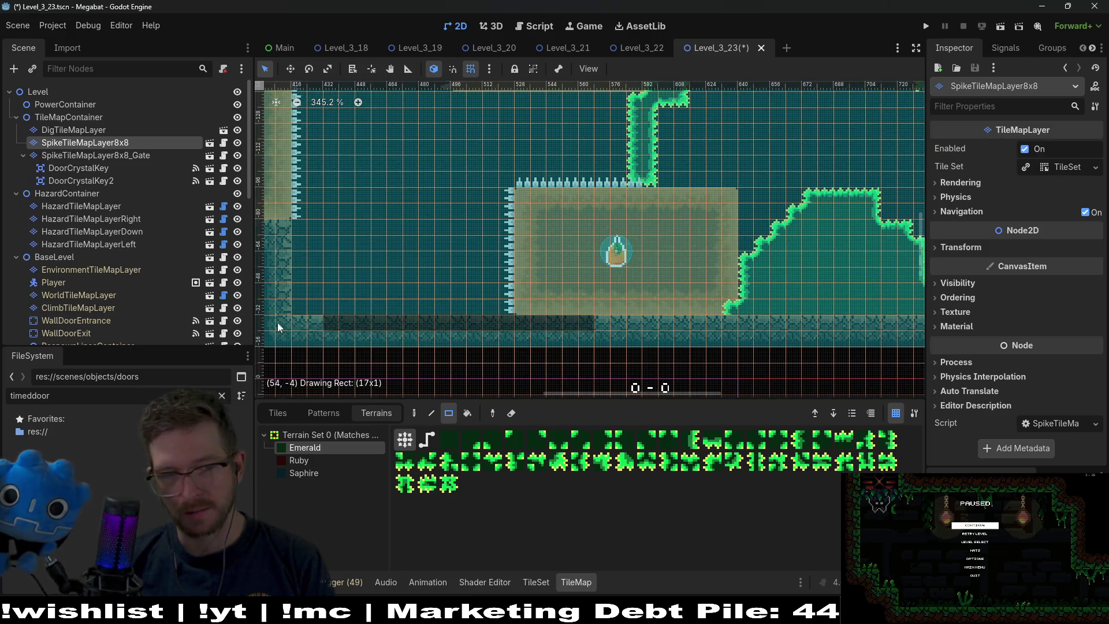
{"action": "scroll", "coordinate": [539, 276], "scroll_direction": "down", "scroll_amount": 3}
{"action": "scroll", "coordinate": [539, 276], "scroll_direction": "left", "scroll_amount": 5}
{"action": "scroll", "coordinate": [572, 275], "scroll_direction": "right", "scroll_amount": 8}
{"action": "scroll", "coordinate": [601, 275], "scroll_direction": "up", "scroll_amount": 5}
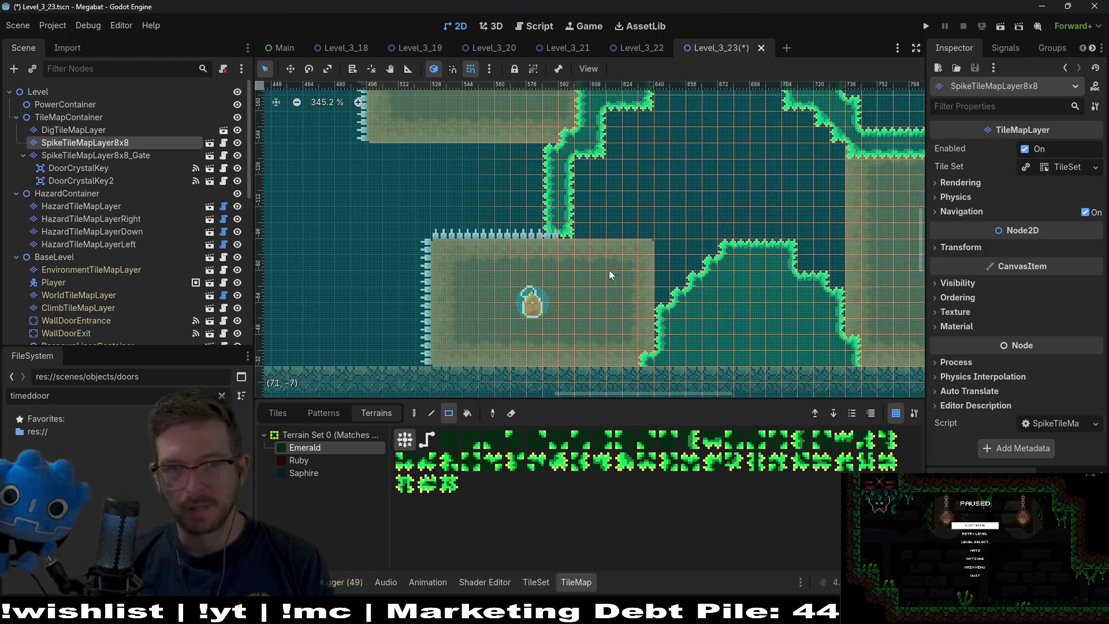
{"action": "scroll", "coordinate": [604, 275], "scroll_direction": "right", "scroll_amount": 3}
{"action": "scroll", "coordinate": [604, 275], "scroll_direction": "up", "scroll_amount": 2}
{"action": "scroll", "coordinate": [607, 274], "scroll_direction": "left", "scroll_amount": 7}
{"action": "scroll", "coordinate": [607, 275], "scroll_direction": "down", "scroll_amount": 3}
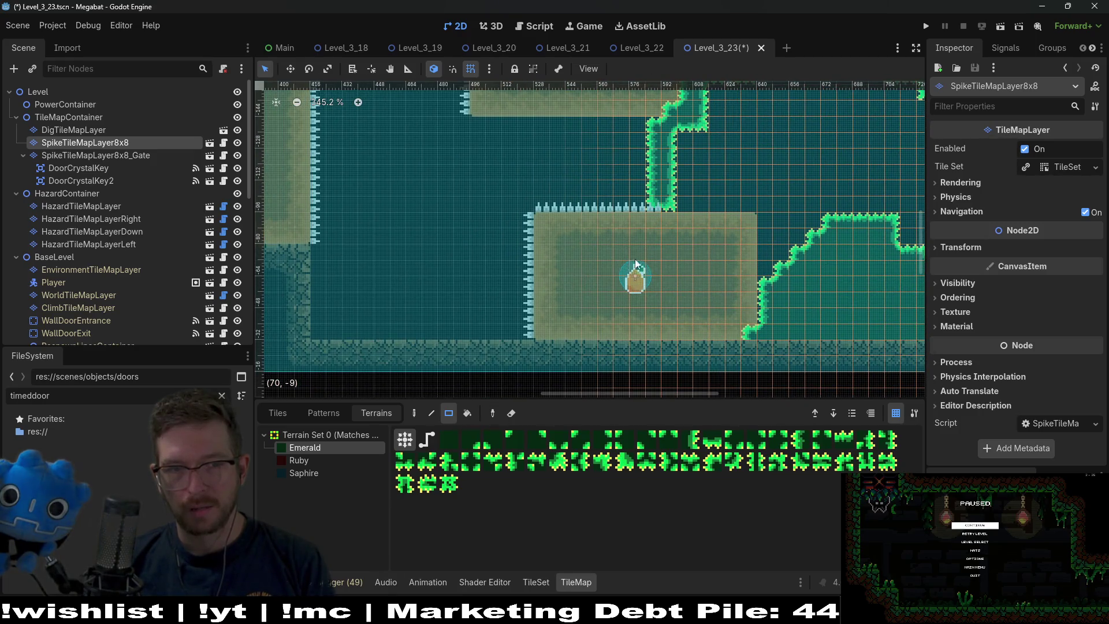
{"action": "scroll", "coordinate": [495, 293], "scroll_direction": "up", "scroll_amount": 1}
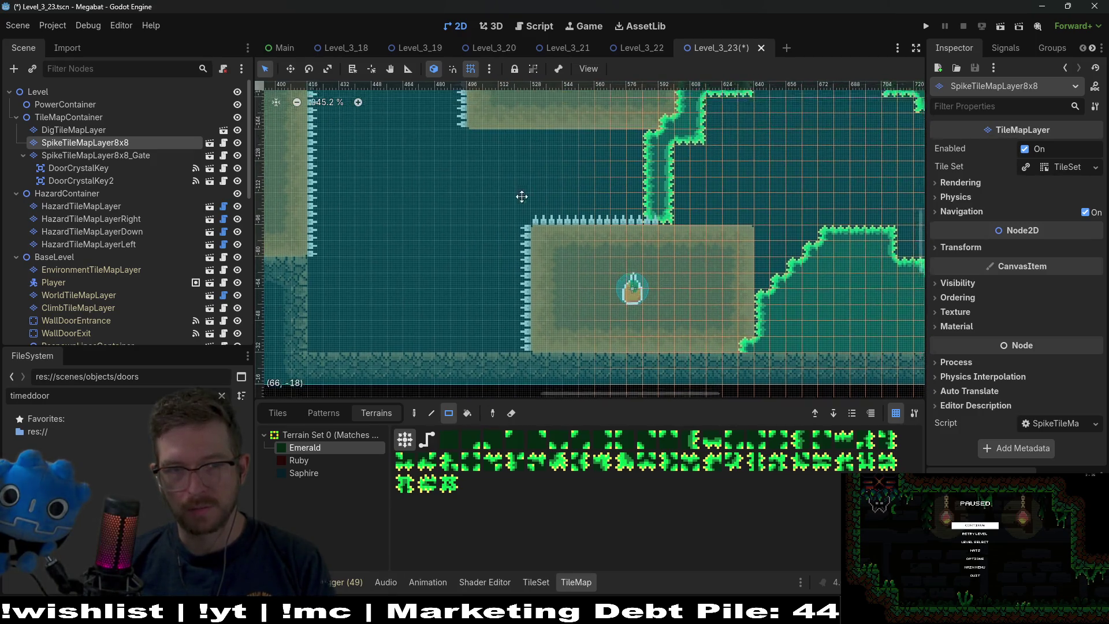
{"action": "scroll", "coordinate": [436, 359], "scroll_direction": "down", "scroll_amount": 5}
{"action": "scroll", "coordinate": [435, 359], "scroll_direction": "right", "scroll_amount": 2}
{"action": "scroll", "coordinate": [636, 278], "scroll_direction": "up", "scroll_amount": 5}
{"action": "scroll", "coordinate": [636, 278], "scroll_direction": "left", "scroll_amount": 2}
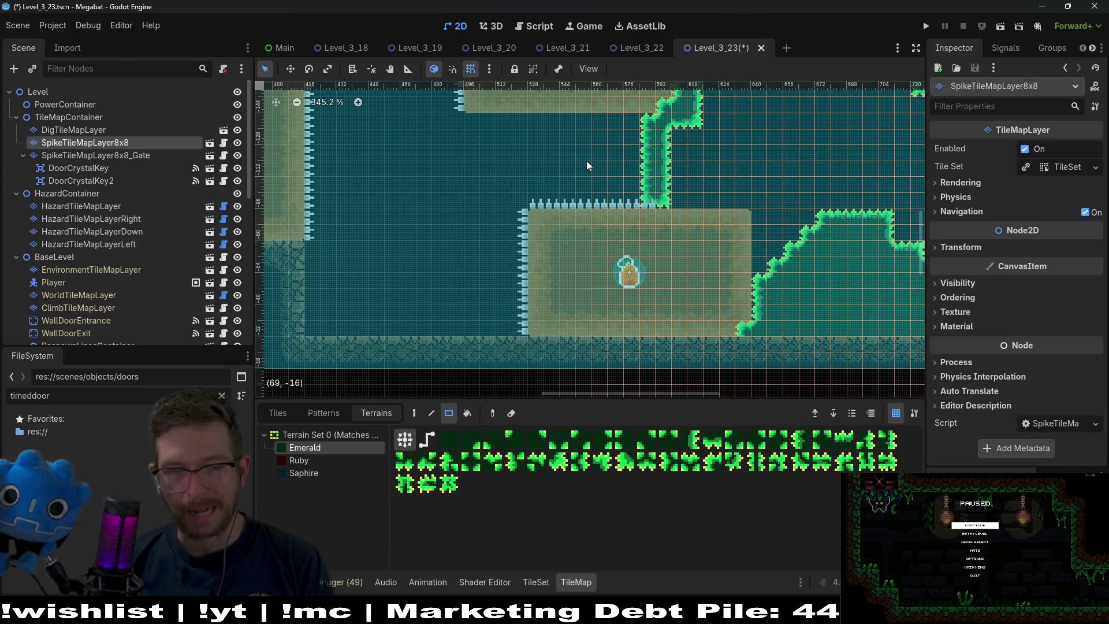
{"action": "scroll", "coordinate": [587, 167], "scroll_direction": "down", "scroll_amount": 2}
{"action": "scroll", "coordinate": [613, 145], "scroll_direction": "down", "scroll_amount": 2}
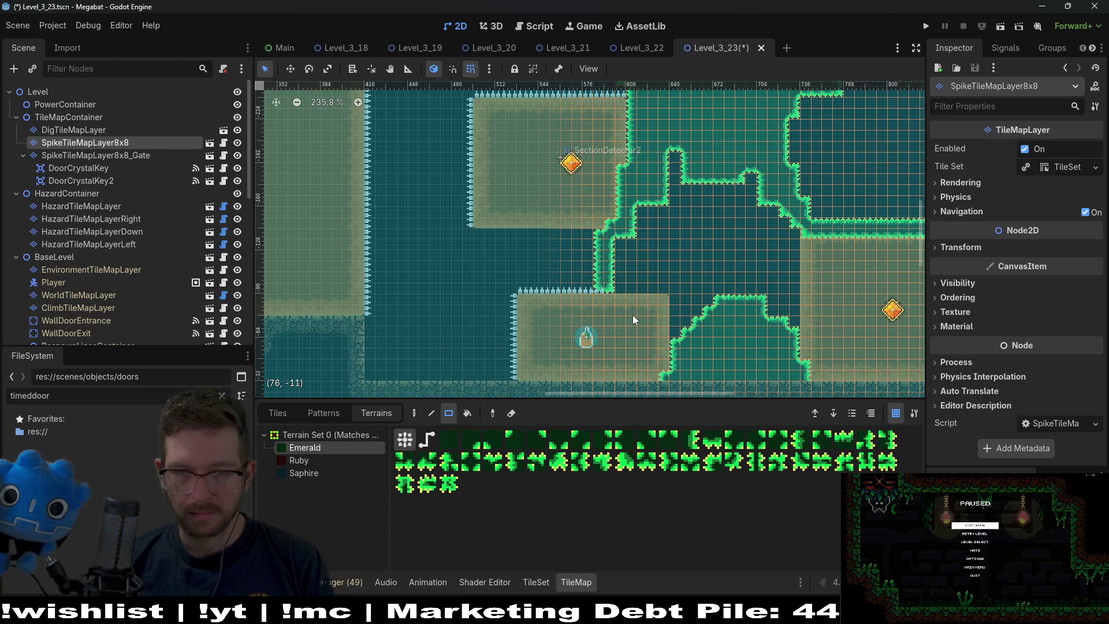
{"action": "left_click", "coordinate": [1000, 26]}
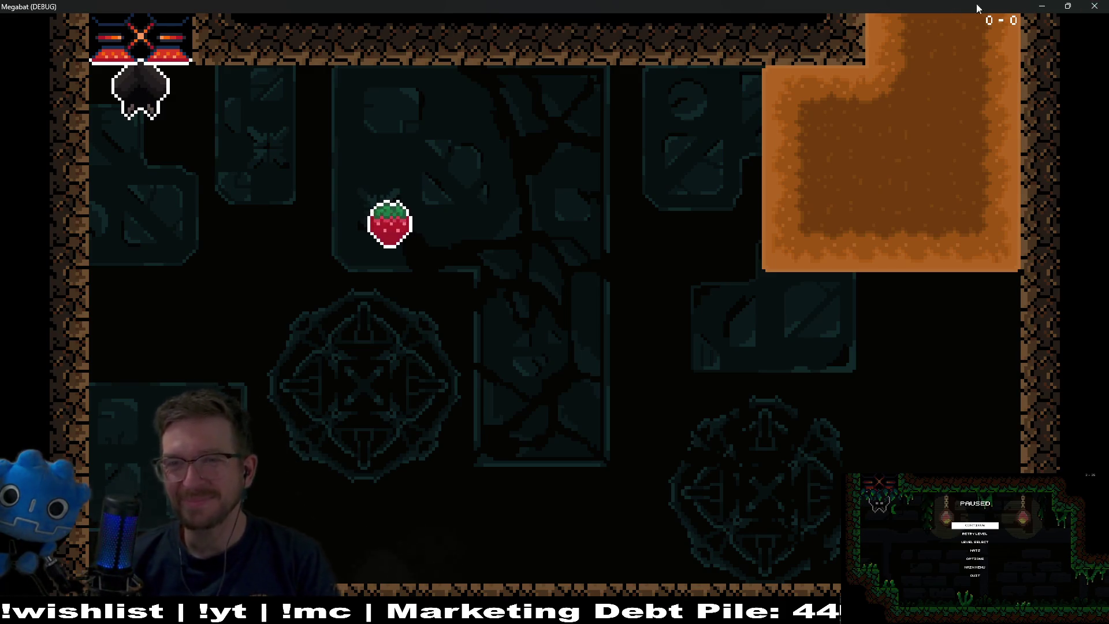
Close the debug game and return to the level editor
{"action": "left_click", "coordinate": [1094, 6]}
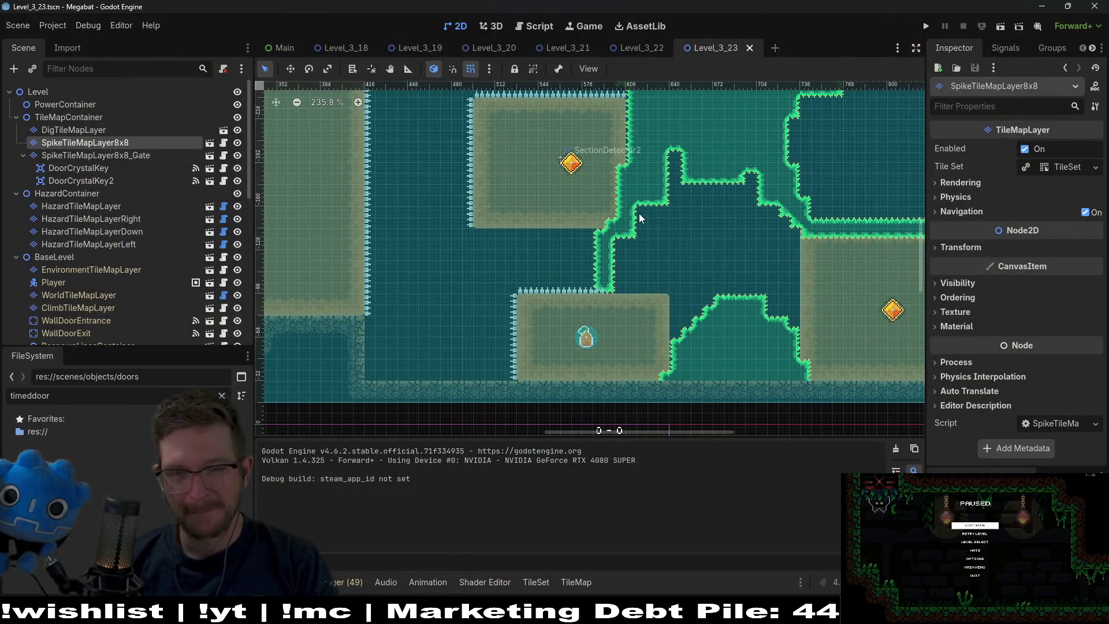
{"action": "scroll", "coordinate": [663, 371], "scroll_direction": "down", "scroll_amount": 10}
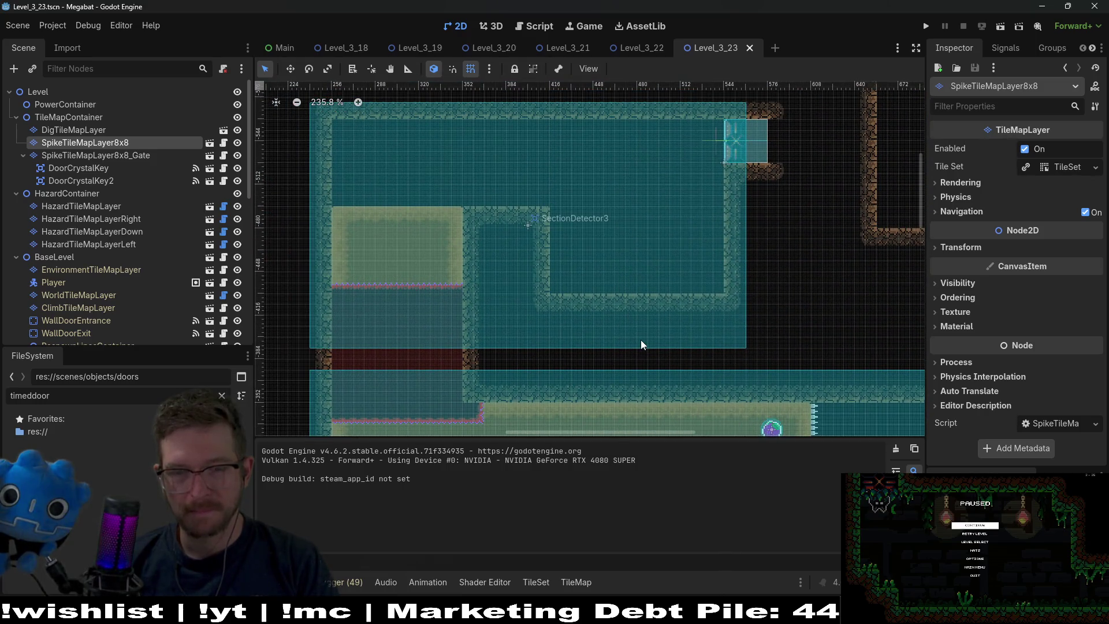
{"action": "scroll", "coordinate": [656, 374], "scroll_direction": "down", "scroll_amount": 10}
{"action": "scroll", "coordinate": [607, 248], "scroll_direction": "right", "scroll_amount": 5}
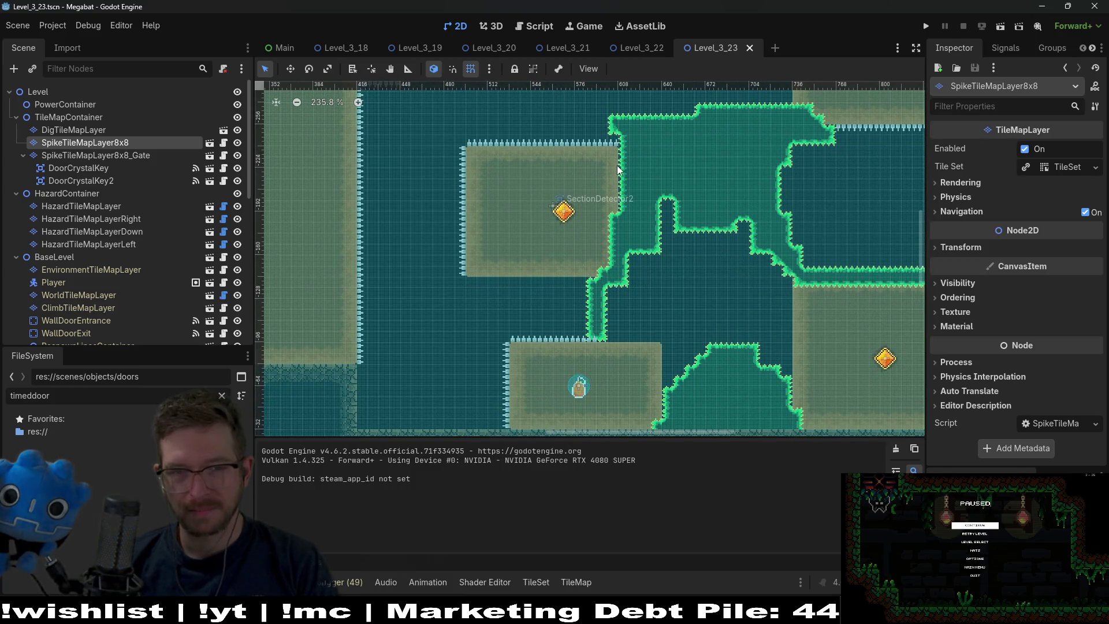
{"action": "scroll", "coordinate": [440, 192], "scroll_direction": "up", "scroll_amount": 8}
{"action": "scroll", "coordinate": [441, 192], "scroll_direction": "left", "scroll_amount": 5}
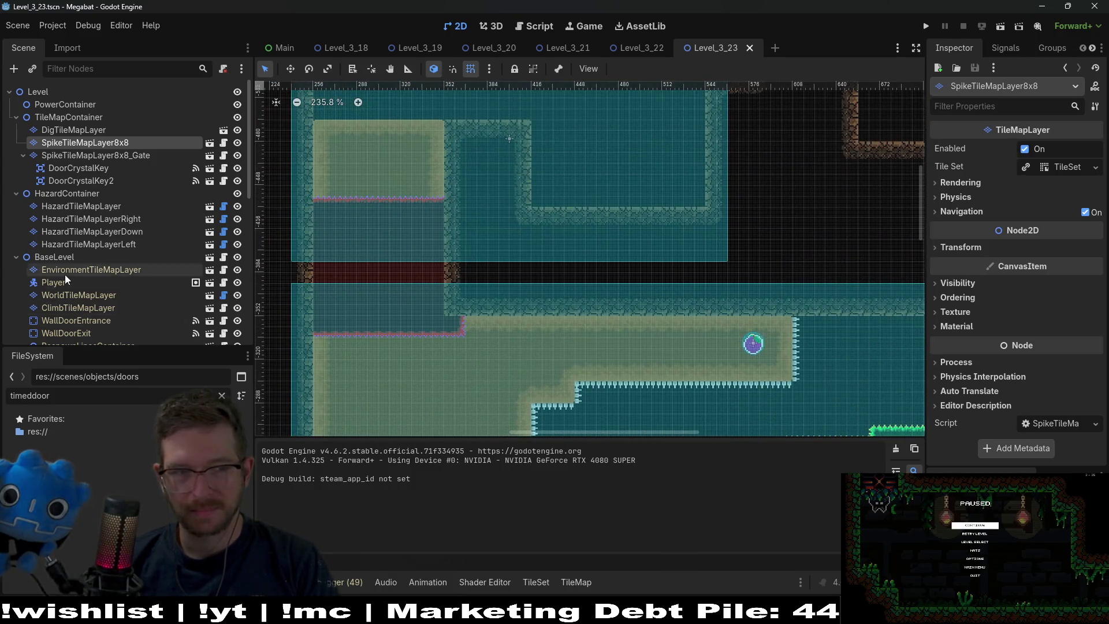
{"action": "scroll", "coordinate": [88, 281], "scroll_direction": "down", "scroll_amount": 10}
Duplicate Fruit4 and place the new Fruit5 in the room near SectionDetector3
{"action": "left_click", "coordinate": [52, 269]}
{"action": "scroll", "coordinate": [596, 218], "scroll_direction": "down", "scroll_amount": 8}
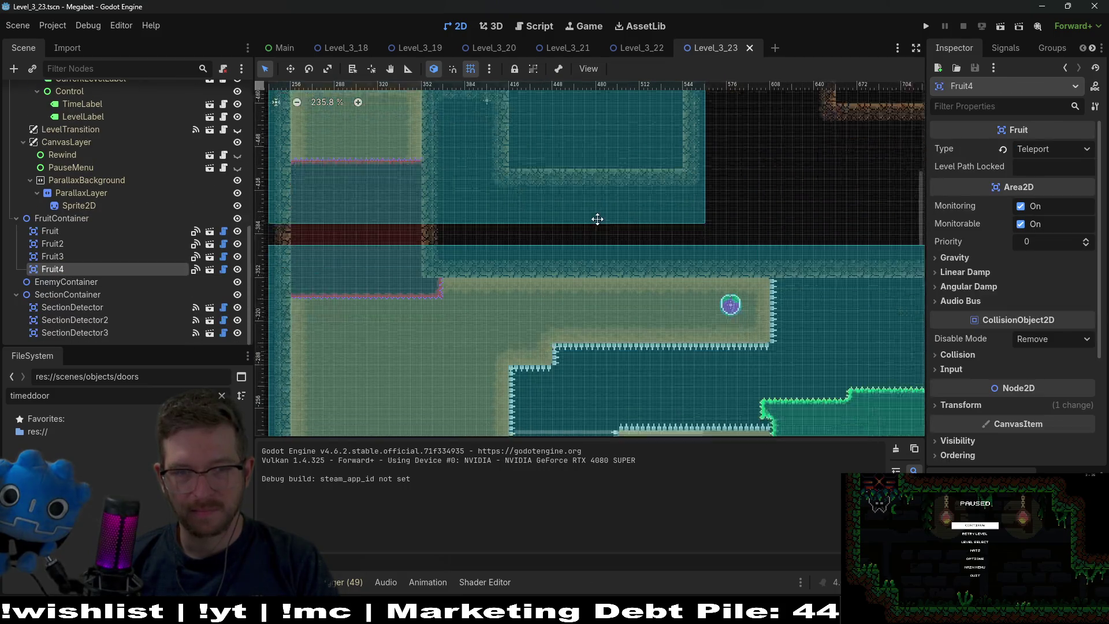
{"action": "scroll", "coordinate": [599, 190], "scroll_direction": "right", "scroll_amount": 5}
{"action": "key", "text": "ctrl+d"}
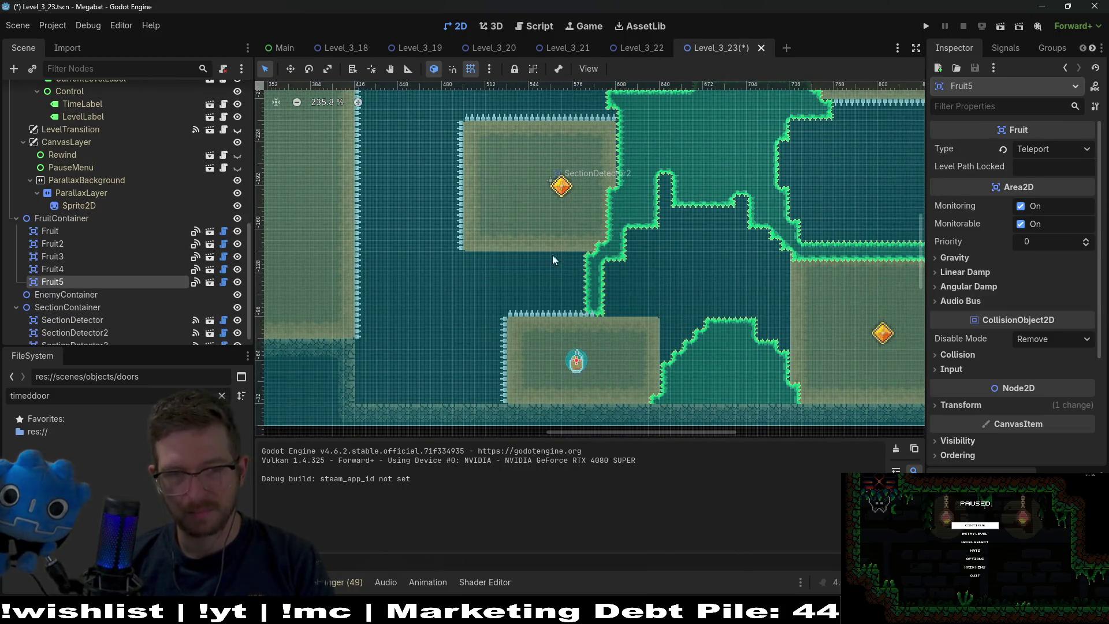
{"action": "mouse_move", "coordinate": [555, 257]}
{"action": "left_mouse_down"}
{"action": "mouse_move", "coordinate": [484, 279]}
{"action": "mouse_move", "coordinate": [449, 219]}
{"action": "mouse_move", "coordinate": [467, 324]}
{"action": "left_mouse_up"}
Set the new fruit's Type to Dig
{"action": "scroll", "coordinate": [450, 220], "scroll_direction": "up", "scroll_amount": 6}
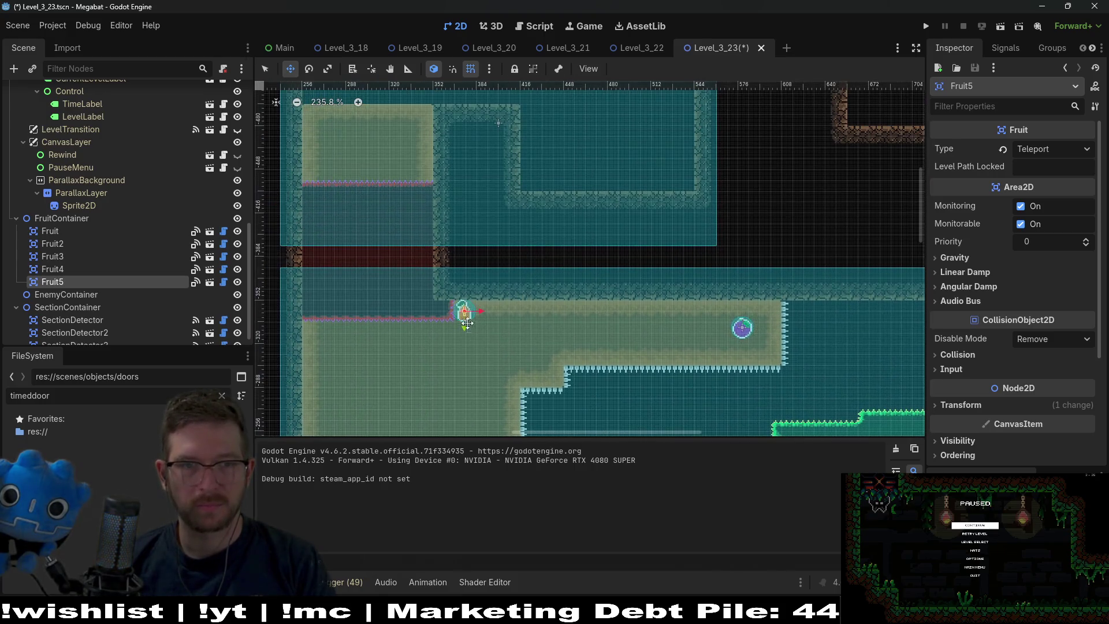
{"action": "scroll", "coordinate": [536, 248], "scroll_direction": "up", "scroll_amount": 3}
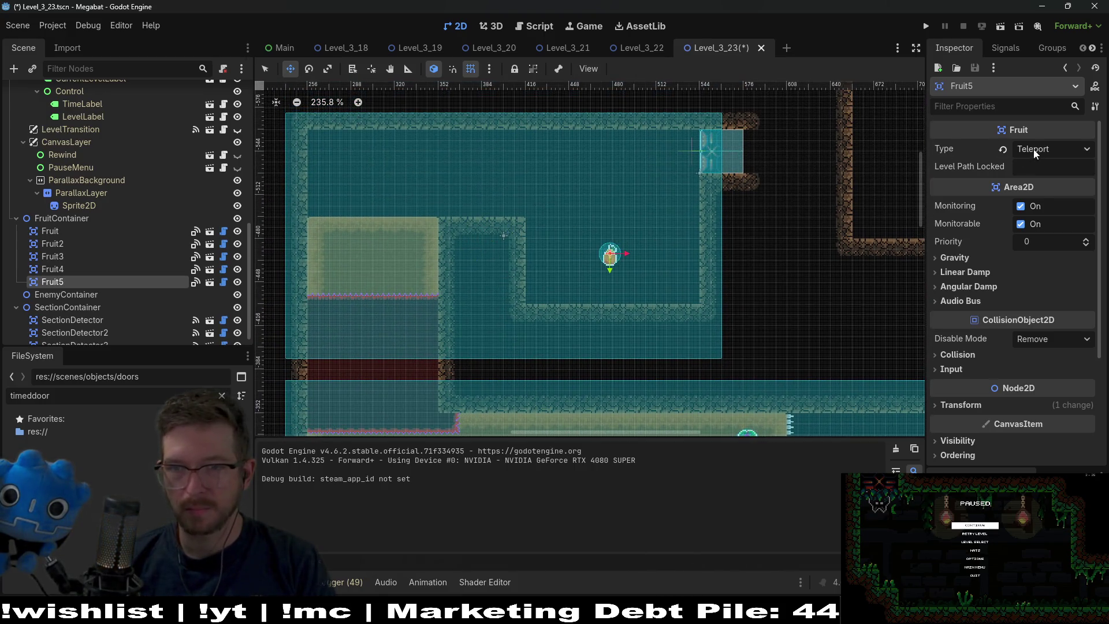
{"action": "left_click", "coordinate": [1052, 149]}
{"action": "left_click", "coordinate": [1048, 210]}
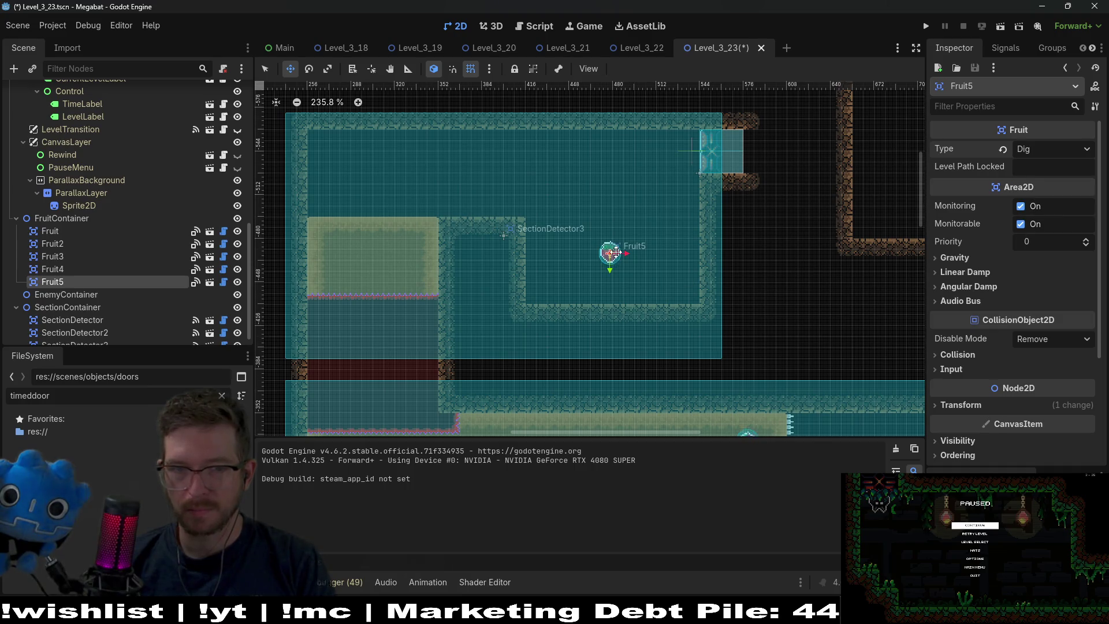
{"action": "scroll", "coordinate": [582, 318], "scroll_direction": "down", "scroll_amount": 14}
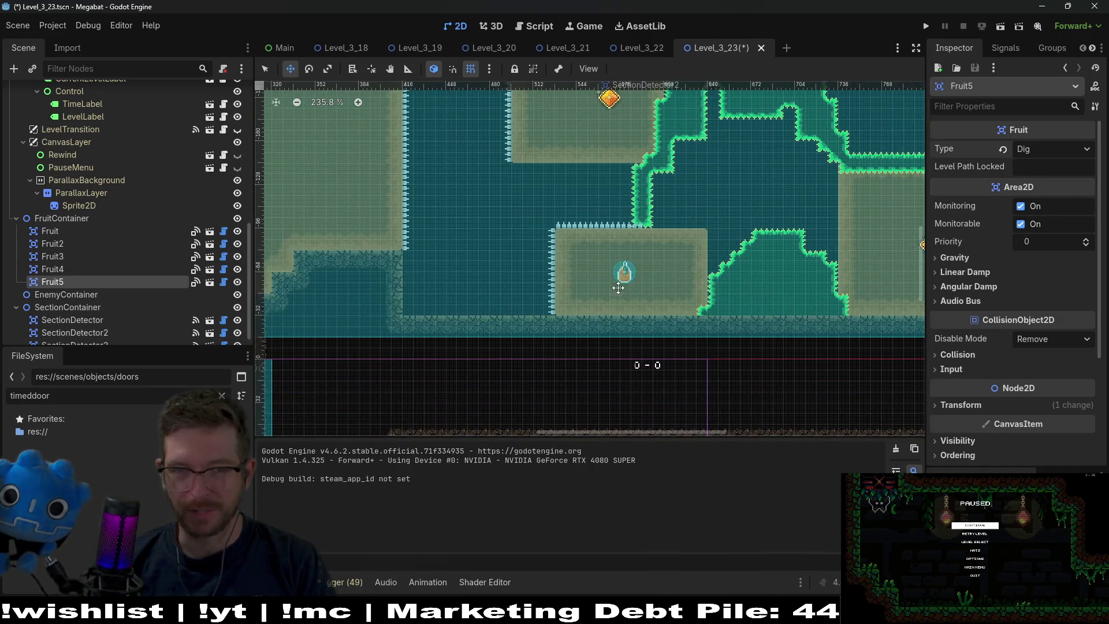
{"action": "scroll", "coordinate": [581, 279], "scroll_direction": "up", "scroll_amount": 3}
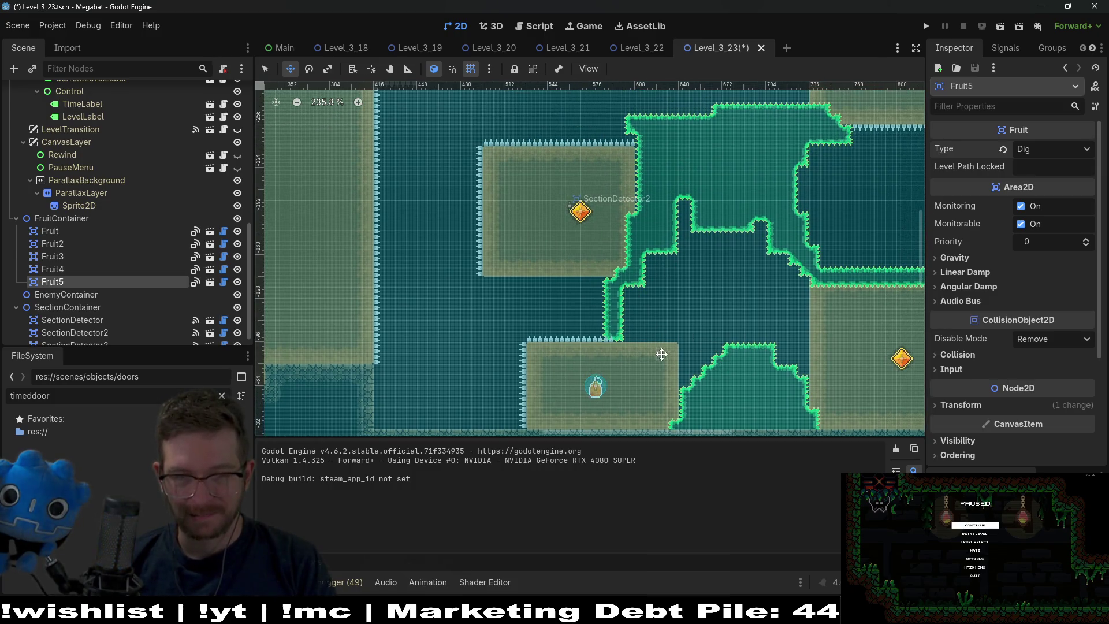
{"action": "scroll", "coordinate": [104, 243], "scroll_direction": "up", "scroll_amount": 6}
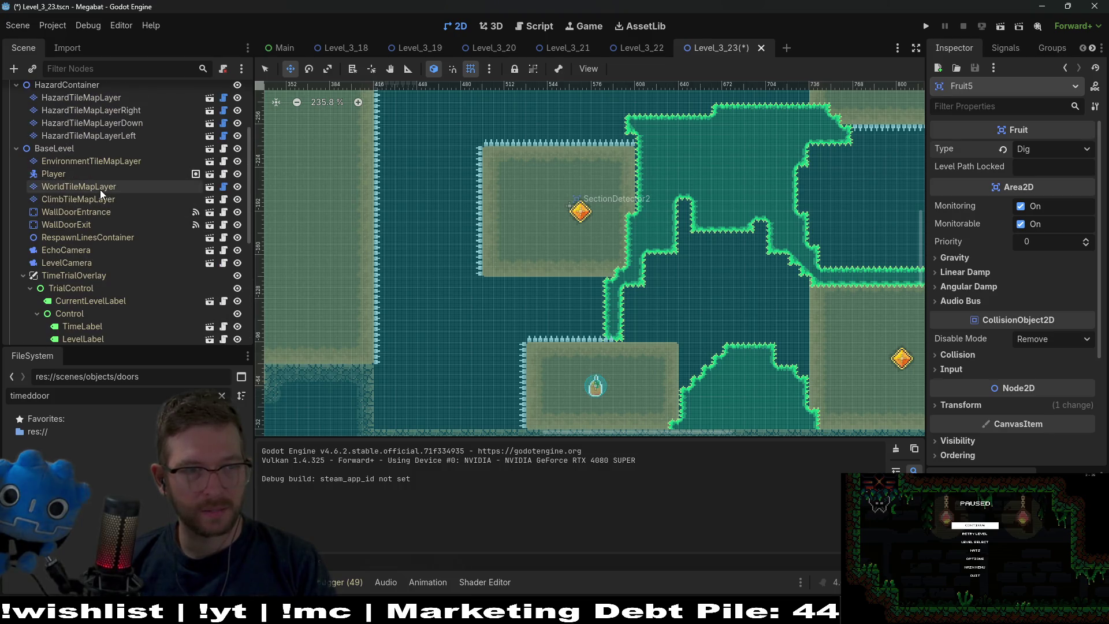
Select the dig tile layer and load its Sand terrain for painting
{"action": "left_click", "coordinate": [99, 186]}
{"action": "scroll", "coordinate": [109, 173], "scroll_direction": "up", "scroll_amount": 3}
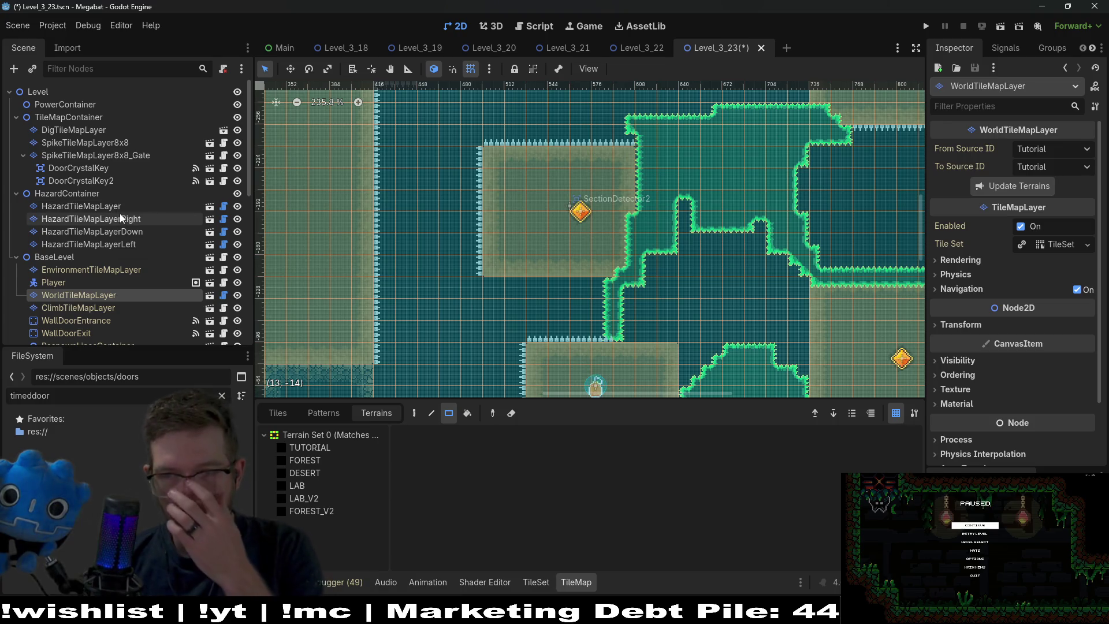
{"action": "left_click", "coordinate": [74, 130]}
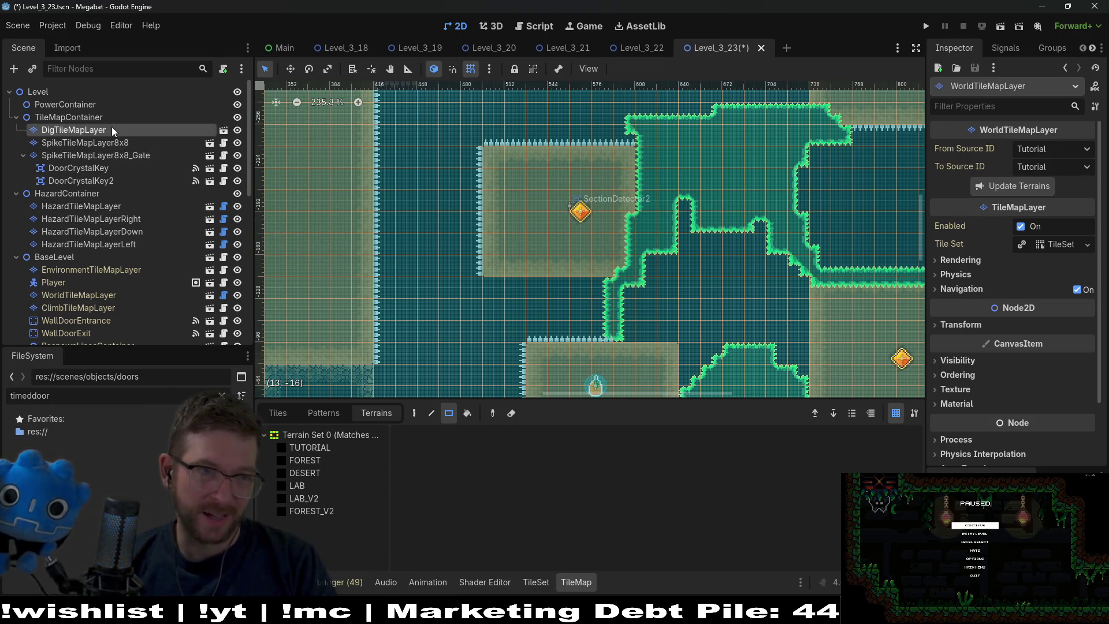
{"action": "left_click", "coordinate": [298, 448]}
{"action": "mouse_move", "coordinate": [667, 299]}
{"action": "left_mouse_down"}
{"action": "mouse_move", "coordinate": [631, 258]}
{"action": "mouse_move", "coordinate": [668, 305]}
{"action": "mouse_move", "coordinate": [651, 285]}
{"action": "left_mouse_up"}
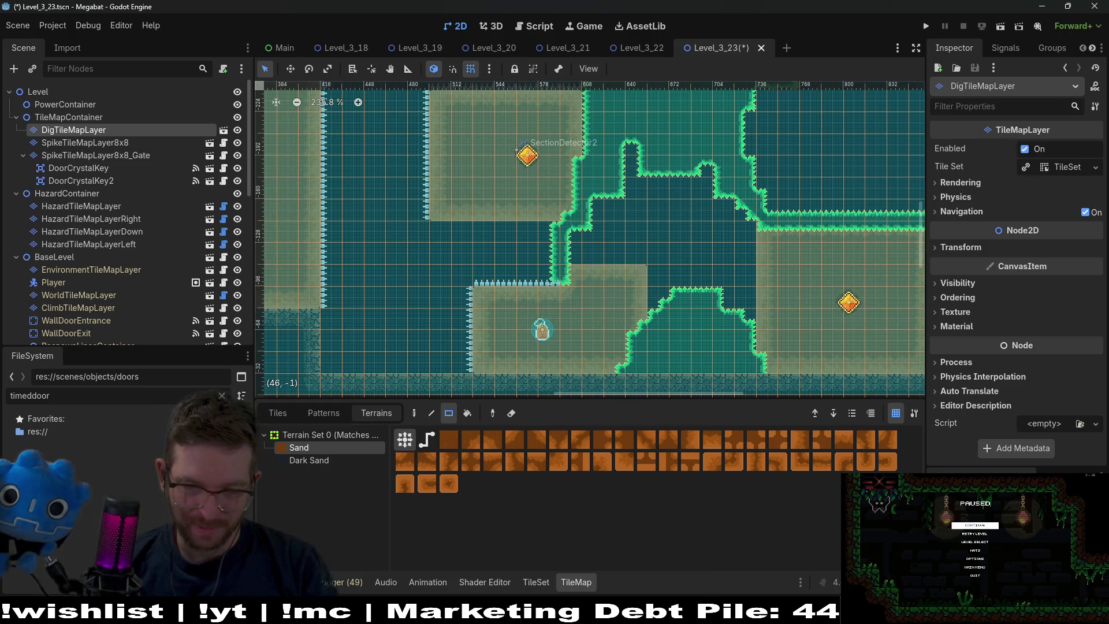
Switch to the browser showing the Megabat time-trial video
{"action": "mouse_move", "coordinate": [682, 612]}
{"action": "mouse_move", "coordinate": [814, 551]}
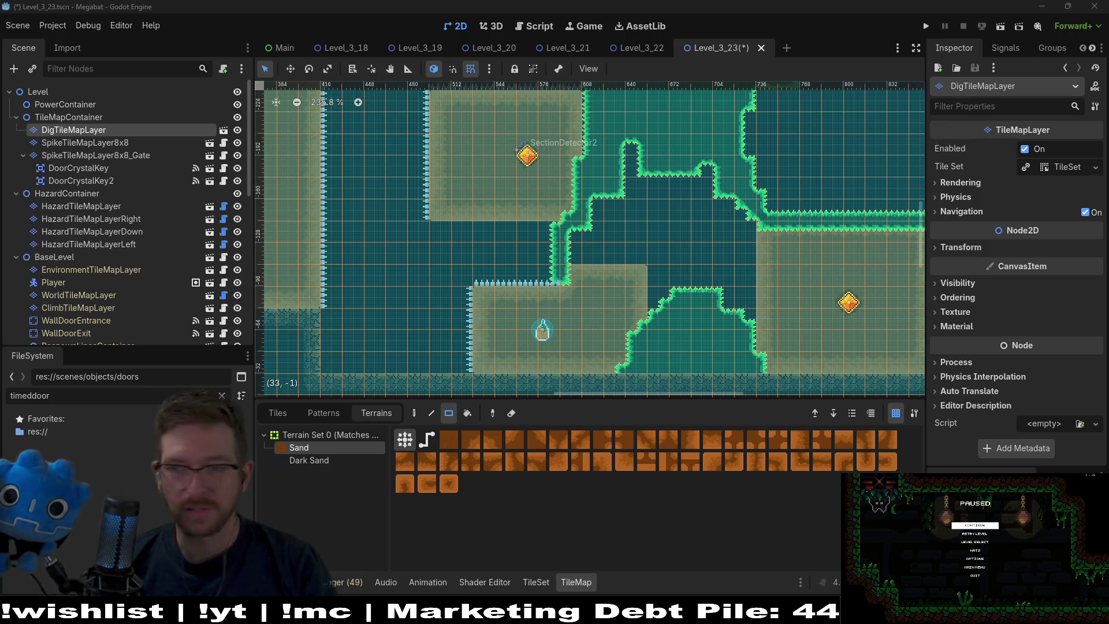
{"action": "key", "text": "alt+Tab"}
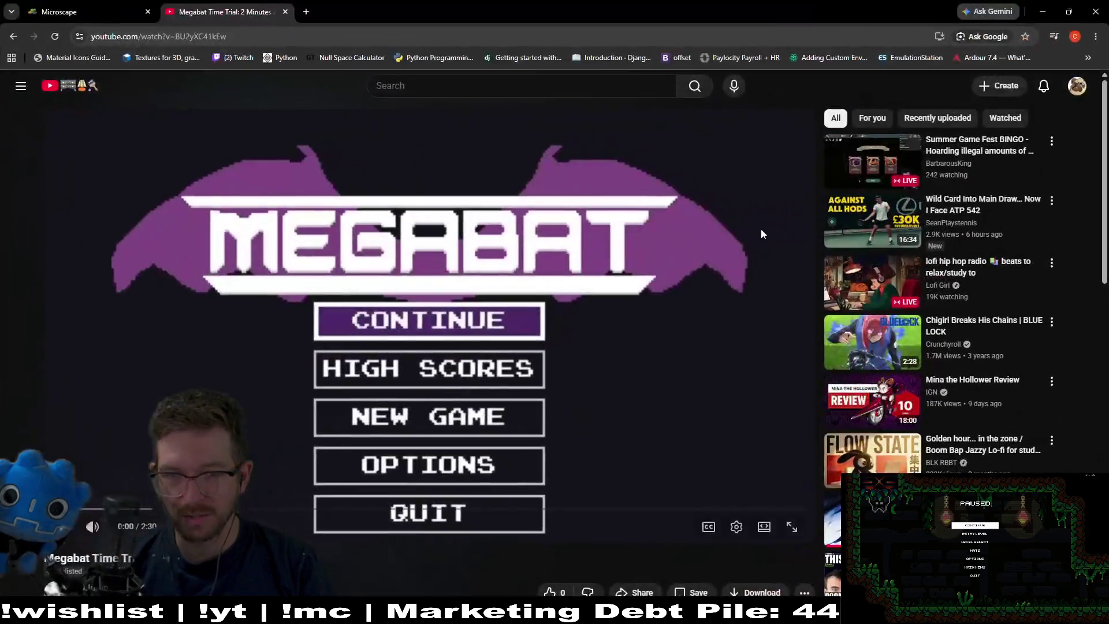
Put the video in theater mode and play the Megabat time-trial run to about 2:22
{"action": "left_click", "coordinate": [764, 527]}
{"action": "left_click", "coordinate": [864, 310]}
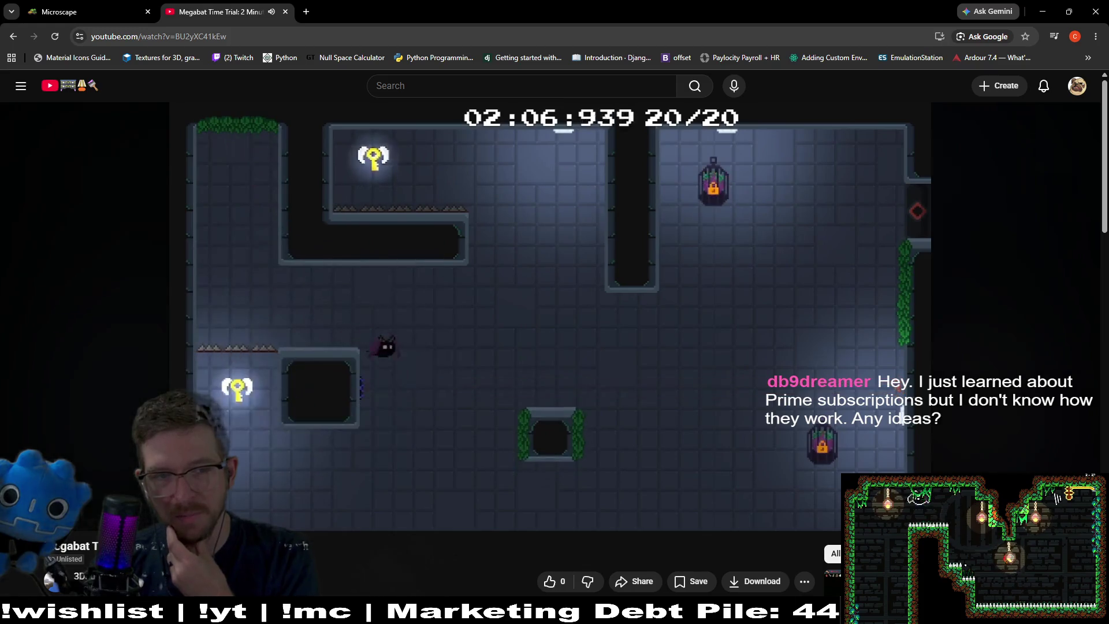
{"action": "mouse_move", "coordinate": [508, 412]}
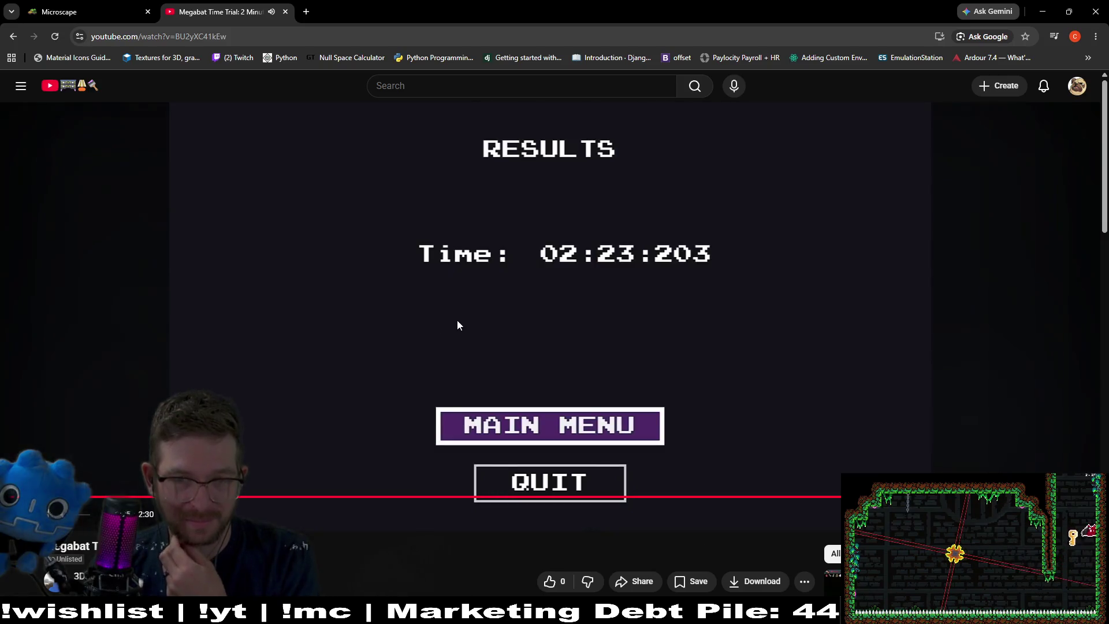
Pause the video, rewind it to about 2:22, and return to the Godot editor
{"action": "left_click", "coordinate": [457, 322]}
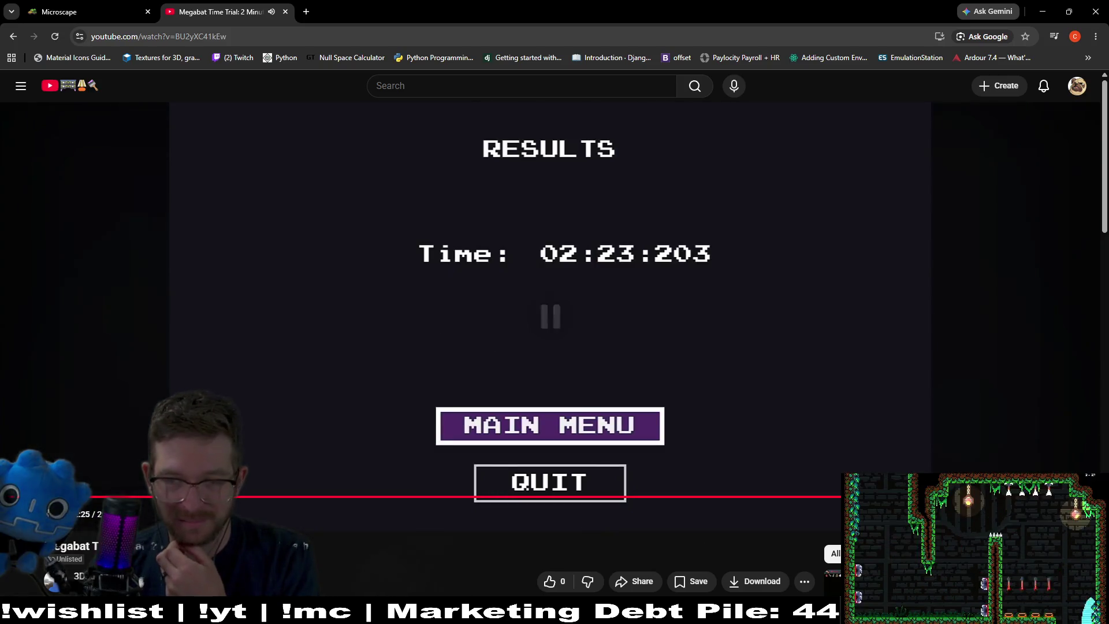
{"action": "left_click_drag", "start_coordinate": [1057, 496], "coordinate": [1040, 495]}
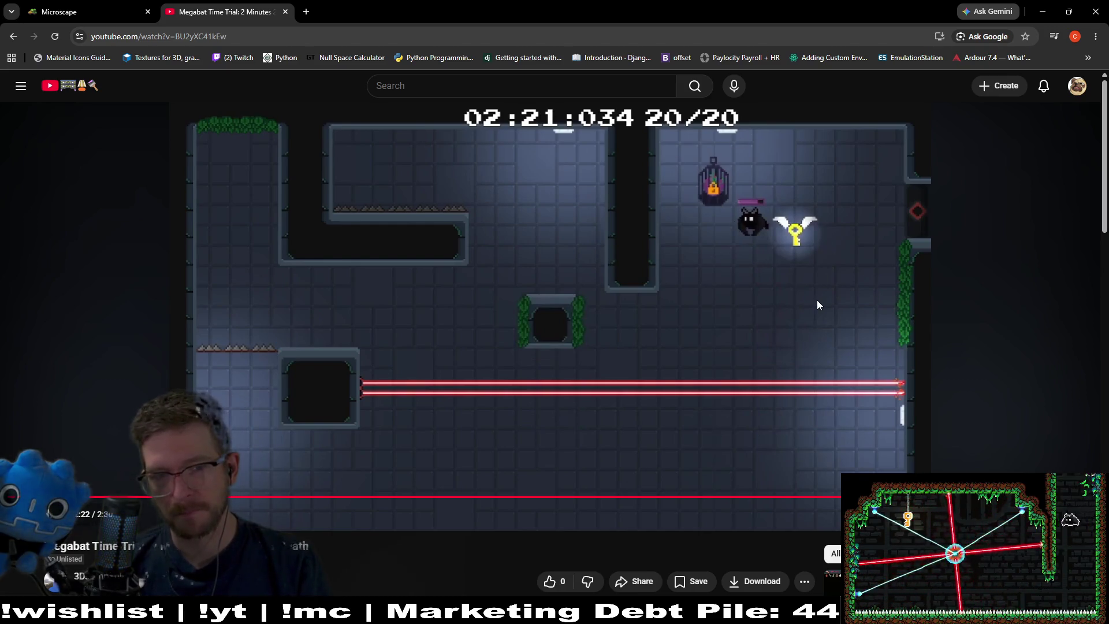
{"action": "key", "text": "alt+Tab"}
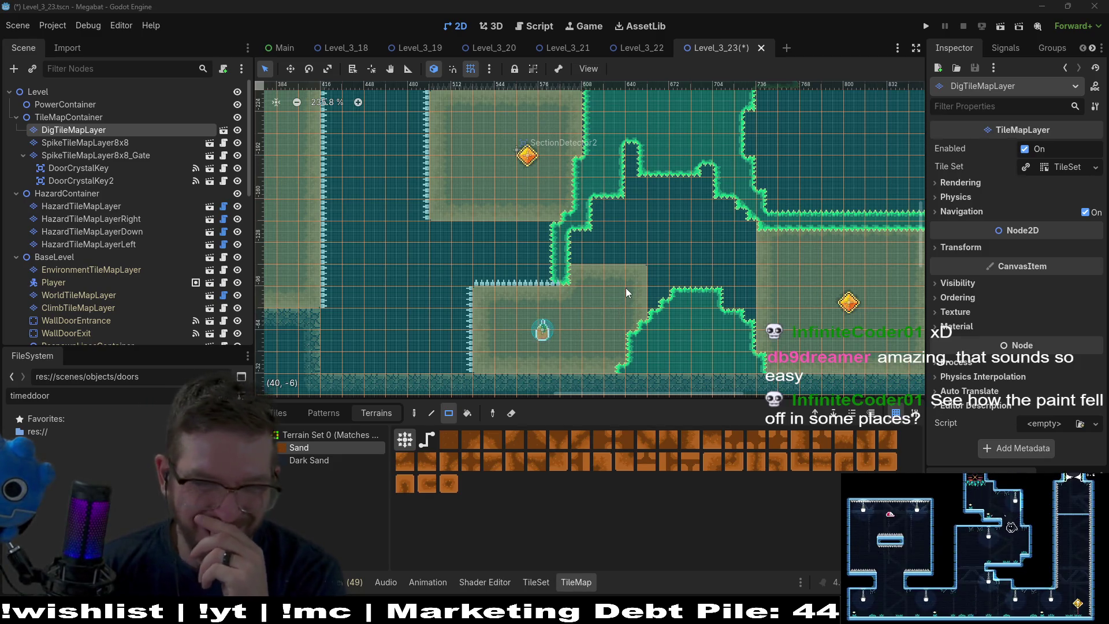
{"action": "left_click_drag", "start_coordinate": [506, 345], "coordinate": [583, 266]}
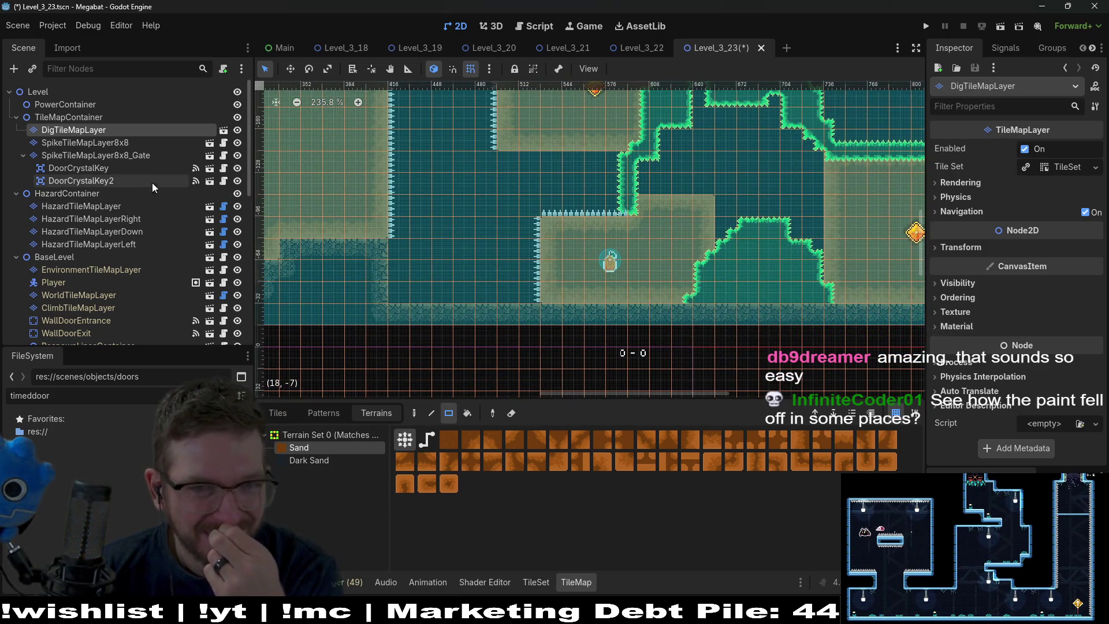
Try a narrow DESERT wall beside the lower sand block on the world layer, then undo it
{"action": "left_click_drag", "start_coordinate": [681, 222], "coordinate": [672, 279]}
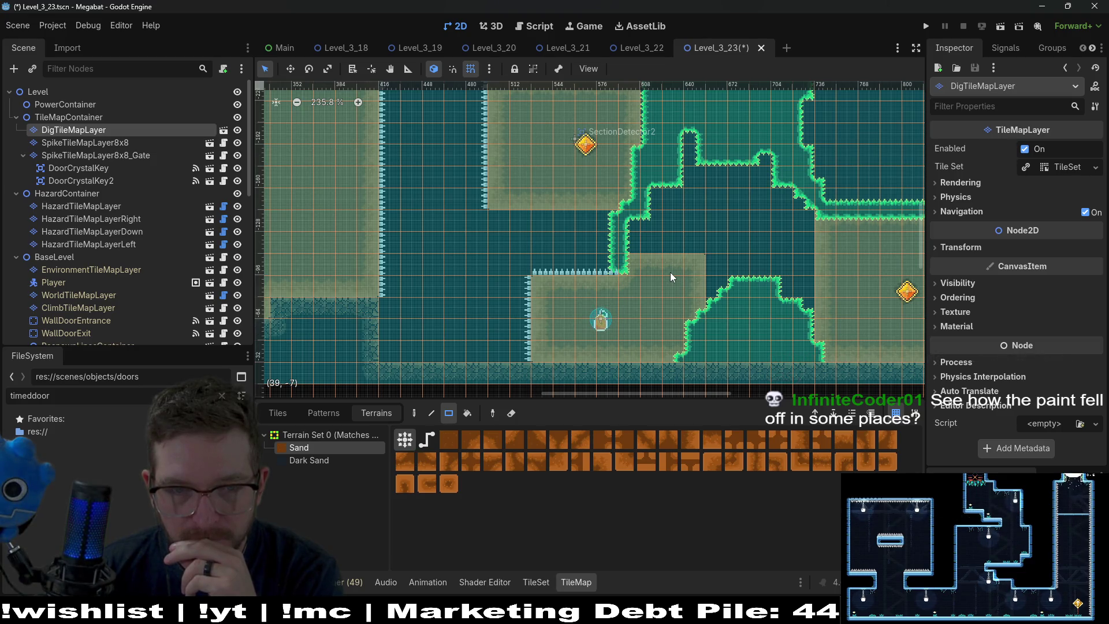
{"action": "left_click", "coordinate": [125, 219]}
{"action": "scroll", "coordinate": [105, 229], "scroll_direction": "down", "scroll_amount": 2}
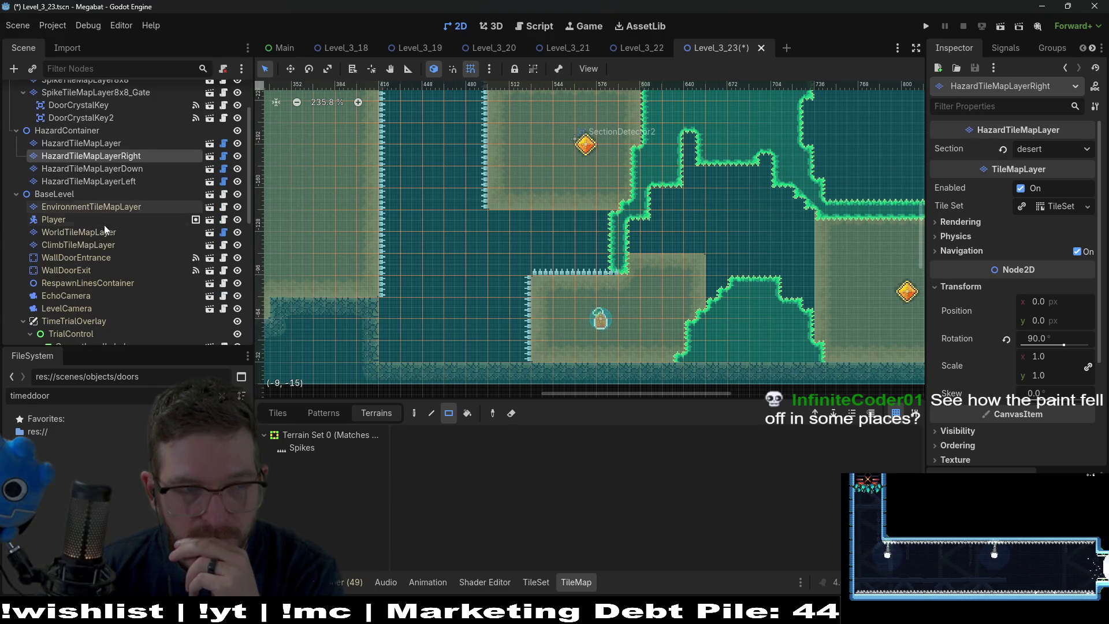
{"action": "left_click", "coordinate": [106, 232]}
{"action": "left_click", "coordinate": [305, 472]}
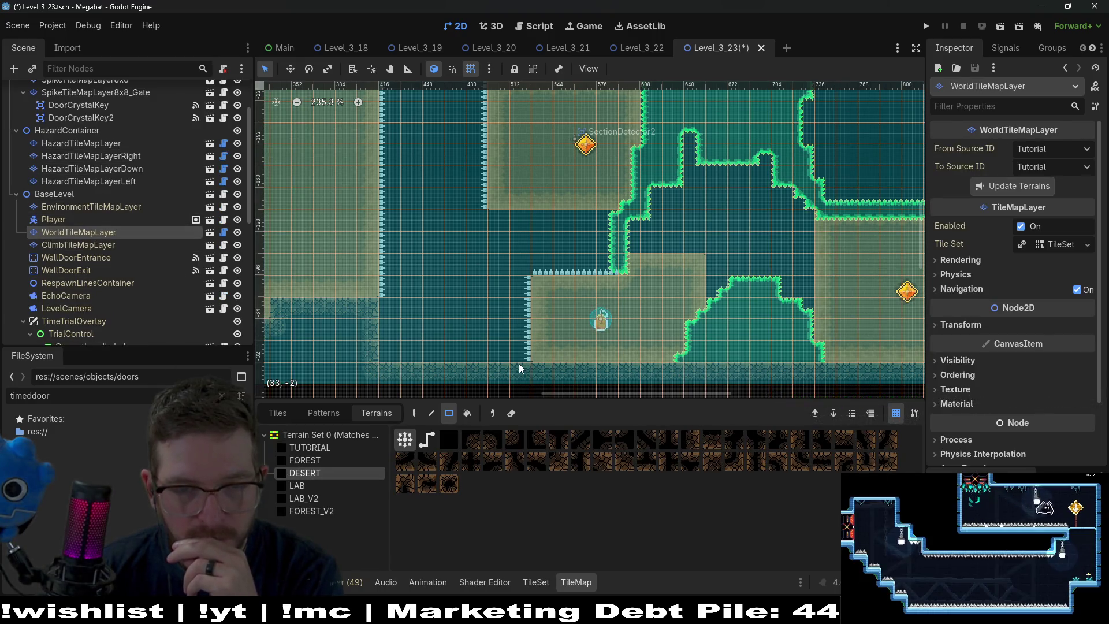
{"action": "left_click_drag", "start_coordinate": [512, 330], "coordinate": [492, 280]}
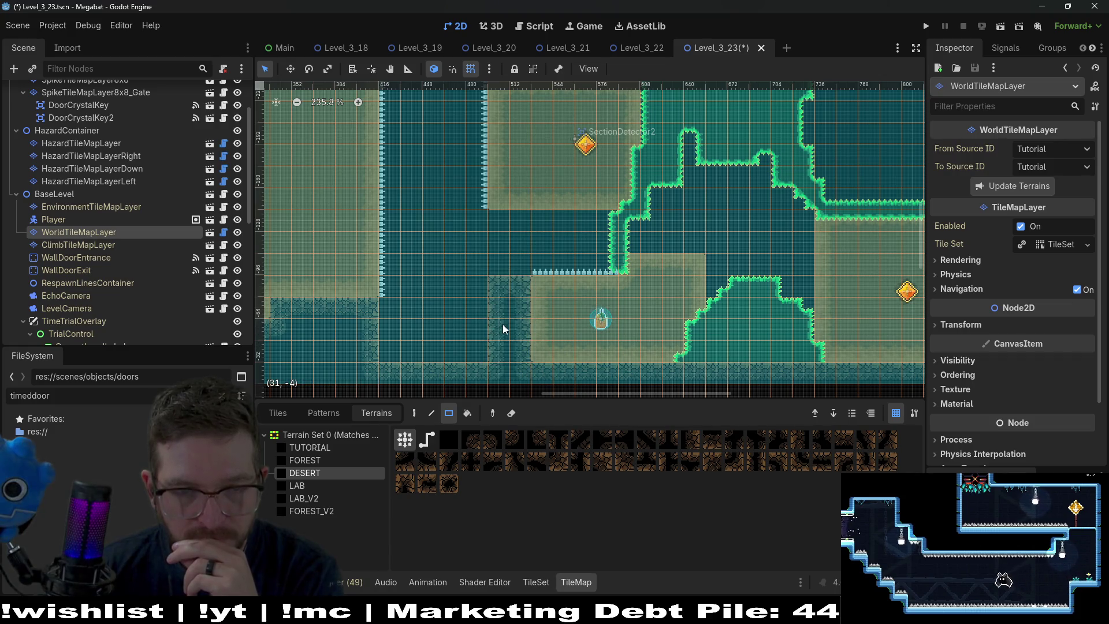
{"action": "key", "text": "ctrl+z"}
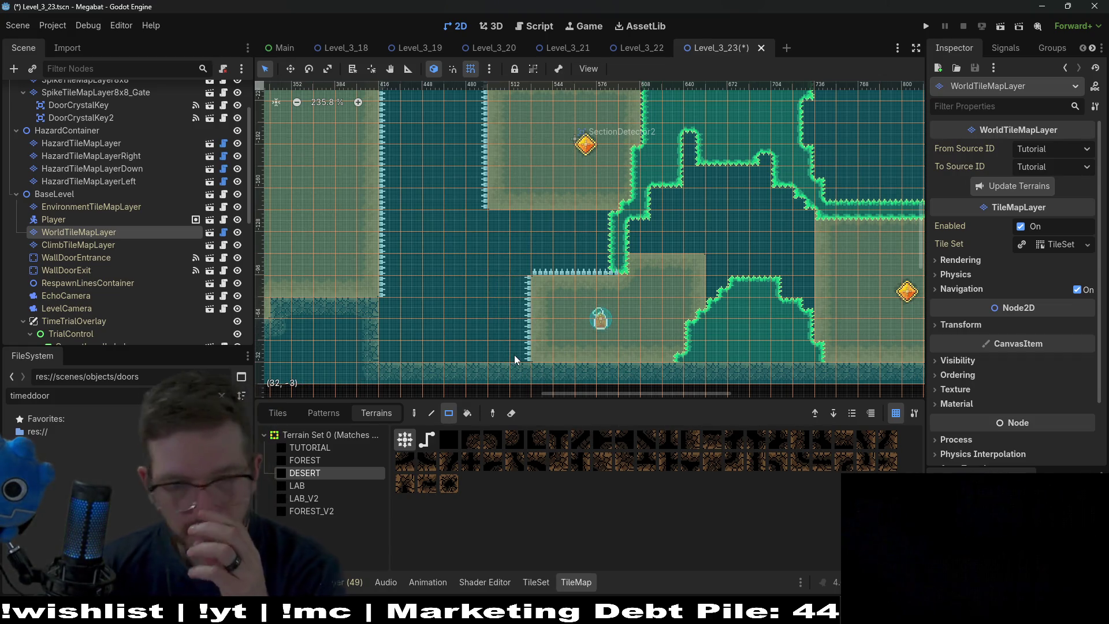
Select the dig layer with the Sand terrain ready to paint
{"action": "scroll", "coordinate": [79, 132], "scroll_direction": "up", "scroll_amount": 2}
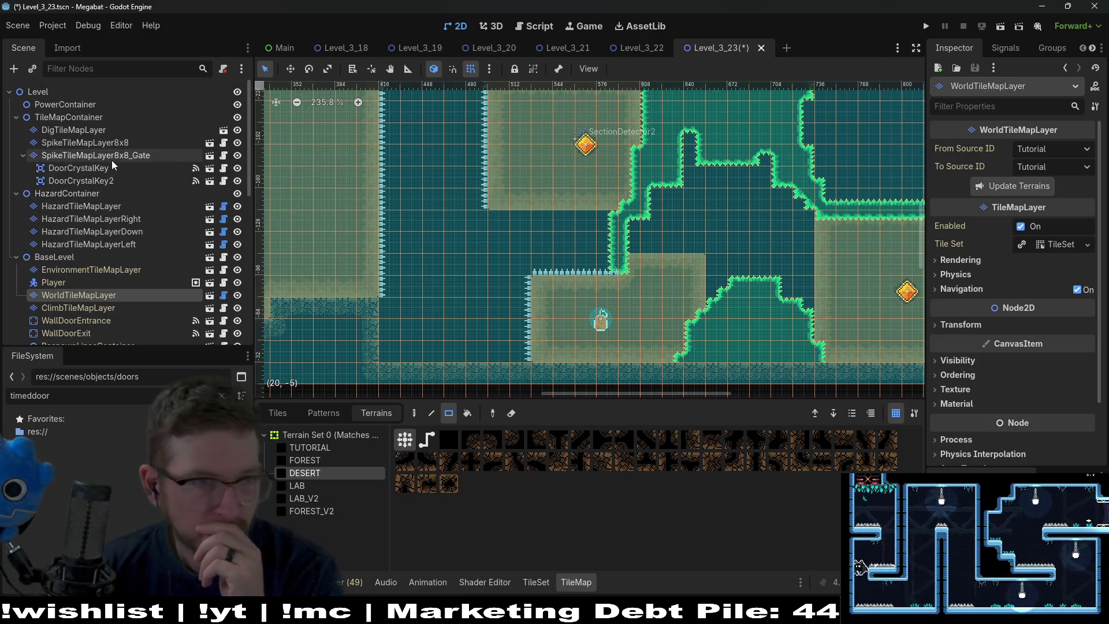
{"action": "left_click", "coordinate": [79, 129]}
{"action": "left_click", "coordinate": [299, 447]}
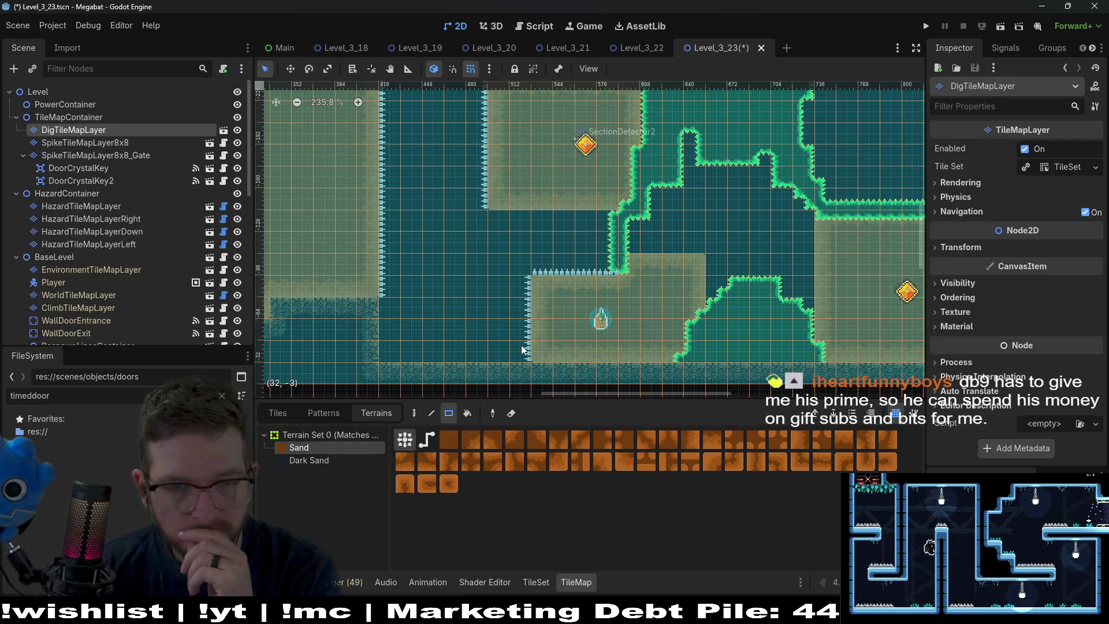
Extend the lower sand block left and paint a 5x1 Sand strip under the upper block, trimming extra tiles
{"action": "left_click_drag", "start_coordinate": [520, 349], "coordinate": [484, 297]}
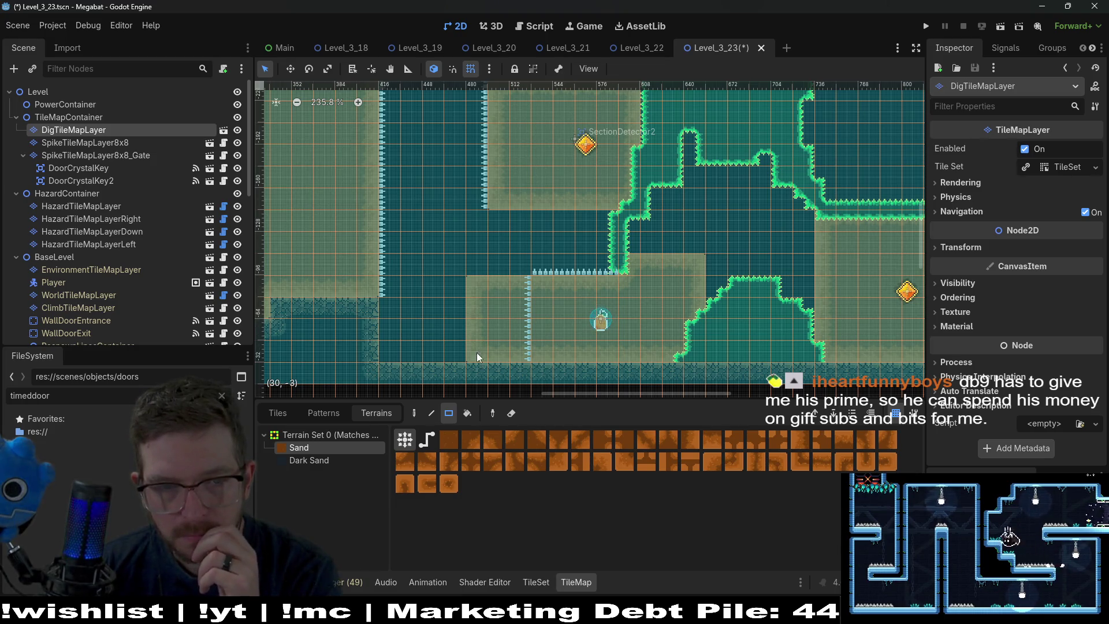
{"action": "left_click_drag", "start_coordinate": [483, 356], "coordinate": [447, 277]}
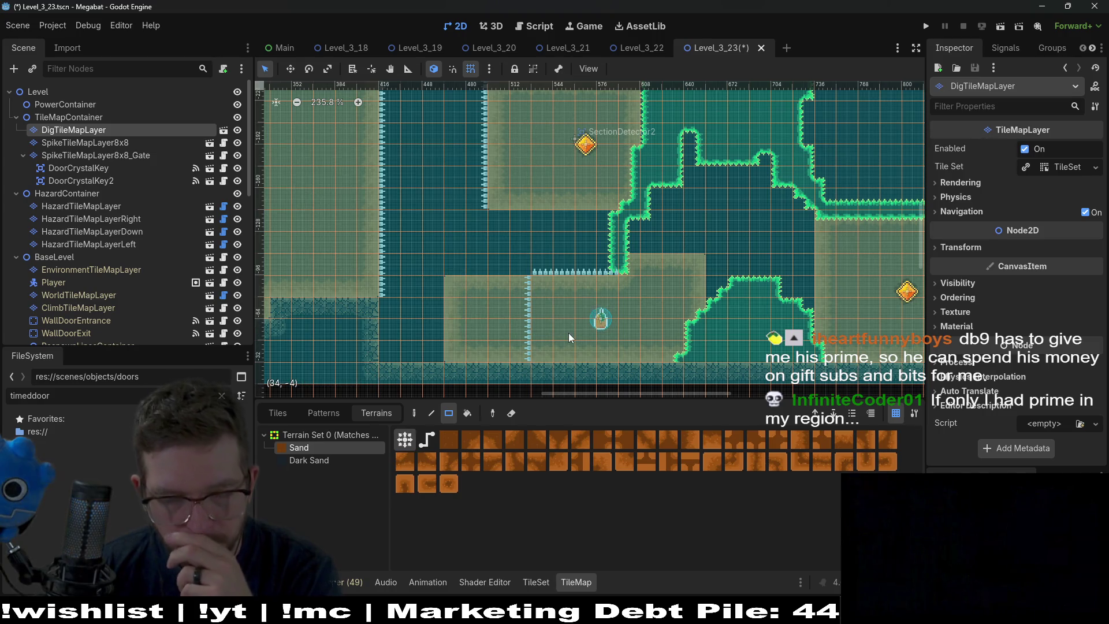
{"action": "left_click_drag", "start_coordinate": [500, 223], "coordinate": [604, 226]}
{"action": "right_click", "coordinate": [578, 231]}
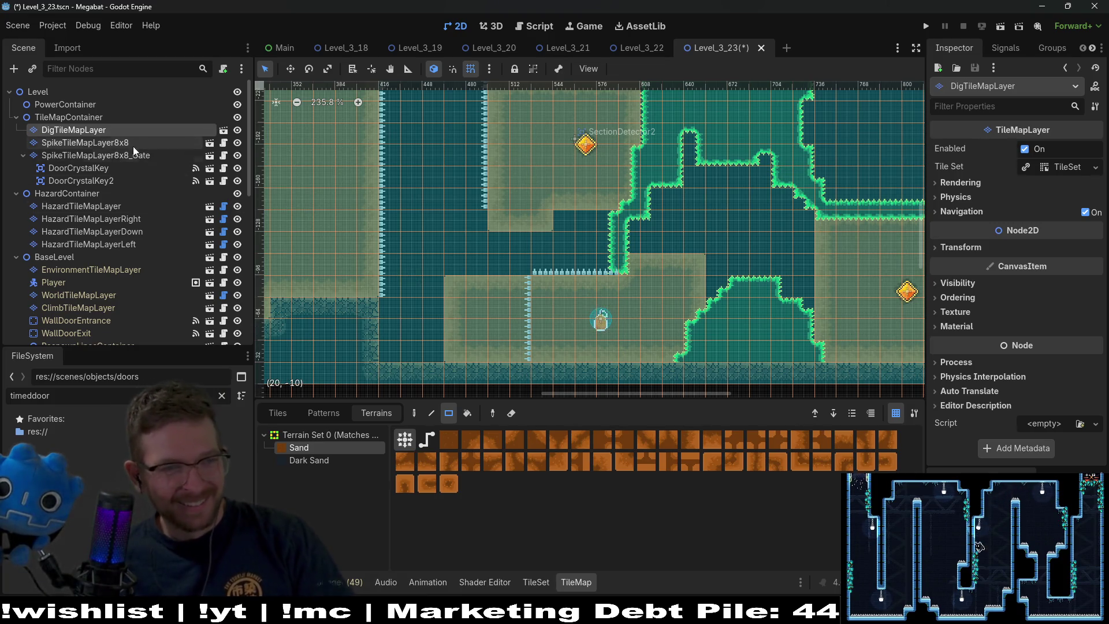
{"action": "left_click", "coordinate": [110, 142]}
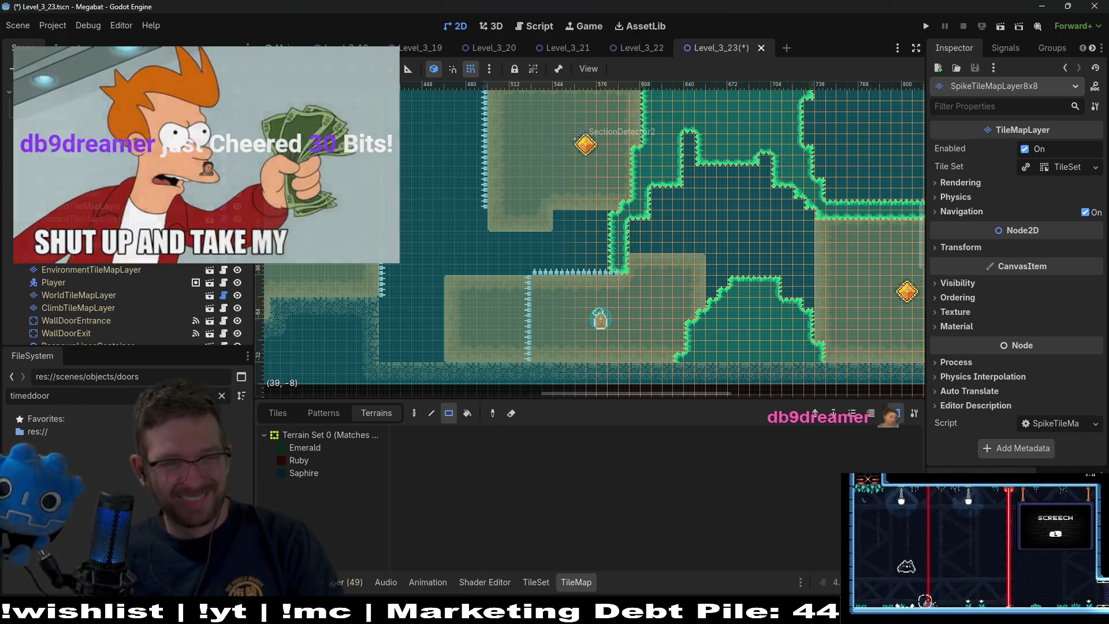
Outline the new pocket under the upper sand block with Emerald crystal spikes
{"action": "left_click", "coordinate": [305, 447]}
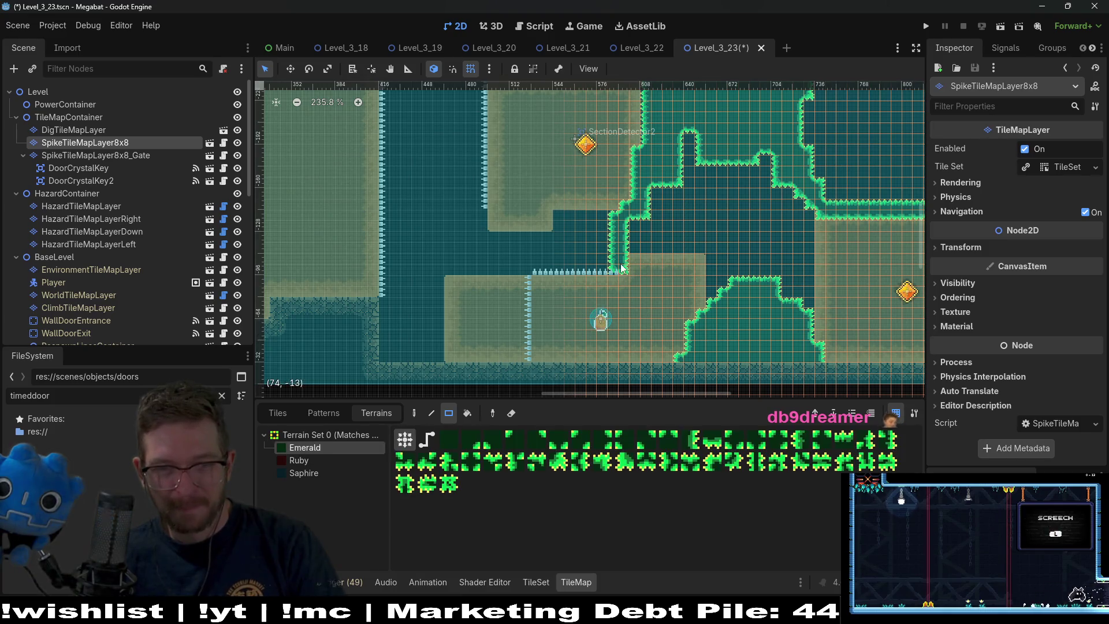
{"action": "left_click_drag", "start_coordinate": [572, 237], "coordinate": [620, 269]}
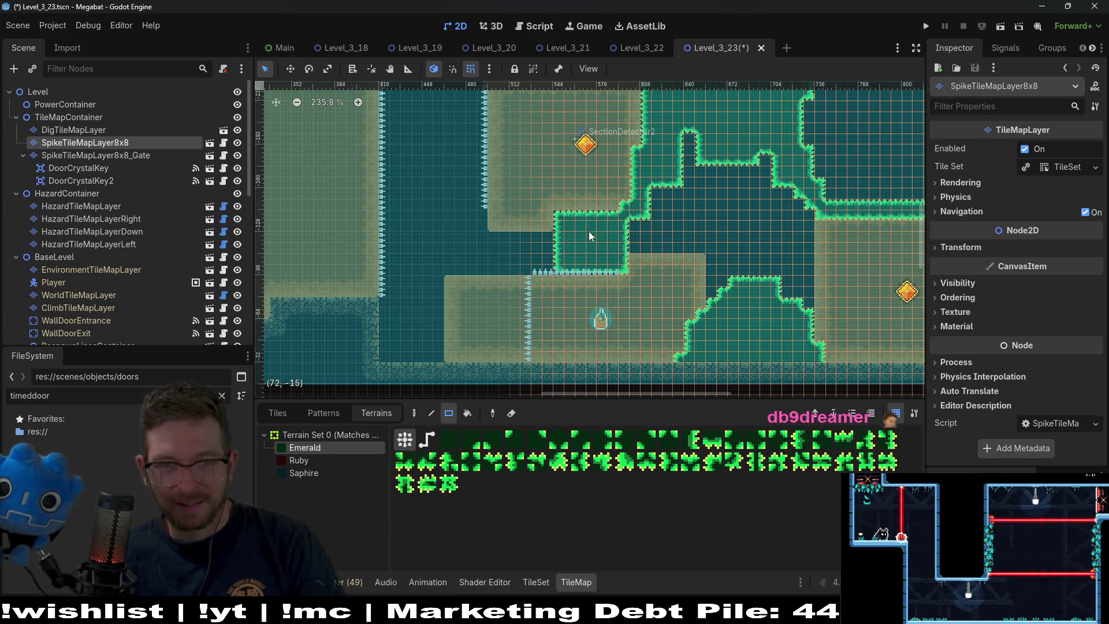
{"action": "mouse_move", "coordinate": [555, 222]}
{"action": "left_mouse_down"}
{"action": "mouse_move", "coordinate": [551, 235]}
{"action": "mouse_move", "coordinate": [563, 222]}
{"action": "left_mouse_up"}
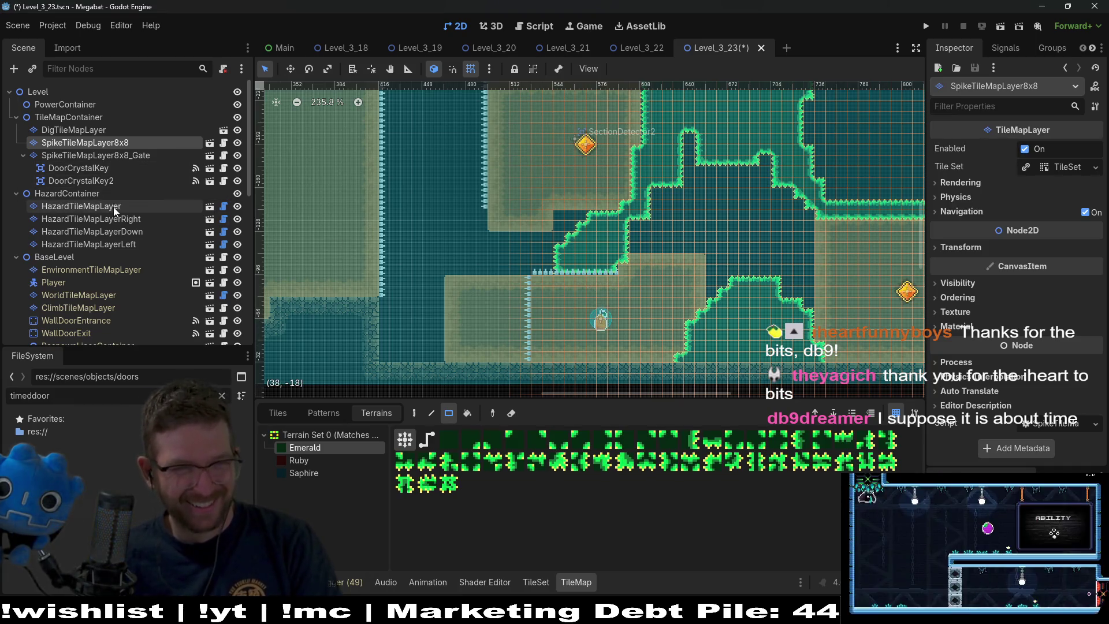
{"action": "left_click", "coordinate": [85, 130]}
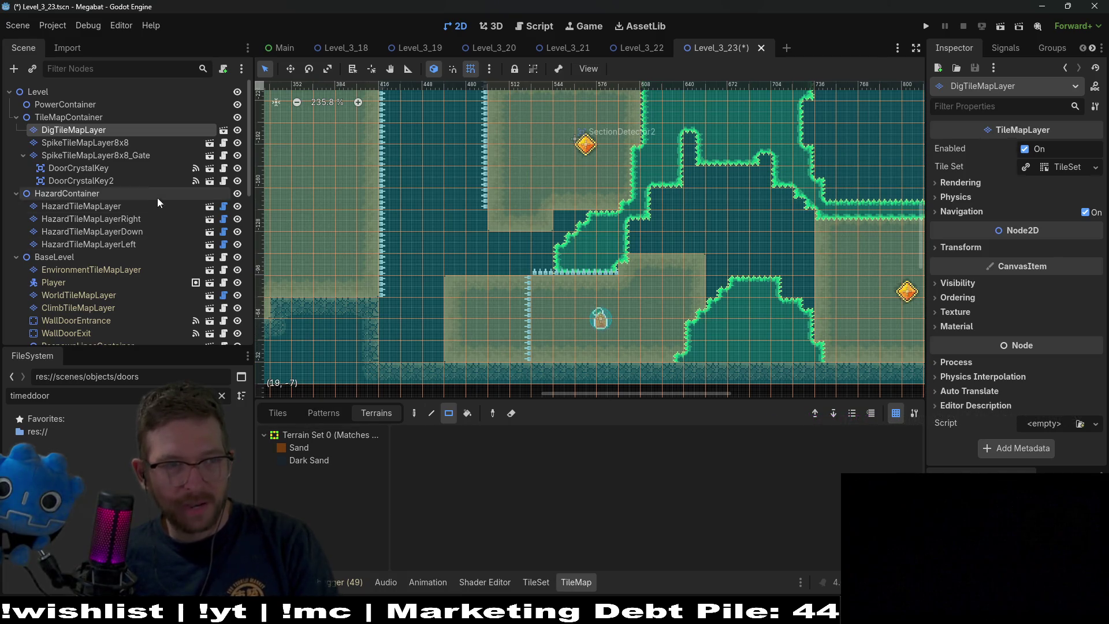
Paint a row of upward Spikes along the top of the lower sand block's extension
{"action": "left_click", "coordinate": [135, 208]}
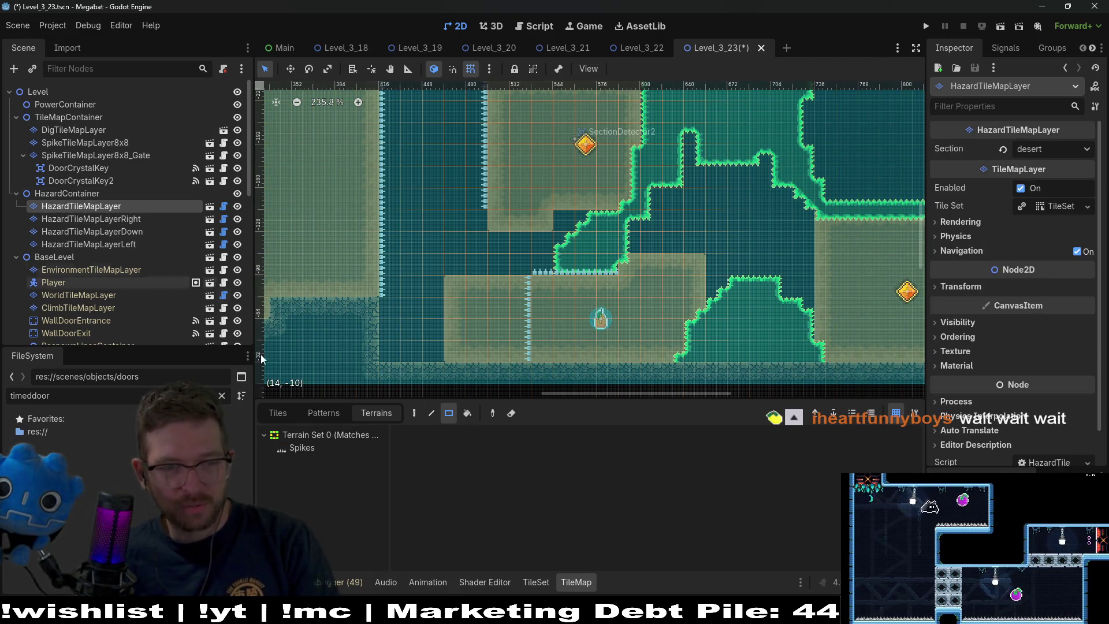
{"action": "left_click", "coordinate": [307, 449]}
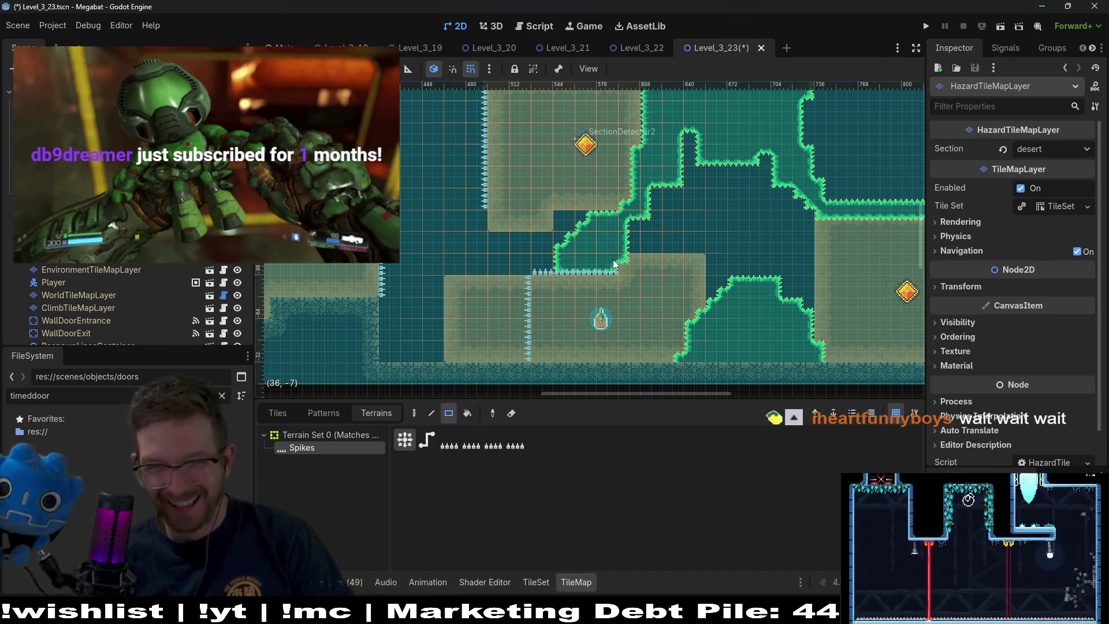
{"action": "left_click_drag", "start_coordinate": [601, 275], "coordinate": [539, 275]}
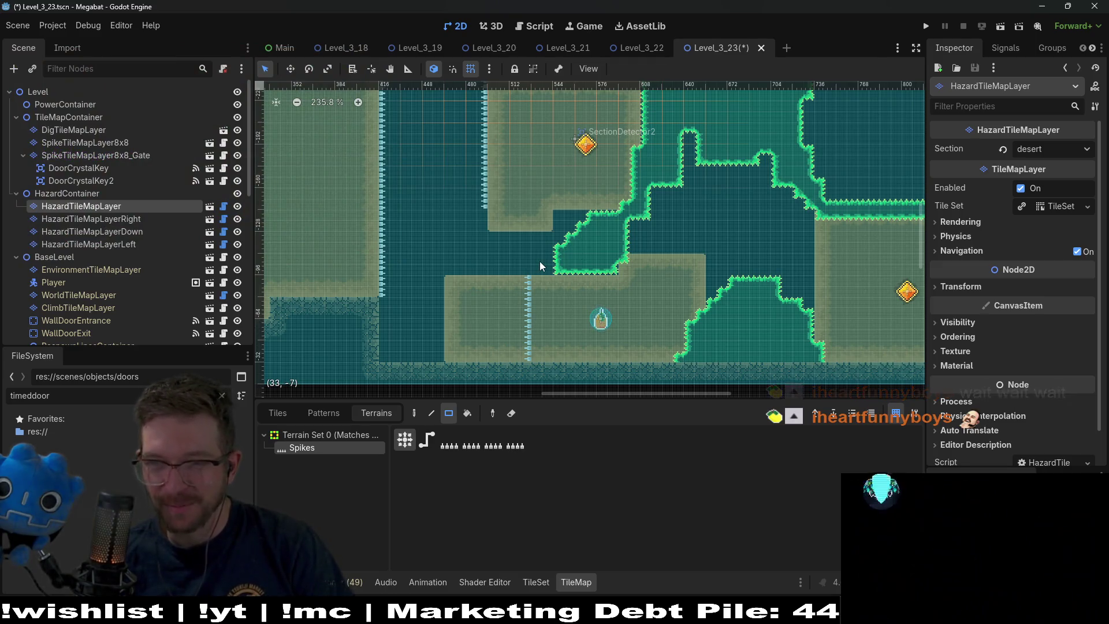
{"action": "left_click_drag", "start_coordinate": [547, 270], "coordinate": [448, 272]}
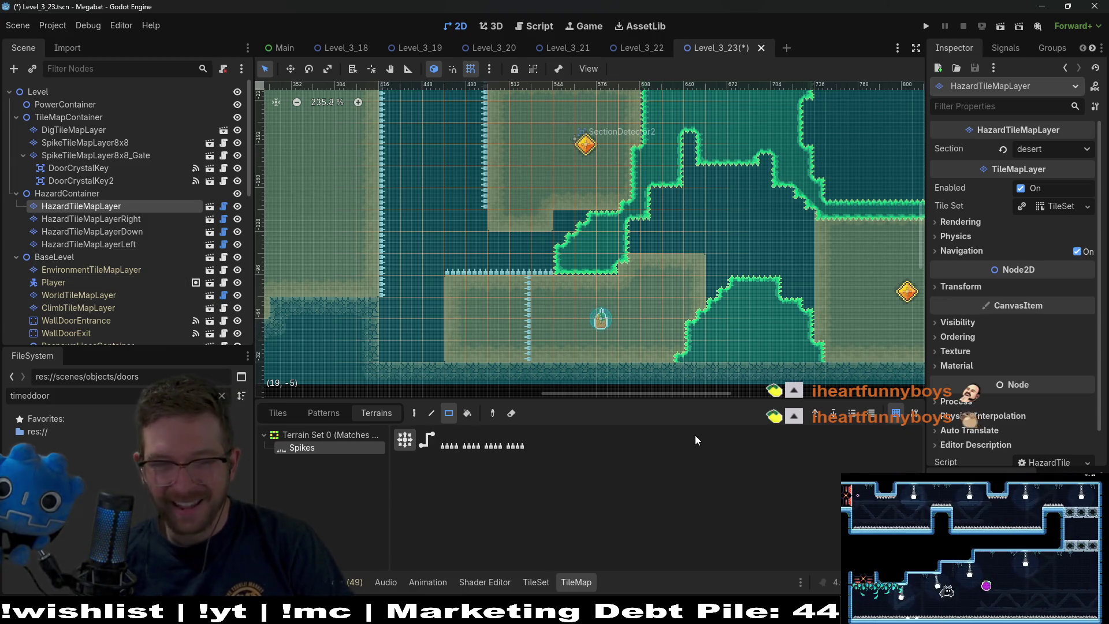
{"action": "left_click", "coordinate": [153, 249]}
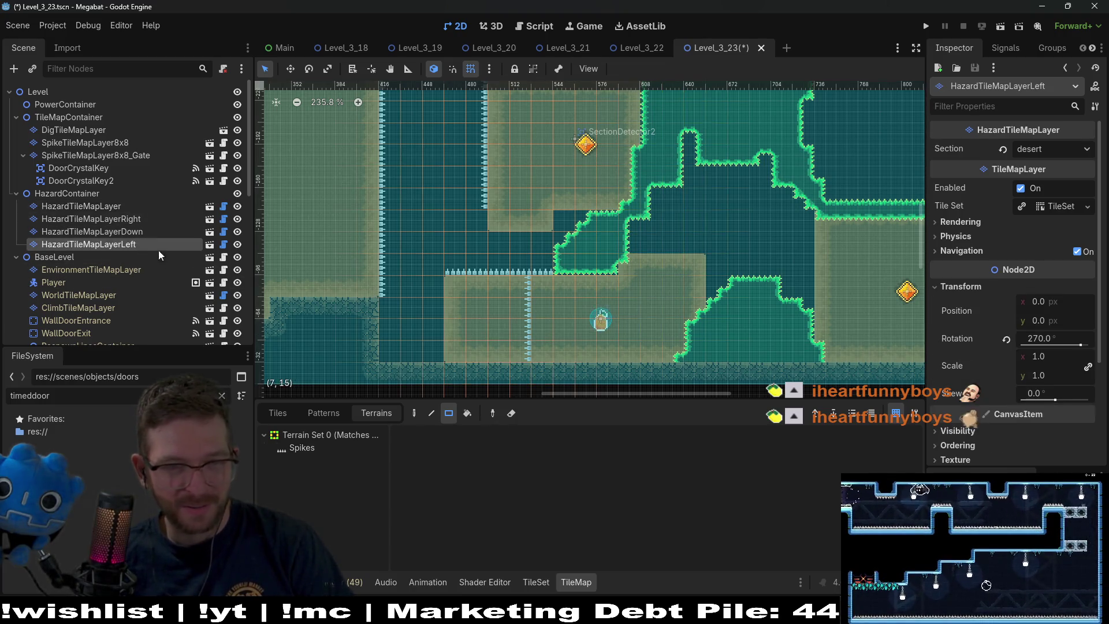
Run left-facing Spikes down the block's new left edge and erase the old spike column
{"action": "left_click", "coordinate": [301, 448]}
{"action": "mouse_move", "coordinate": [528, 361]}
{"action": "left_mouse_down"}
{"action": "mouse_move", "coordinate": [529, 257]}
{"action": "mouse_move", "coordinate": [524, 354]}
{"action": "left_mouse_up"}
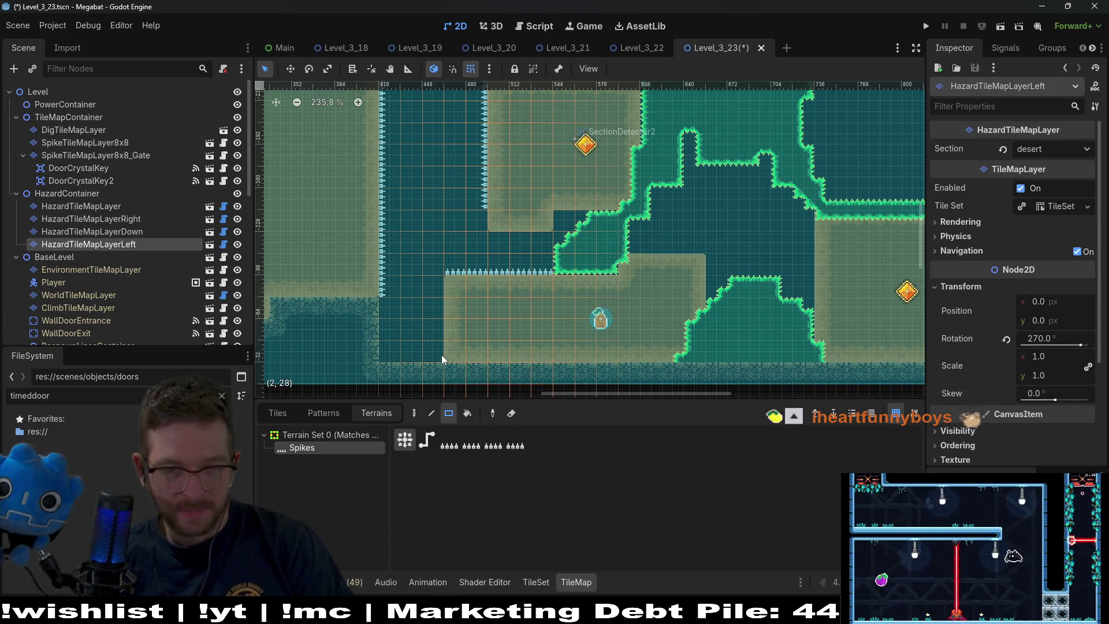
{"action": "left_click_drag", "start_coordinate": [441, 300], "coordinate": [442, 303]}
{"action": "mouse_move", "coordinate": [465, 342]}
{"action": "left_mouse_down"}
{"action": "mouse_move", "coordinate": [466, 278]}
{"action": "mouse_move", "coordinate": [468, 355]}
{"action": "left_mouse_up"}
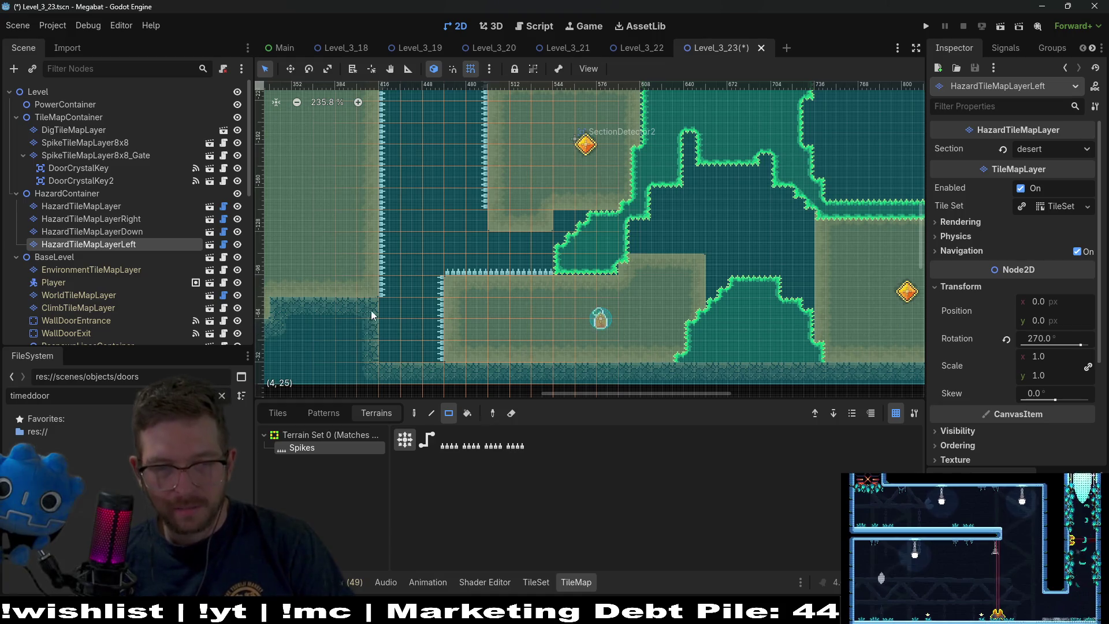
{"action": "left_click_drag", "start_coordinate": [371, 315], "coordinate": [544, 313]}
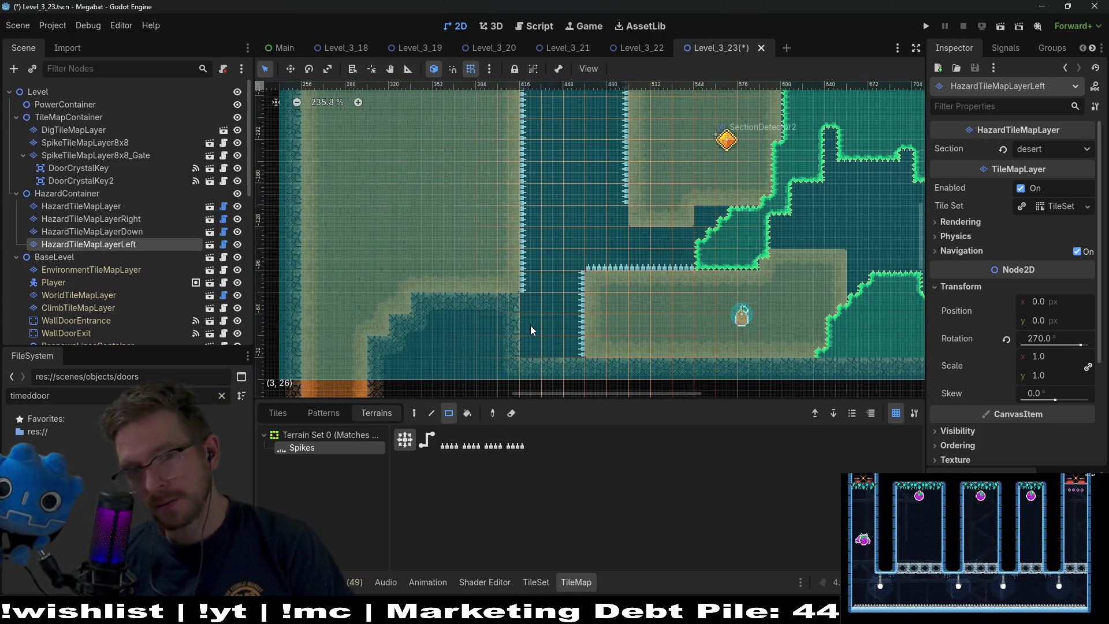
{"action": "scroll", "coordinate": [628, 298], "scroll_direction": "up", "scroll_amount": 2}
{"action": "scroll", "coordinate": [628, 298], "scroll_direction": "right", "scroll_amount": 2}
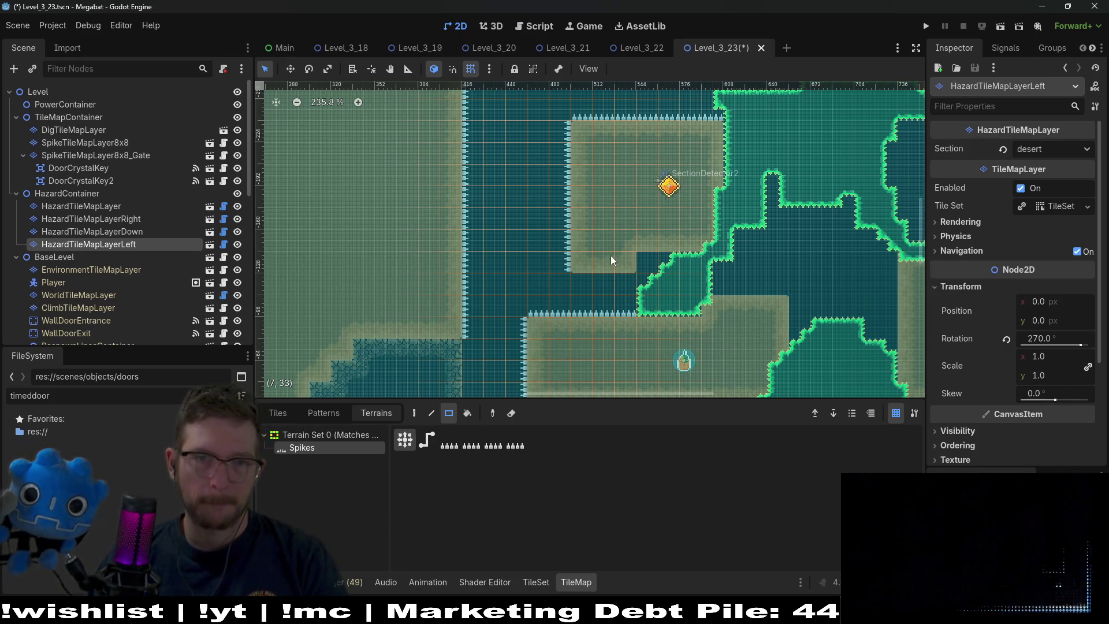
{"action": "scroll", "coordinate": [701, 315], "scroll_direction": "down", "scroll_amount": 3}
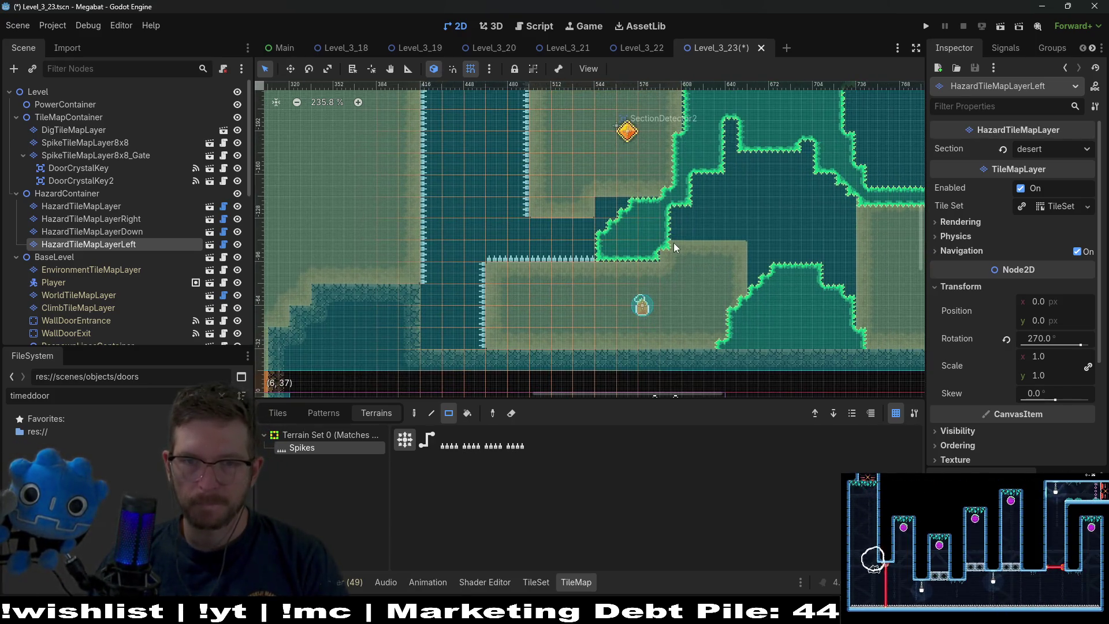
{"action": "scroll", "coordinate": [670, 229], "scroll_direction": "up", "scroll_amount": 3}
{"action": "left_click", "coordinate": [85, 143]}
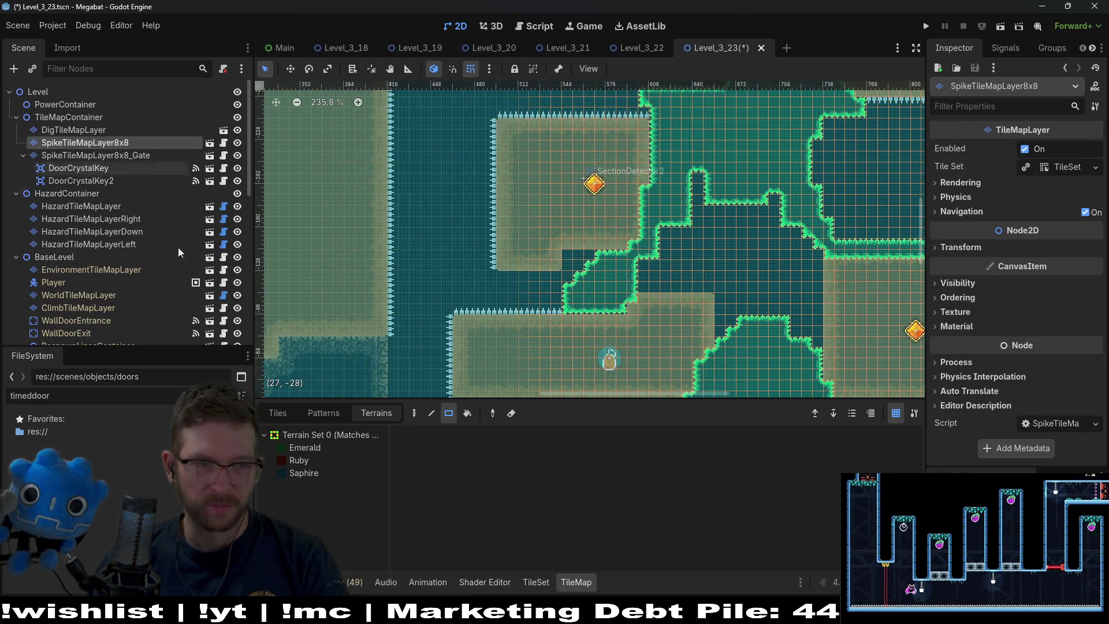
Select Sand on DigTileMapLayer and pan out to view more of the level on the left
{"action": "left_click", "coordinate": [73, 130]}
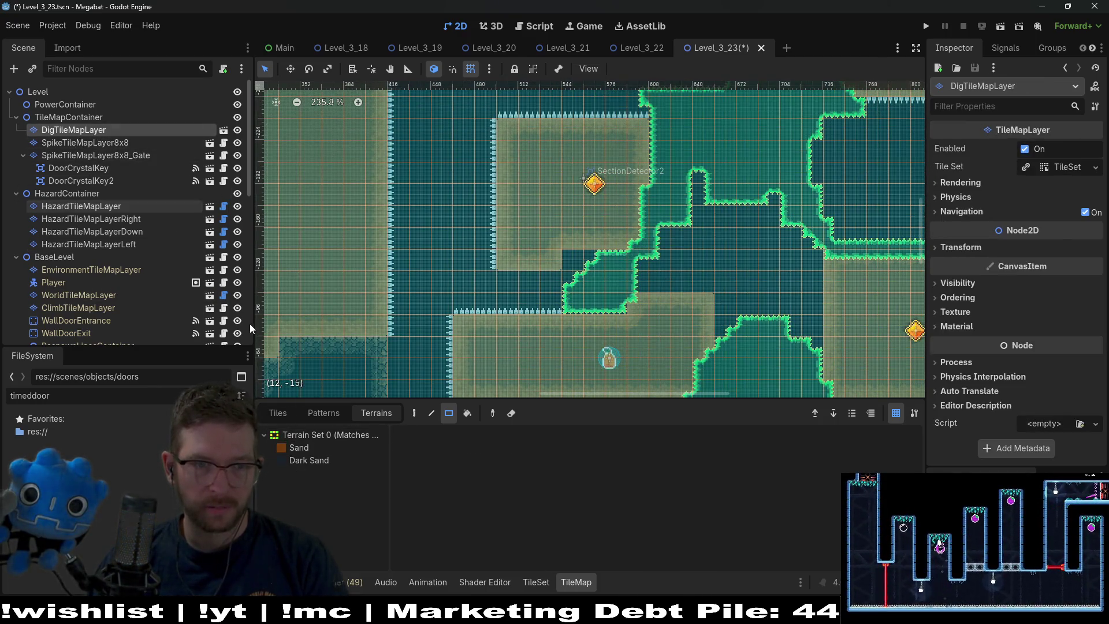
{"action": "left_click", "coordinate": [299, 448]}
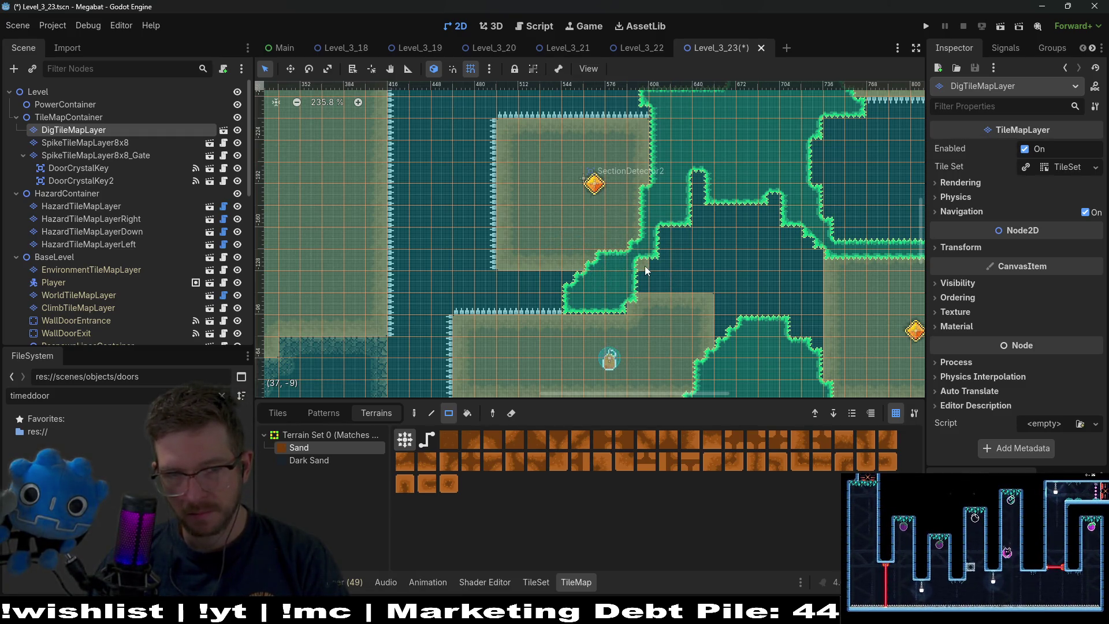
{"action": "scroll", "coordinate": [655, 242], "scroll_direction": "up", "scroll_amount": 2}
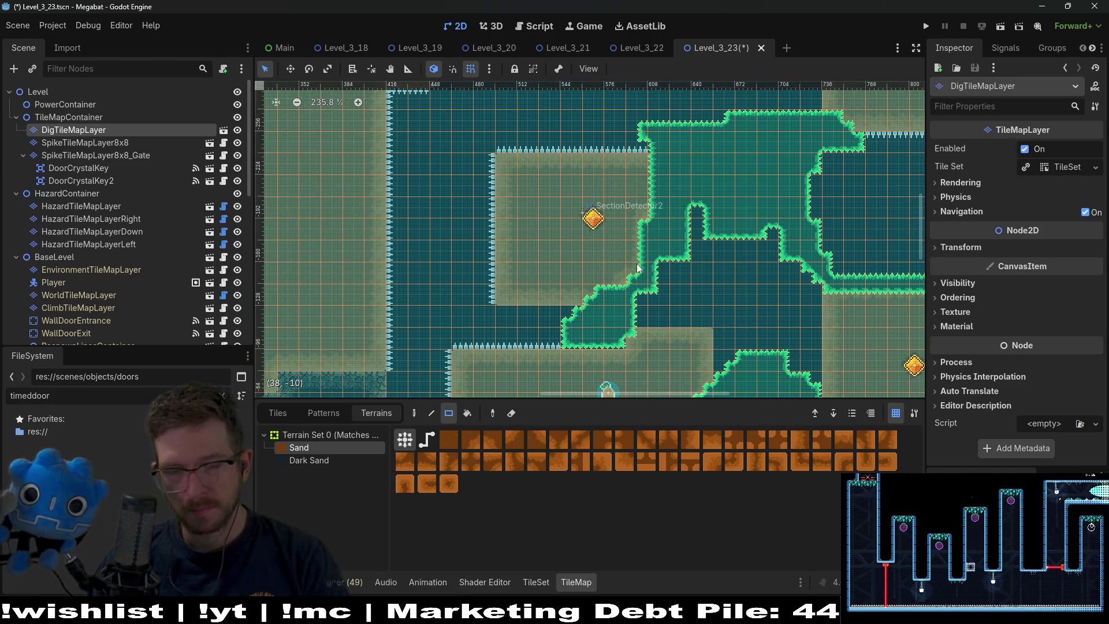
{"action": "scroll", "coordinate": [639, 243], "scroll_direction": "down", "scroll_amount": 2}
{"action": "scroll", "coordinate": [640, 222], "scroll_direction": "left", "scroll_amount": 3}
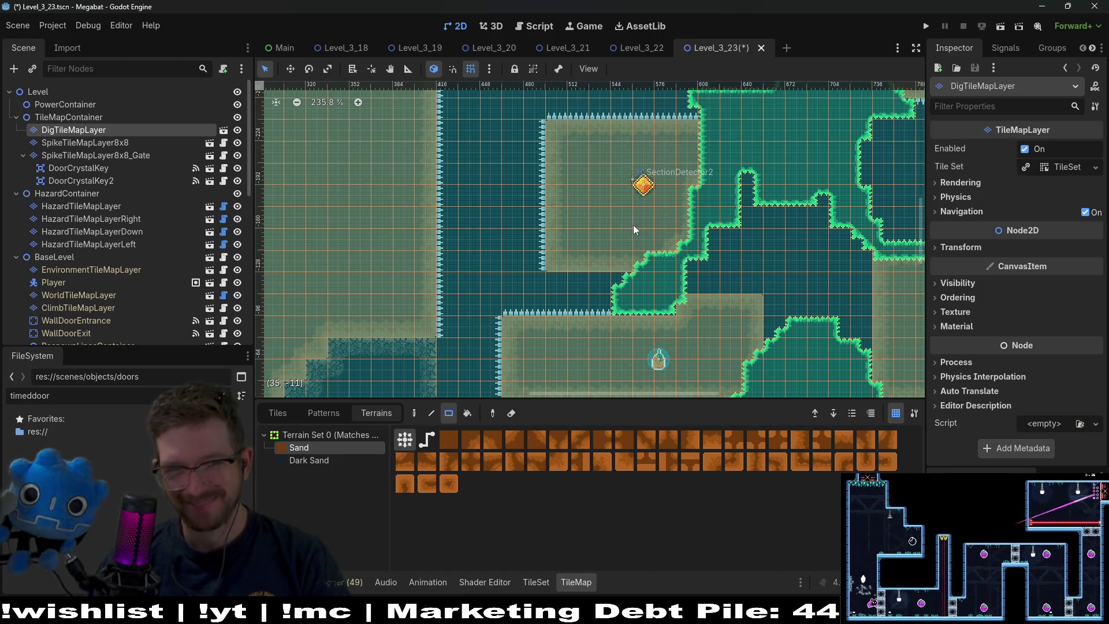
{"action": "scroll", "coordinate": [655, 257], "scroll_direction": "down", "scroll_amount": 5}
{"action": "scroll", "coordinate": [653, 243], "scroll_direction": "left", "scroll_amount": 1}
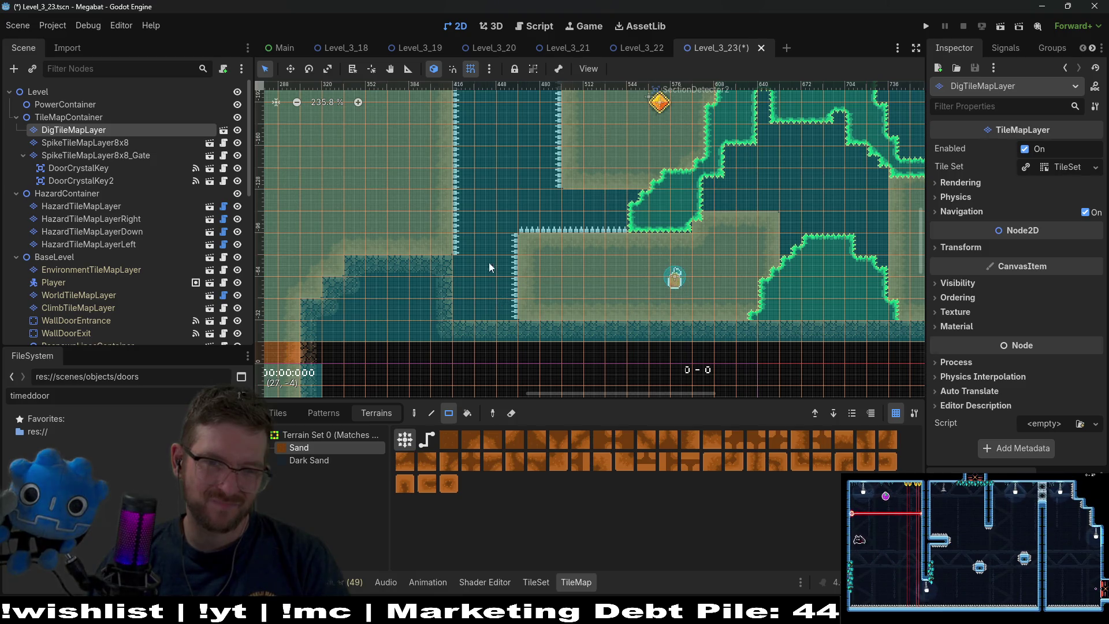
{"action": "left_click_drag", "start_coordinate": [489, 267], "coordinate": [554, 299]}
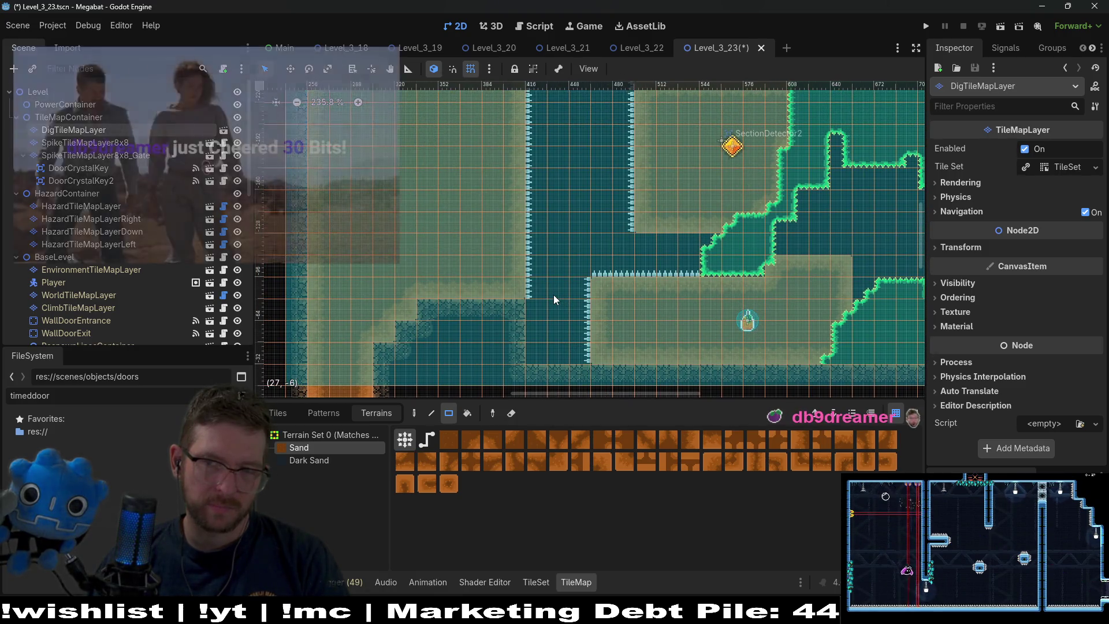
{"action": "scroll", "coordinate": [687, 280], "scroll_direction": "down", "scroll_amount": 2}
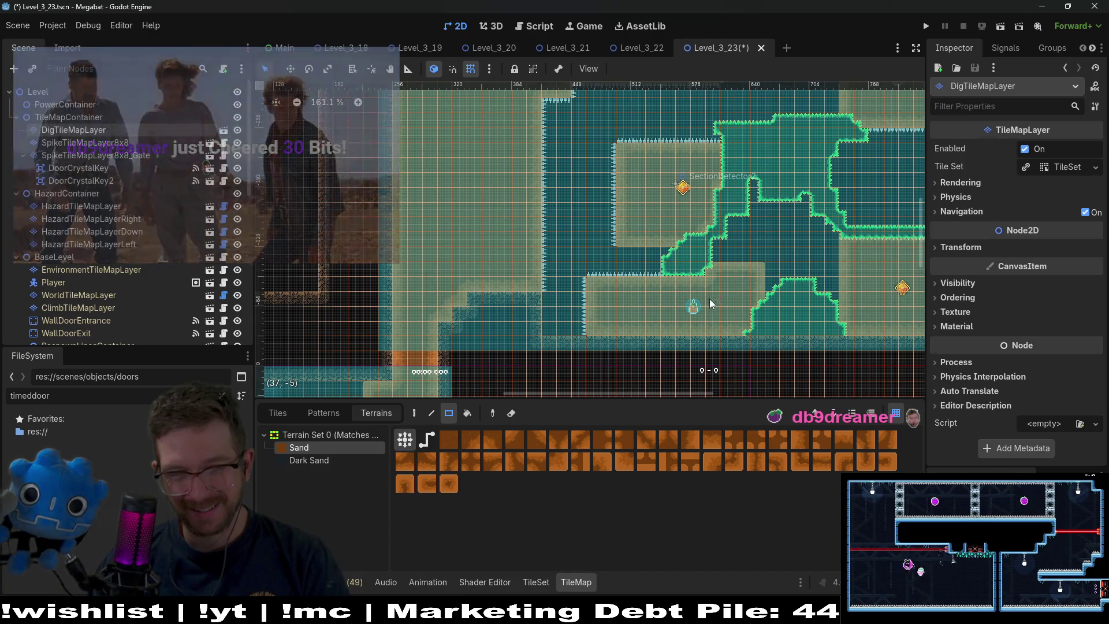
{"action": "scroll", "coordinate": [93, 213], "scroll_direction": "down", "scroll_amount": 5}
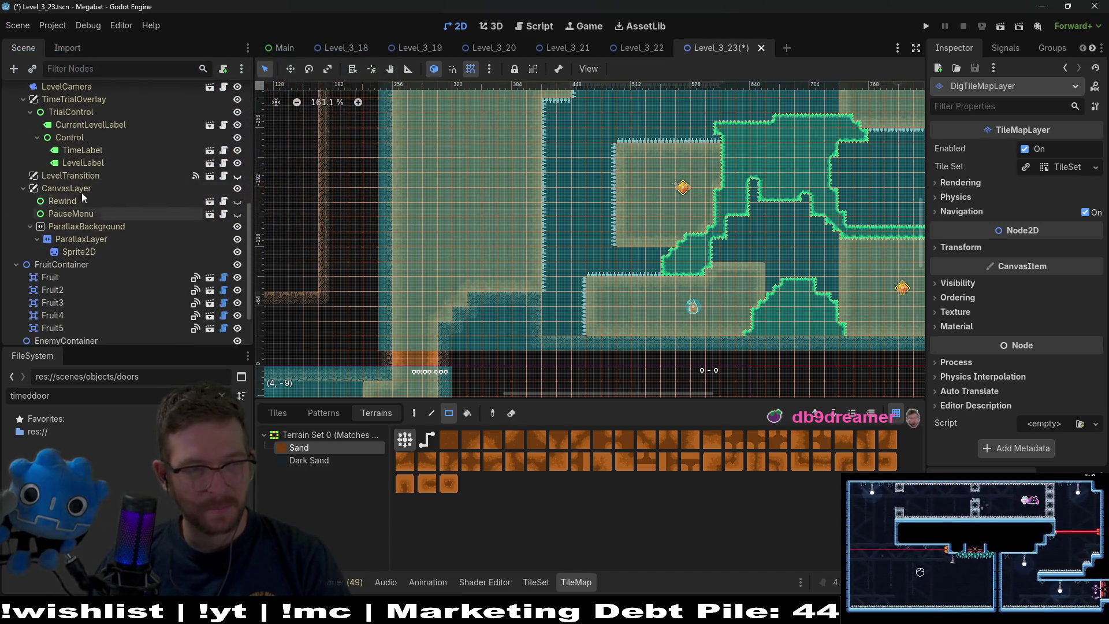
Move Fruit4 left within the lower spiked platform, then run the current scene
{"action": "left_click", "coordinate": [79, 321]}
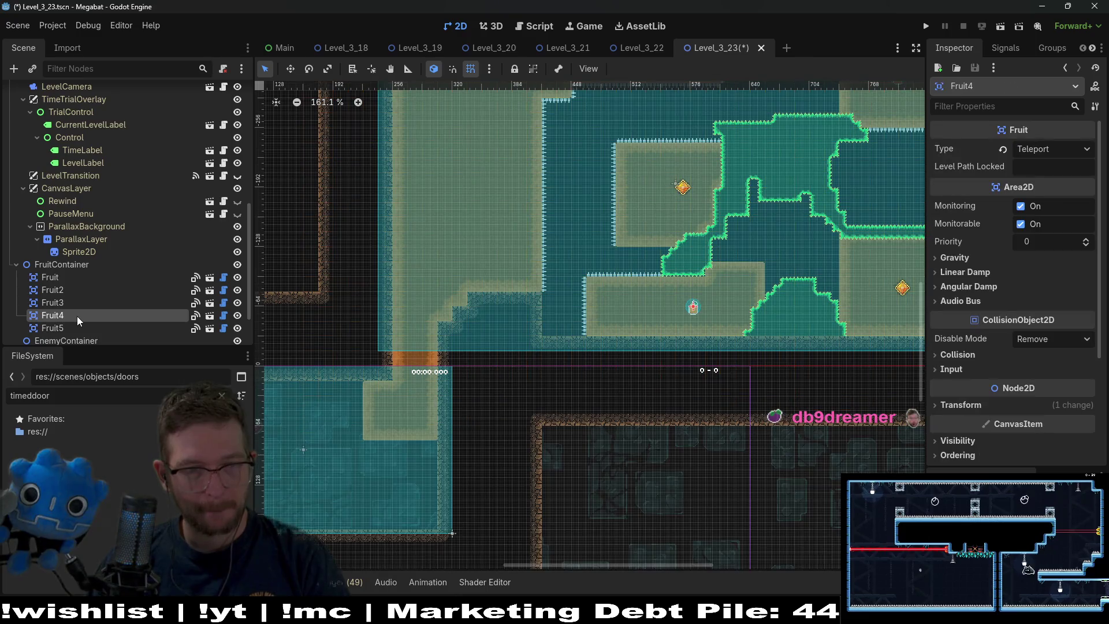
{"action": "scroll", "coordinate": [682, 293], "scroll_direction": "up", "scroll_amount": 3}
{"action": "key", "text": "w"}
{"action": "left_click_drag", "start_coordinate": [696, 305], "coordinate": [563, 309]}
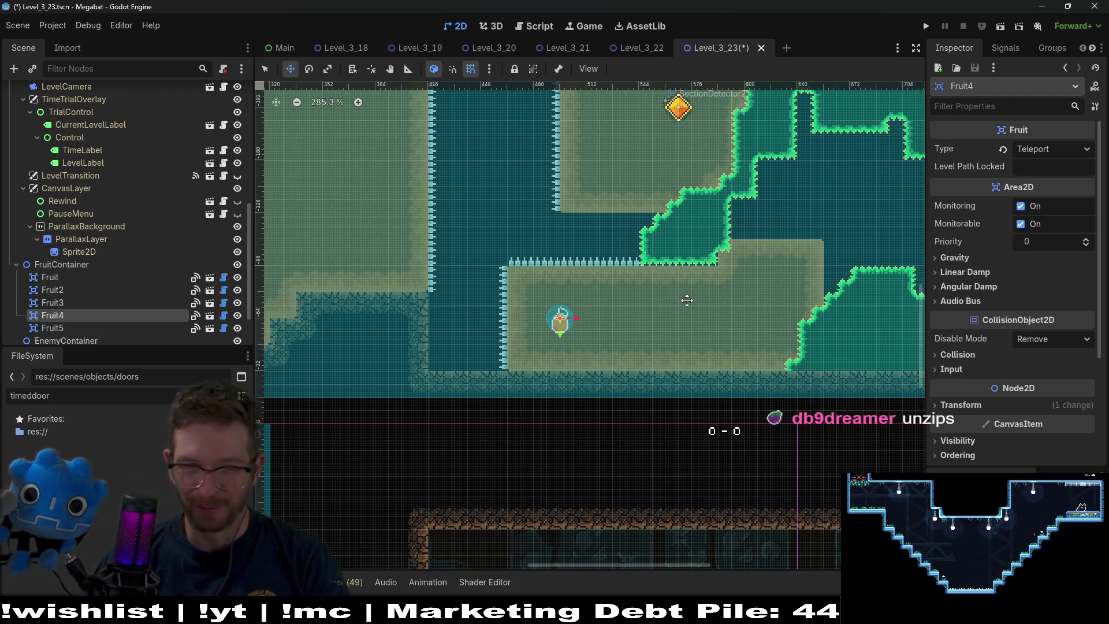
{"action": "scroll", "coordinate": [686, 300], "scroll_direction": "down", "scroll_amount": 3}
{"action": "left_click_drag", "start_coordinate": [611, 331], "coordinate": [635, 320]}
{"action": "scroll", "coordinate": [659, 312], "scroll_direction": "up", "scroll_amount": 3}
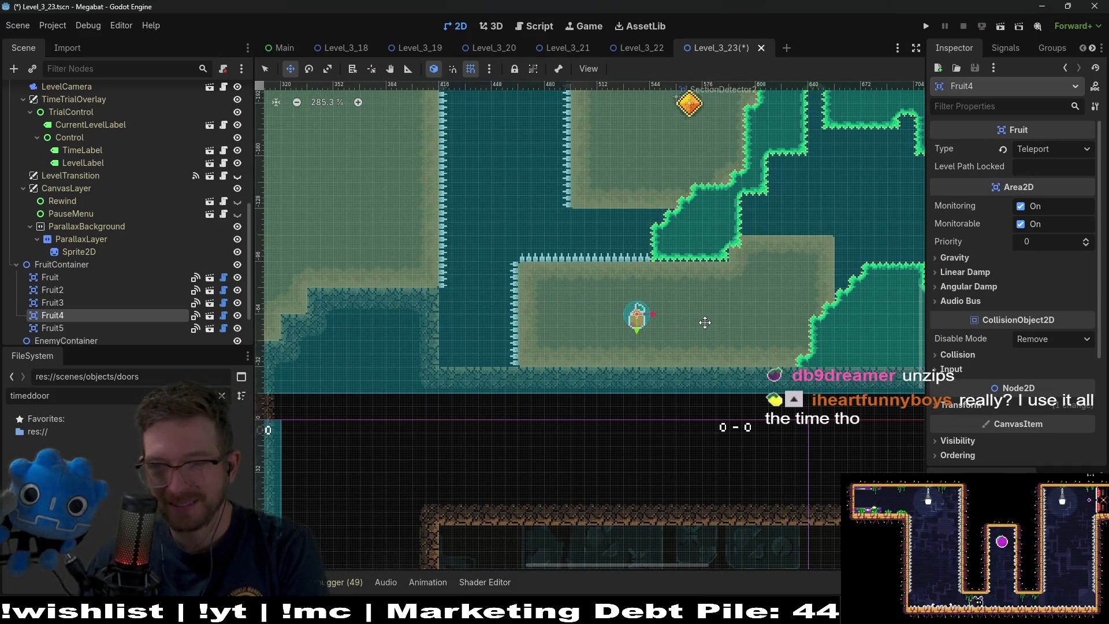
{"action": "scroll", "coordinate": [623, 330], "scroll_direction": "up", "scroll_amount": 10}
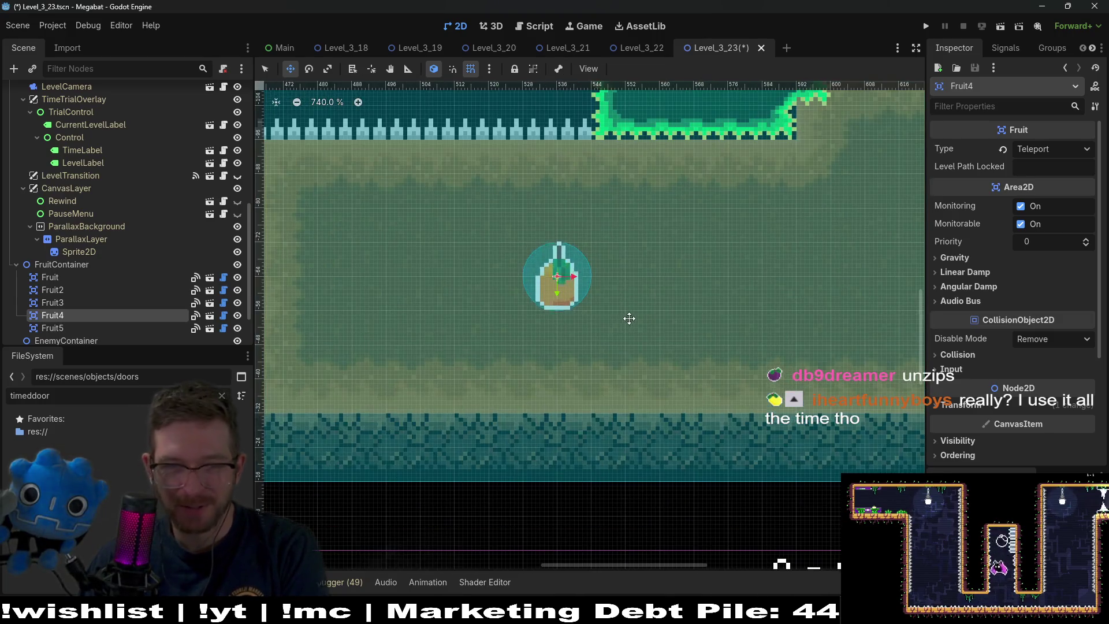
{"action": "scroll", "coordinate": [629, 318], "scroll_direction": "down", "scroll_amount": 10}
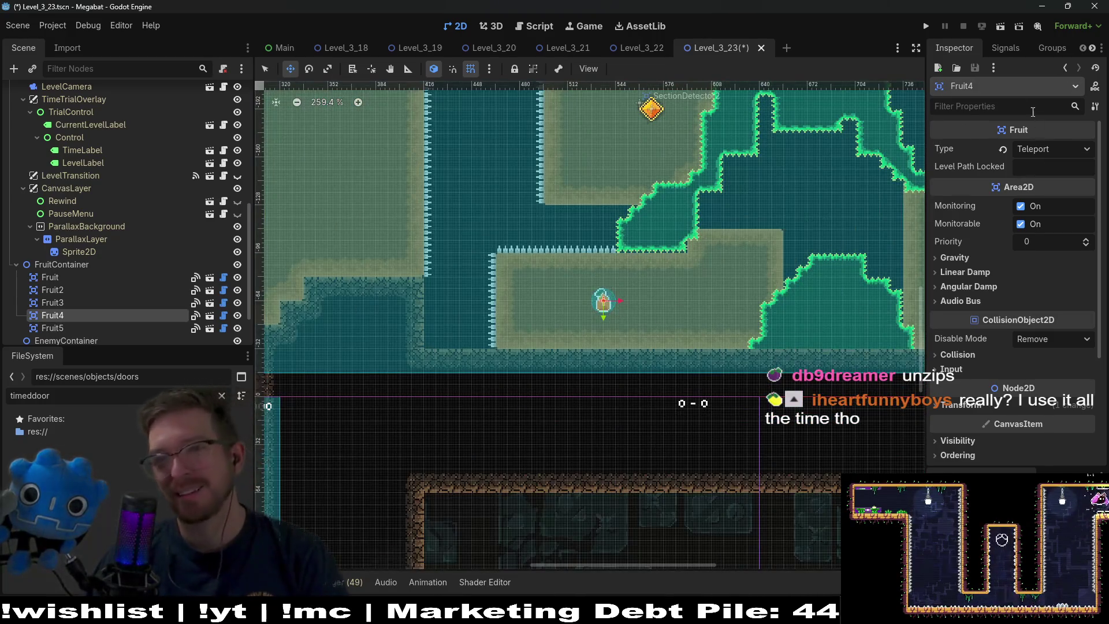
{"action": "left_click", "coordinate": [1007, 29]}
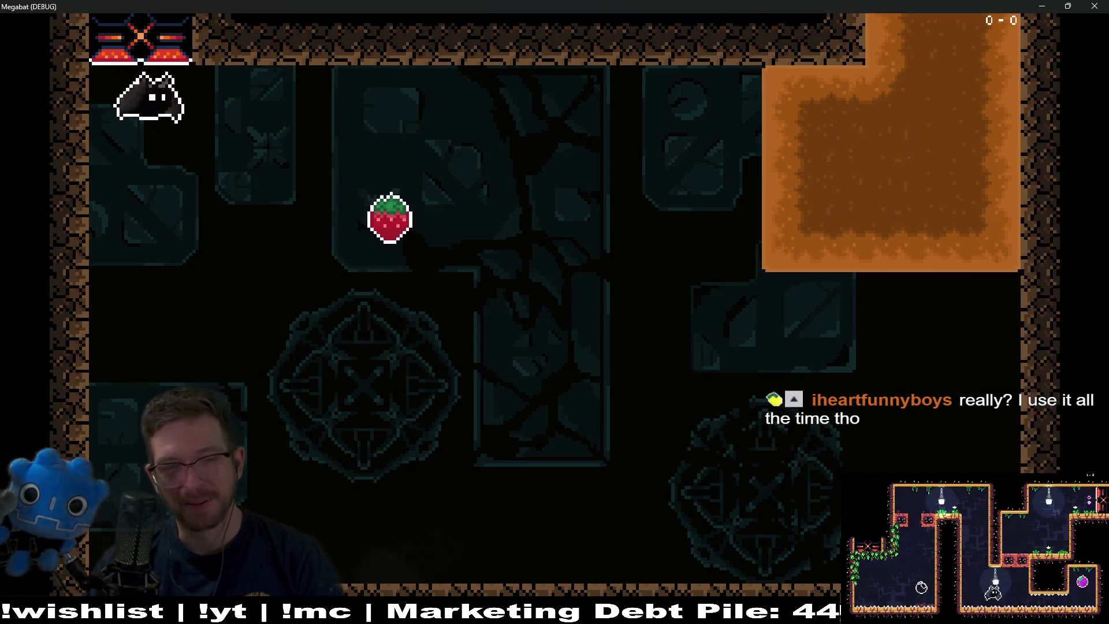
Fly the bat through the first rooms, collecting the strawberries, orange and purple fruits
{"action": "key", "text": "Down"}
{"action": "key", "text": "Right"}
{"action": "key", "text": "Up"}
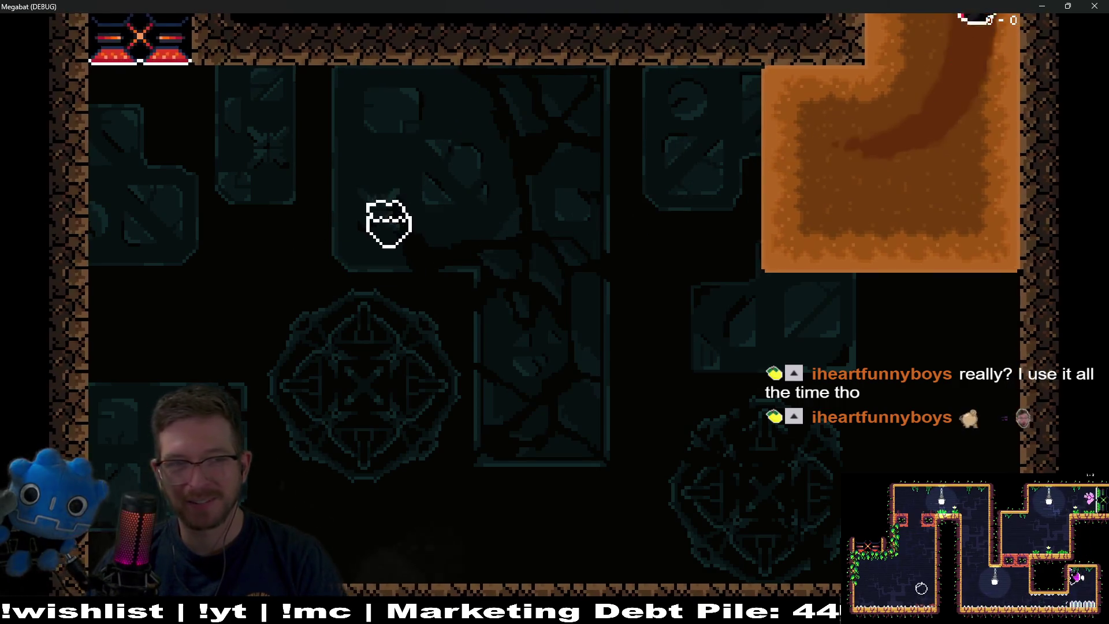
{"action": "key", "text": "Up"}
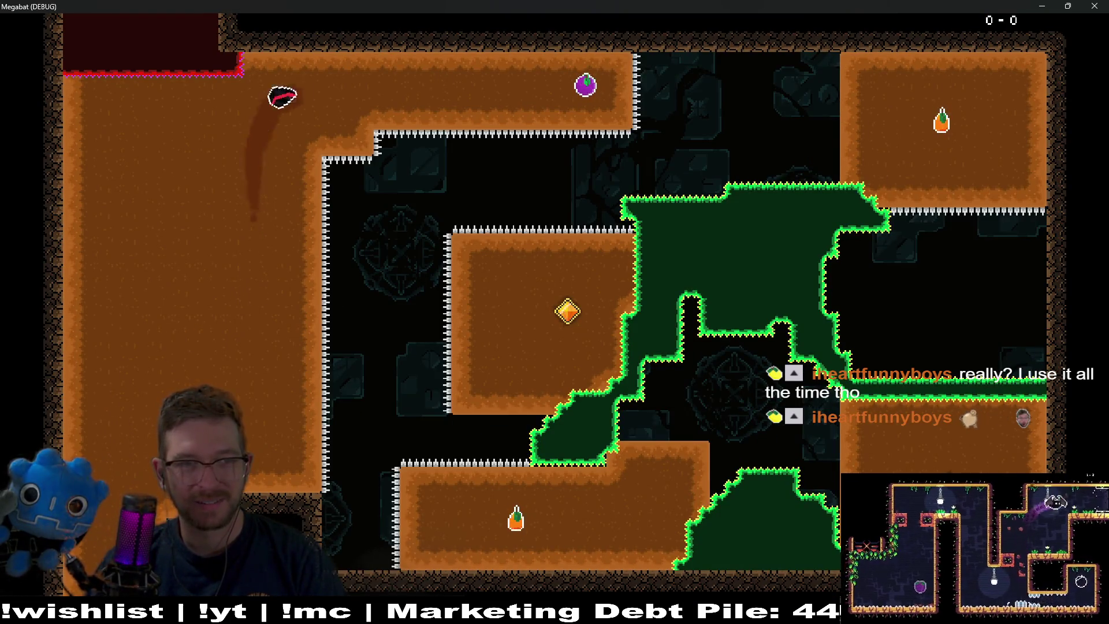
{"action": "key", "text": "Right"}
{"action": "key", "text": "Down"}
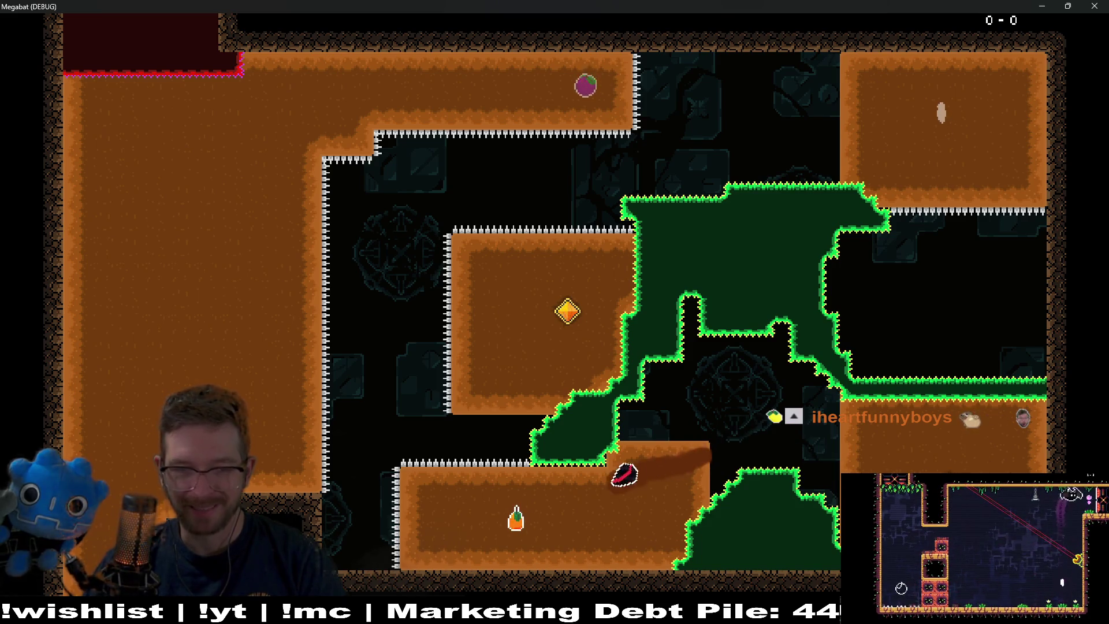
{"action": "key", "text": "Left"}
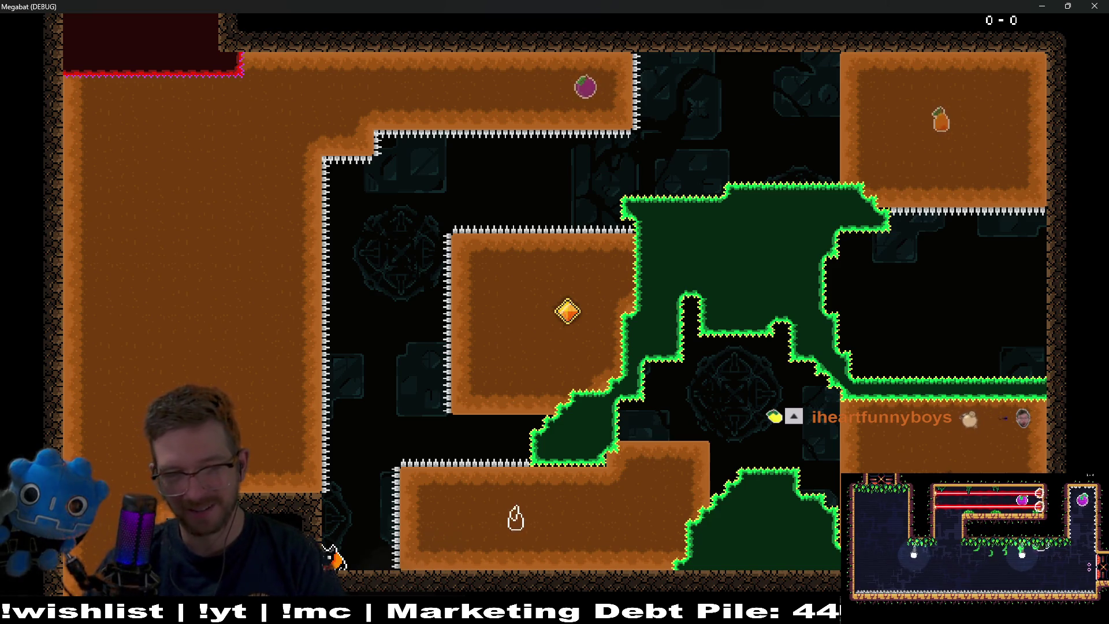
{"action": "key", "text": "Up"}
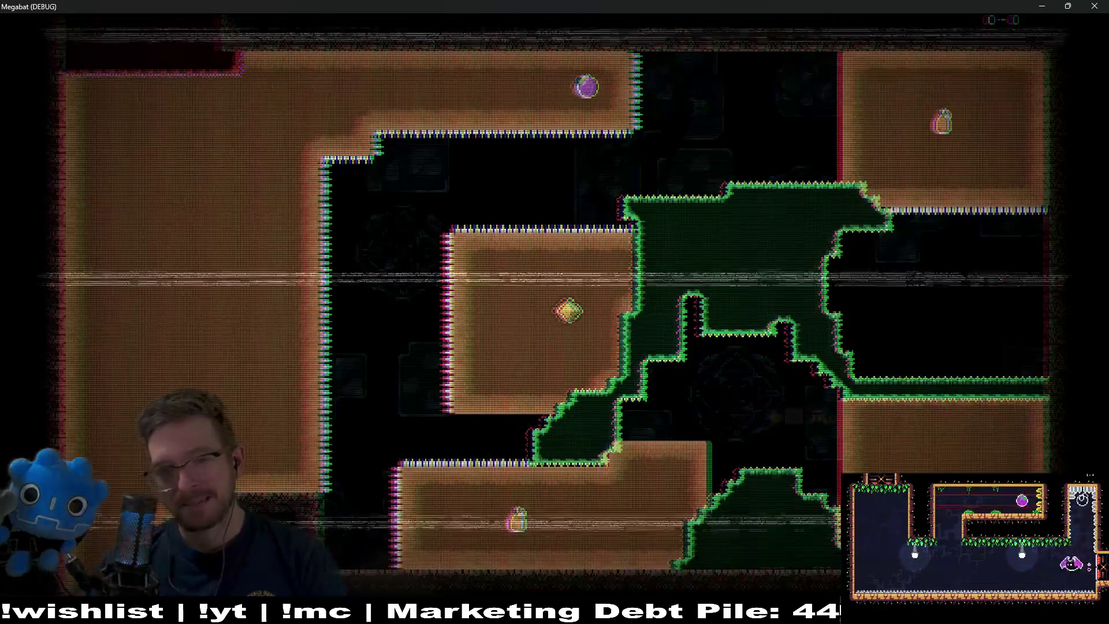
{"action": "key", "text": "Right"}
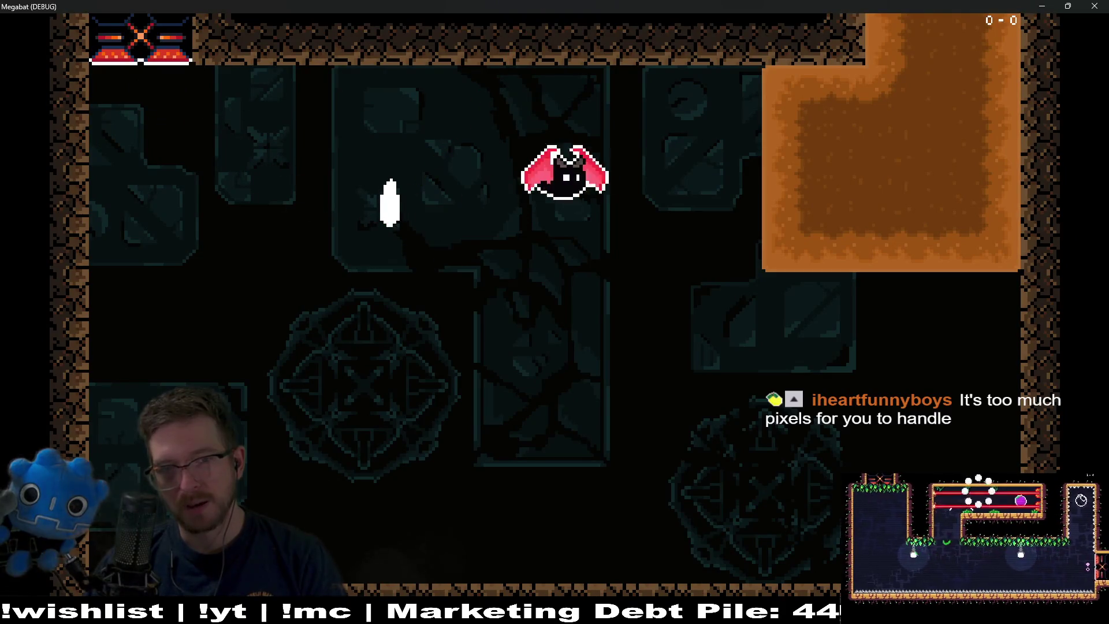
{"action": "key", "text": "Left"}
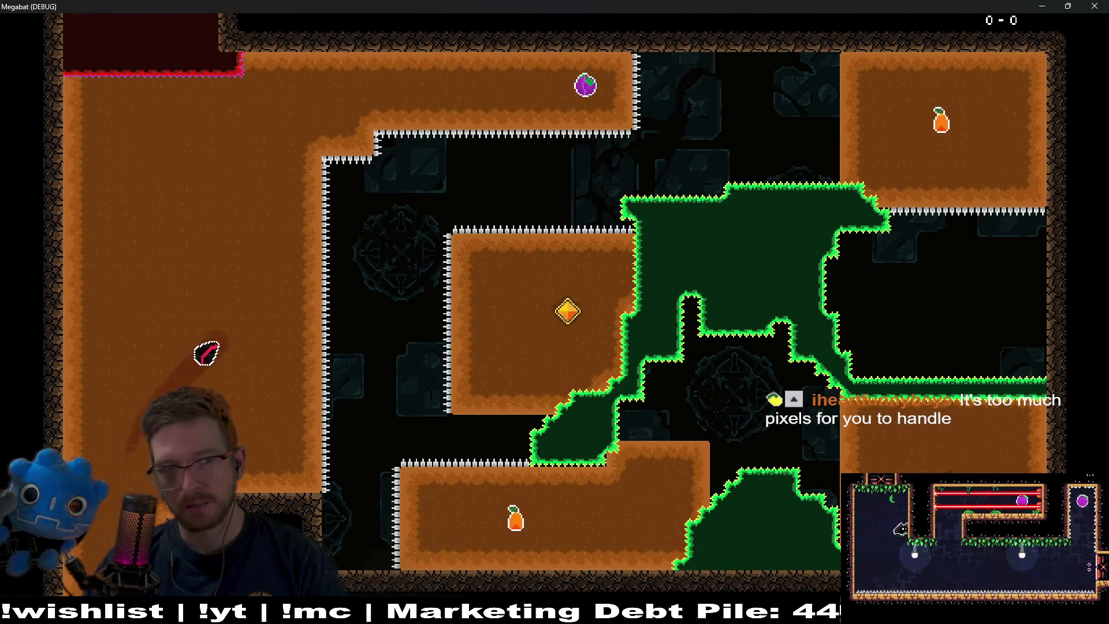
{"action": "key", "text": "Right"}
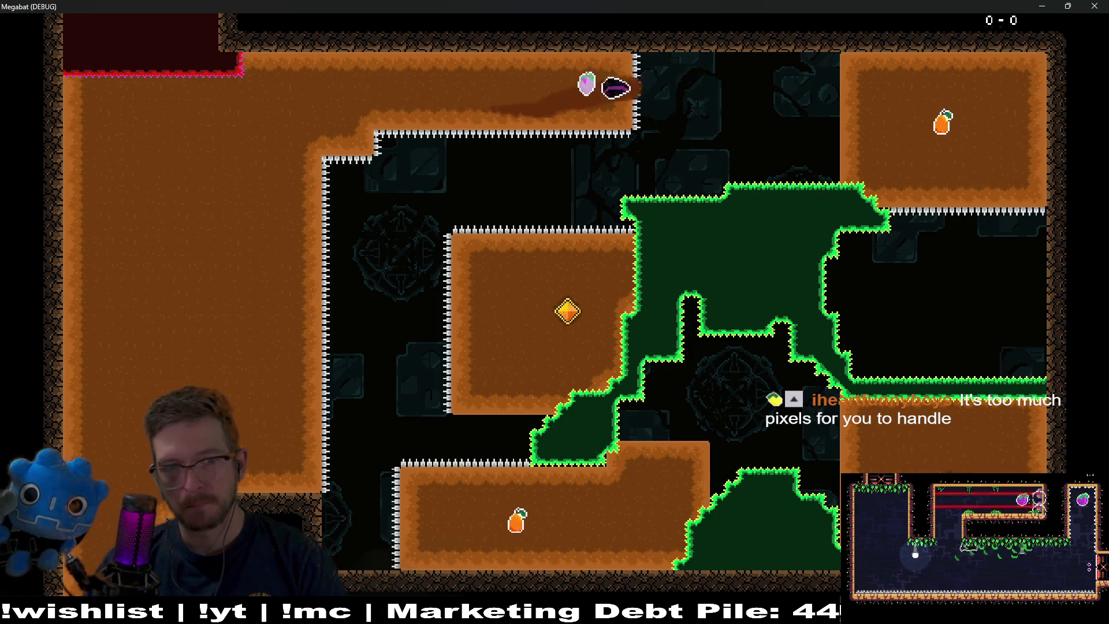
{"action": "key", "text": "Right"}
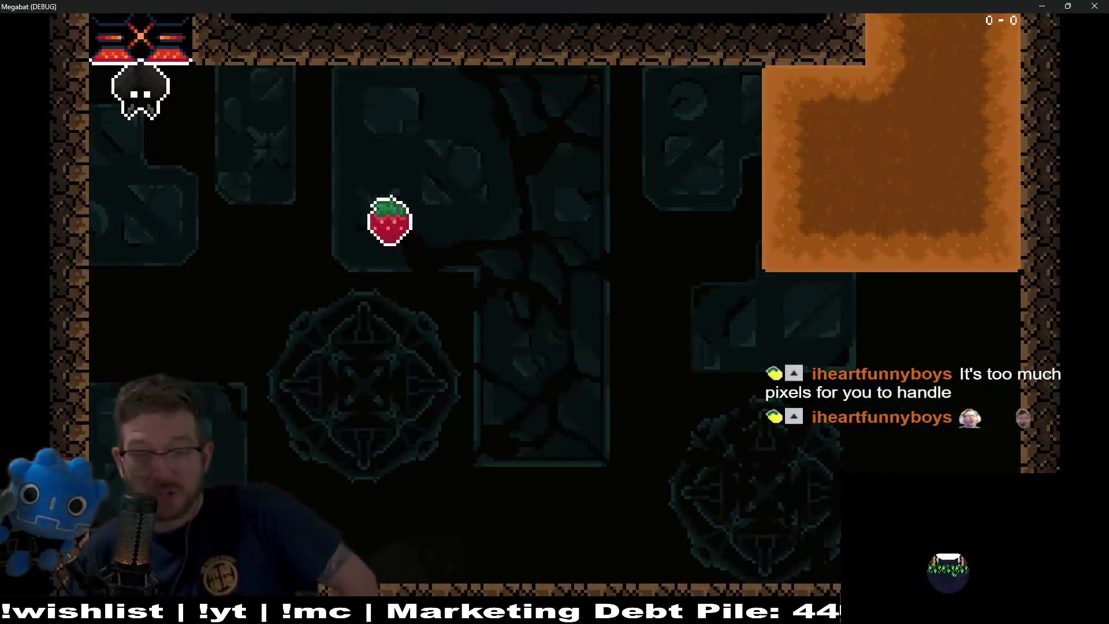
{"action": "key", "text": "Right"}
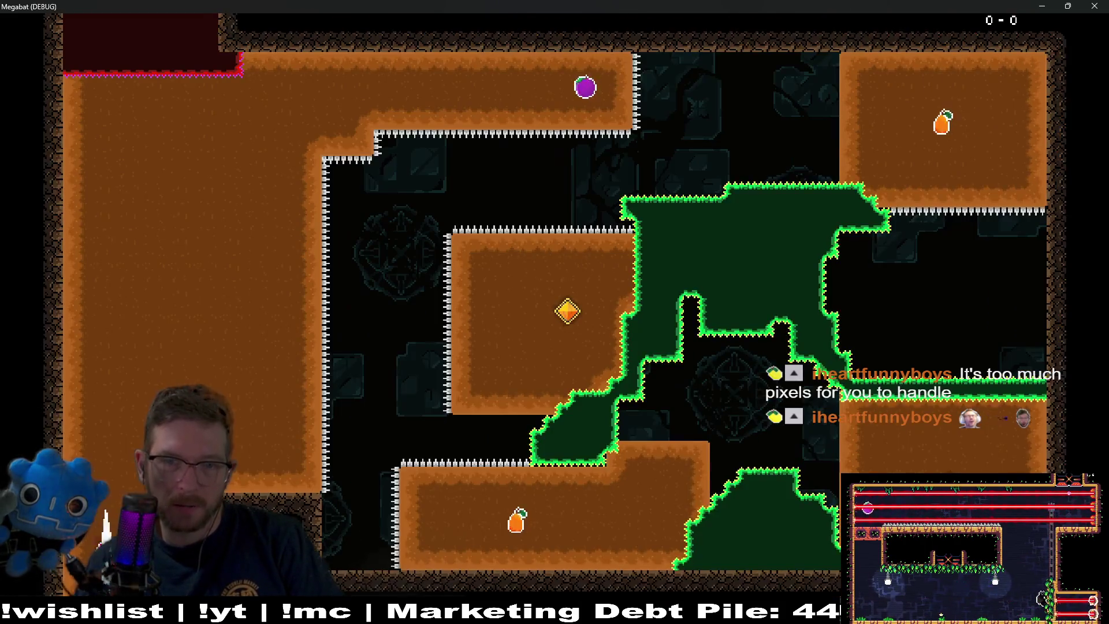
Fly the bat through the next rooms, collecting the strawberry and the top-right fruit
{"action": "key", "text": "Up"}
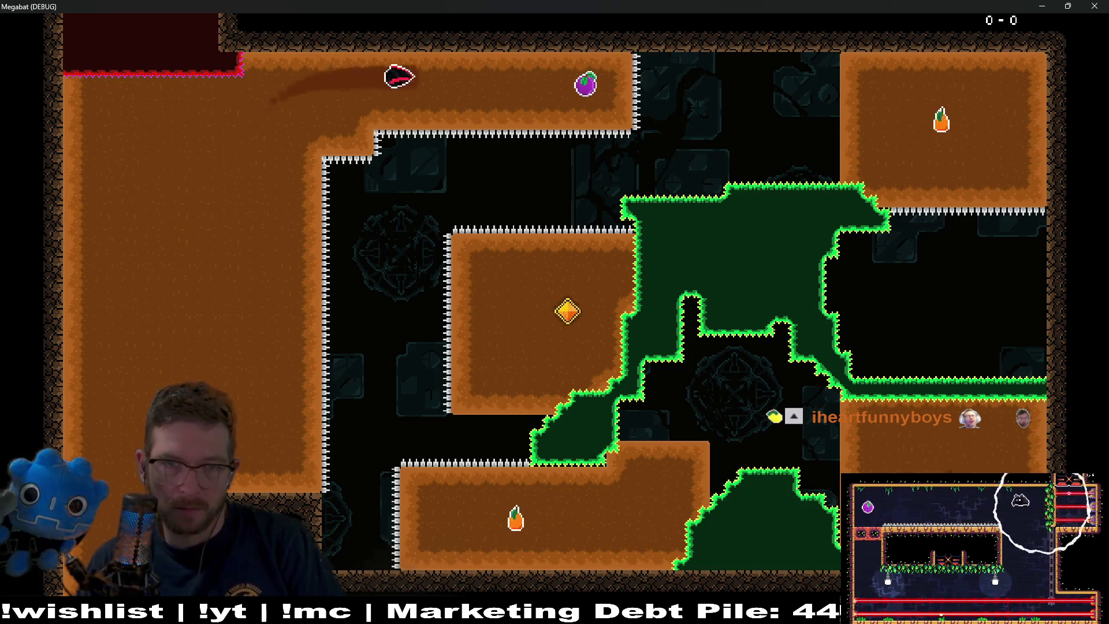
{"action": "key", "text": "Right"}
{"action": "key", "text": "Down"}
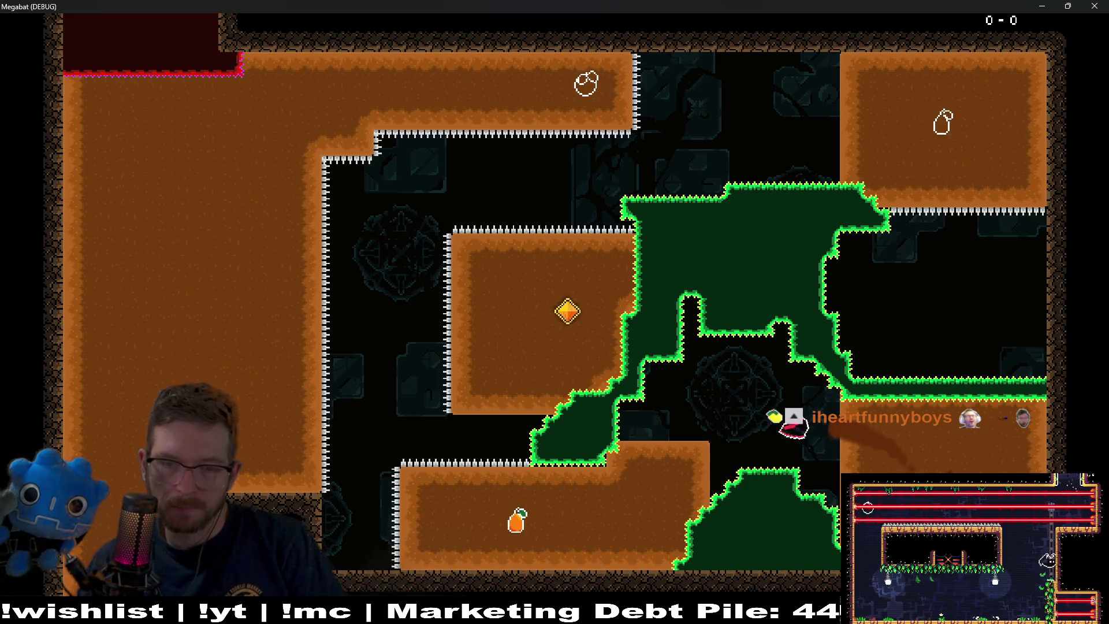
{"action": "key", "text": "Up"}
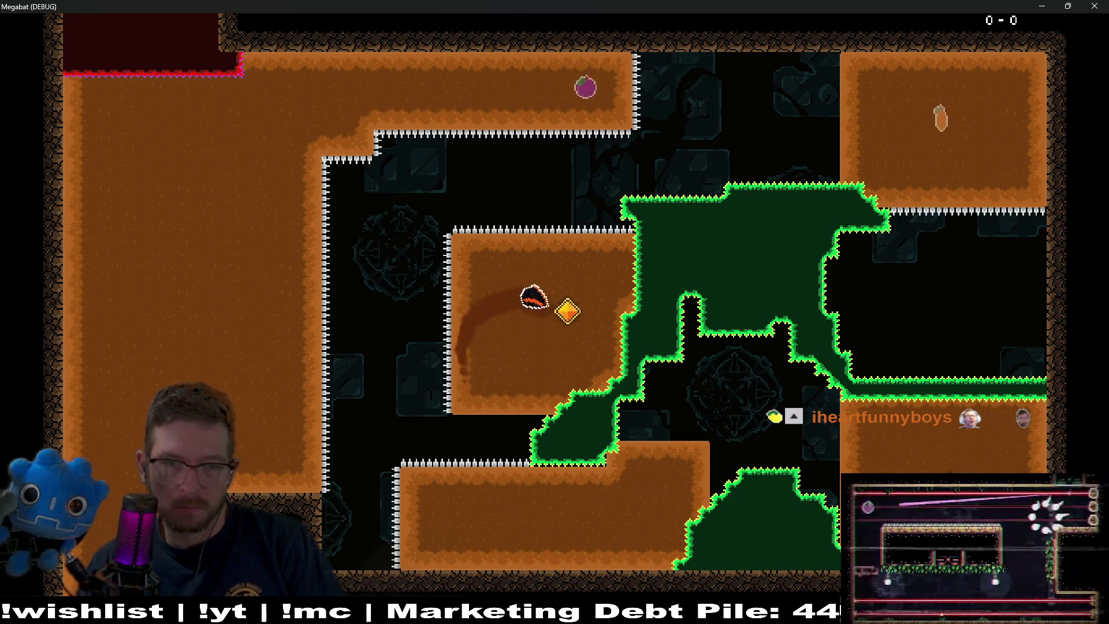
{"action": "key", "text": "Left"}
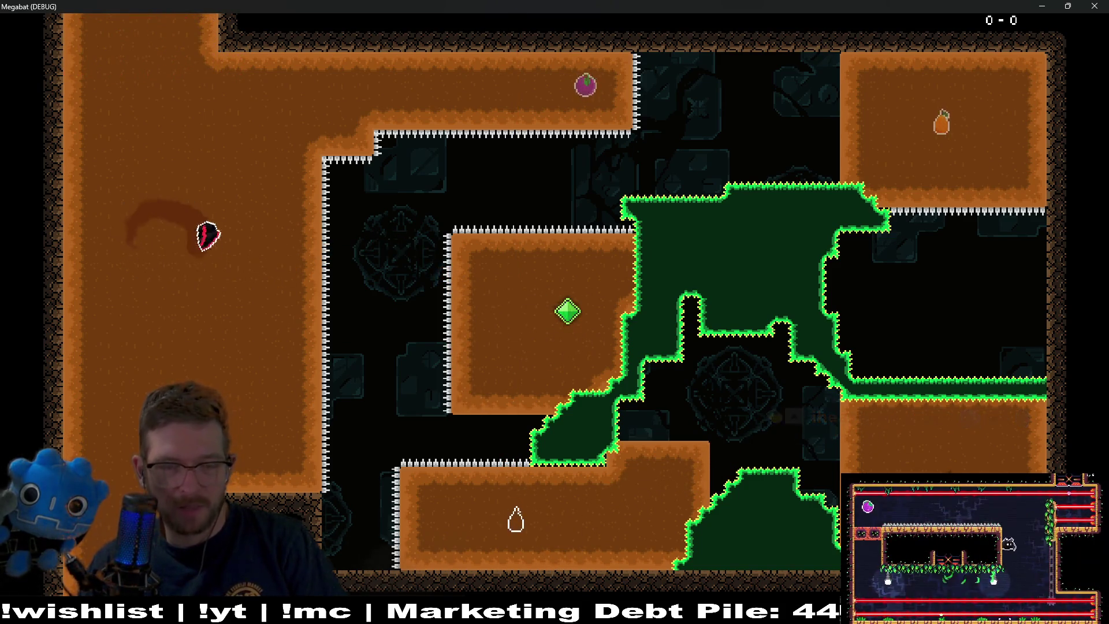
{"action": "key", "text": "Left"}
{"action": "key", "text": "Up"}
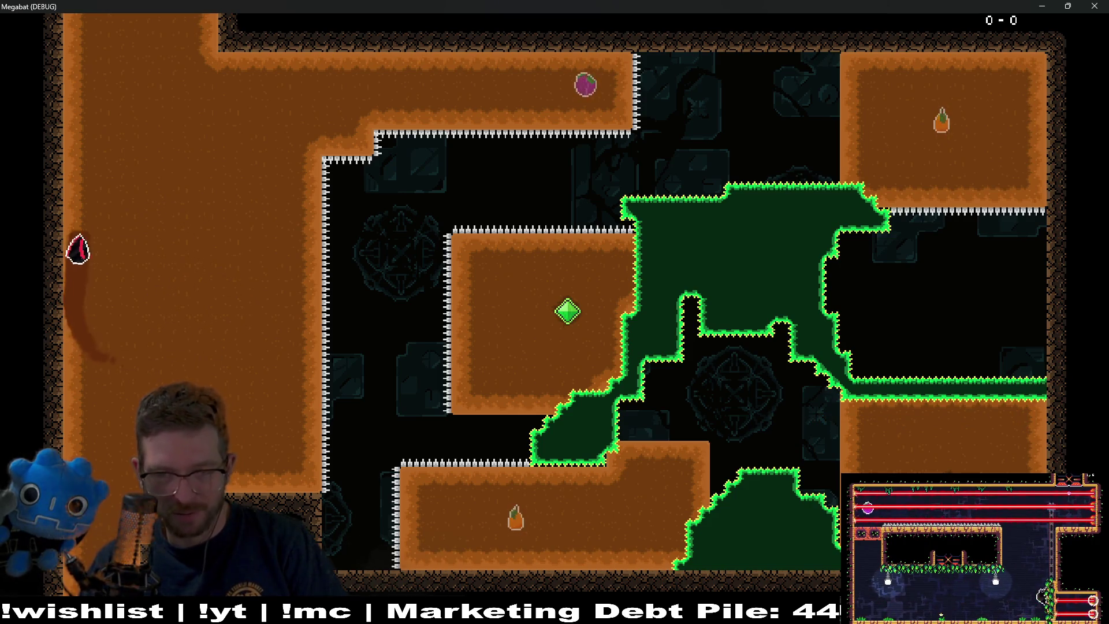
{"action": "key", "text": "Down"}
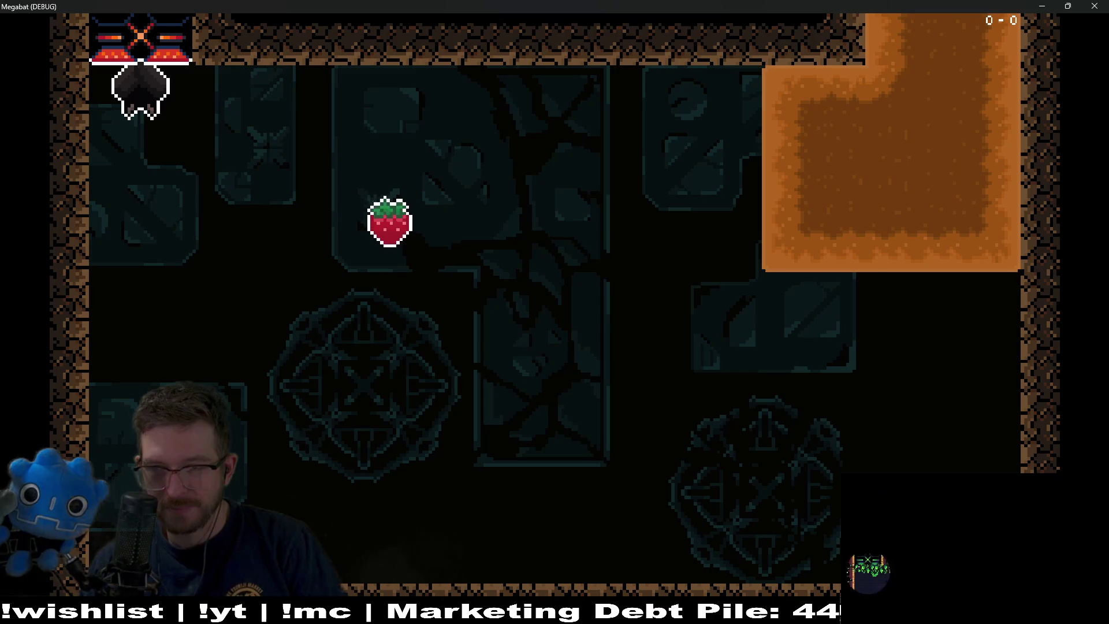
{"action": "key", "text": "Right"}
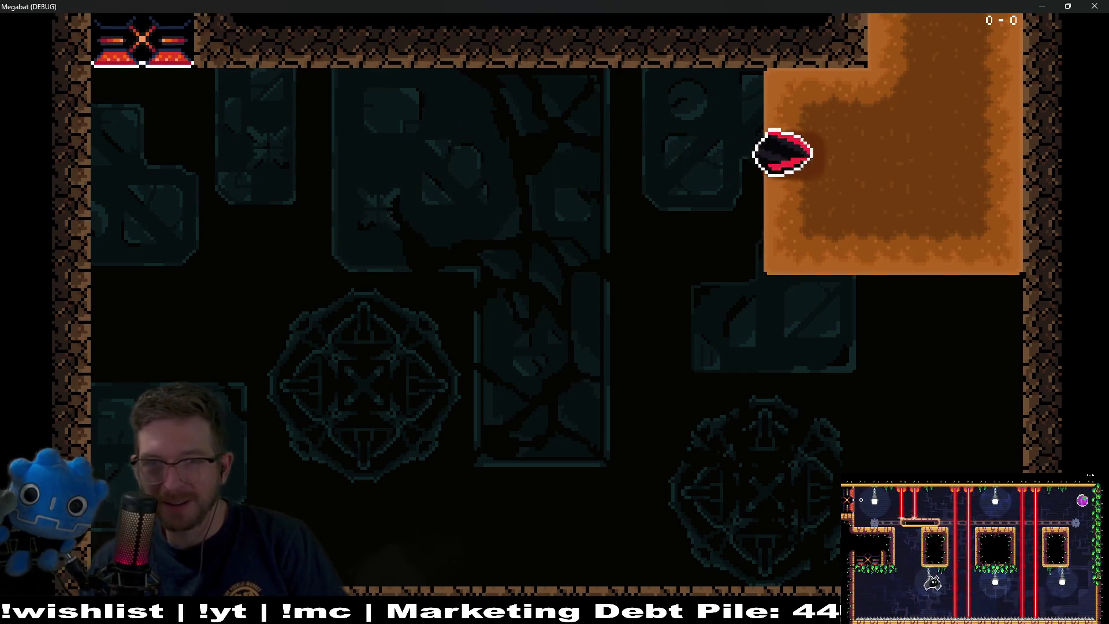
{"action": "key", "text": "Up"}
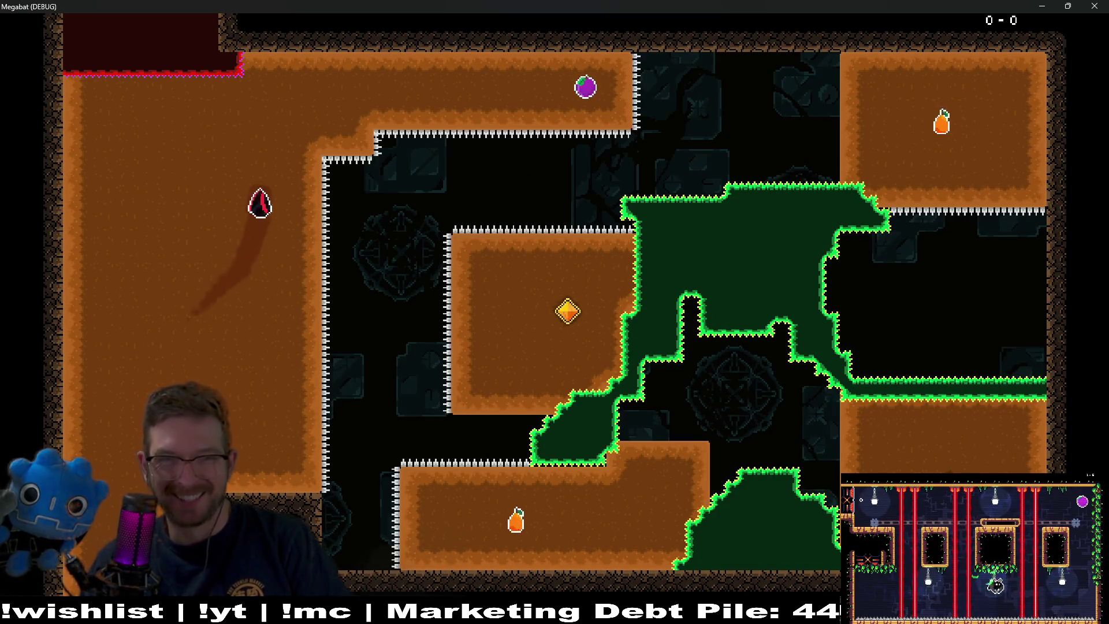
{"action": "key", "text": "Right"}
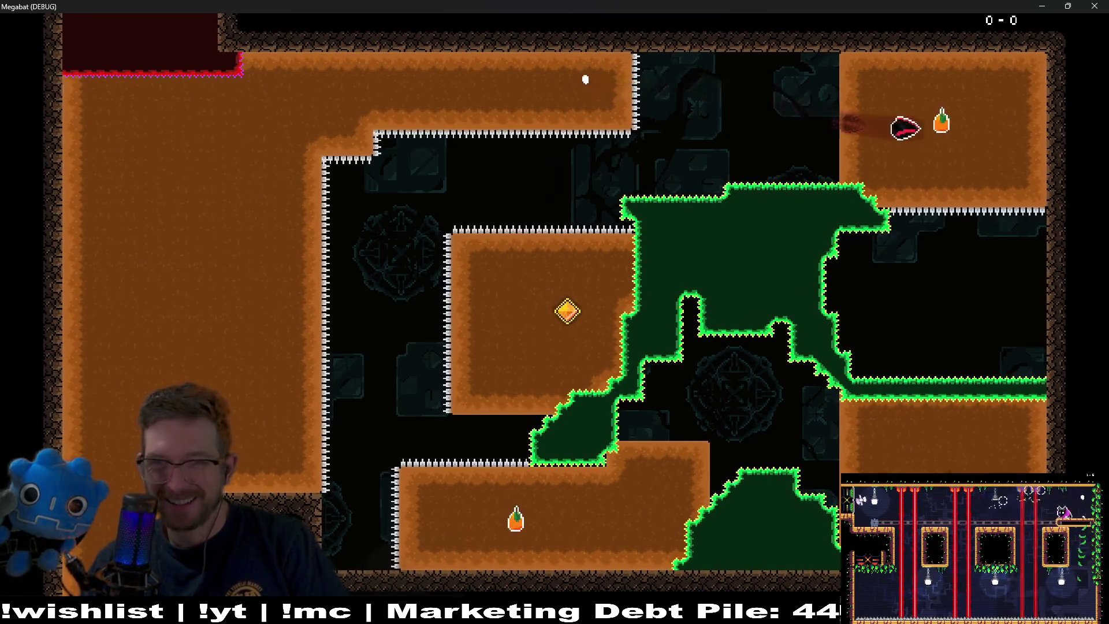
{"action": "key", "text": "Down"}
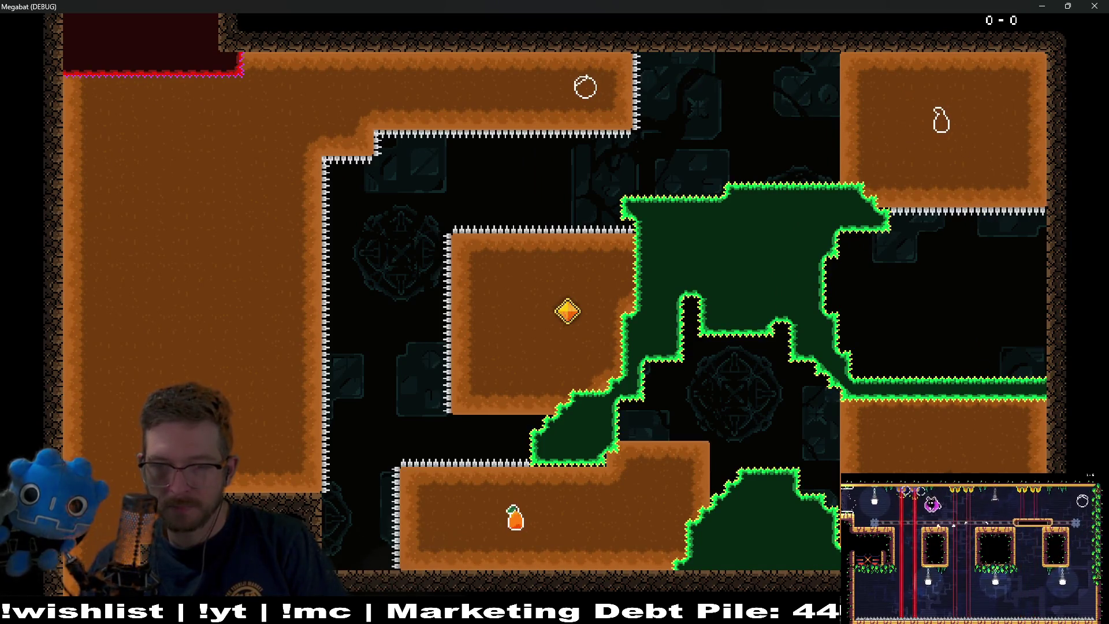
{"action": "key", "text": "Left"}
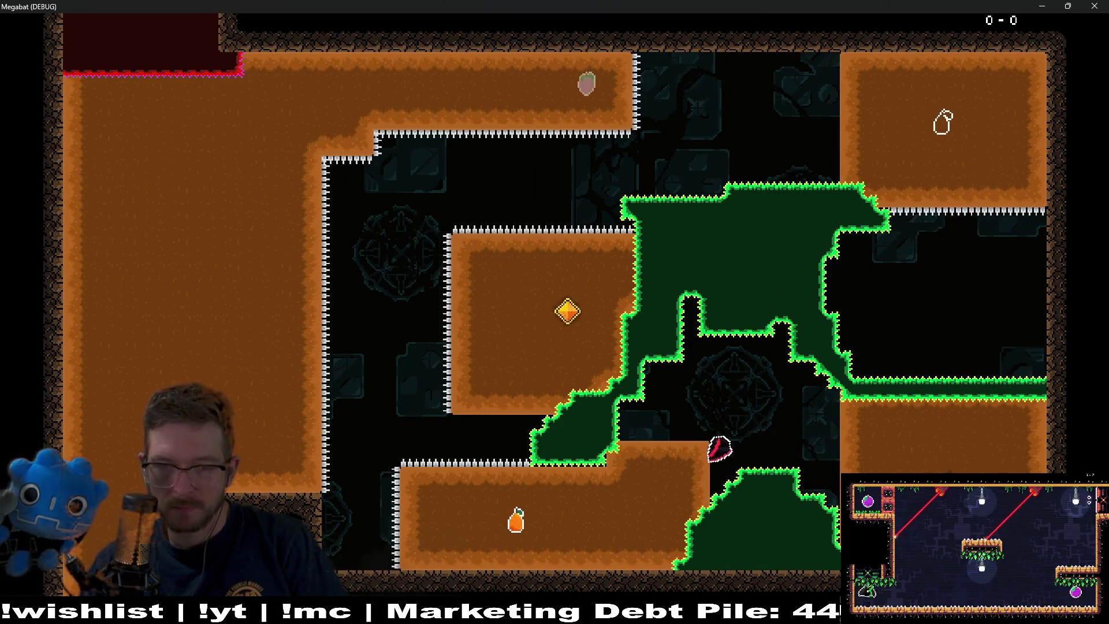
{"action": "key", "text": "Down"}
Touch the diamond key, steer across the big block, and close the game window
{"action": "key", "text": "Up"}
{"action": "key", "text": "Left"}
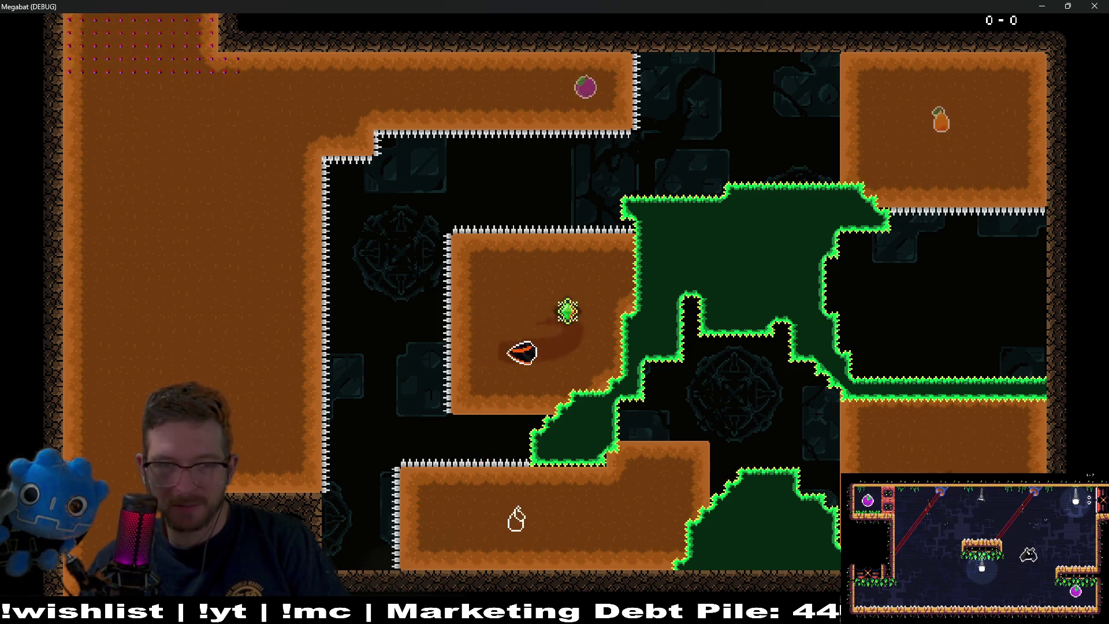
{"action": "key", "text": "Right"}
{"action": "key", "text": "Left"}
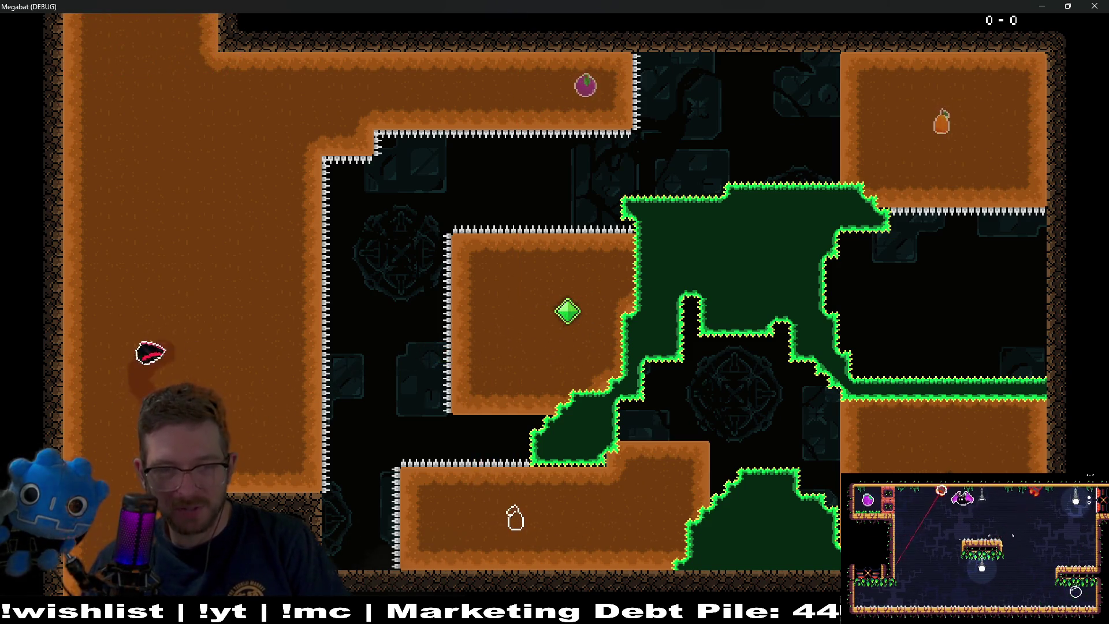
{"action": "key", "text": "Right"}
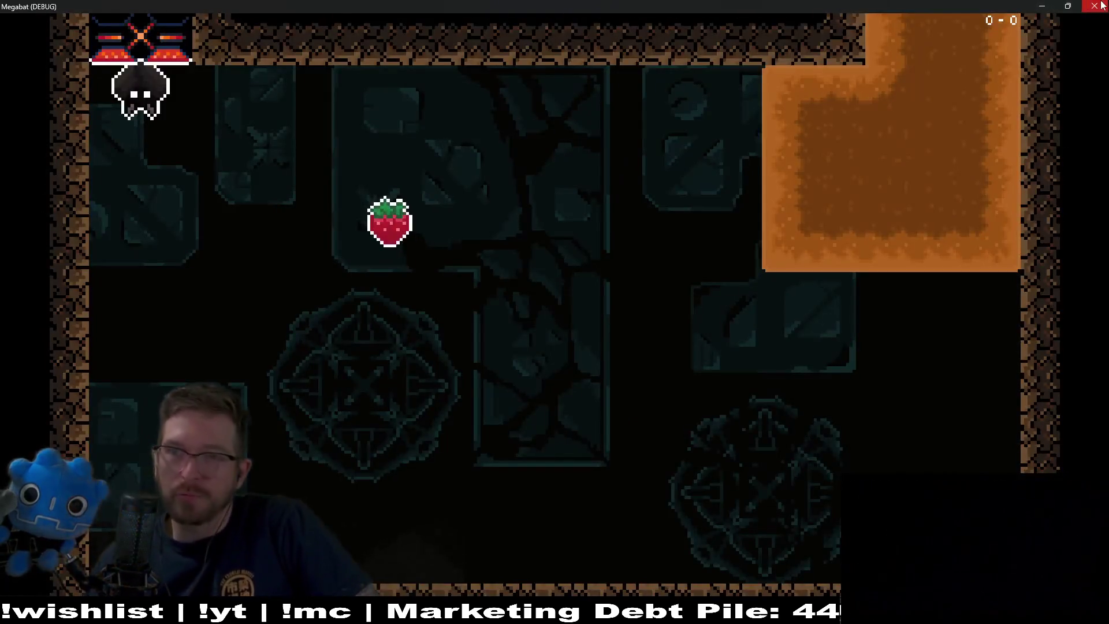
{"action": "left_click", "coordinate": [1040, 5]}
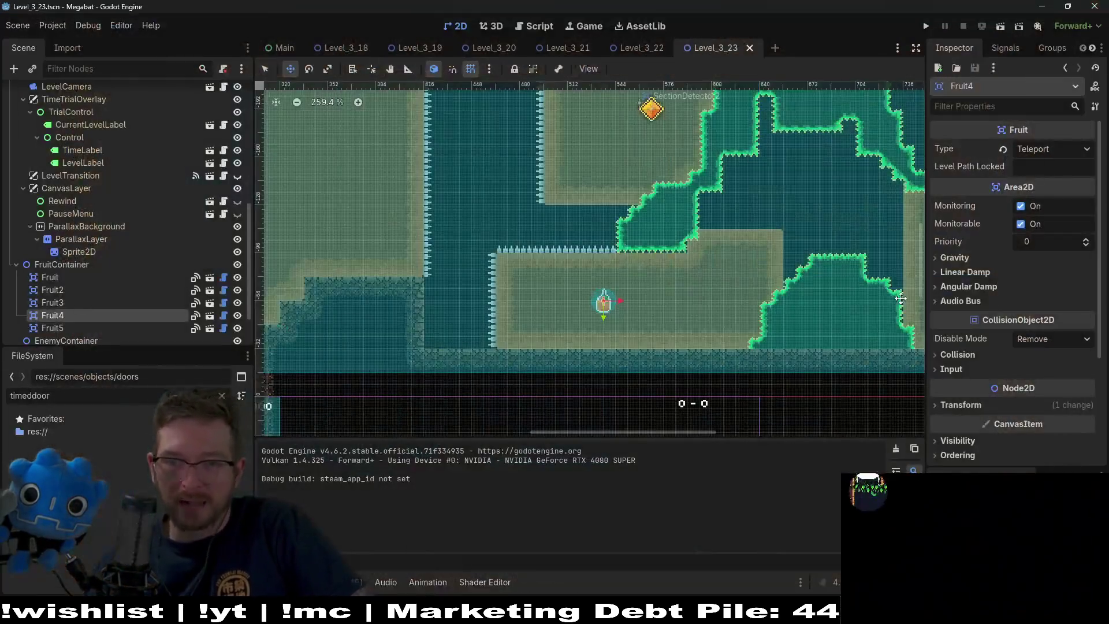
Look around the level in the viewport, then select HazardTileMapLayer for tile editing
{"action": "scroll", "coordinate": [604, 236], "scroll_direction": "right", "scroll_amount": 5}
{"action": "scroll", "coordinate": [674, 327], "scroll_direction": "up", "scroll_amount": 3}
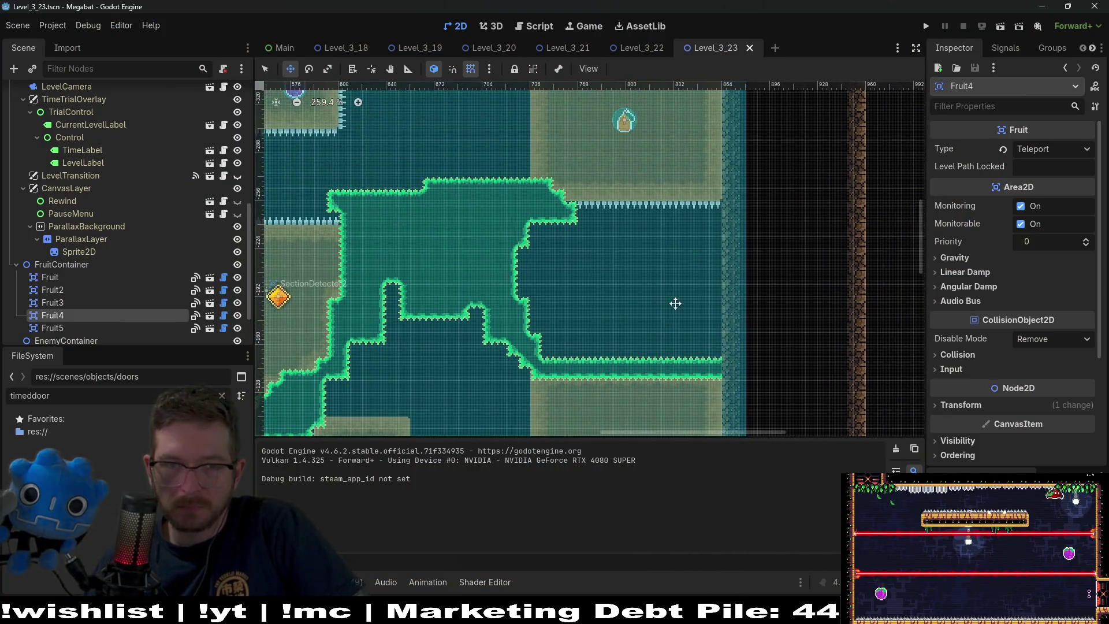
{"action": "scroll", "coordinate": [670, 230], "scroll_direction": "down", "scroll_amount": 1}
{"action": "scroll", "coordinate": [670, 230], "scroll_direction": "down", "scroll_amount": 1}
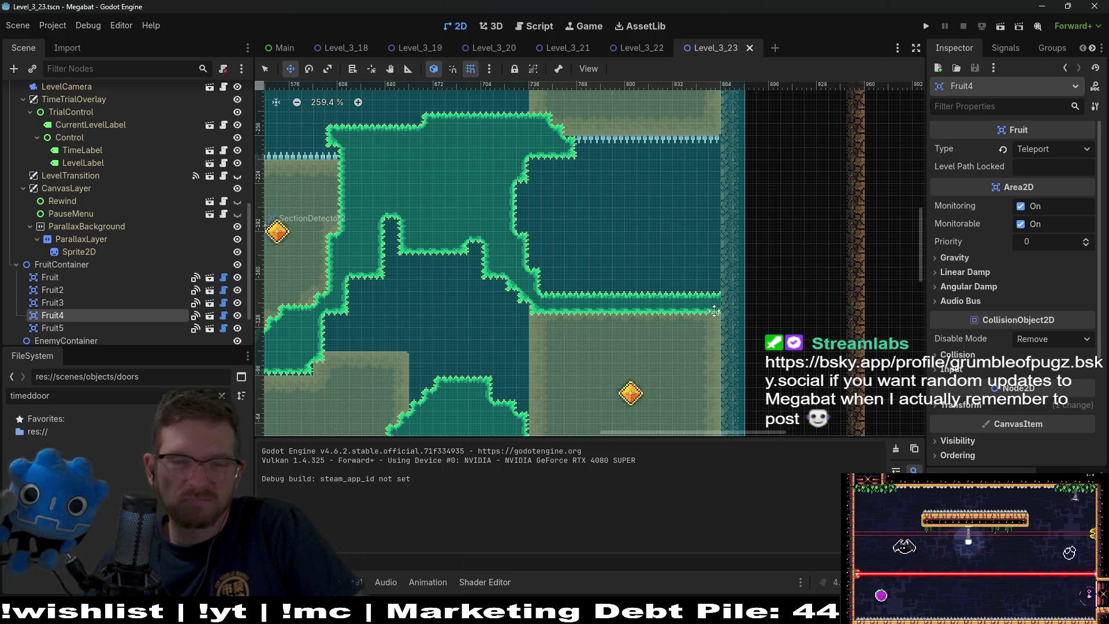
{"action": "scroll", "coordinate": [653, 301], "scroll_direction": "up", "scroll_amount": 5}
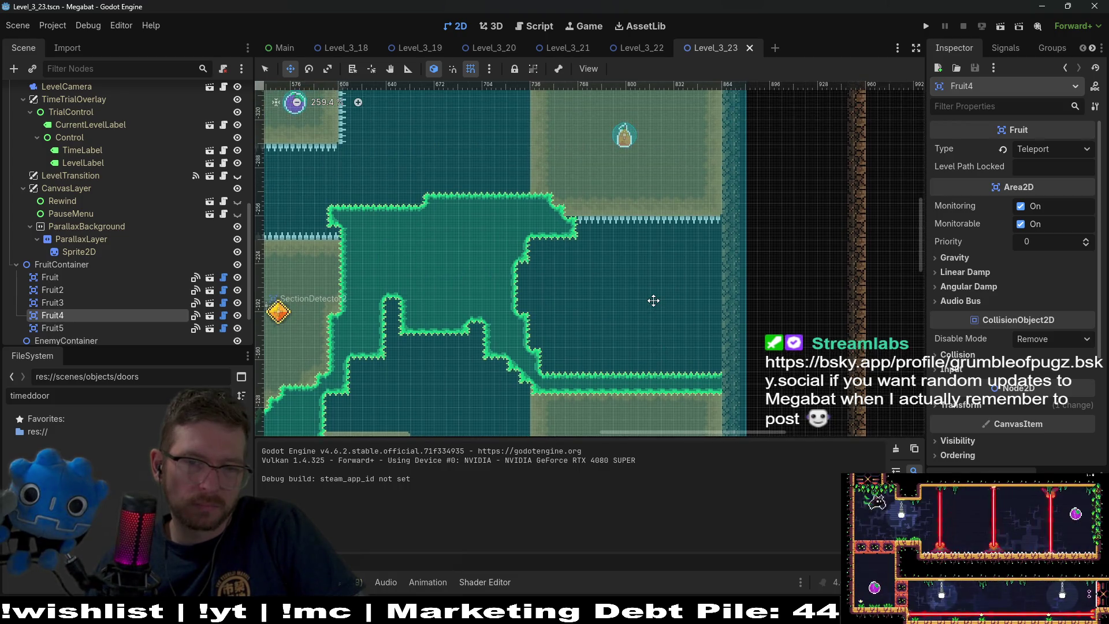
{"action": "scroll", "coordinate": [618, 356], "scroll_direction": "down", "scroll_amount": 5}
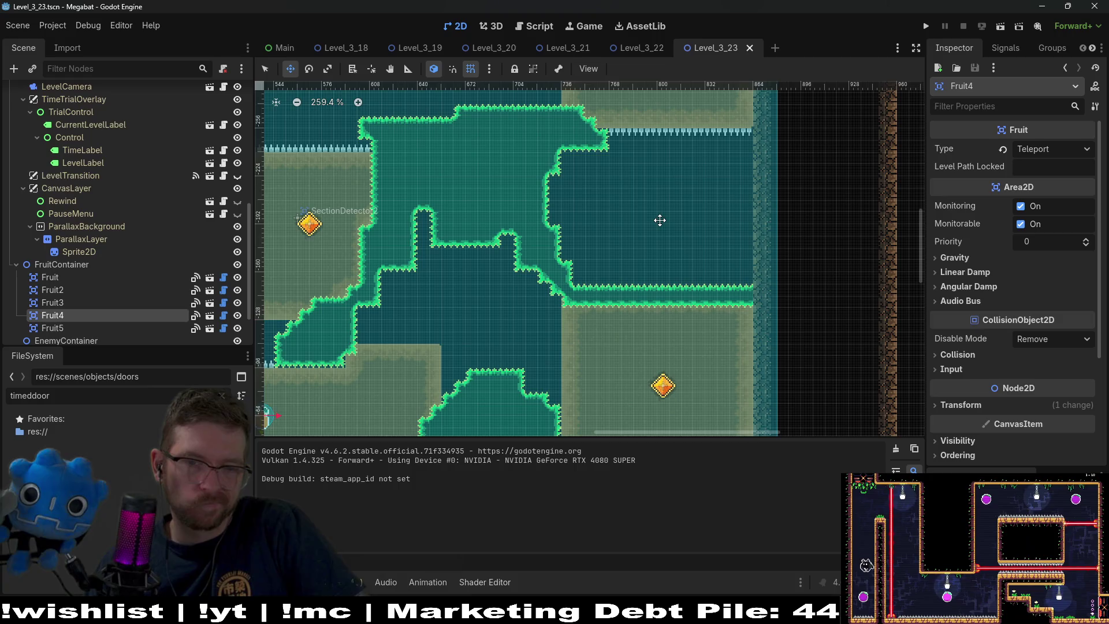
{"action": "mouse_move", "coordinate": [723, 284]}
{"action": "left_mouse_down"}
{"action": "mouse_move", "coordinate": [727, 222]}
{"action": "mouse_move", "coordinate": [720, 319]}
{"action": "left_mouse_up"}
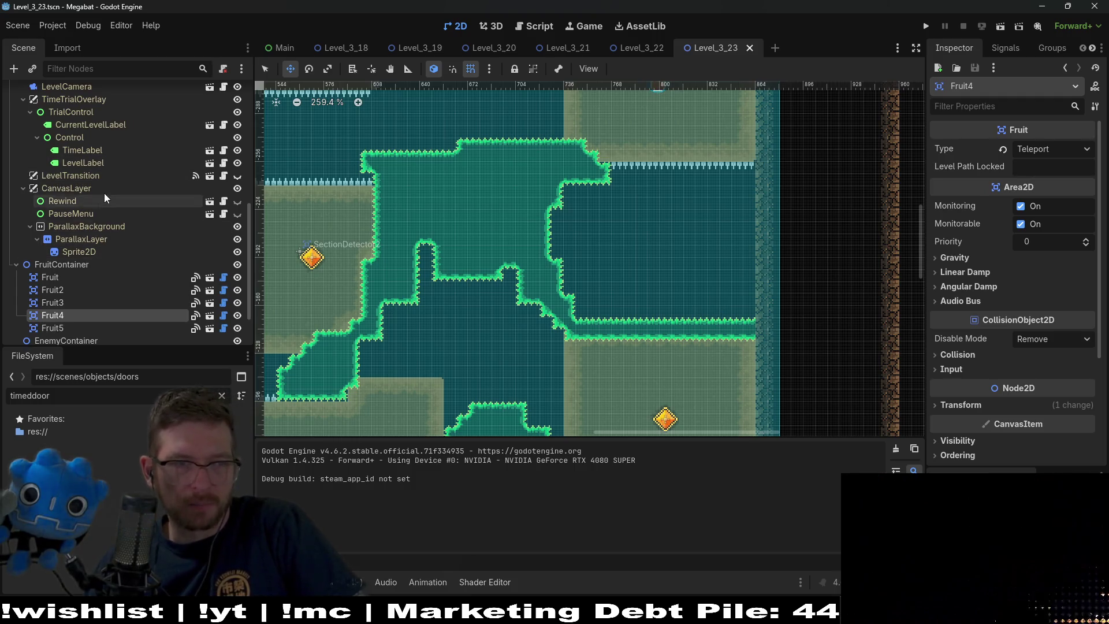
{"action": "scroll", "coordinate": [110, 185], "scroll_direction": "up", "scroll_amount": 5}
{"action": "scroll", "coordinate": [120, 179], "scroll_direction": "up", "scroll_amount": 1}
{"action": "left_click", "coordinate": [109, 208]}
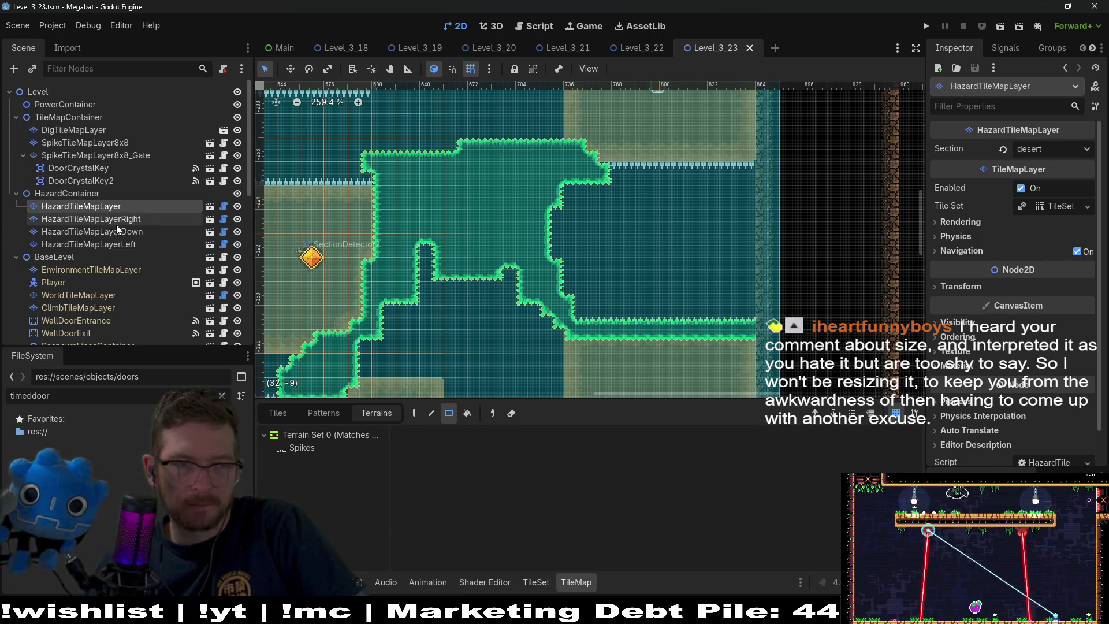
On SpikeTileMapLayer8x8, make the Emerald terrain run flat beneath the top-right spike row
{"action": "left_click", "coordinate": [101, 142]}
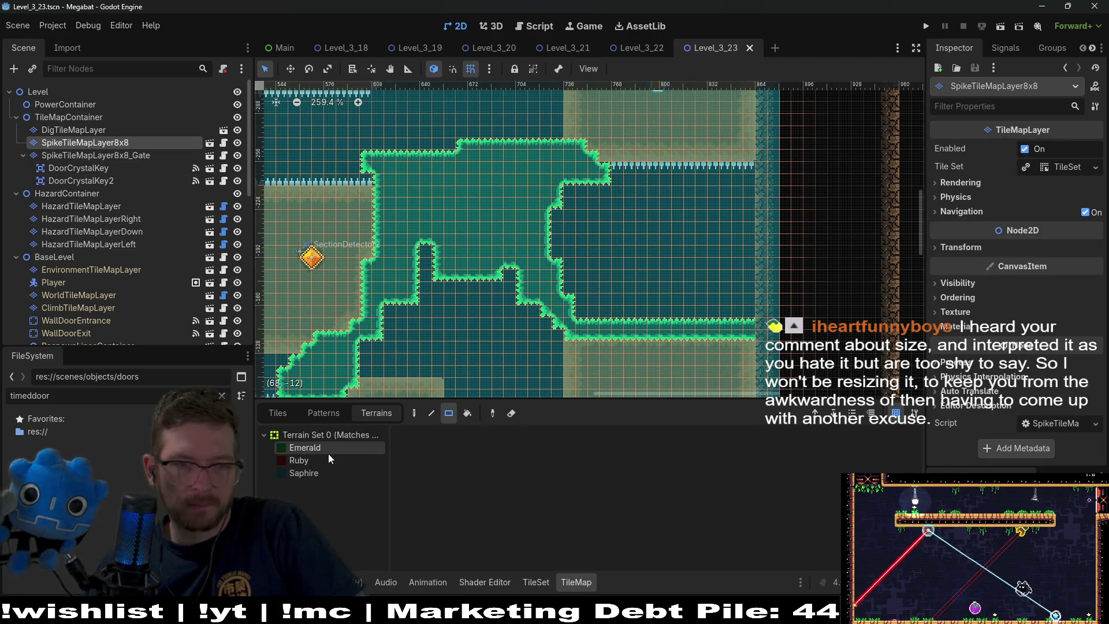
{"action": "left_click", "coordinate": [328, 452]}
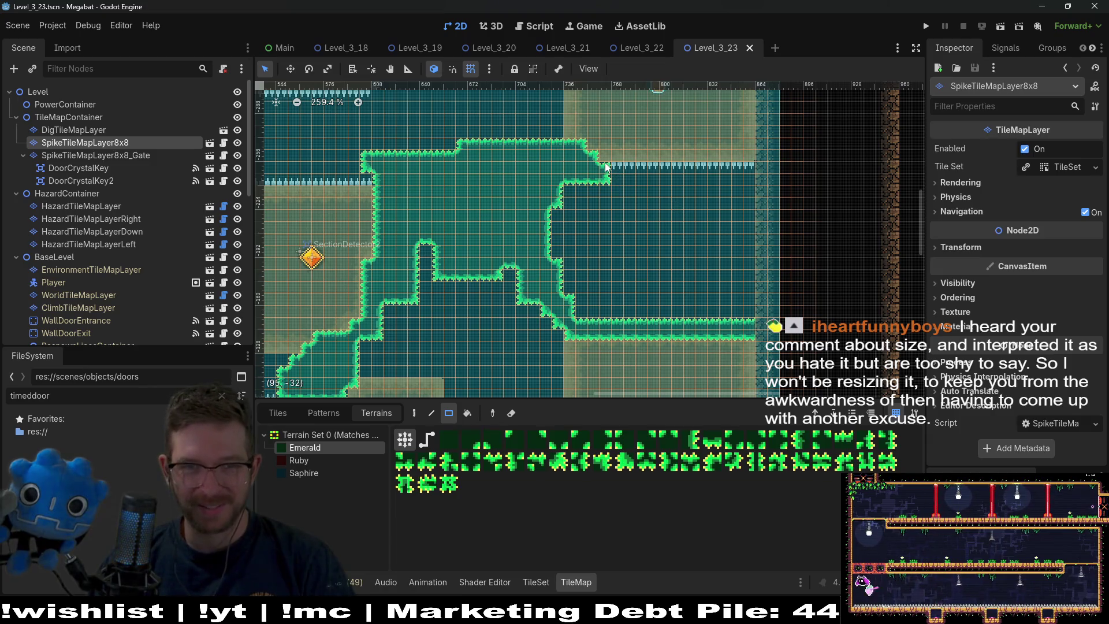
{"action": "left_click_drag", "start_coordinate": [605, 167], "coordinate": [750, 181]}
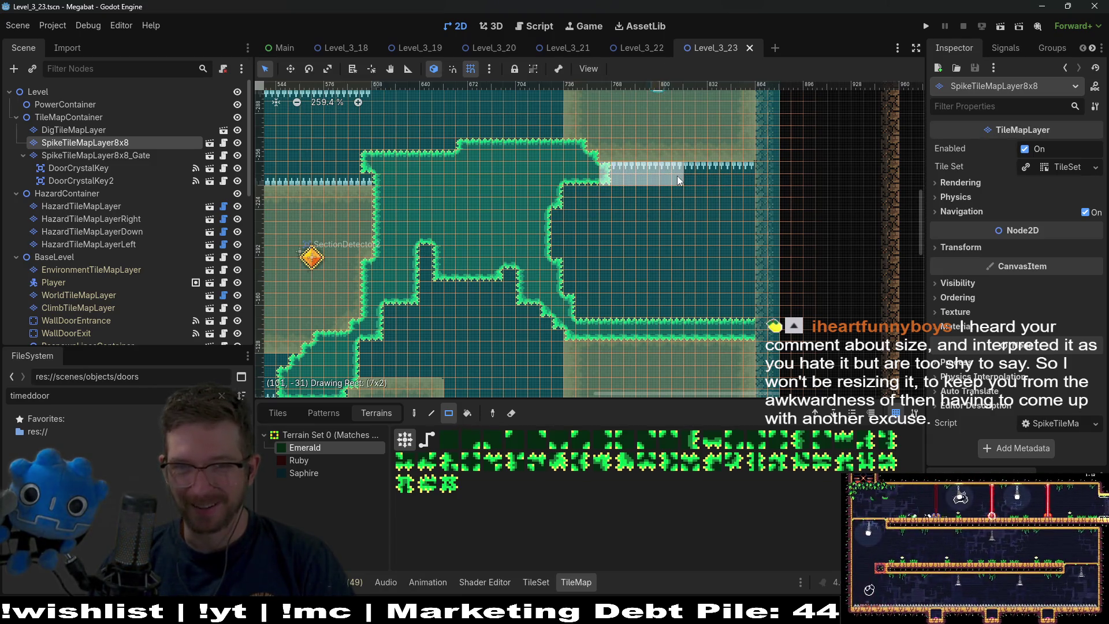
{"action": "left_click_drag", "start_coordinate": [678, 180], "coordinate": [677, 180]}
{"action": "scroll", "coordinate": [665, 175], "scroll_direction": "up", "scroll_amount": 2}
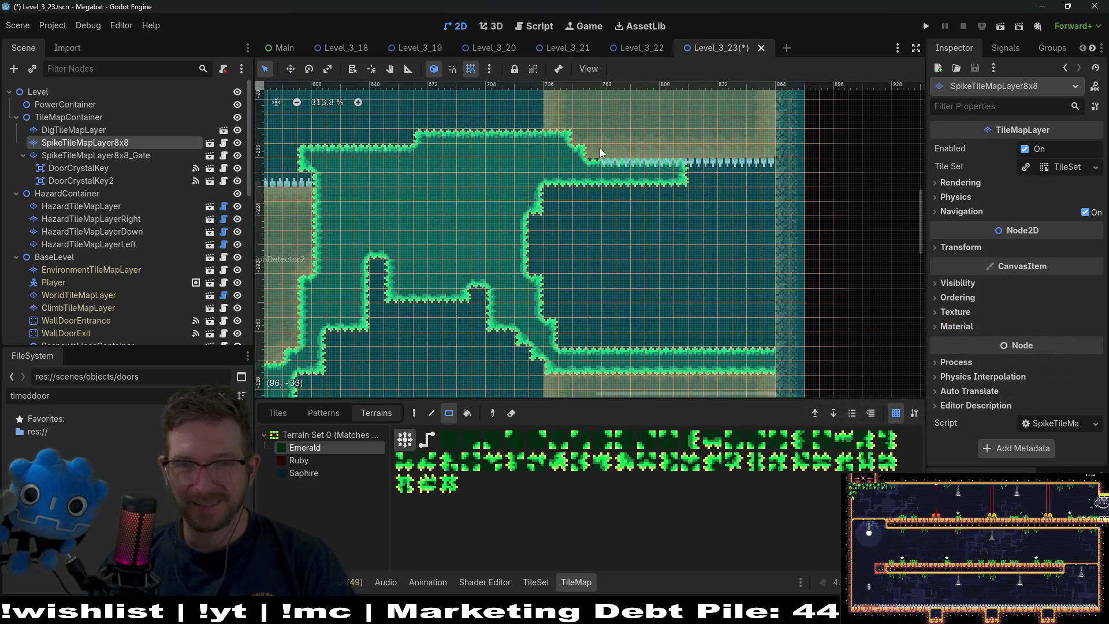
{"action": "mouse_move", "coordinate": [601, 153]}
{"action": "left_mouse_down"}
{"action": "mouse_move", "coordinate": [617, 166]}
{"action": "mouse_move", "coordinate": [690, 176]}
{"action": "mouse_move", "coordinate": [690, 165]}
{"action": "left_mouse_up"}
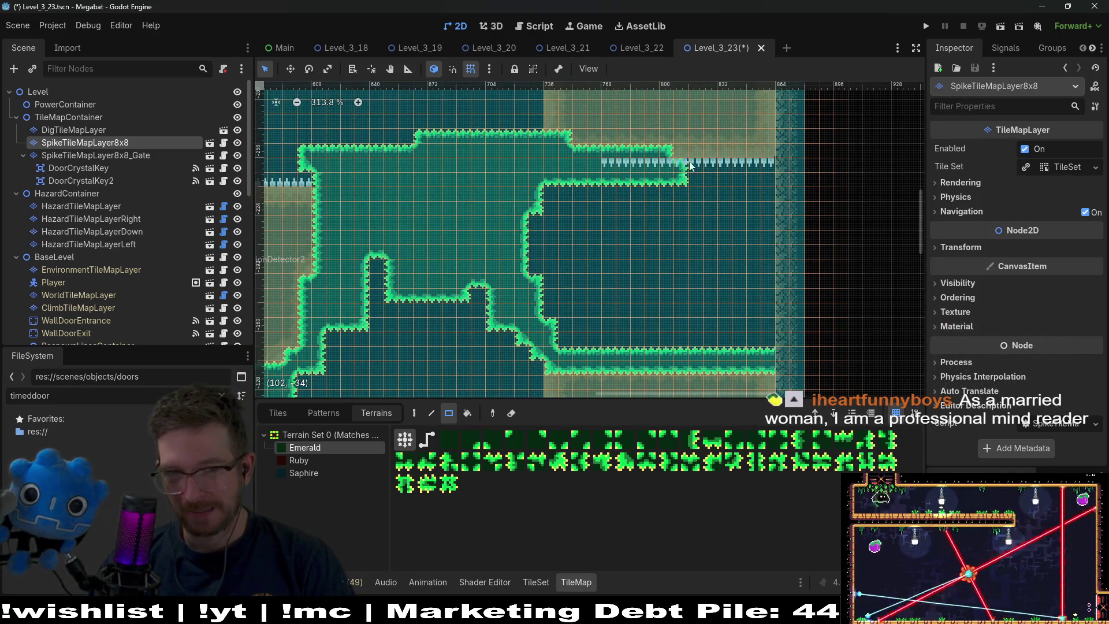
{"action": "scroll", "coordinate": [691, 166], "scroll_direction": "up", "scroll_amount": 2}
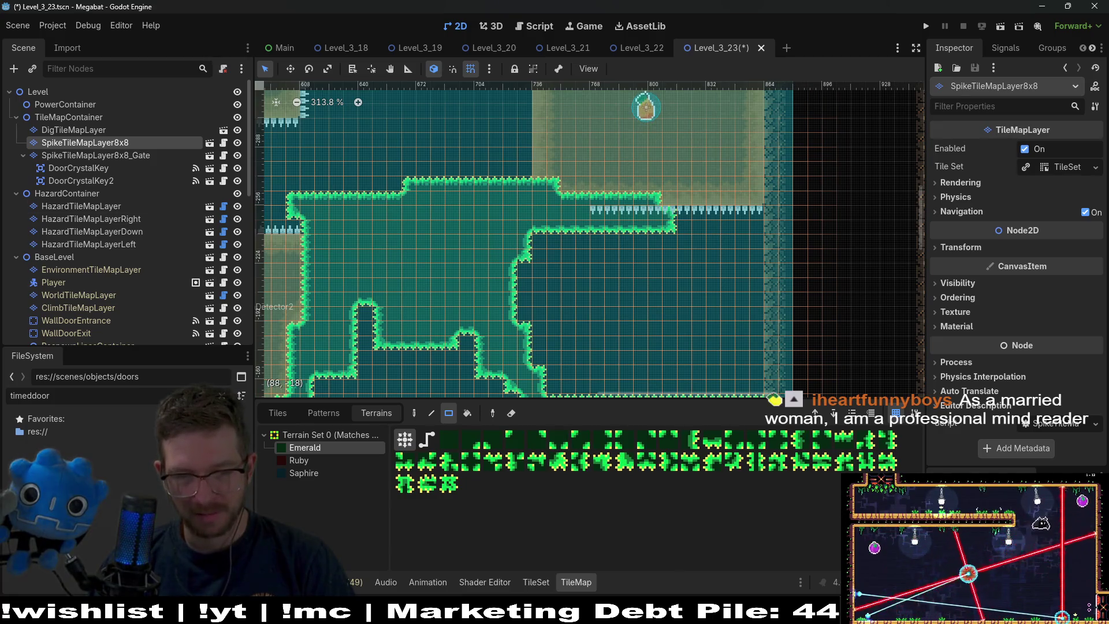
Redraw the room's lower Emerald outline, erasing the bottom strip and painting a new block
{"action": "key", "text": "alt+Tab"}
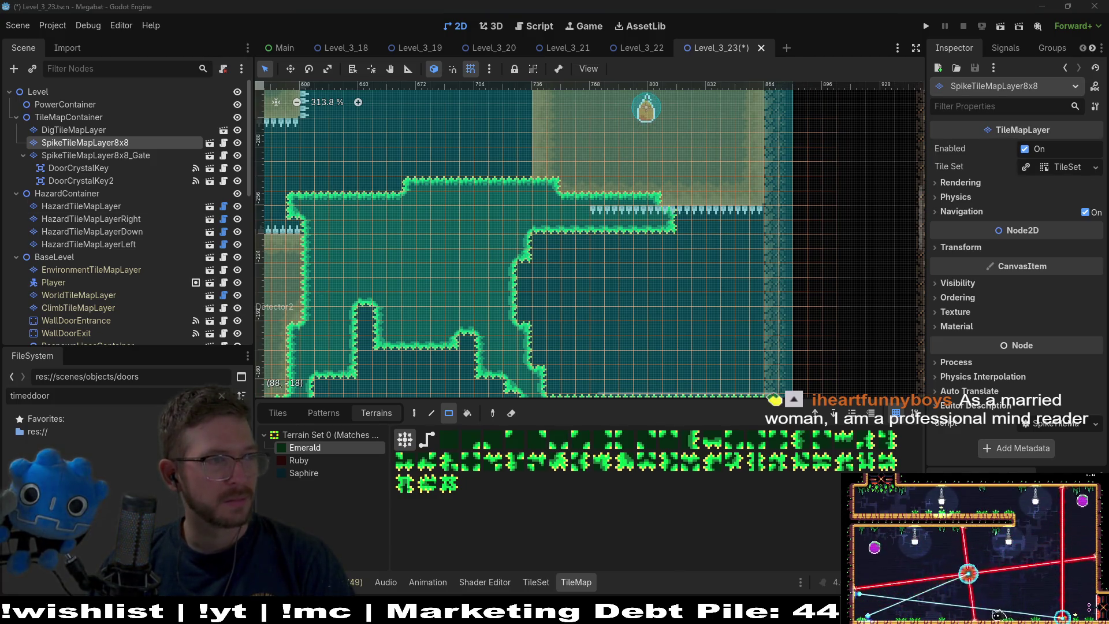
{"action": "scroll", "coordinate": [744, 268], "scroll_direction": "up", "scroll_amount": 5}
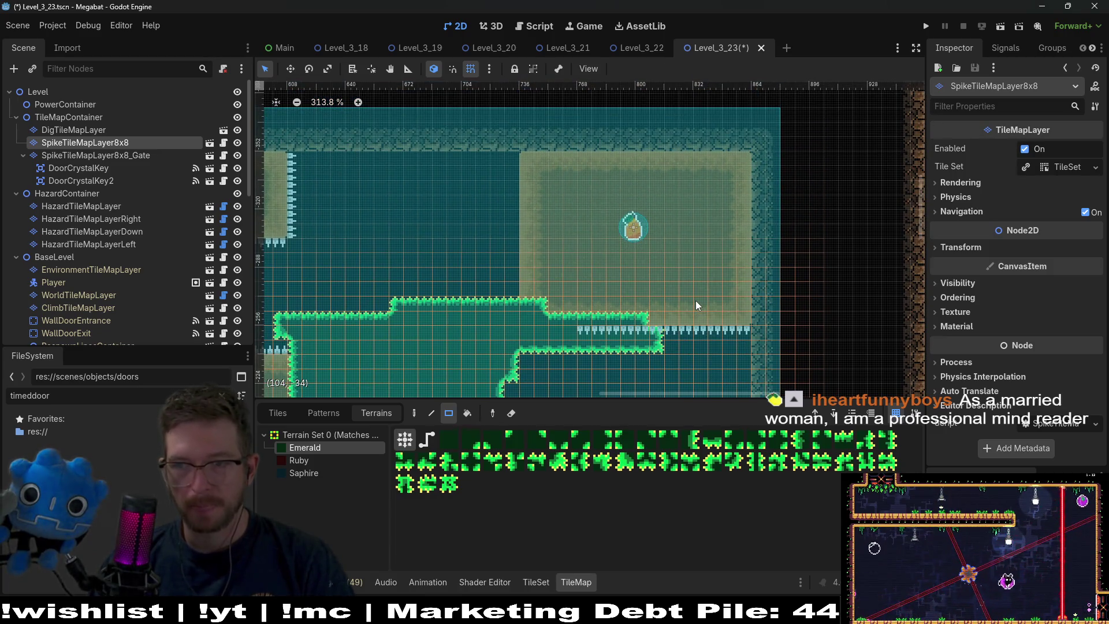
{"action": "mouse_move", "coordinate": [616, 291]}
{"action": "left_mouse_down"}
{"action": "mouse_move", "coordinate": [725, 247]}
{"action": "mouse_move", "coordinate": [668, 185]}
{"action": "mouse_move", "coordinate": [608, 168]}
{"action": "left_mouse_up"}
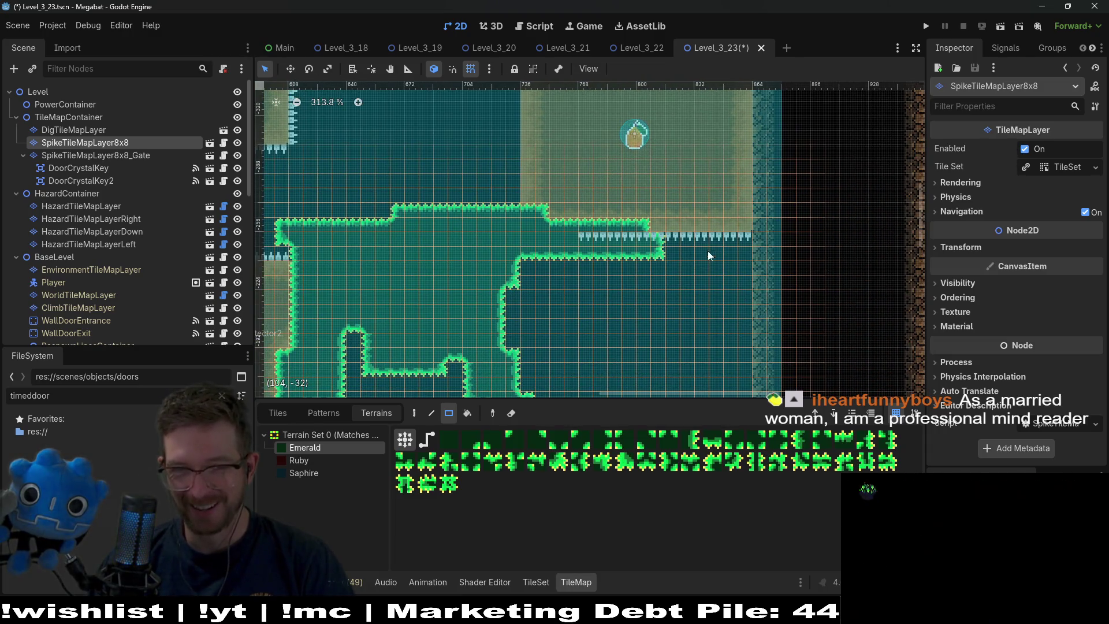
{"action": "scroll", "coordinate": [709, 256], "scroll_direction": "down", "scroll_amount": 2}
{"action": "scroll", "coordinate": [501, 304], "scroll_direction": "down", "scroll_amount": 3}
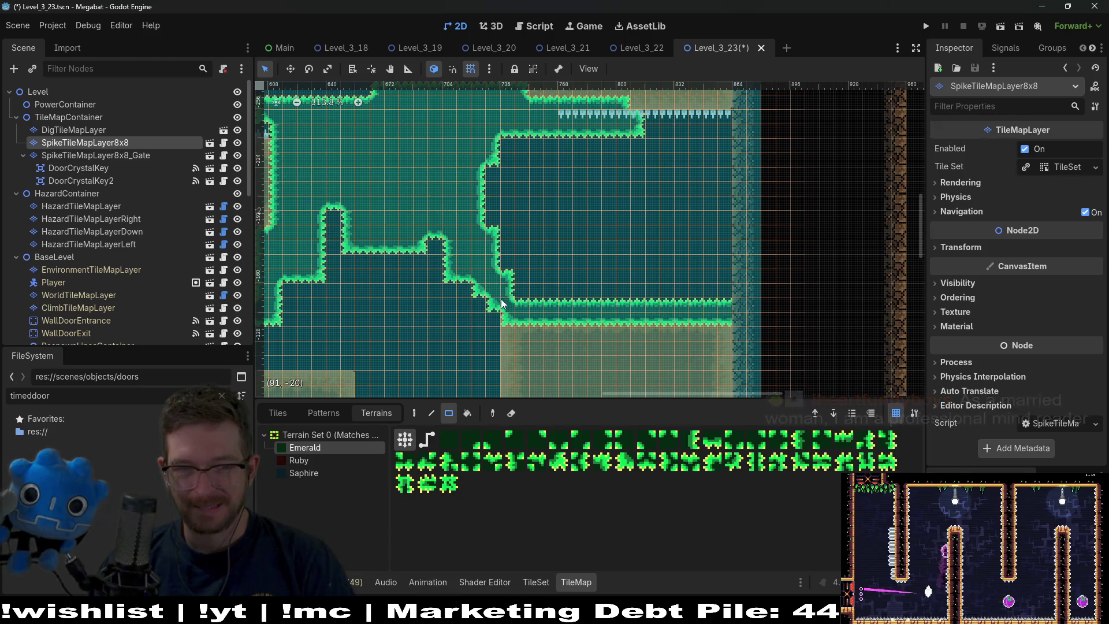
{"action": "left_click_drag", "start_coordinate": [501, 305], "coordinate": [731, 338]}
{"action": "scroll", "coordinate": [493, 242], "scroll_direction": "down", "scroll_amount": 3}
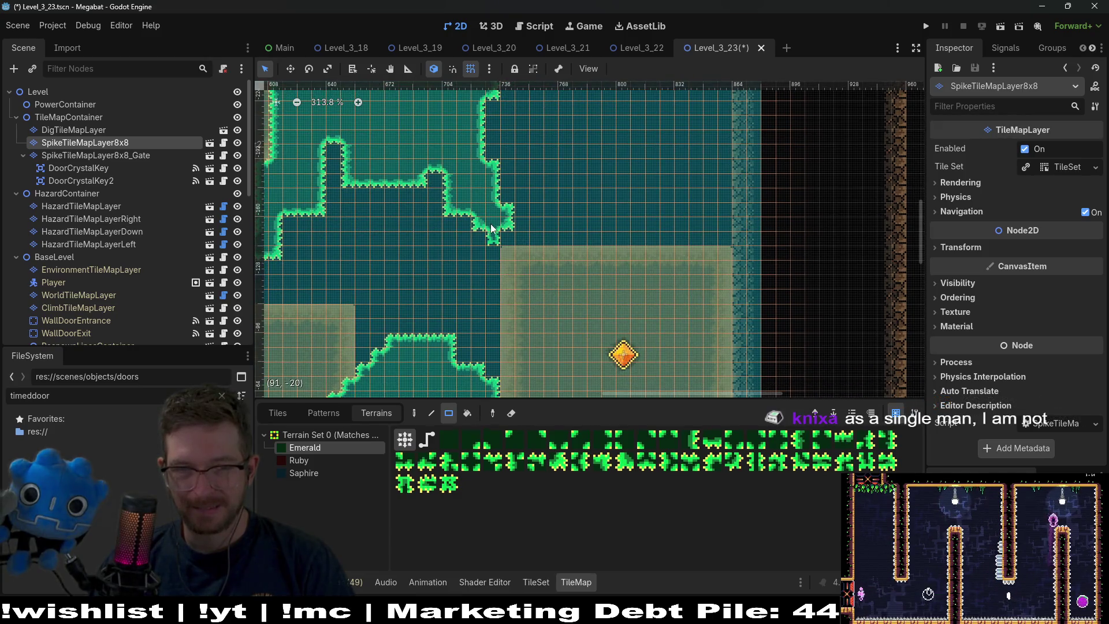
{"action": "left_click_drag", "start_coordinate": [492, 228], "coordinate": [628, 261]}
{"action": "scroll", "coordinate": [601, 302], "scroll_direction": "up", "scroll_amount": 4}
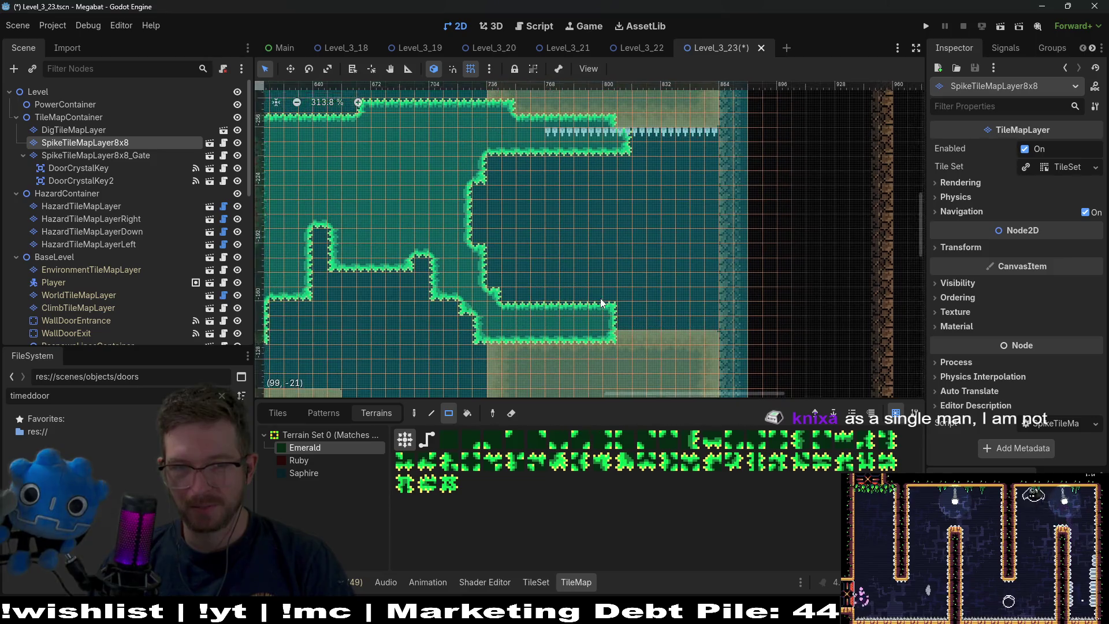
{"action": "scroll", "coordinate": [523, 300], "scroll_direction": "up", "scroll_amount": 1}
{"action": "left_click", "coordinate": [507, 305]}
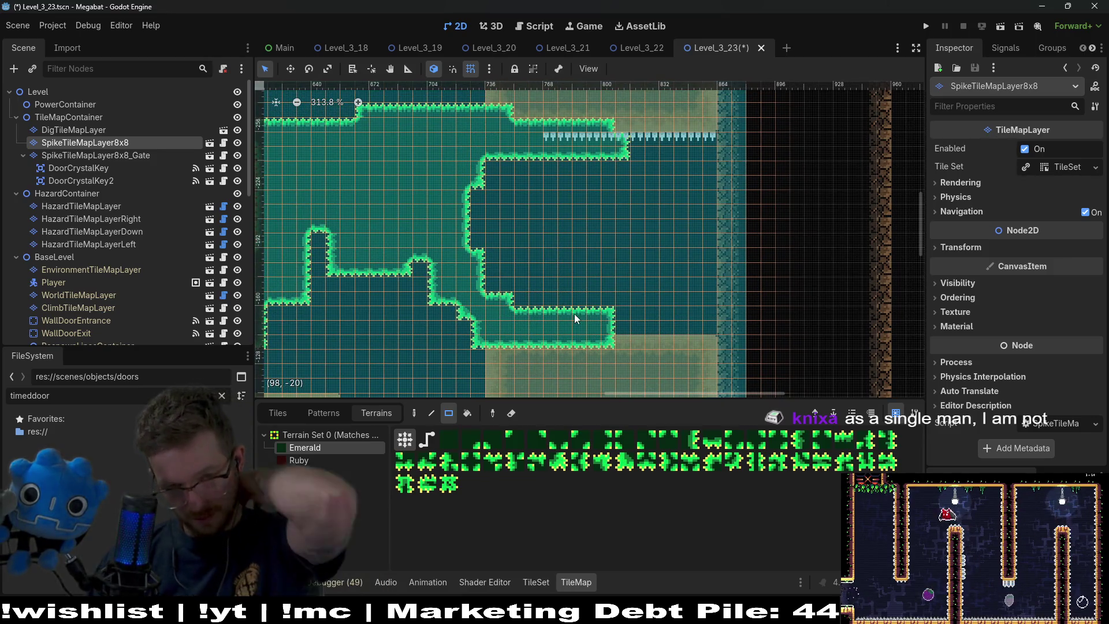
Inspect the redrawn room outline, then select the downward-facing hazard layer
{"action": "scroll", "coordinate": [648, 271], "scroll_direction": "up", "scroll_amount": 4}
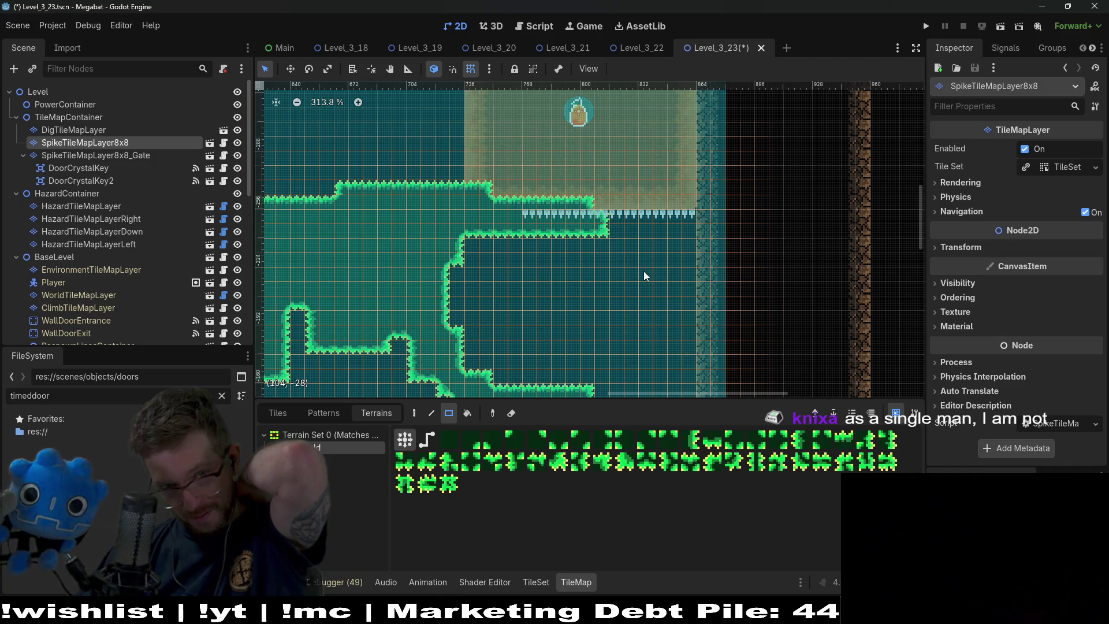
{"action": "scroll", "coordinate": [645, 275], "scroll_direction": "left", "scroll_amount": 15}
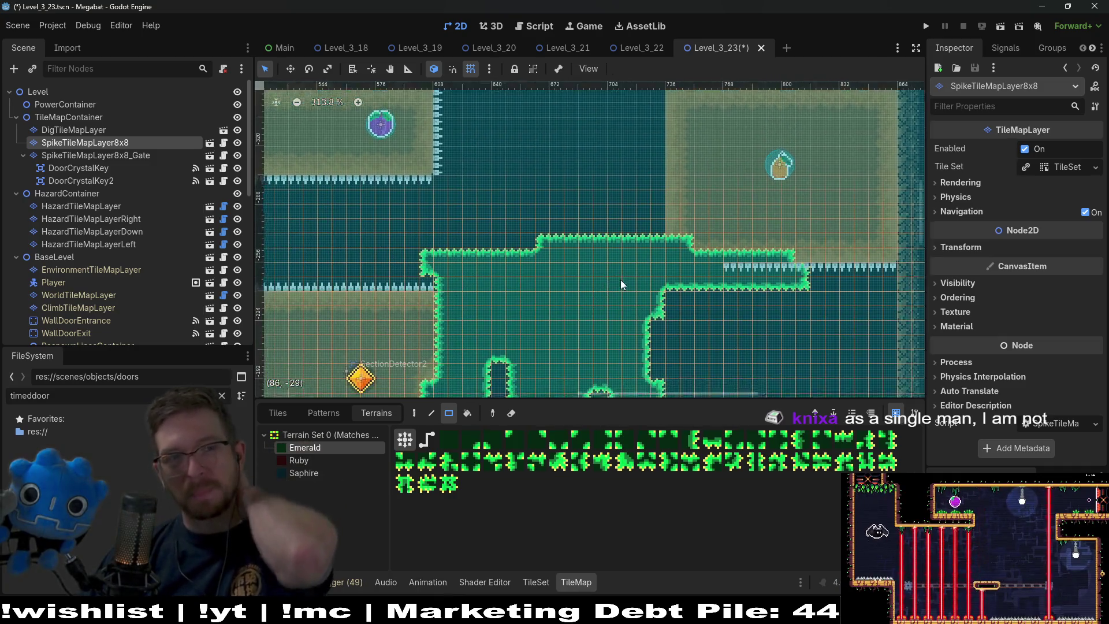
{"action": "scroll", "coordinate": [639, 211], "scroll_direction": "right", "scroll_amount": 8}
{"action": "scroll", "coordinate": [638, 211], "scroll_direction": "down", "scroll_amount": 9}
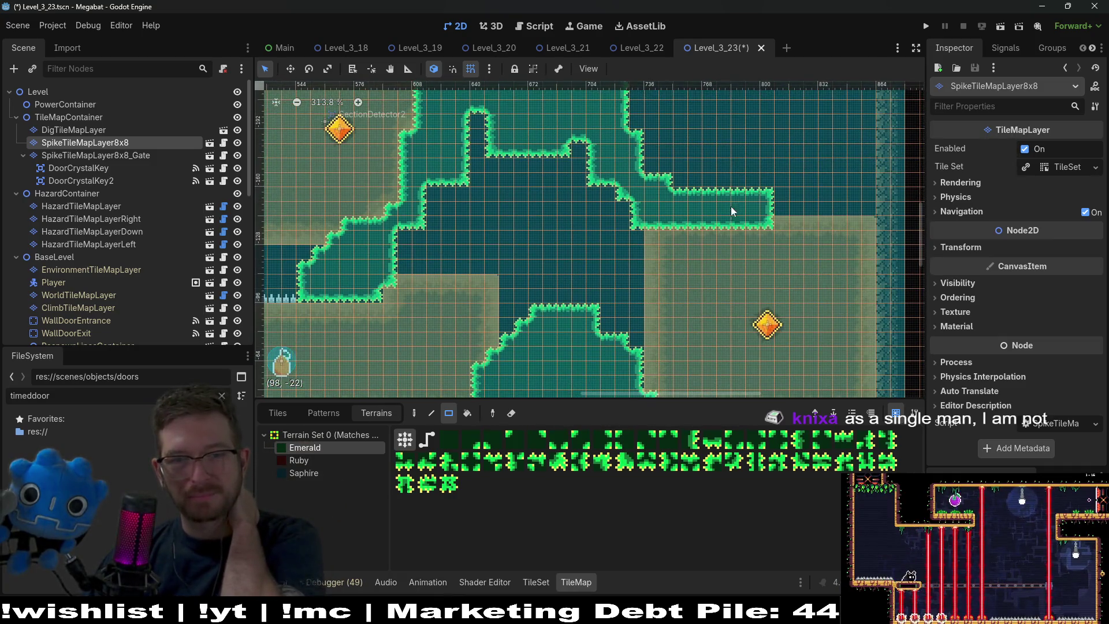
{"action": "scroll", "coordinate": [618, 230], "scroll_direction": "up", "scroll_amount": 9}
{"action": "scroll", "coordinate": [618, 230], "scroll_direction": "right", "scroll_amount": 9}
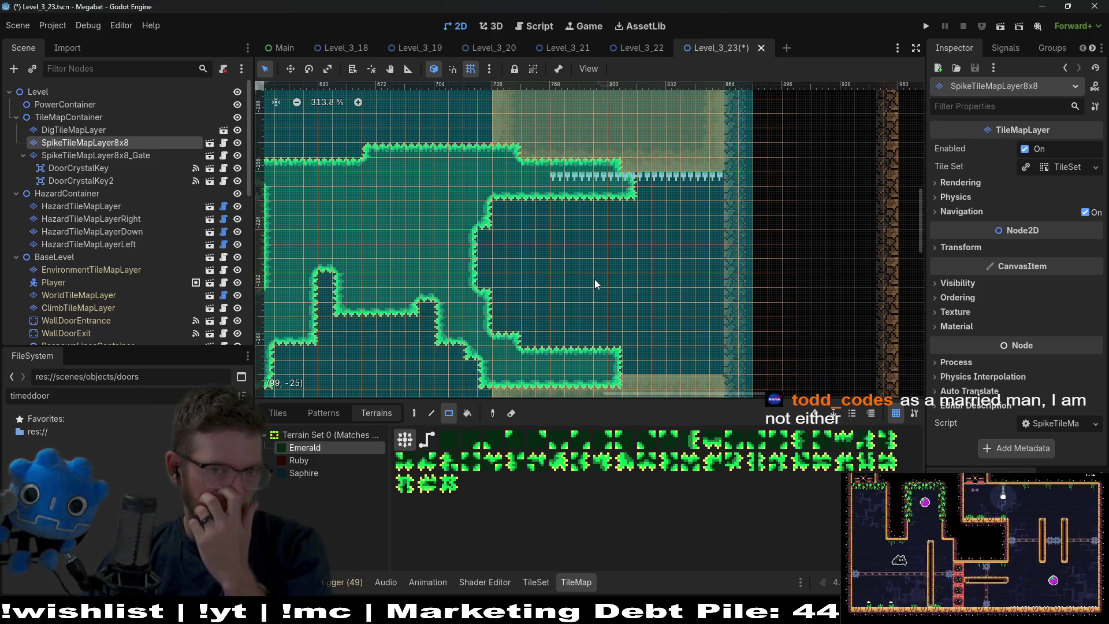
{"action": "scroll", "coordinate": [635, 200], "scroll_direction": "down", "scroll_amount": 5}
{"action": "scroll", "coordinate": [653, 226], "scroll_direction": "right", "scroll_amount": 1}
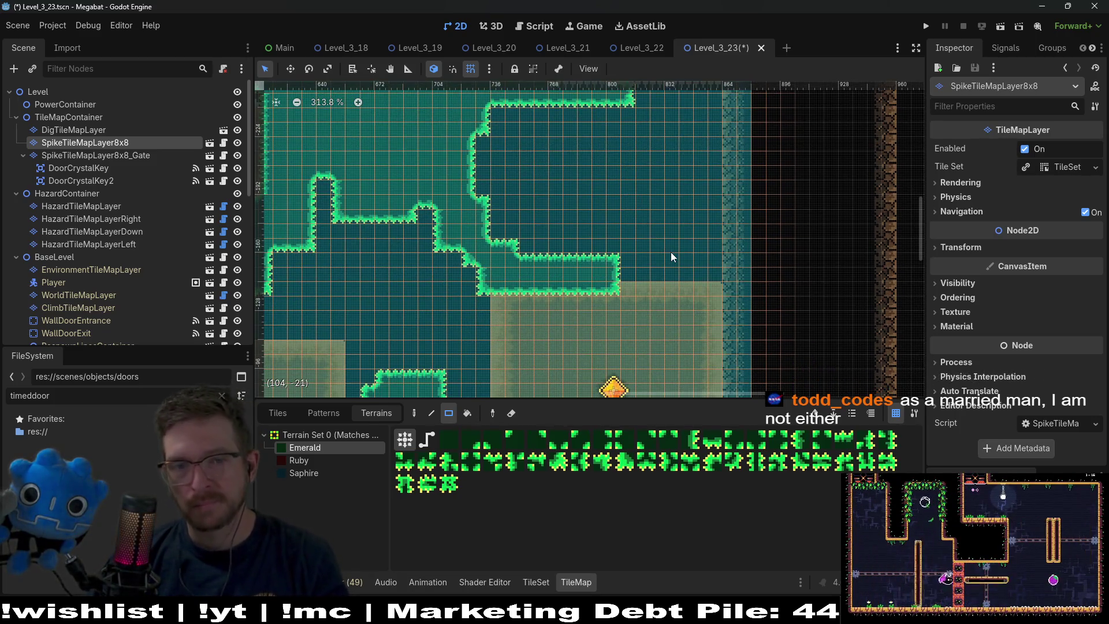
{"action": "scroll", "coordinate": [664, 260], "scroll_direction": "up", "scroll_amount": 4}
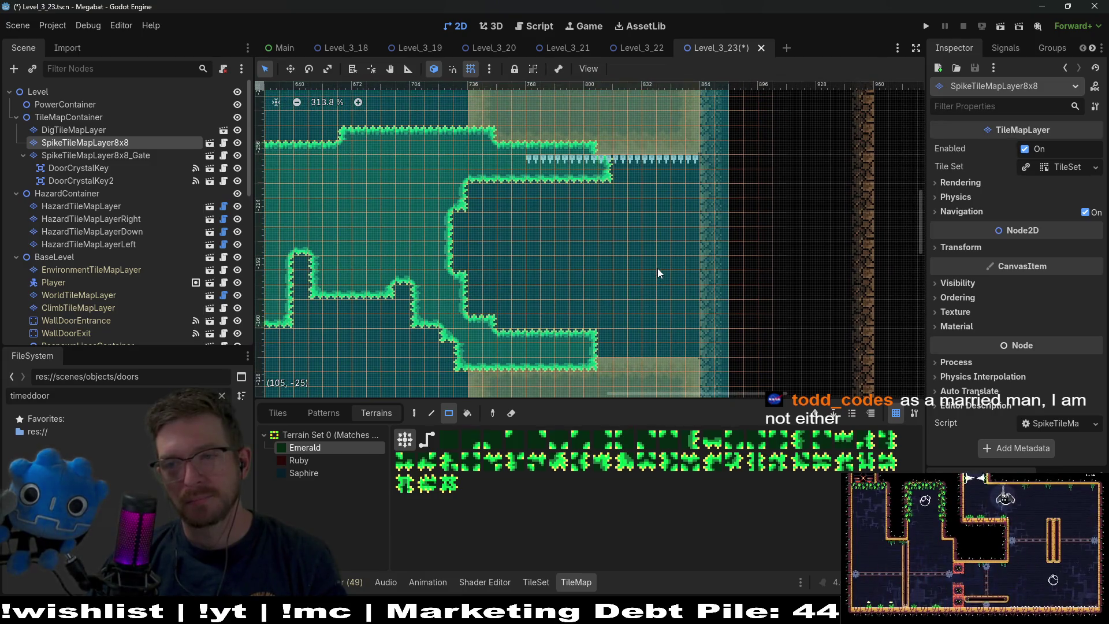
{"action": "scroll", "coordinate": [641, 237], "scroll_direction": "right", "scroll_amount": 2}
{"action": "scroll", "coordinate": [642, 236], "scroll_direction": "down", "scroll_amount": 4}
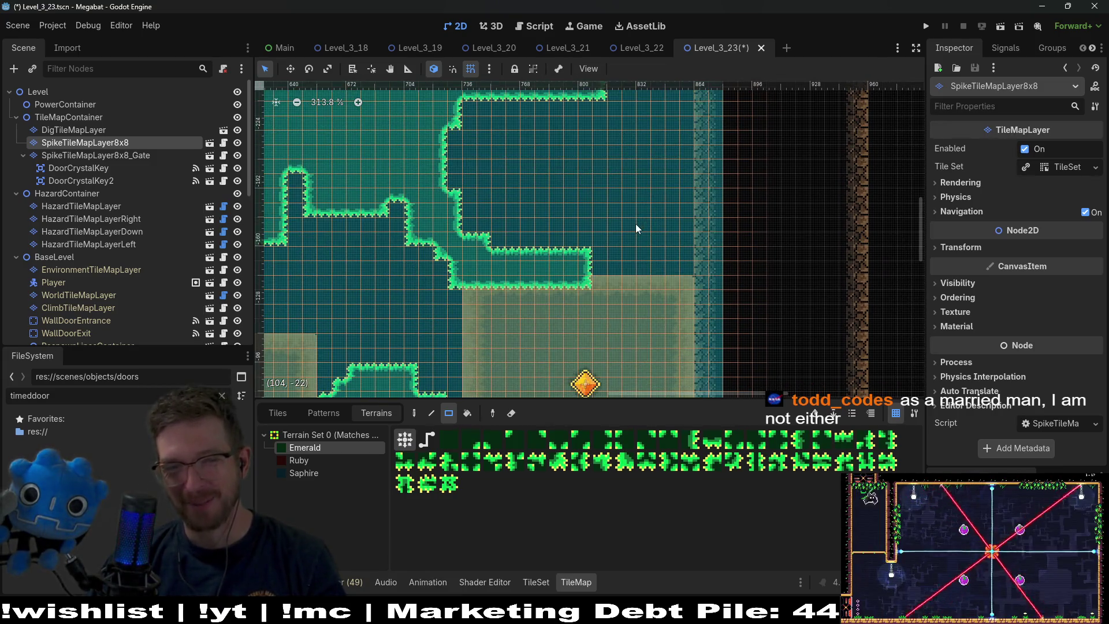
{"action": "scroll", "coordinate": [633, 219], "scroll_direction": "up", "scroll_amount": 3}
{"action": "scroll", "coordinate": [631, 222], "scroll_direction": "up", "scroll_amount": 1}
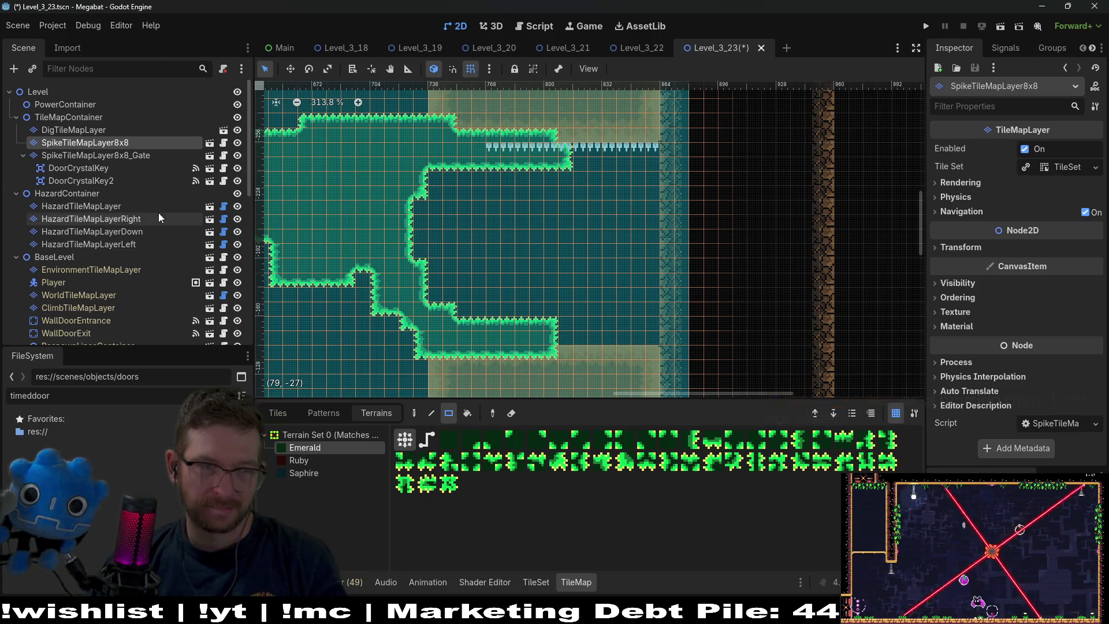
{"action": "left_click", "coordinate": [136, 231]}
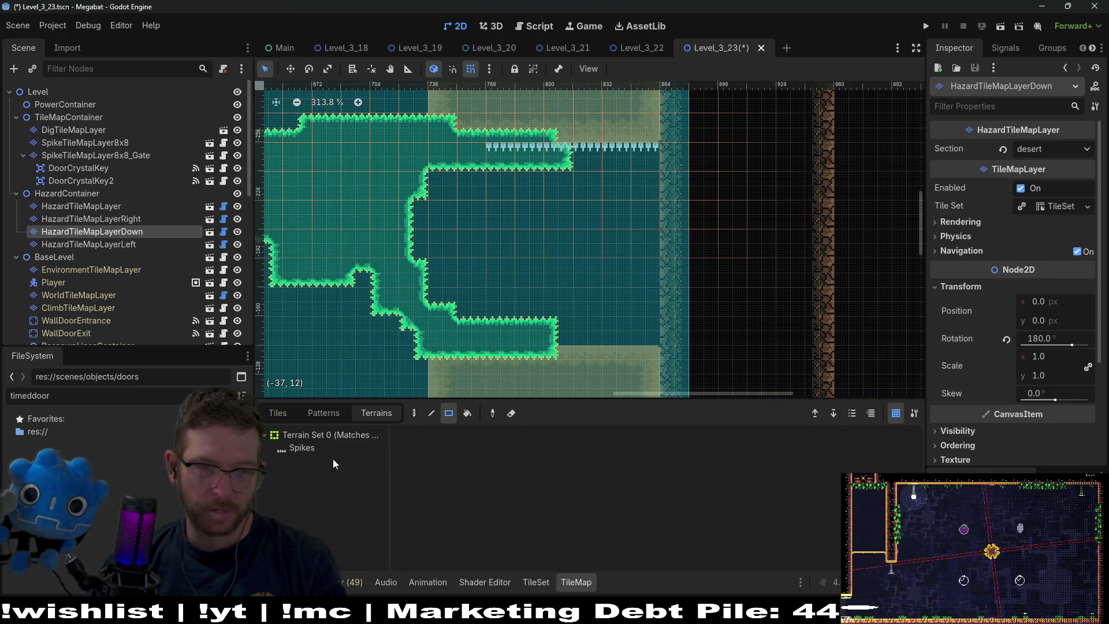
Erase the downward spikes over the left part of the green block's upper ledge
{"action": "mouse_move", "coordinate": [608, 168]}
{"action": "left_mouse_down"}
{"action": "mouse_move", "coordinate": [696, 173]}
{"action": "mouse_move", "coordinate": [560, 154]}
{"action": "left_mouse_up"}
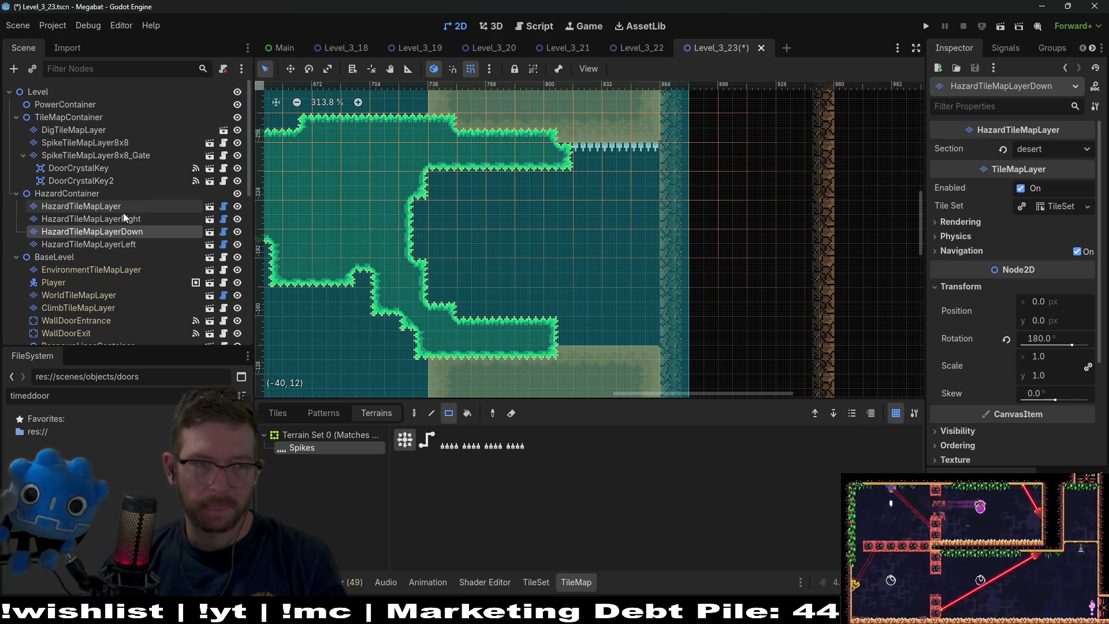
{"action": "left_click", "coordinate": [114, 142]}
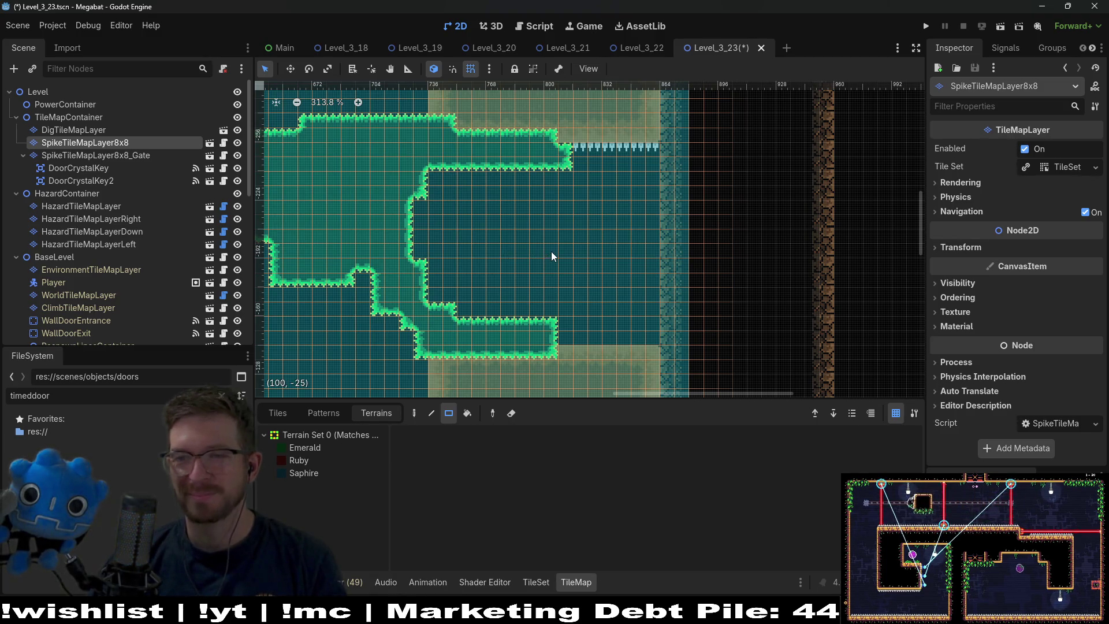
On SpikeTileMapLayer8x8, paint Emerald terrain over the spike row on the upper ledge
{"action": "scroll", "coordinate": [625, 319], "scroll_direction": "down", "scroll_amount": 3}
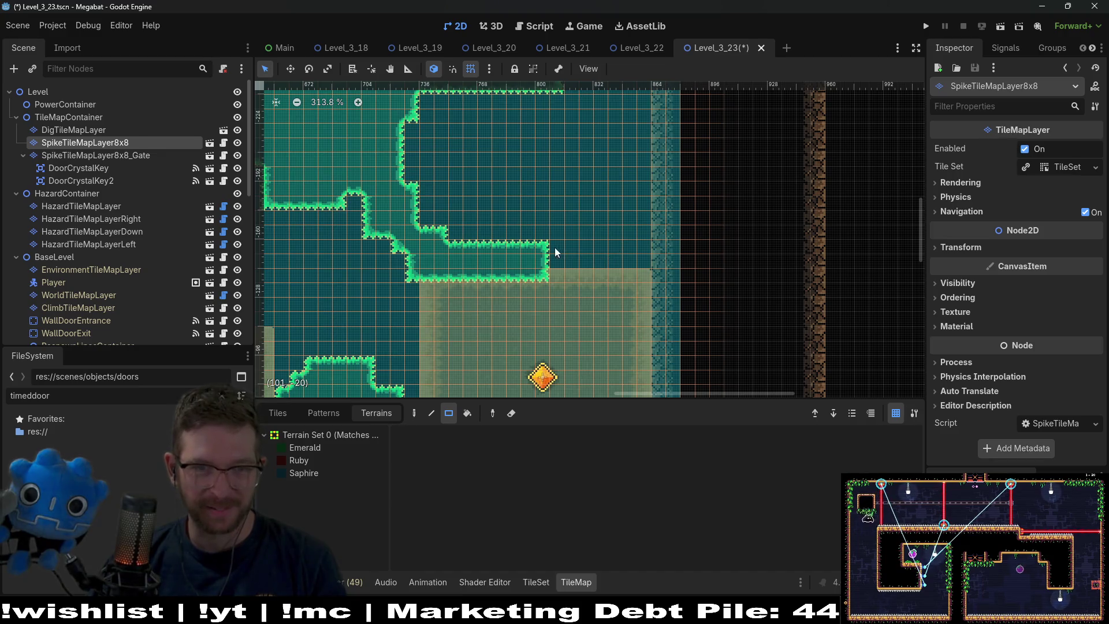
{"action": "scroll", "coordinate": [549, 249], "scroll_direction": "up", "scroll_amount": 3}
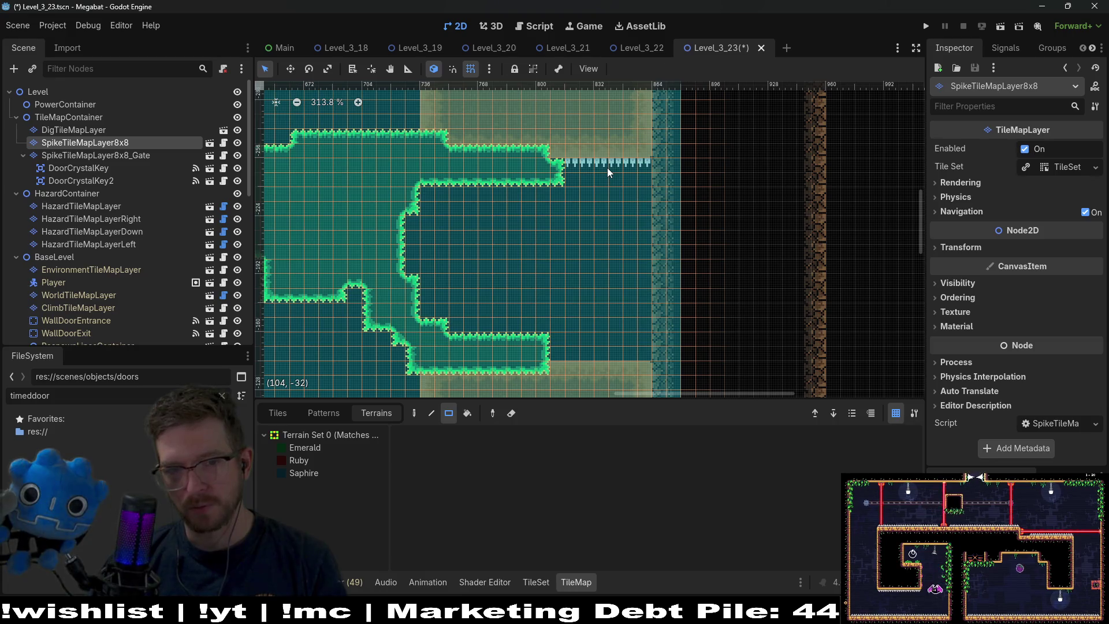
{"action": "left_click", "coordinate": [101, 154]}
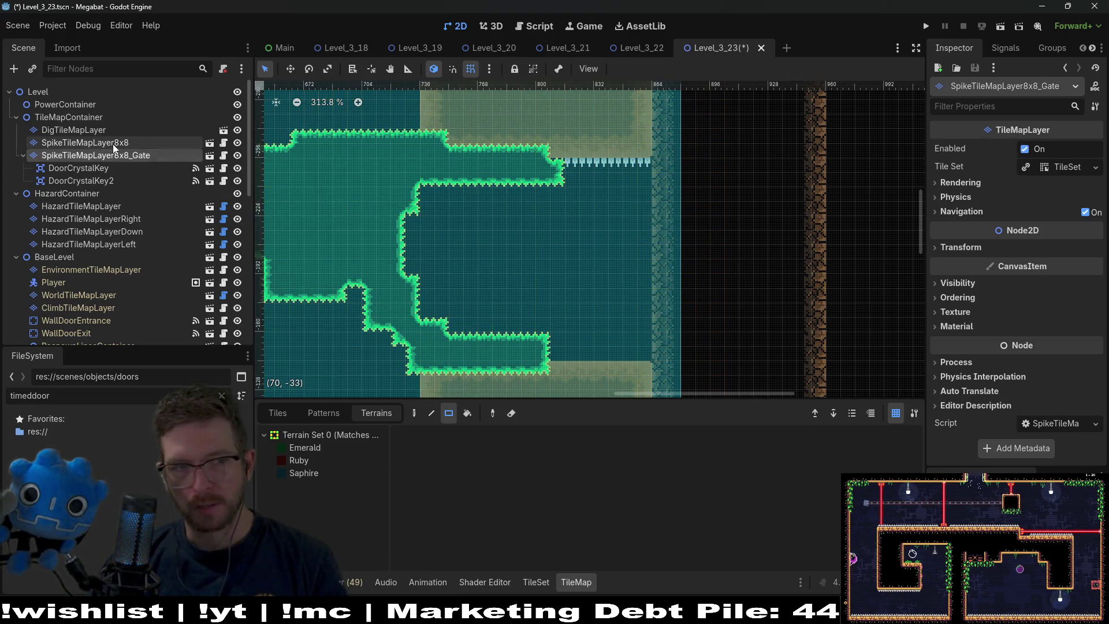
{"action": "left_click", "coordinate": [112, 144]}
{"action": "left_click", "coordinate": [320, 448]}
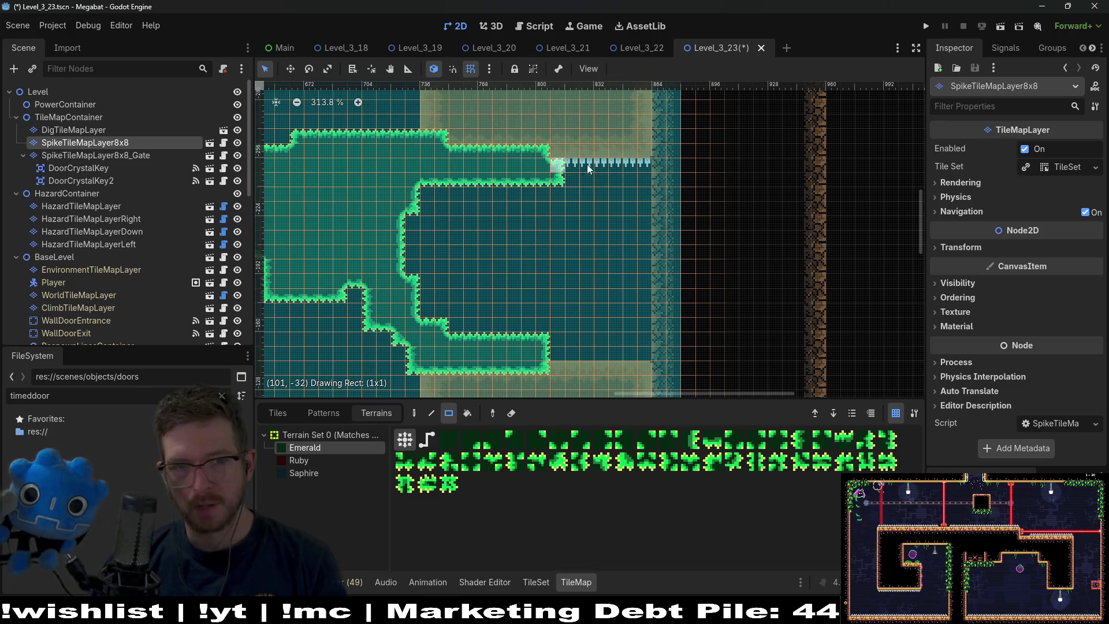
{"action": "left_click_drag", "start_coordinate": [588, 167], "coordinate": [647, 179]}
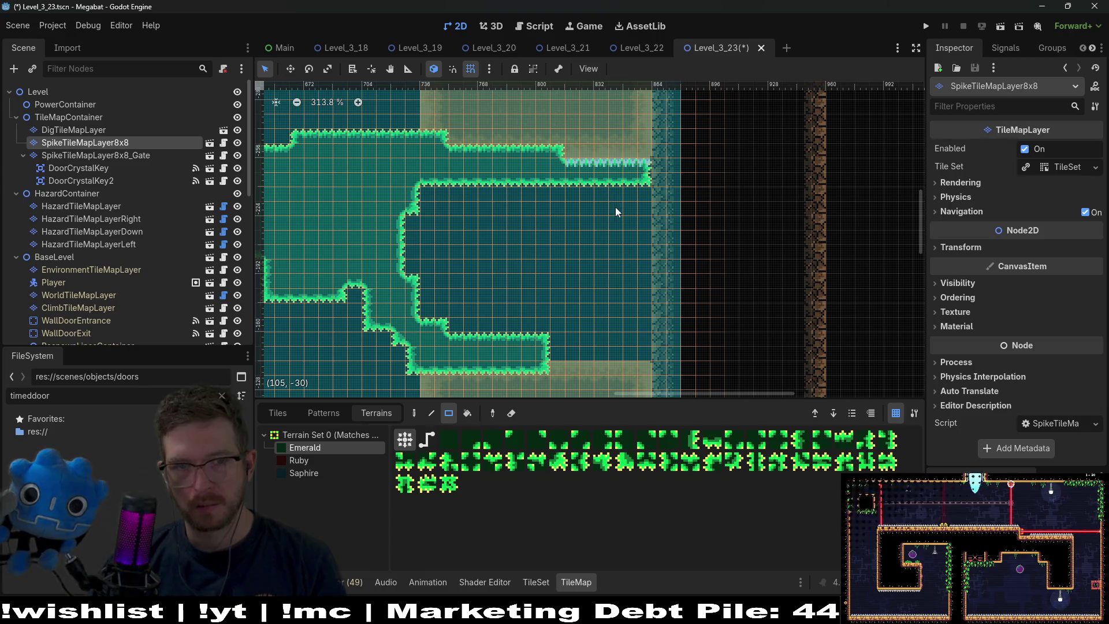
Check the main hazard, downward hazard and Dig layers, then save and run the level
{"action": "left_click", "coordinate": [114, 206]}
{"action": "left_click", "coordinate": [92, 231]}
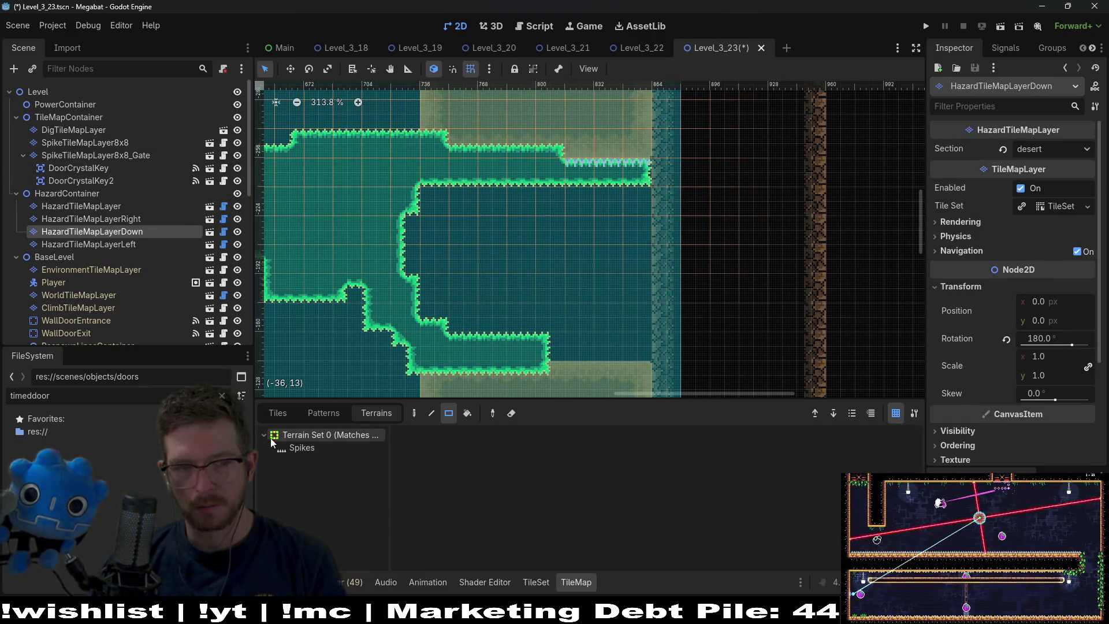
{"action": "scroll", "coordinate": [640, 219], "scroll_direction": "down", "scroll_amount": 5}
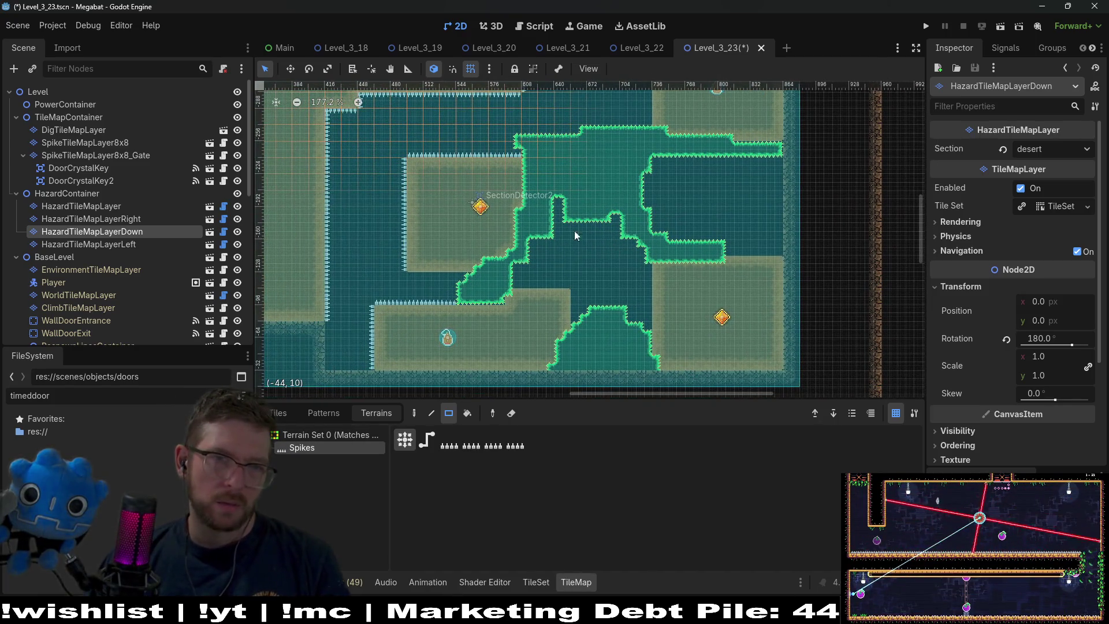
{"action": "left_click", "coordinate": [81, 131]}
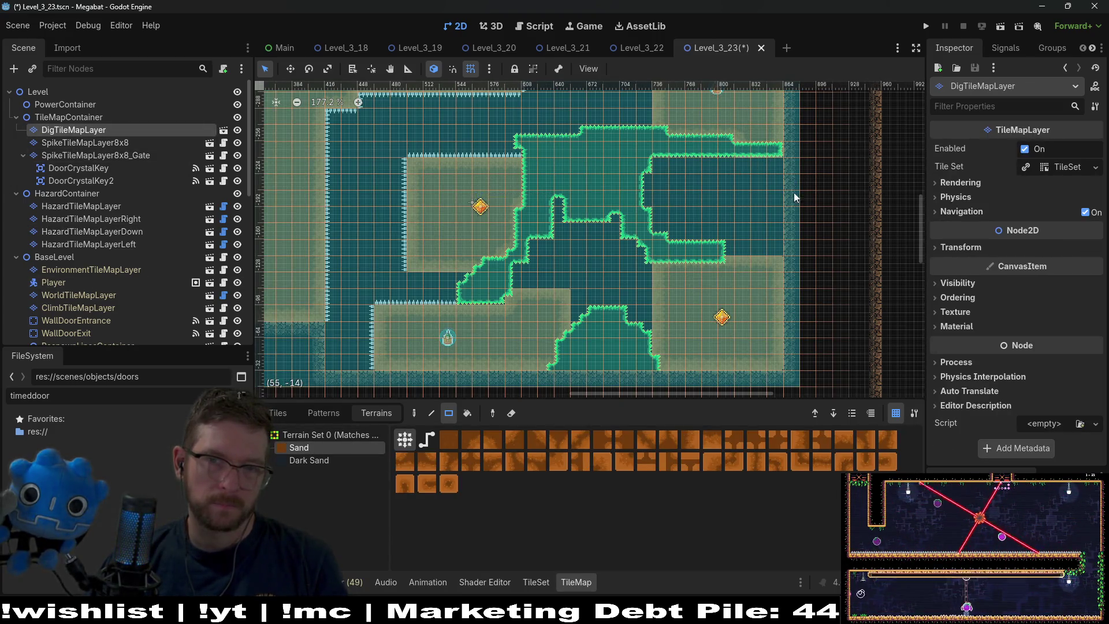
{"action": "scroll", "coordinate": [752, 156], "scroll_direction": "up", "scroll_amount": 7}
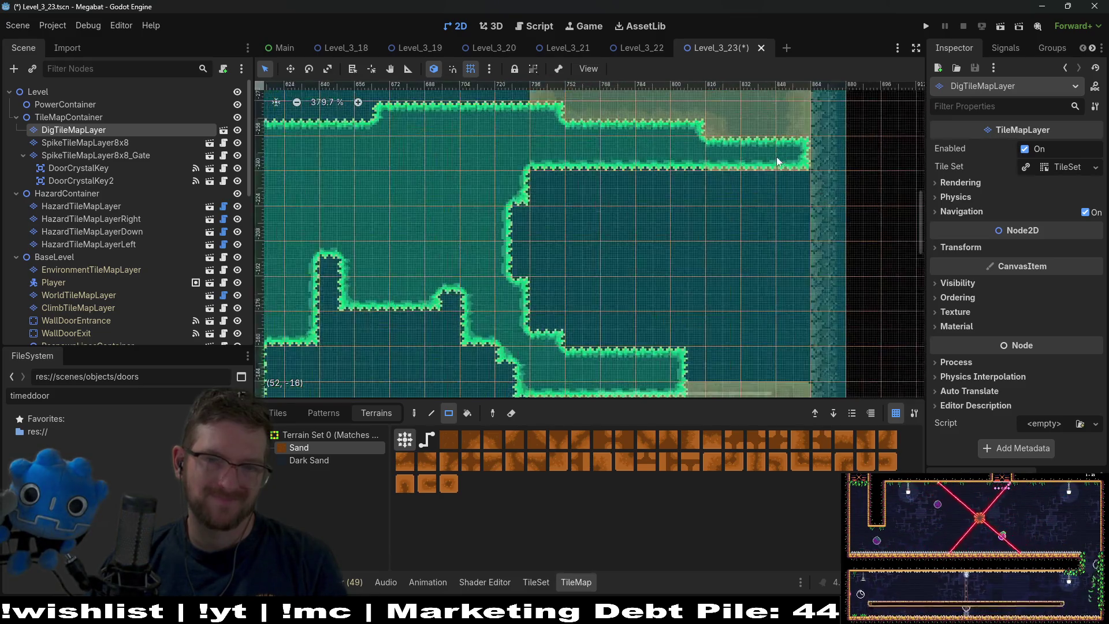
{"action": "scroll", "coordinate": [777, 173], "scroll_direction": "down", "scroll_amount": 7}
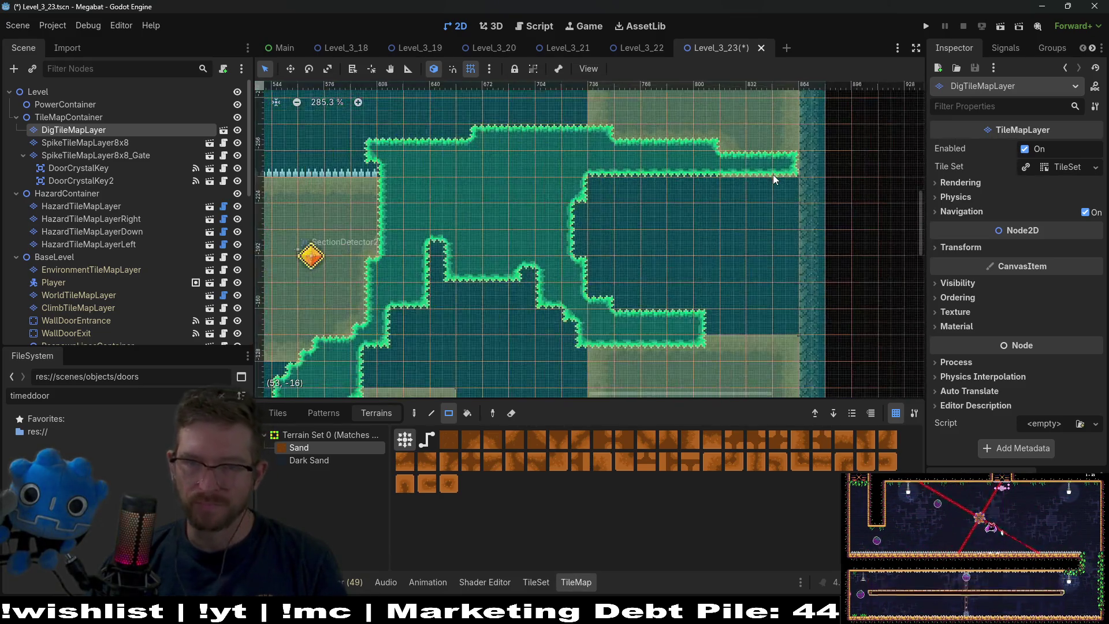
{"action": "left_click", "coordinate": [1006, 27]}
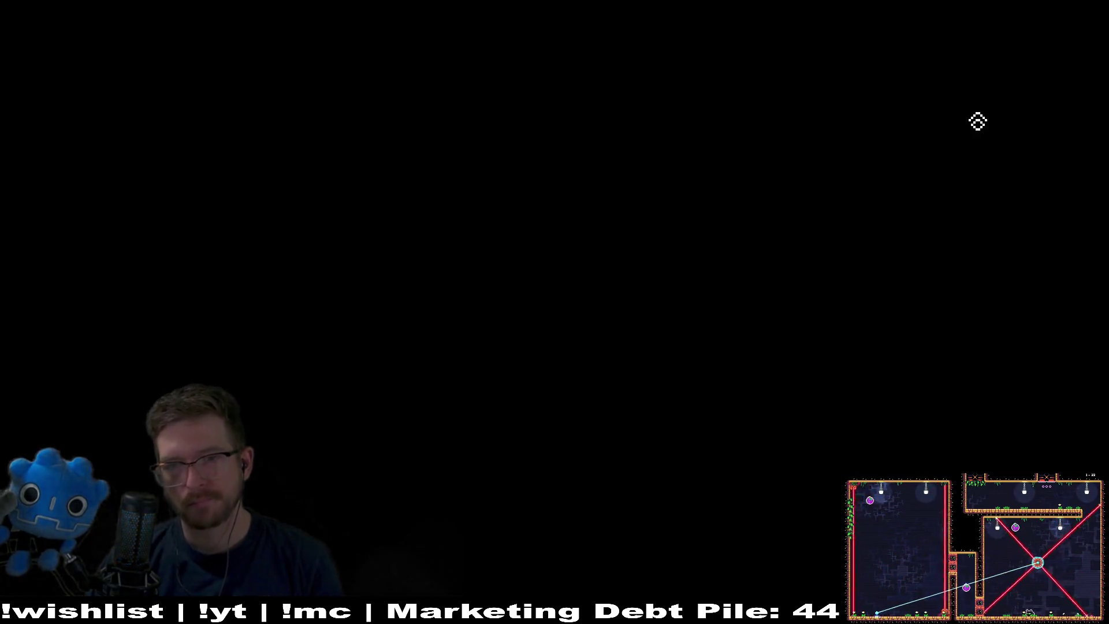
Fly the bat along the top corridor, down the right shaft, past the carrot into the gem
{"action": "key", "text": "Right"}
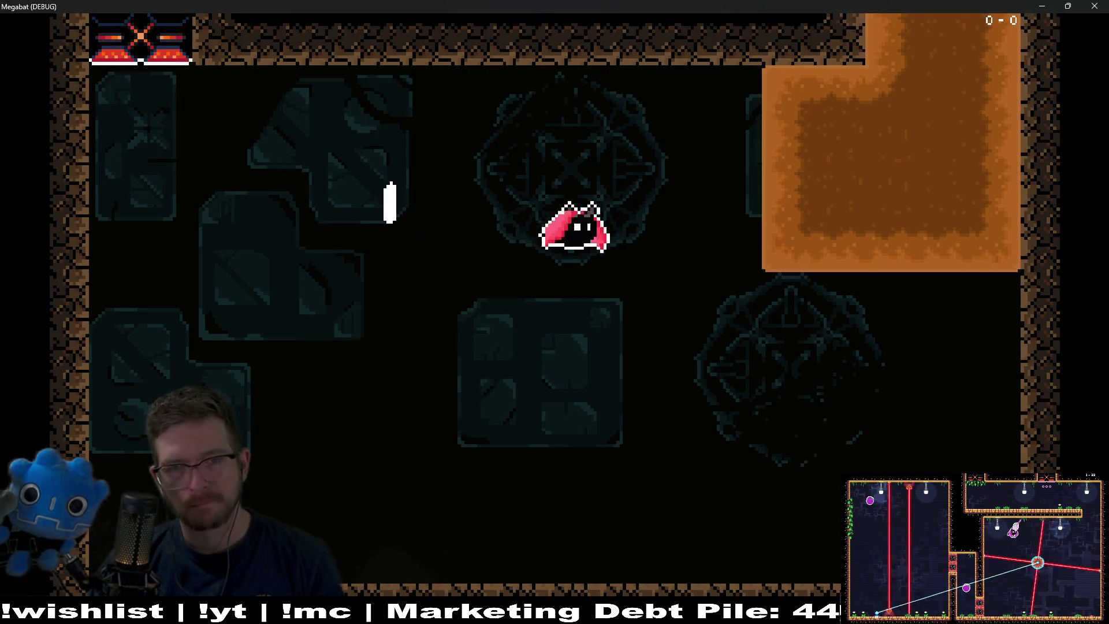
{"action": "key", "text": "Up"}
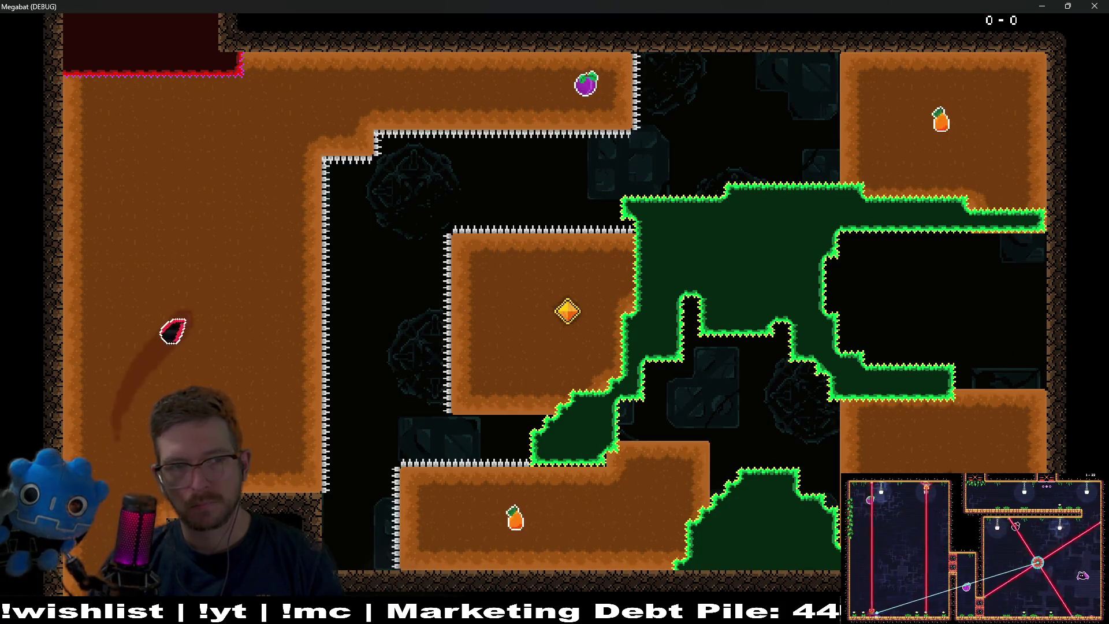
{"action": "key", "text": "Right"}
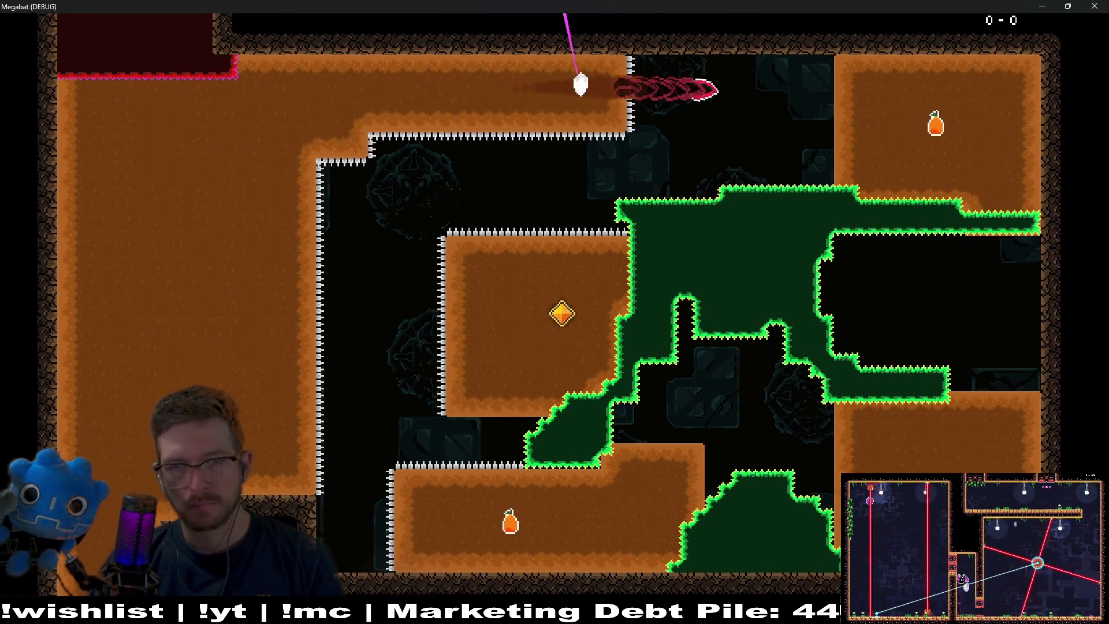
{"action": "key", "text": "Down"}
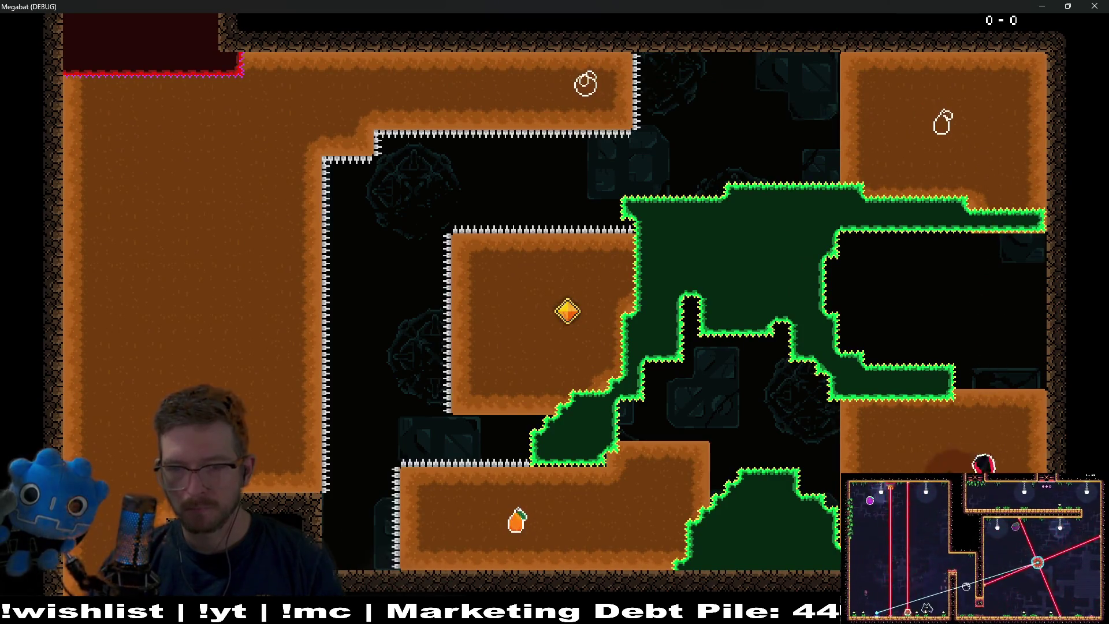
{"action": "key", "text": "Left"}
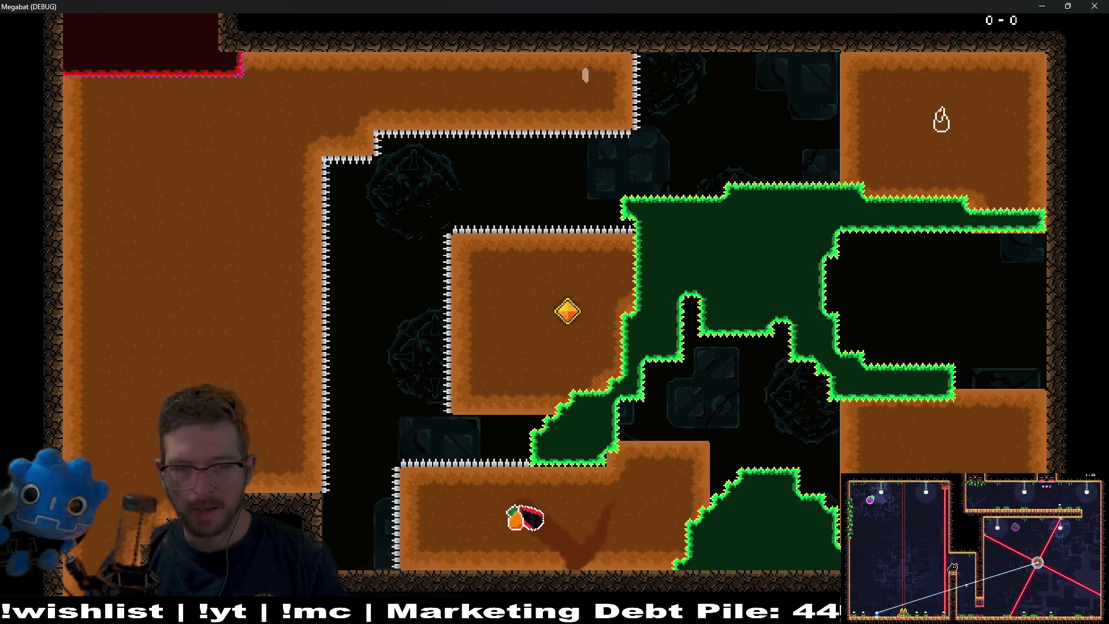
{"action": "key", "text": "Up"}
{"action": "key", "text": "Right"}
Steer the bat back left, up the left shaft toward the plum, then down the right side
{"action": "key", "text": "Left"}
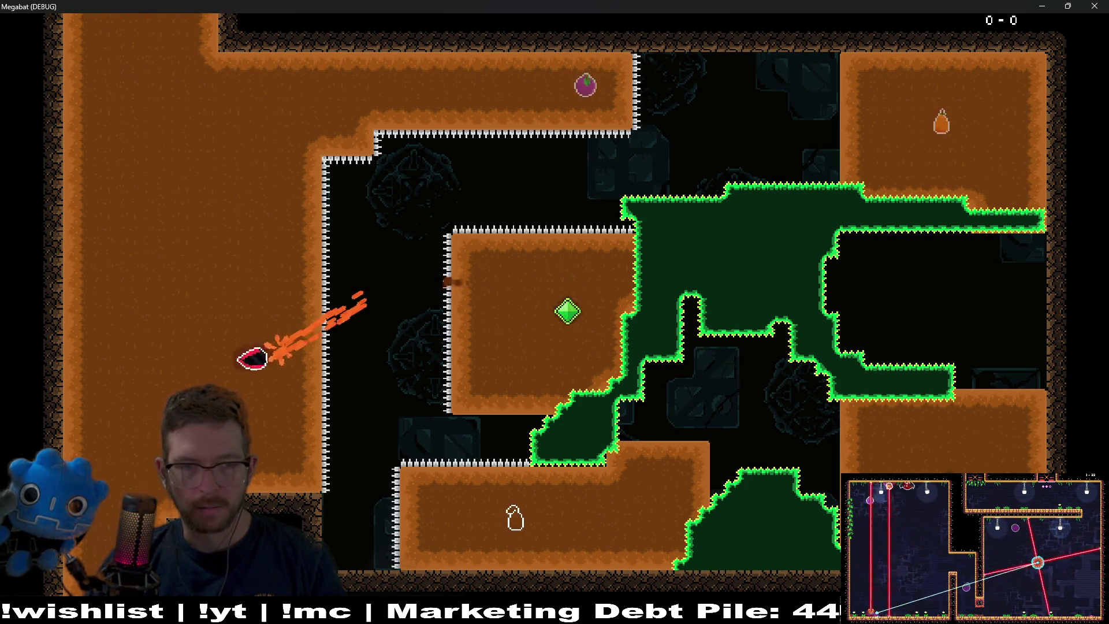
{"action": "key", "text": "Right"}
{"action": "key", "text": "Left"}
{"action": "key", "text": "Up"}
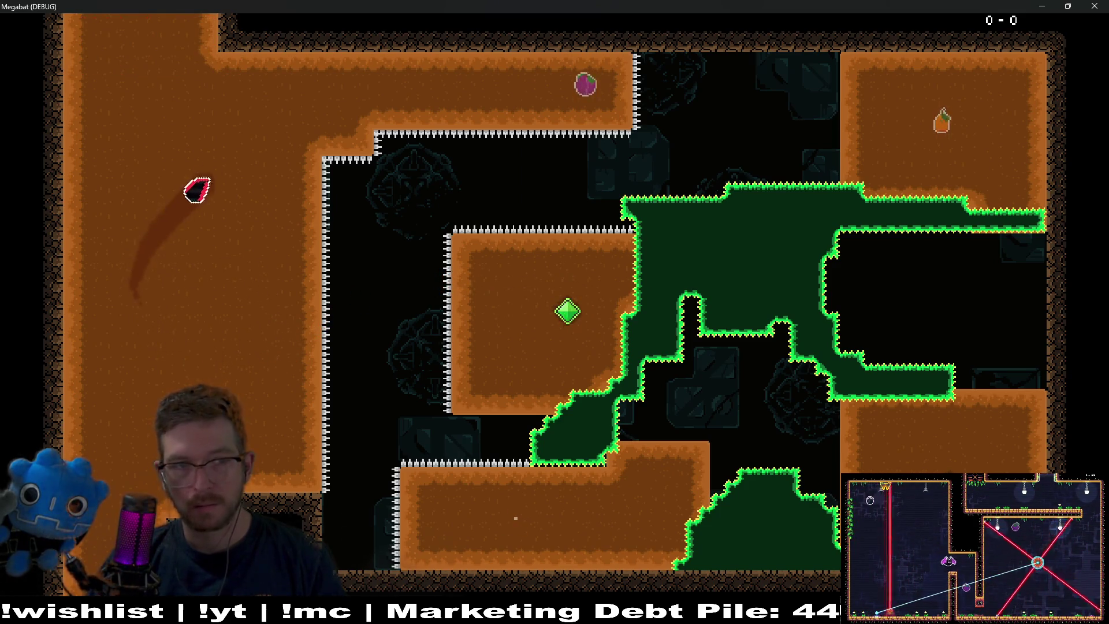
{"action": "key", "text": "Right"}
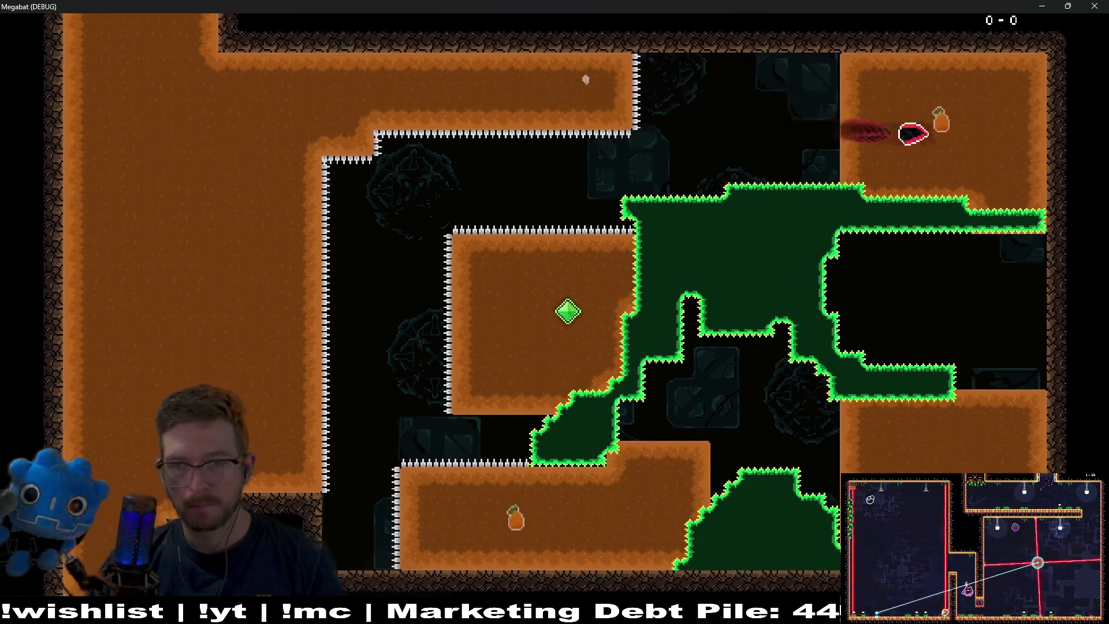
{"action": "key", "text": "Down"}
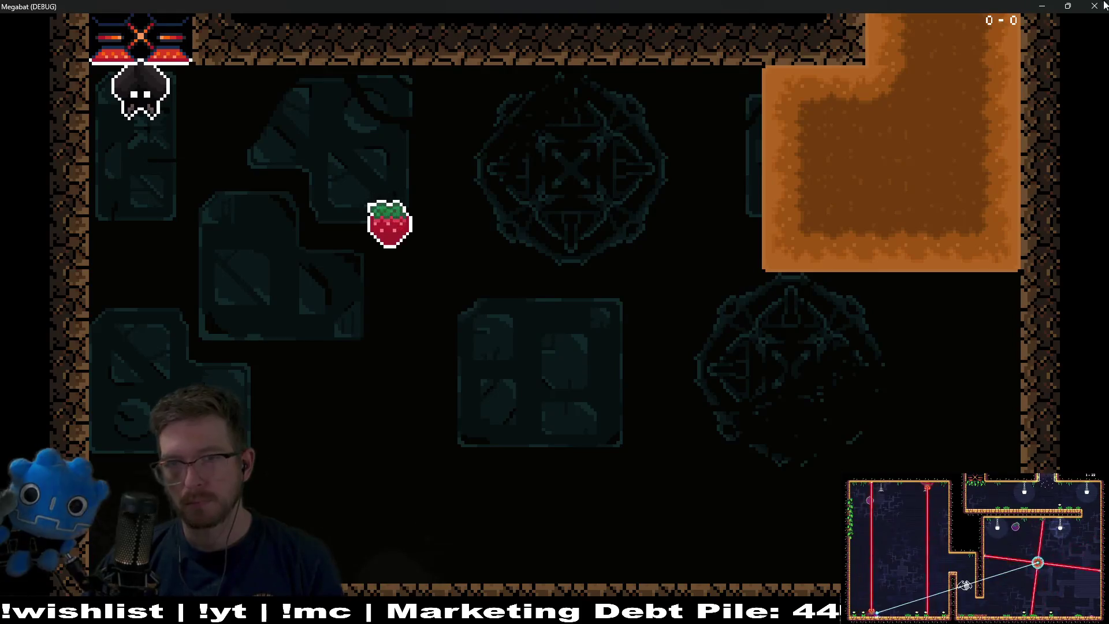
Close the playtest and inspect DoorCrystalKey and DoorCrystalKey2 in the Scene dock
{"action": "left_click", "coordinate": [1094, 5]}
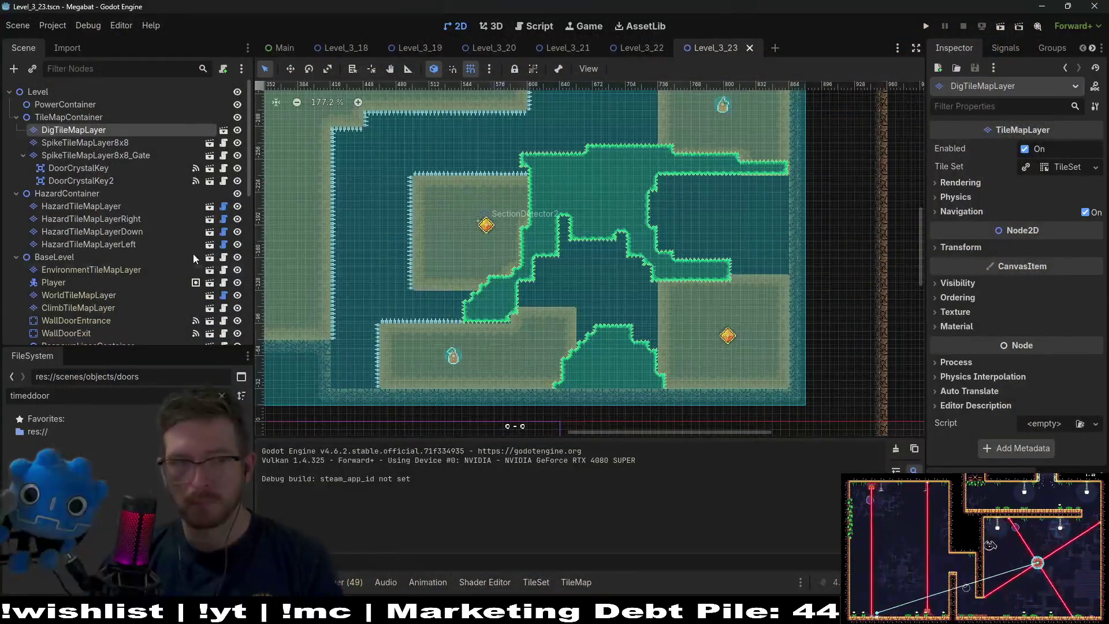
{"action": "scroll", "coordinate": [99, 171], "scroll_direction": "down", "scroll_amount": 5}
{"action": "scroll", "coordinate": [122, 218], "scroll_direction": "up", "scroll_amount": 5}
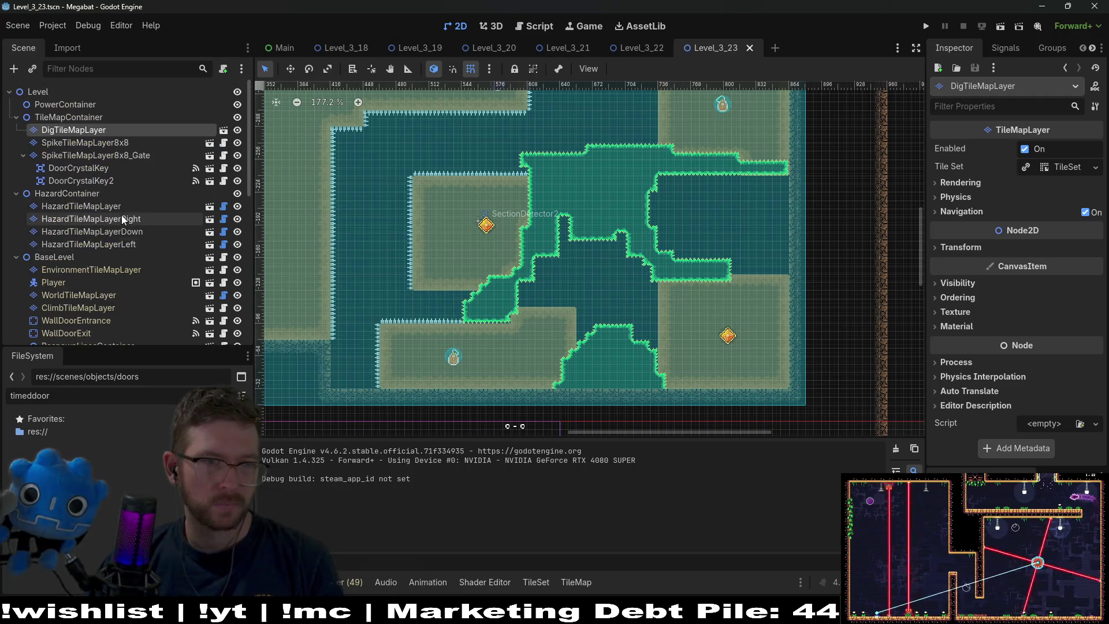
{"action": "left_click", "coordinate": [110, 169]}
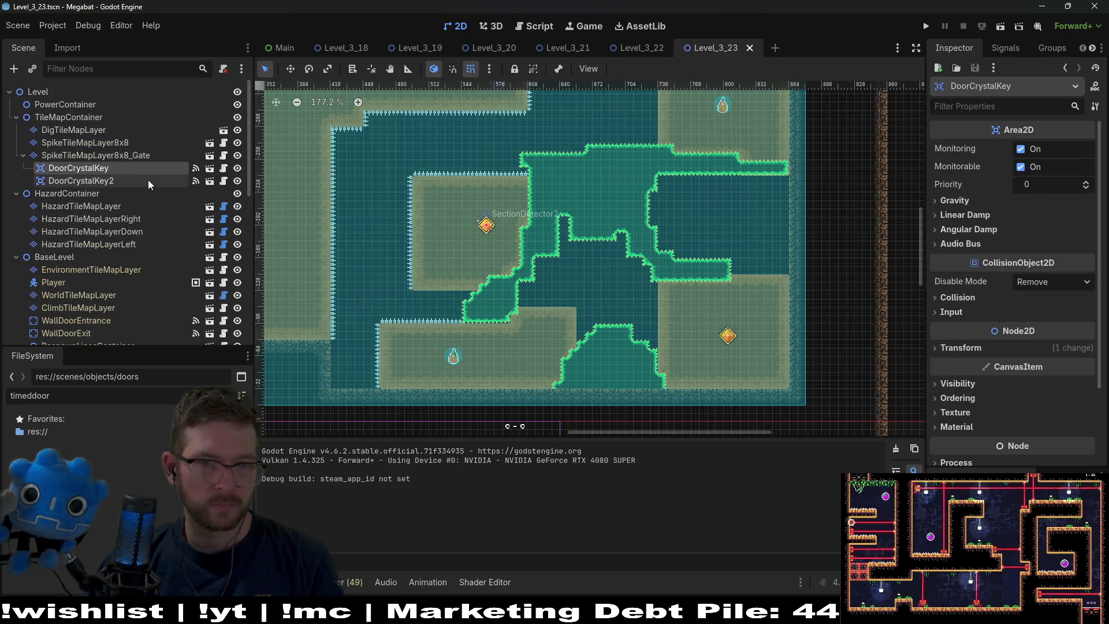
{"action": "left_click", "coordinate": [102, 182]}
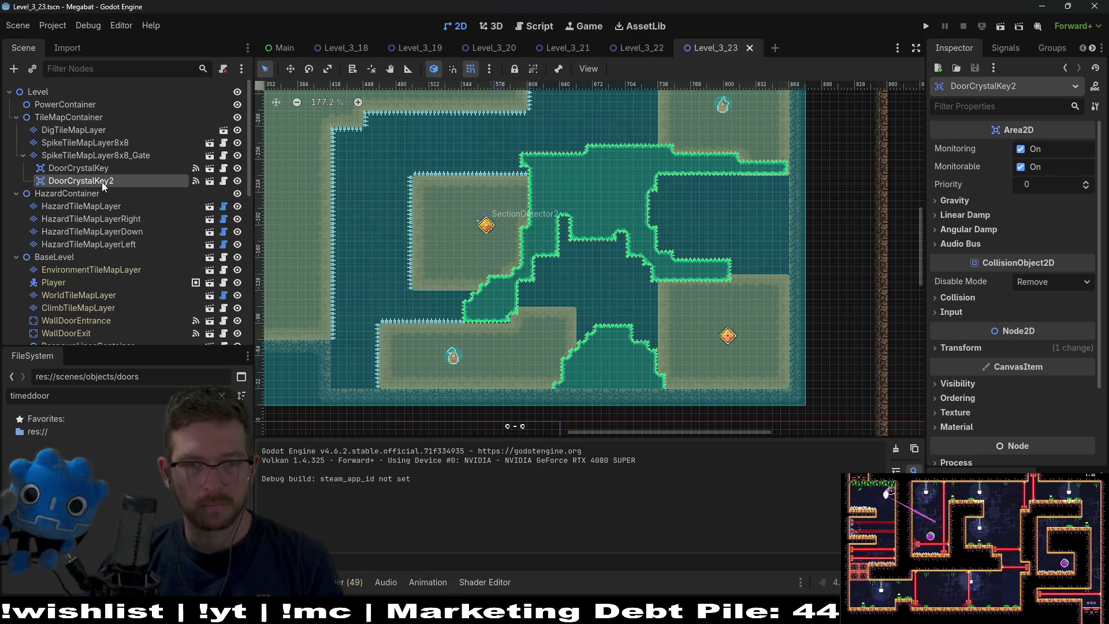
Move the crystal key right into the lower-right sand block, then select DoorCrystalKey2
{"action": "left_click", "coordinate": [106, 169]}
{"action": "key", "text": "w"}
{"action": "left_click_drag", "start_coordinate": [596, 232], "coordinate": [767, 233]}
{"action": "scroll", "coordinate": [768, 234], "scroll_direction": "up", "scroll_amount": 4}
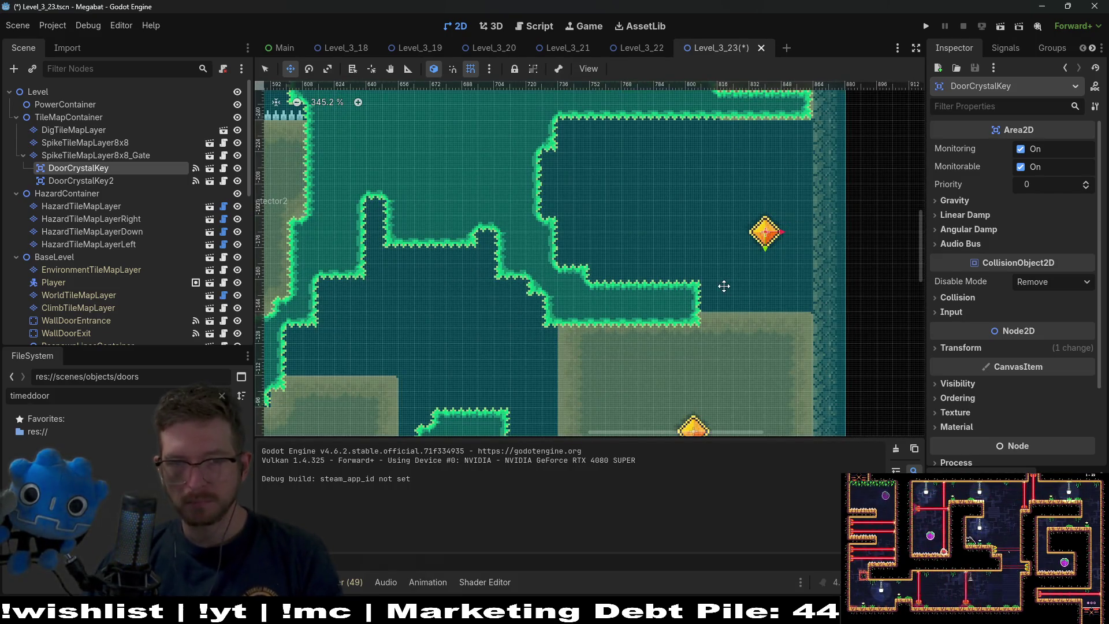
{"action": "scroll", "coordinate": [723, 287], "scroll_direction": "down", "scroll_amount": 3}
{"action": "scroll", "coordinate": [736, 260], "scroll_direction": "up", "scroll_amount": 2}
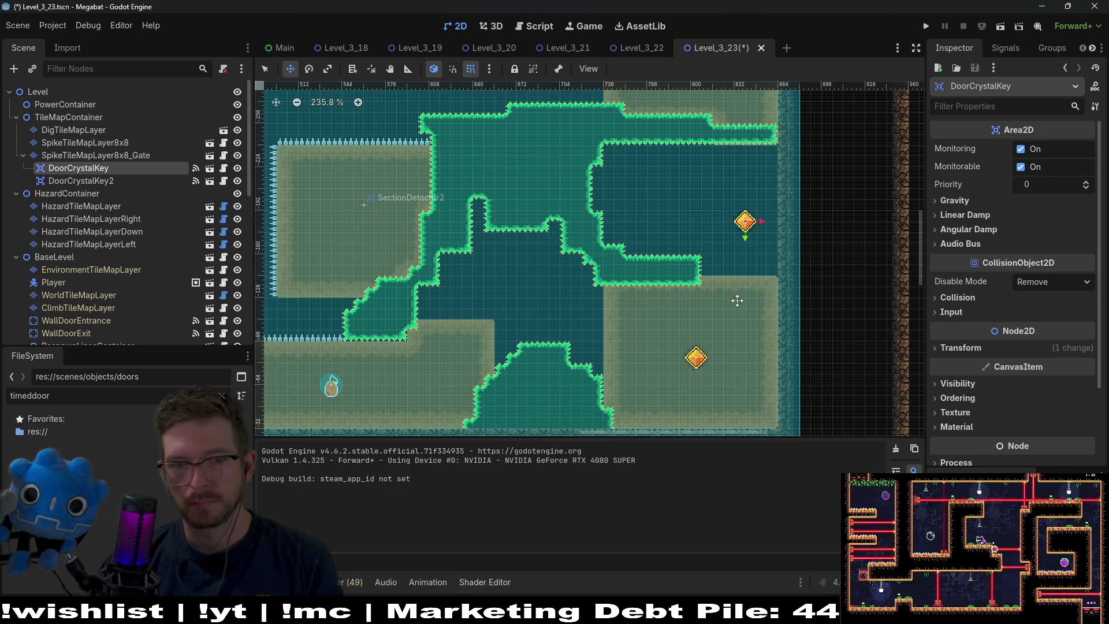
{"action": "scroll", "coordinate": [720, 307], "scroll_direction": "down", "scroll_amount": 2}
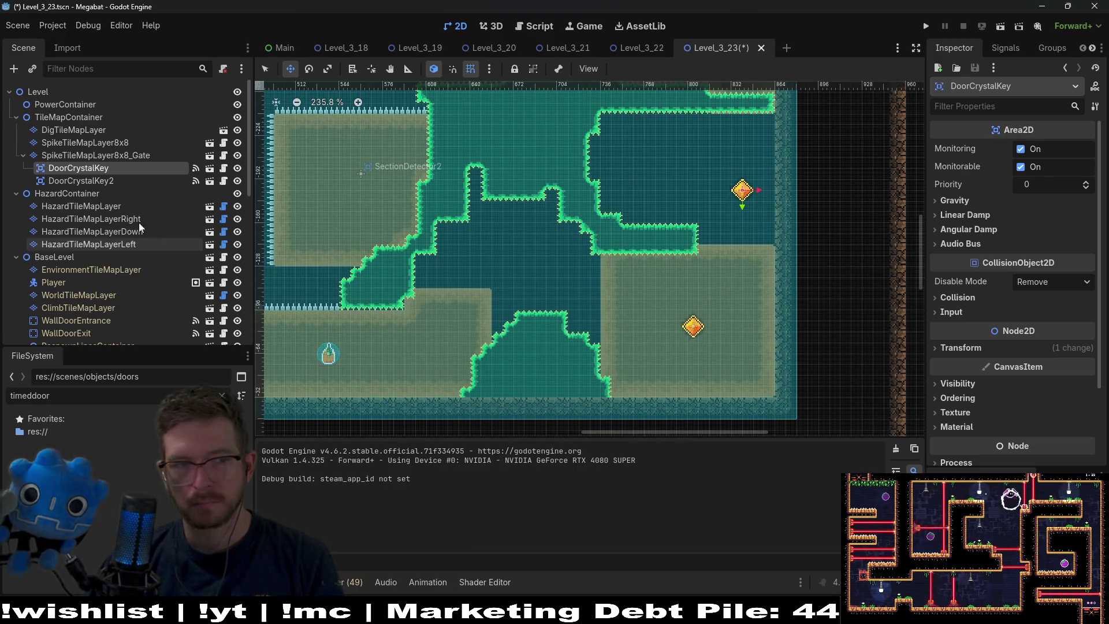
{"action": "left_click", "coordinate": [116, 181]}
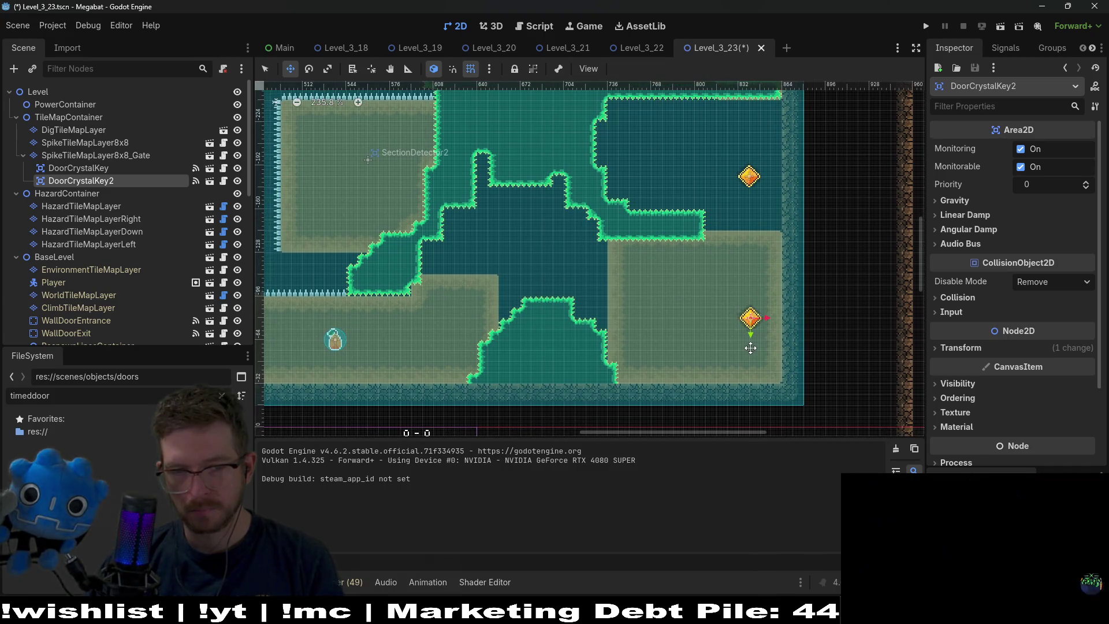
Duplicate the key as DoorCrystalKey3 and place it in the central cavern
{"action": "key", "text": "ctrl+d"}
{"action": "left_click_drag", "start_coordinate": [753, 333], "coordinate": [367, 192]}
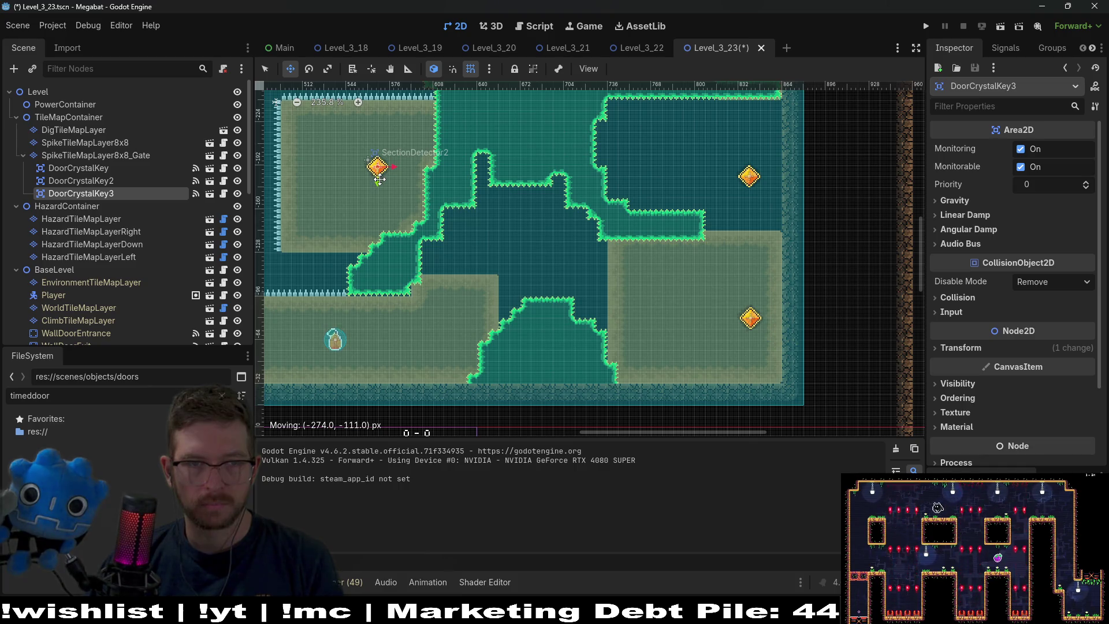
{"action": "scroll", "coordinate": [423, 205], "scroll_direction": "left", "scroll_amount": 5}
{"action": "scroll", "coordinate": [462, 231], "scroll_direction": "down", "scroll_amount": 2}
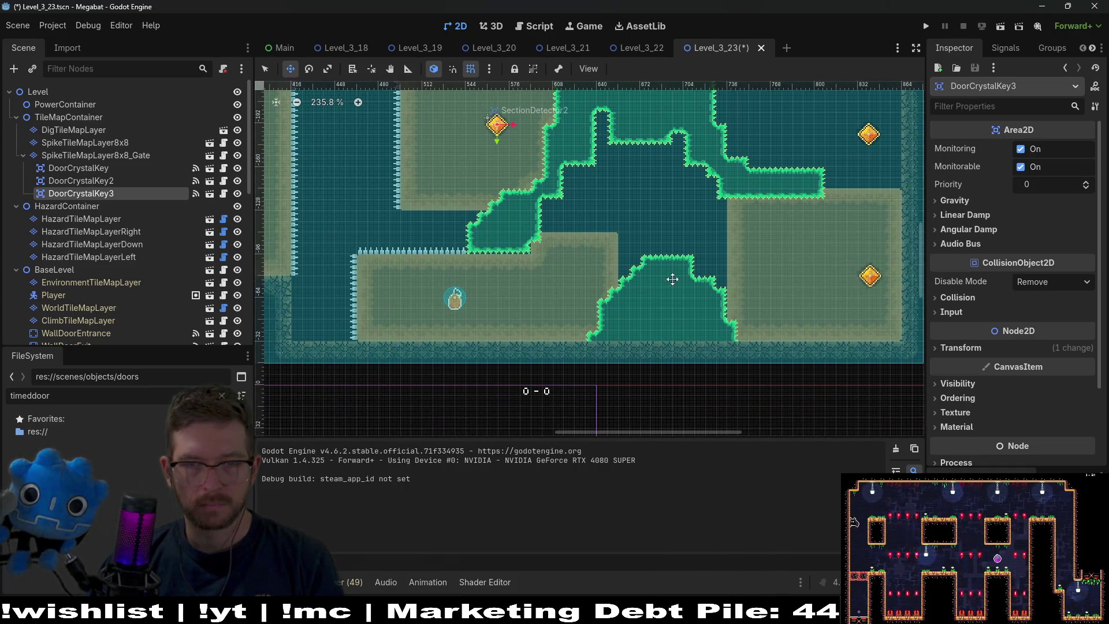
{"action": "scroll", "coordinate": [676, 272], "scroll_direction": "down", "scroll_amount": 3}
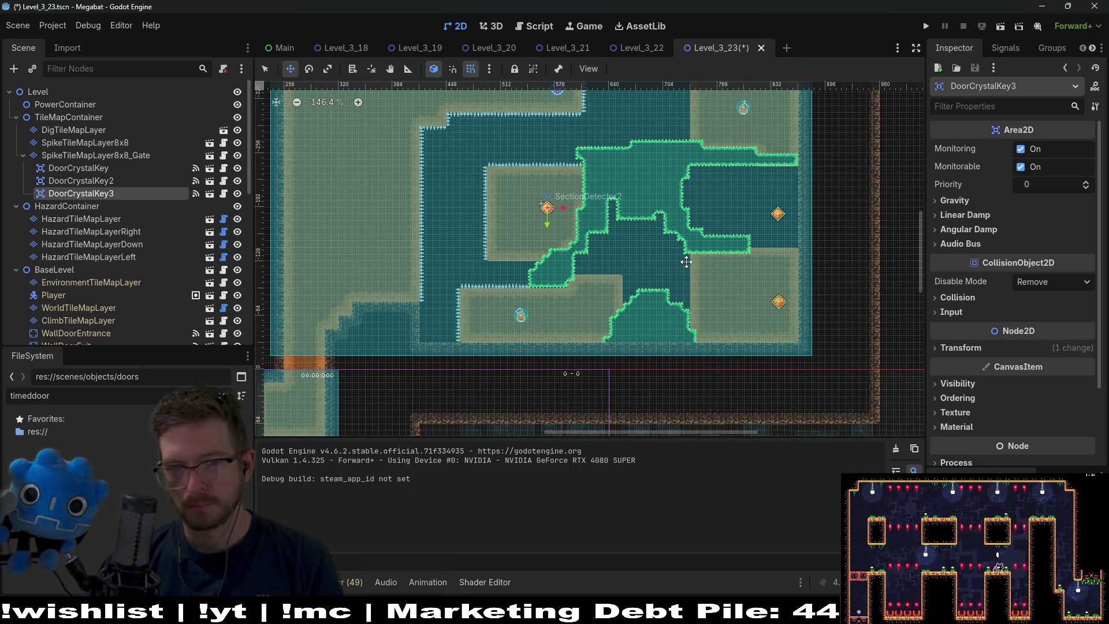
{"action": "scroll", "coordinate": [727, 227], "scroll_direction": "up", "scroll_amount": 3}
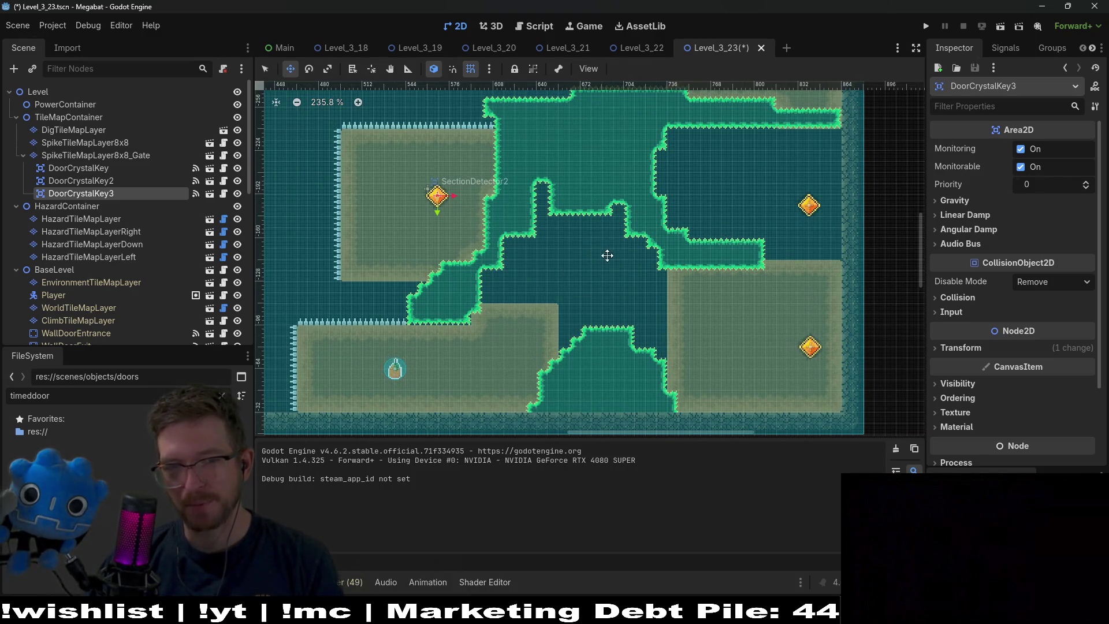
{"action": "left_click_drag", "start_coordinate": [437, 196], "coordinate": [594, 273]}
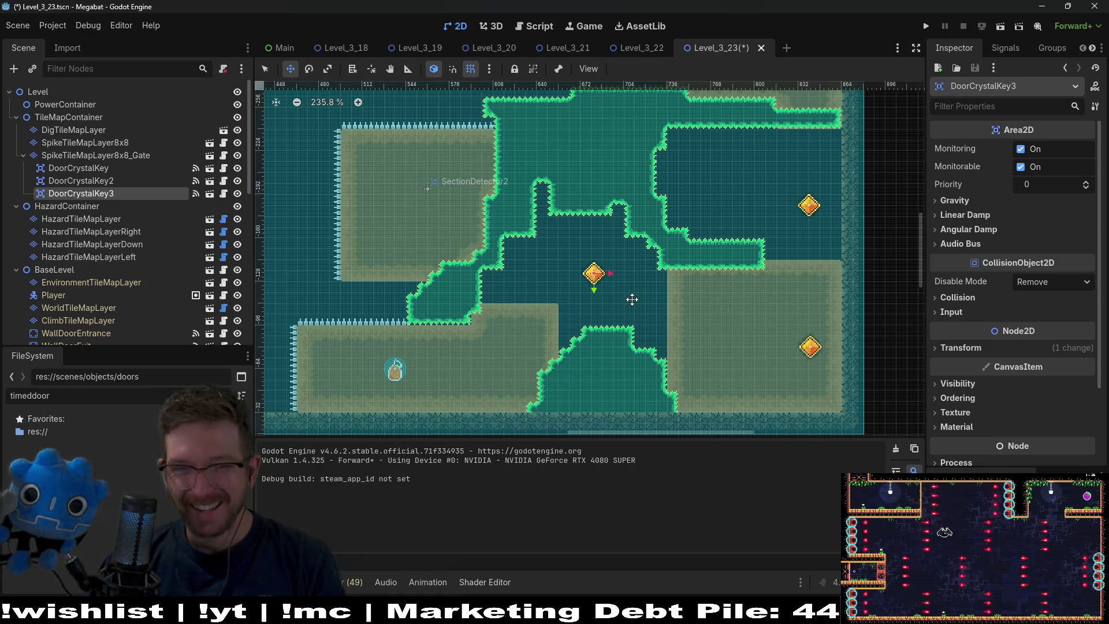
{"action": "scroll", "coordinate": [594, 276], "scroll_direction": "up", "scroll_amount": 5}
{"action": "left_click_drag", "start_coordinate": [590, 268], "coordinate": [583, 264]}
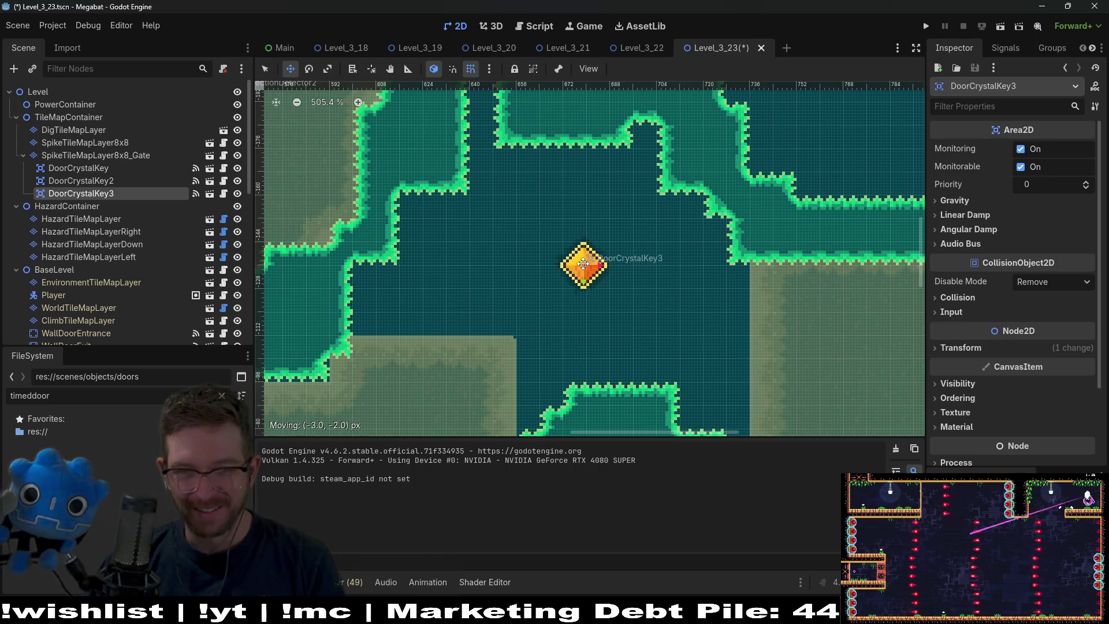
{"action": "scroll", "coordinate": [600, 279], "scroll_direction": "down", "scroll_amount": 7}
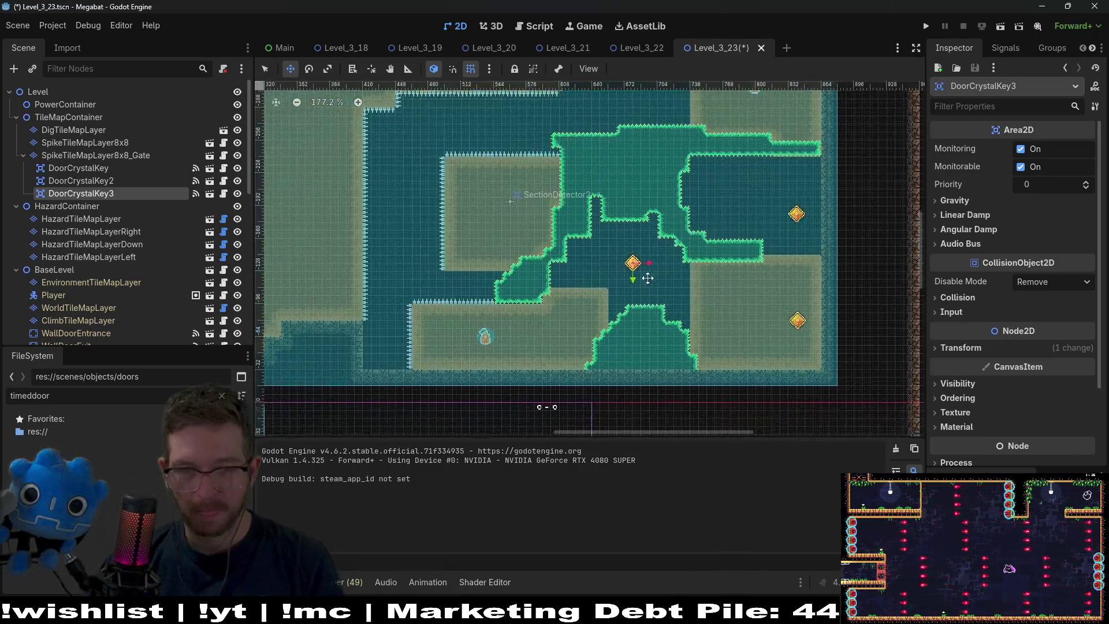
Duplicate the key again into DoorCrystalKey4 and save the level
{"action": "key", "text": "ctrl+d"}
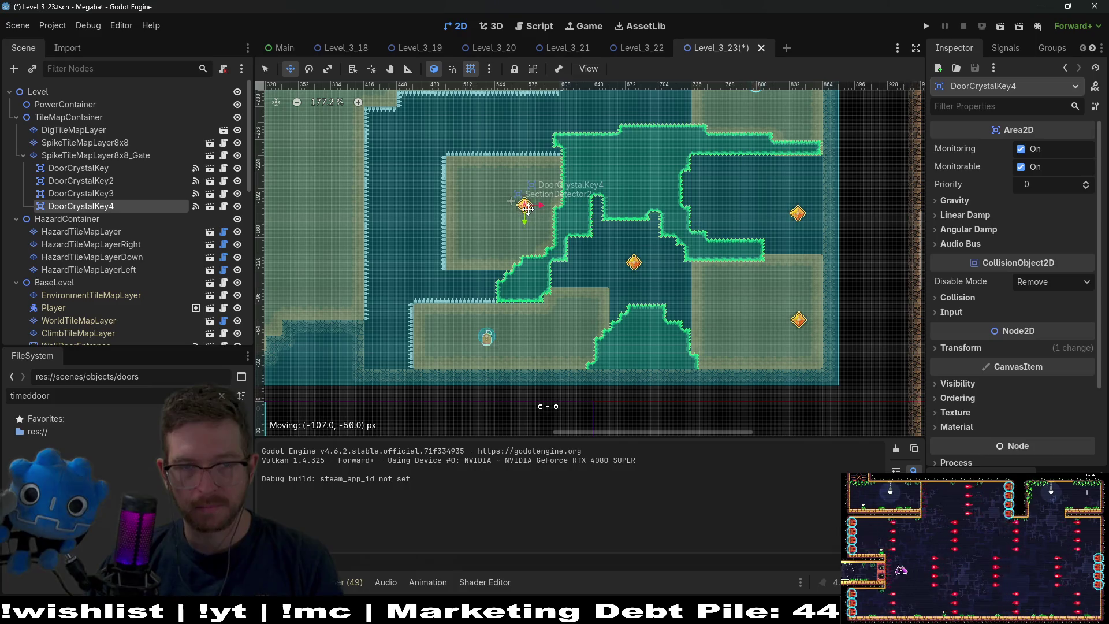
{"action": "scroll", "coordinate": [518, 209], "scroll_direction": "up", "scroll_amount": 7}
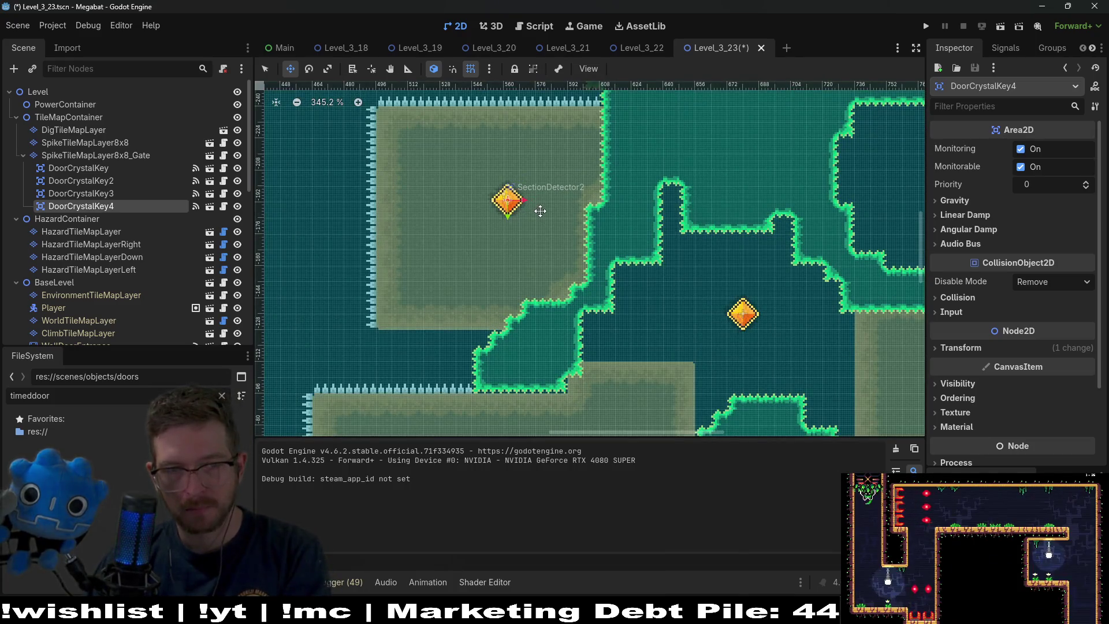
{"action": "scroll", "coordinate": [540, 211], "scroll_direction": "down", "scroll_amount": 4}
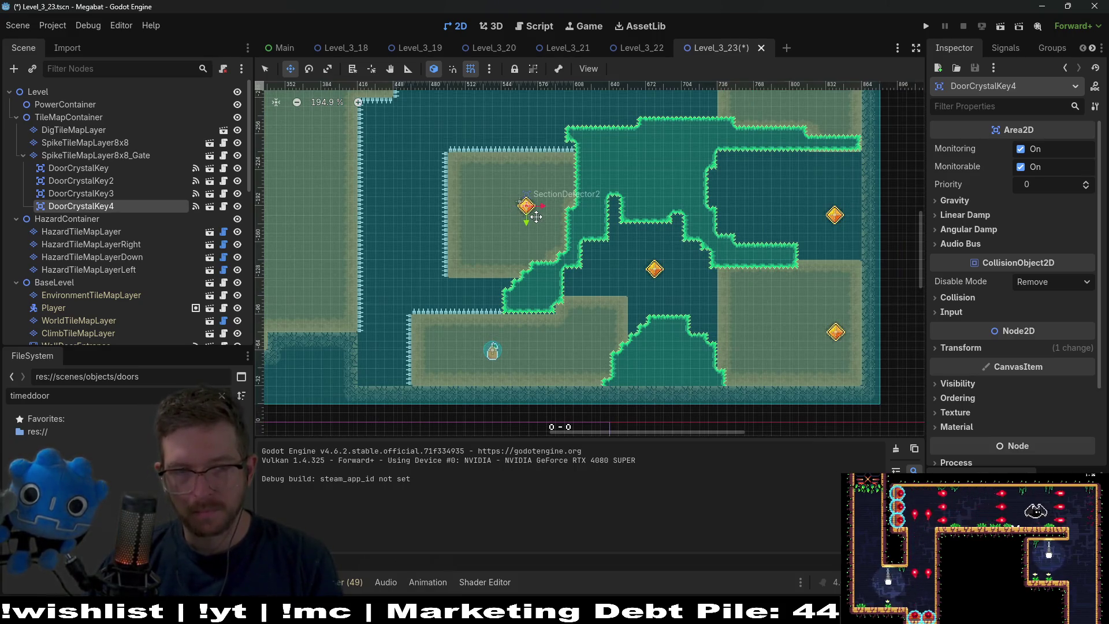
{"action": "scroll", "coordinate": [536, 216], "scroll_direction": "up", "scroll_amount": 10}
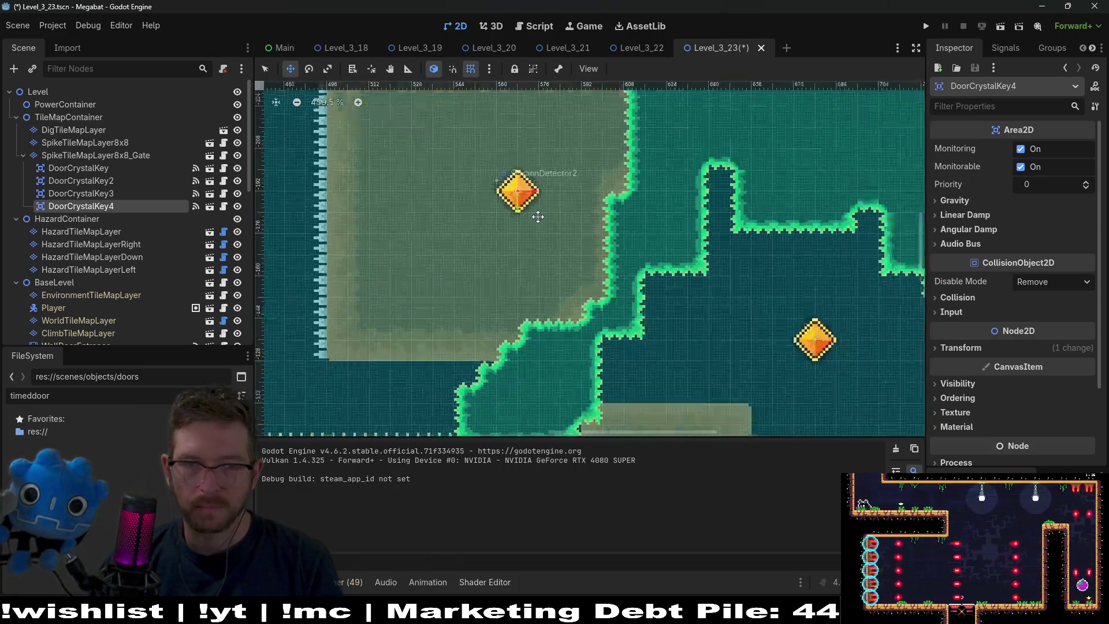
{"action": "key", "text": "ctrl+s"}
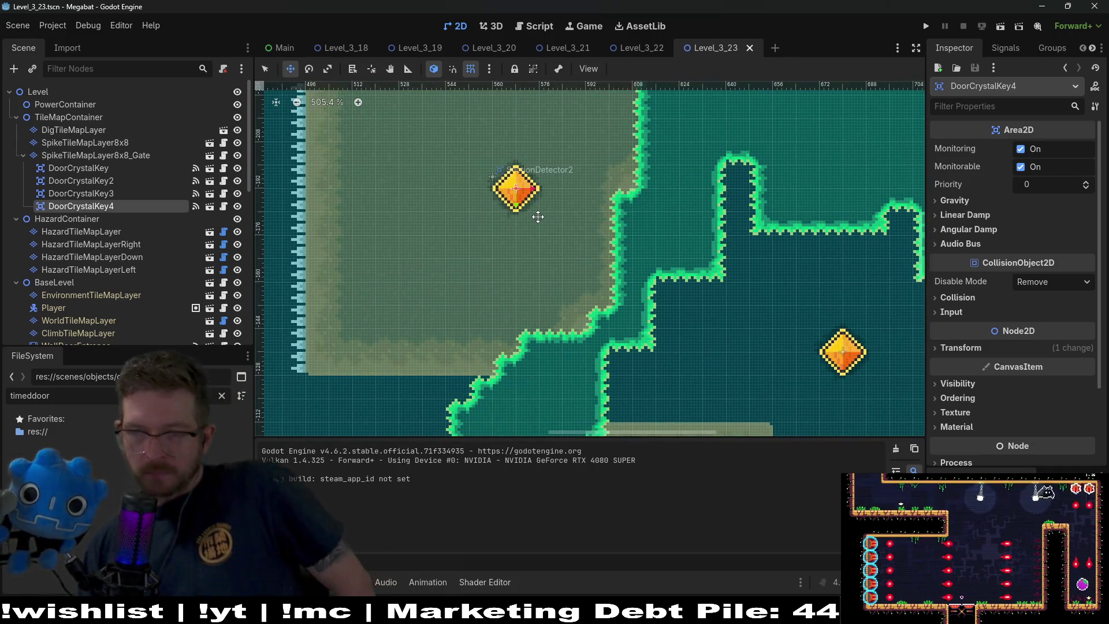
Pan the view to the lower-left player start area
{"action": "scroll", "coordinate": [537, 222], "scroll_direction": "down", "scroll_amount": 4}
{"action": "left_click_drag", "start_coordinate": [536, 230], "coordinate": [572, 200]}
{"action": "left_click_drag", "start_coordinate": [573, 240], "coordinate": [593, 219]}
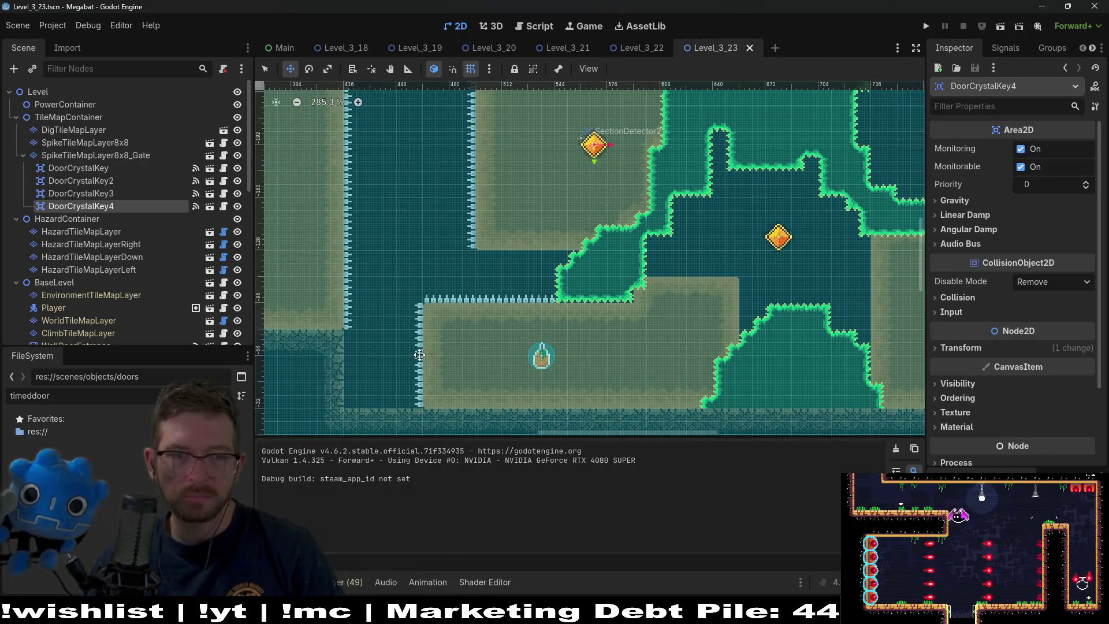
{"action": "left_click_drag", "start_coordinate": [420, 355], "coordinate": [554, 293]}
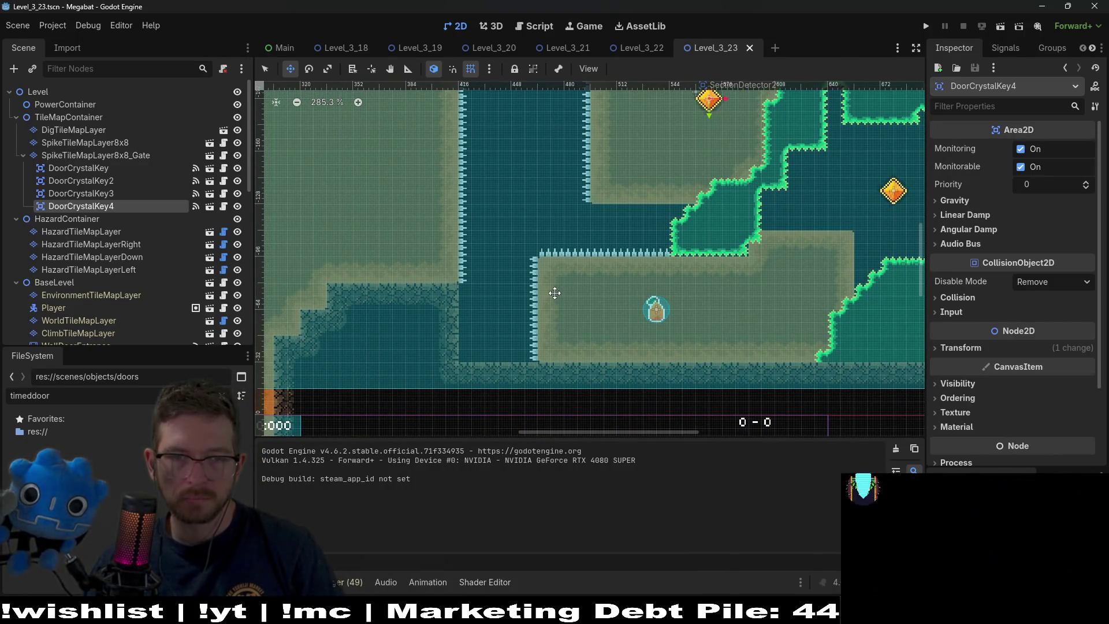
{"action": "left_click", "coordinate": [1000, 26]}
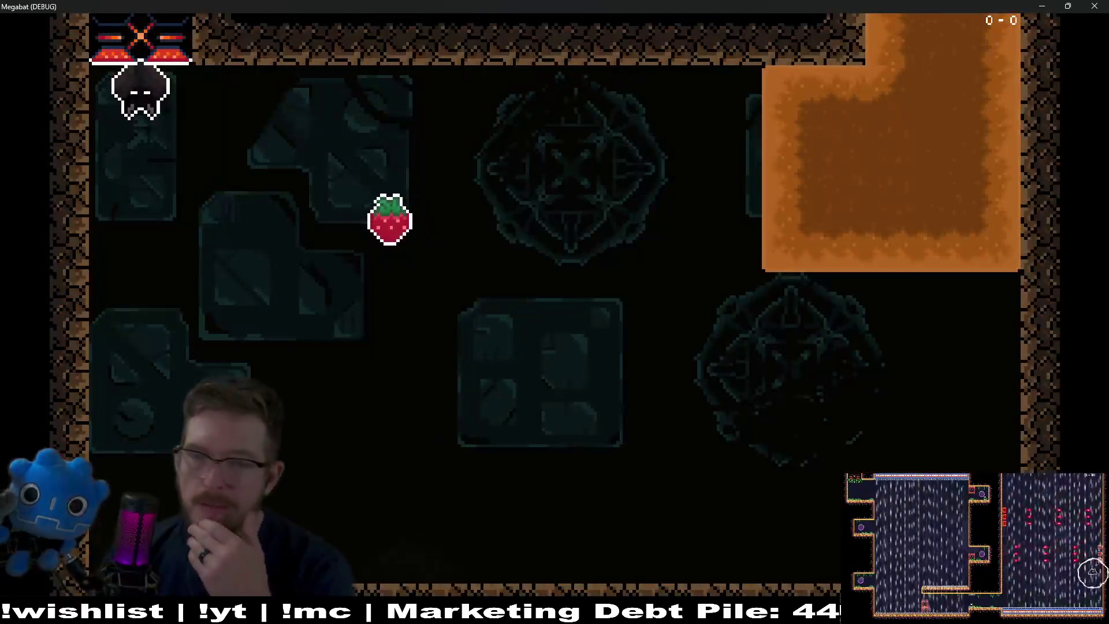
{"action": "left_click", "coordinate": [1094, 7]}
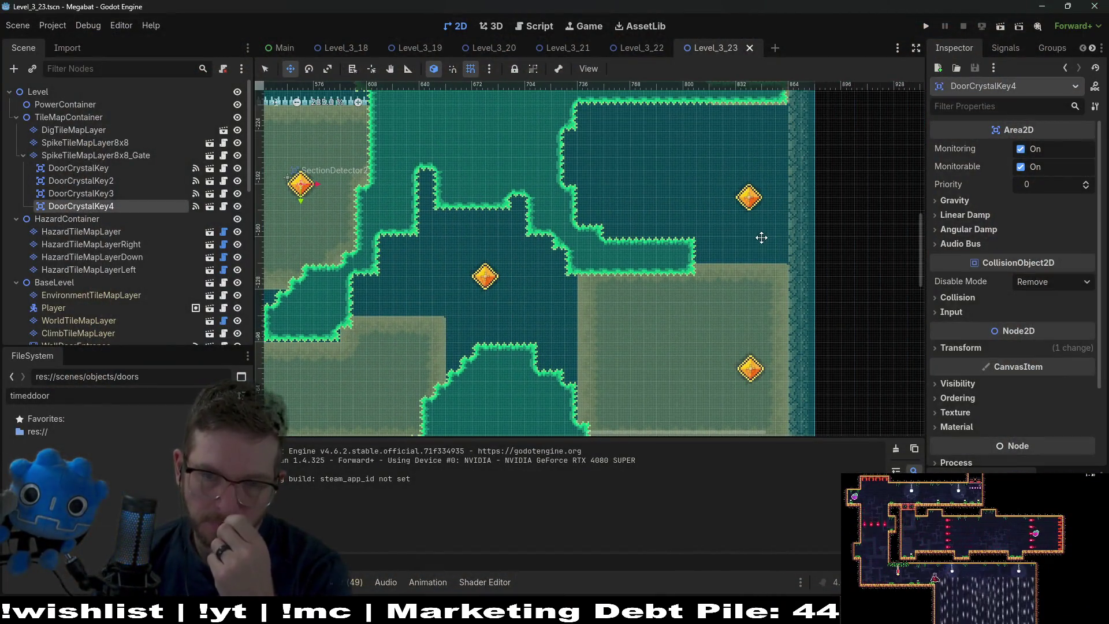
Bring FruitContainer, EnemyContainer and SectionContainer into view and select EnemyContainer
{"action": "scroll", "coordinate": [751, 319], "scroll_direction": "up", "scroll_amount": 3}
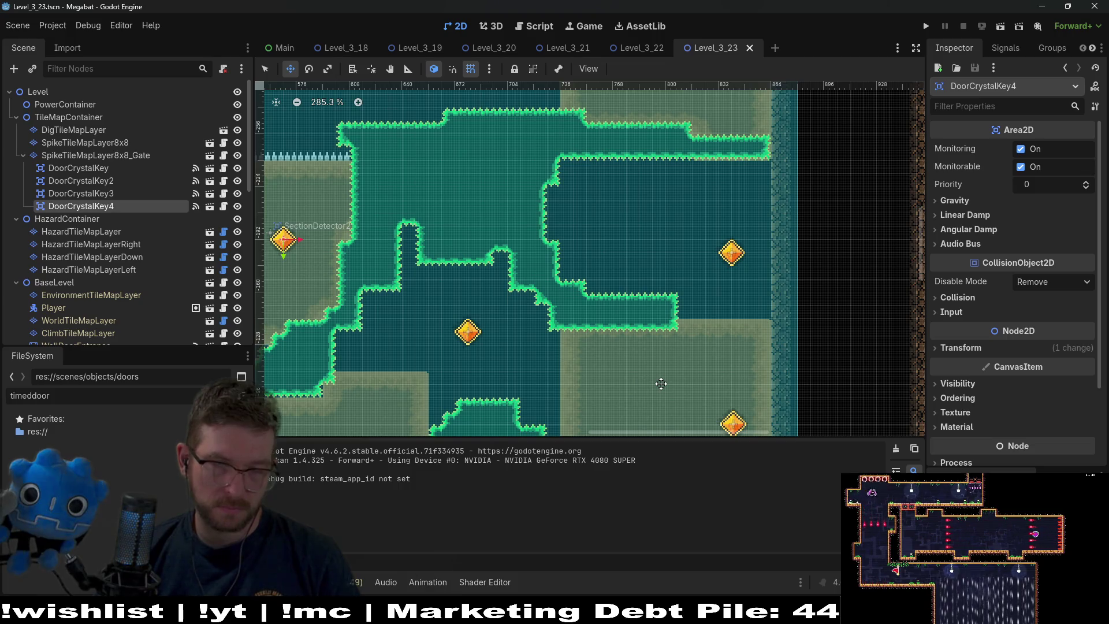
{"action": "scroll", "coordinate": [117, 189], "scroll_direction": "down", "scroll_amount": 5}
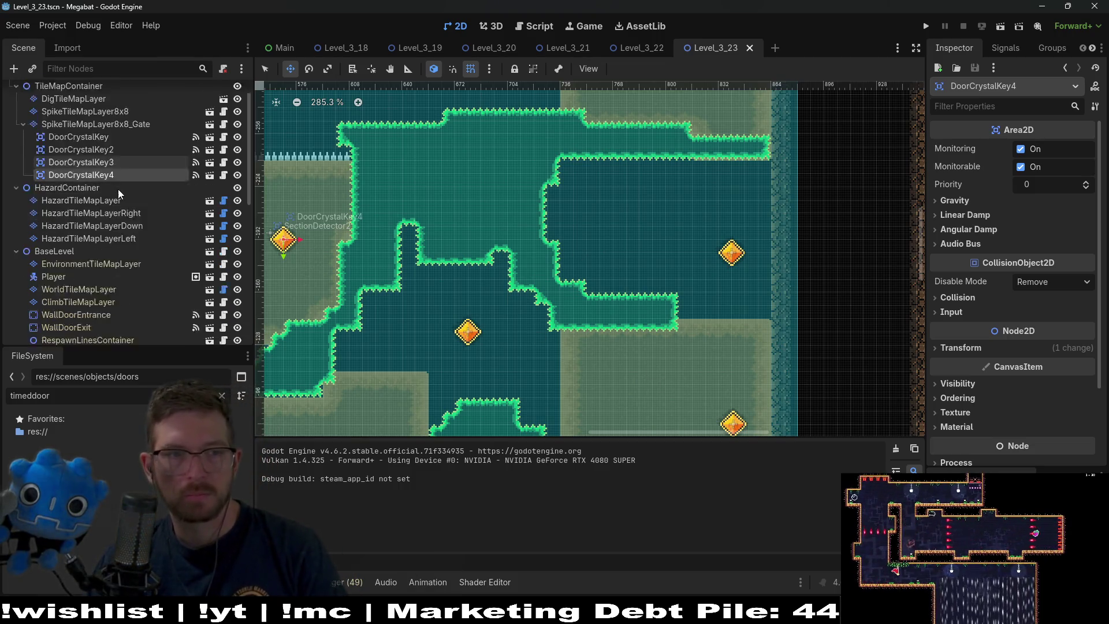
{"action": "scroll", "coordinate": [118, 189], "scroll_direction": "down", "scroll_amount": 5}
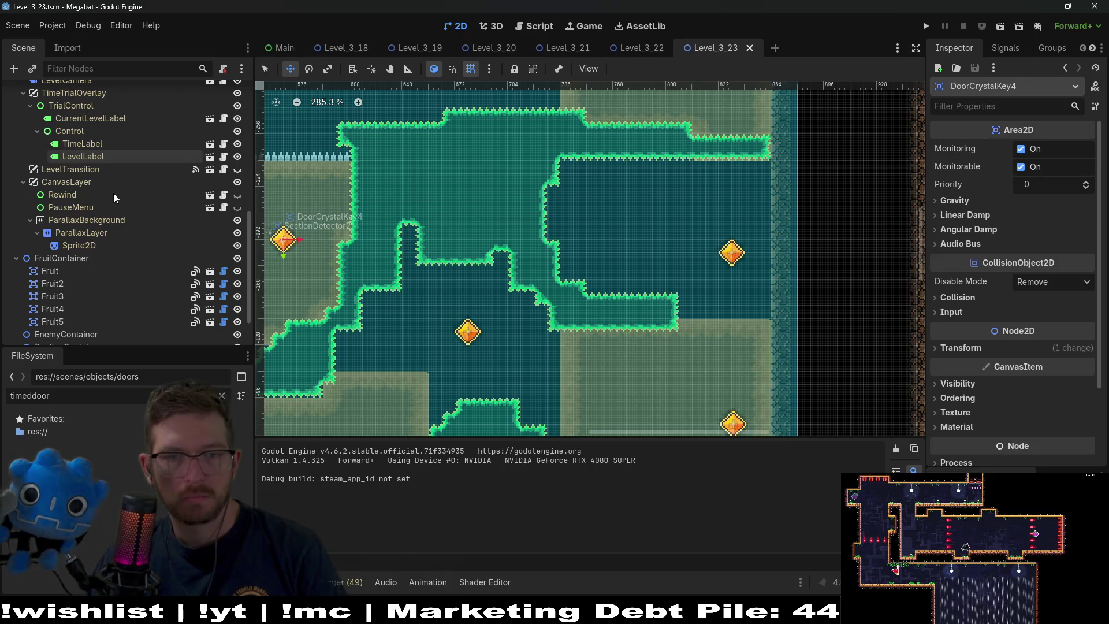
{"action": "left_click", "coordinate": [110, 283]}
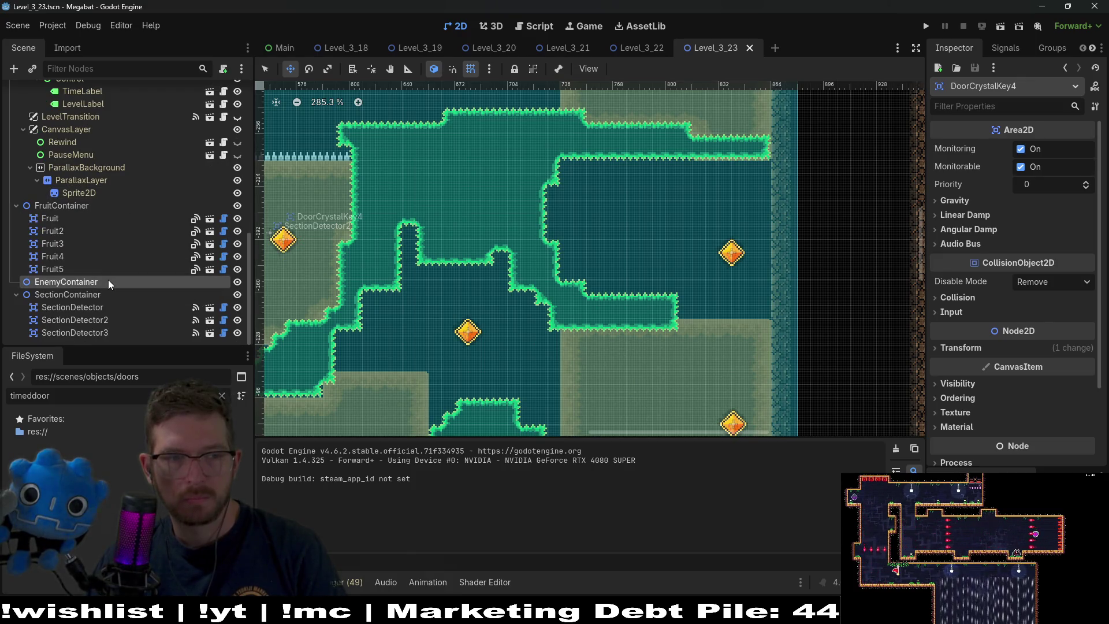
Instance the FlameTrap scene under EnemyContainer and place it on the right wall below the ceiling
{"action": "key", "text": "ctrl+shift+a"}
{"action": "type", "text": "flame"}
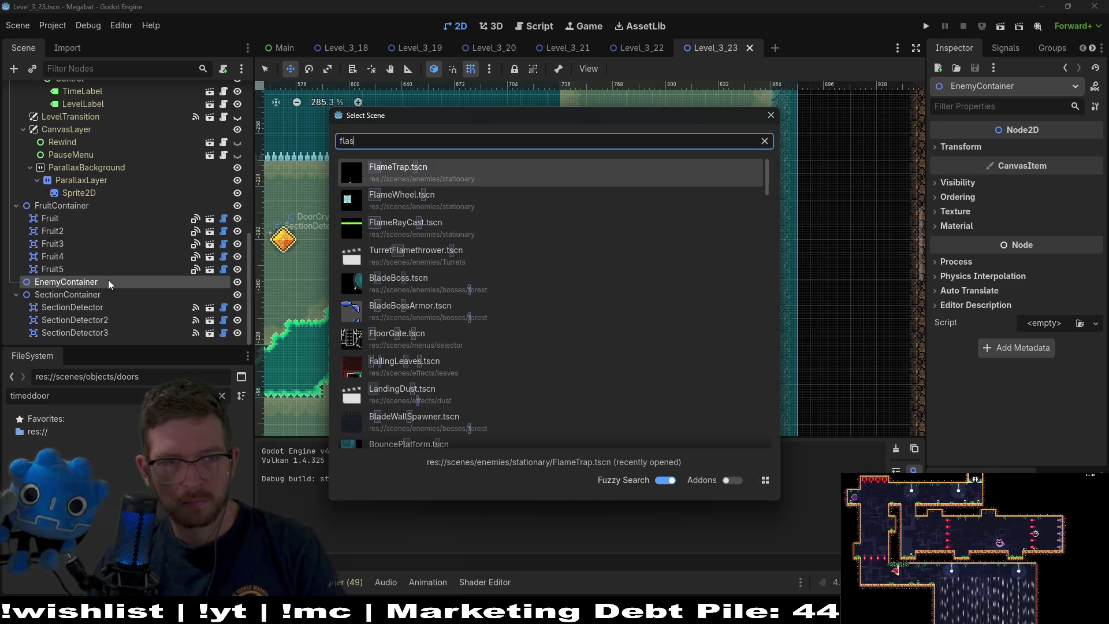
{"action": "key", "text": "Return"}
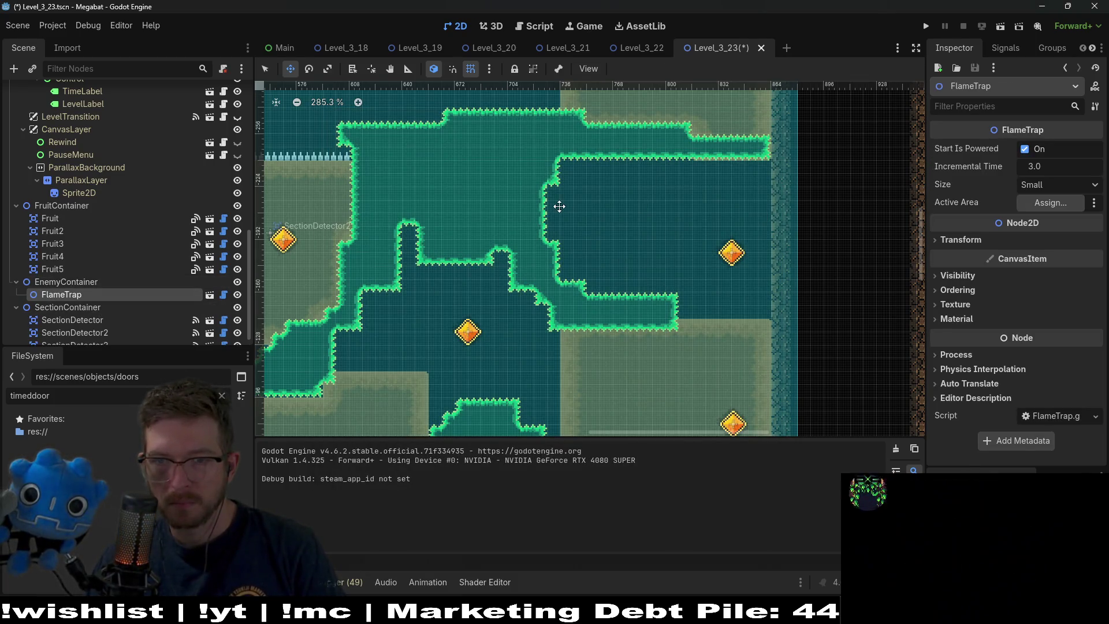
{"action": "scroll", "coordinate": [559, 206], "scroll_direction": "down", "scroll_amount": 8}
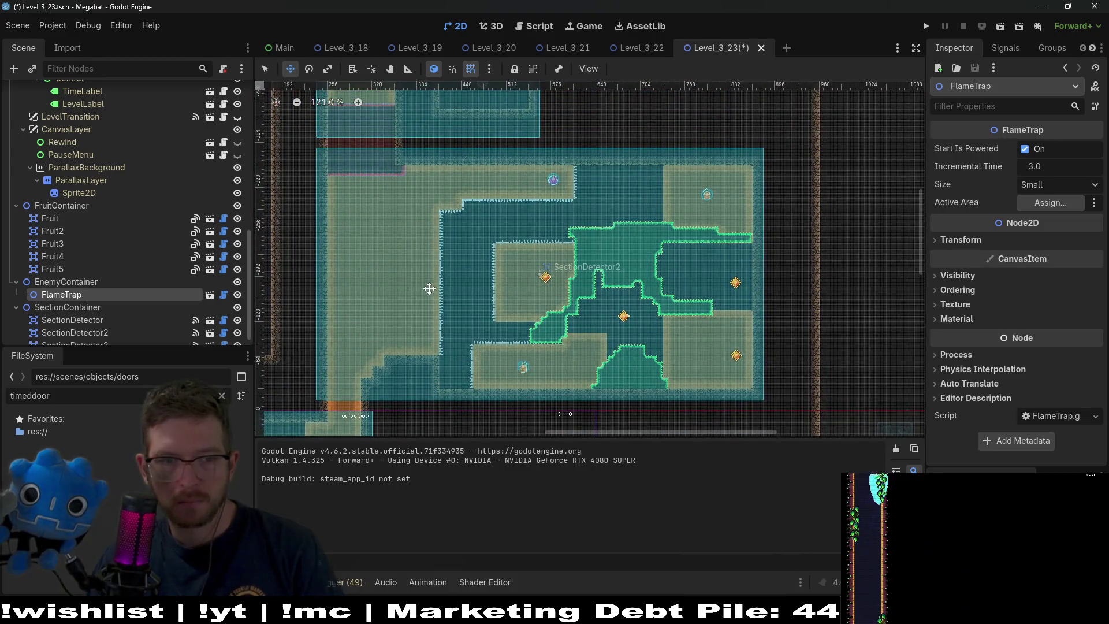
{"action": "scroll", "coordinate": [445, 301], "scroll_direction": "down", "scroll_amount": 5}
{"action": "scroll", "coordinate": [453, 309], "scroll_direction": "left", "scroll_amount": 5}
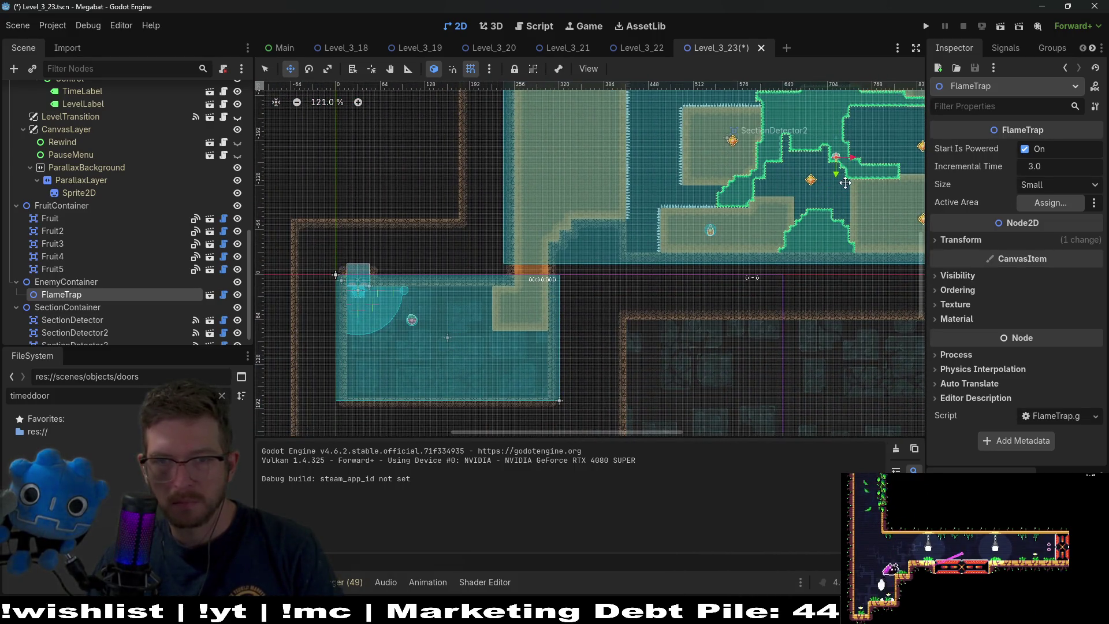
{"action": "scroll", "coordinate": [693, 202], "scroll_direction": "right", "scroll_amount": 9}
{"action": "scroll", "coordinate": [545, 224], "scroll_direction": "up", "scroll_amount": 2}
{"action": "scroll", "coordinate": [631, 191], "scroll_direction": "up", "scroll_amount": 15}
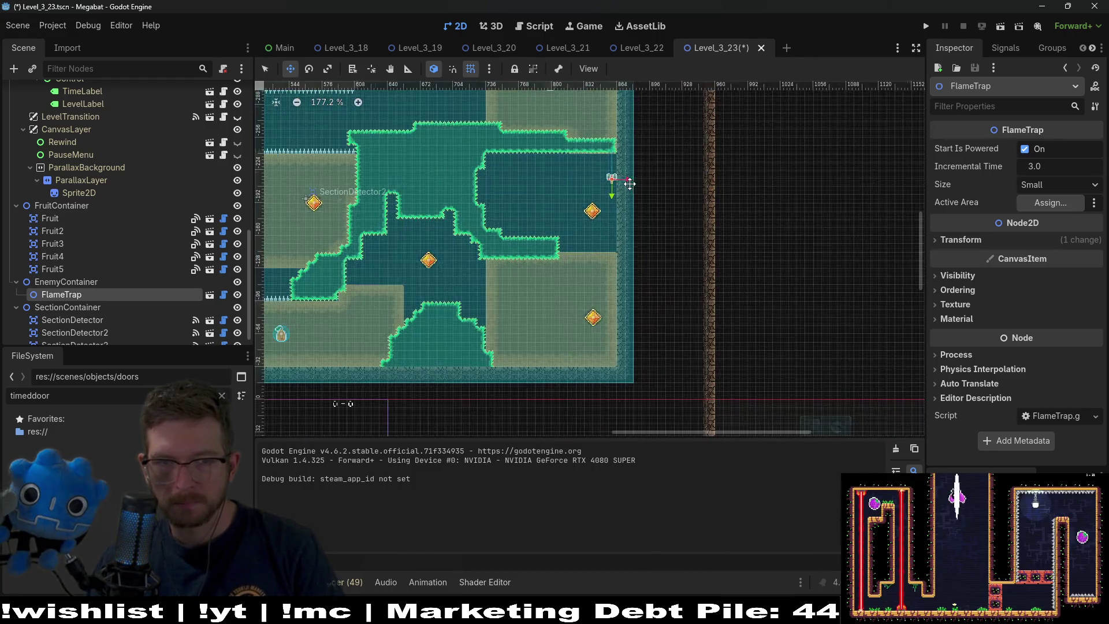
{"action": "left_click_drag", "start_coordinate": [600, 251], "coordinate": [597, 240]}
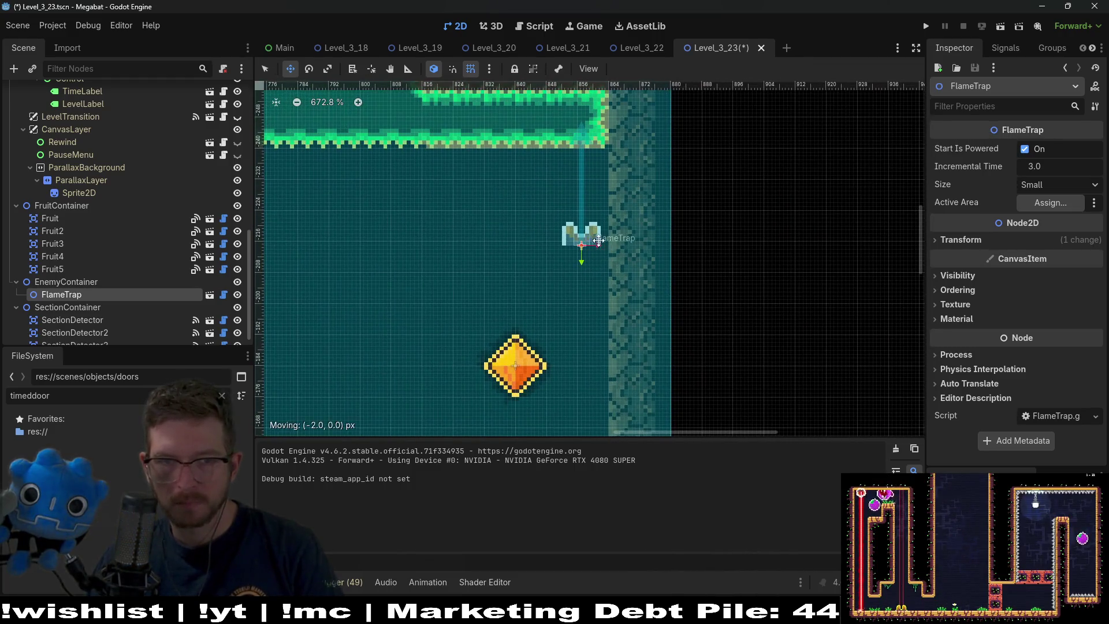
Rotate the flame trap to 270, nudge it up to 864, -232, and duplicate it as FlameTrap2
{"action": "left_click", "coordinate": [960, 240]}
{"action": "left_click", "coordinate": [1055, 292]}
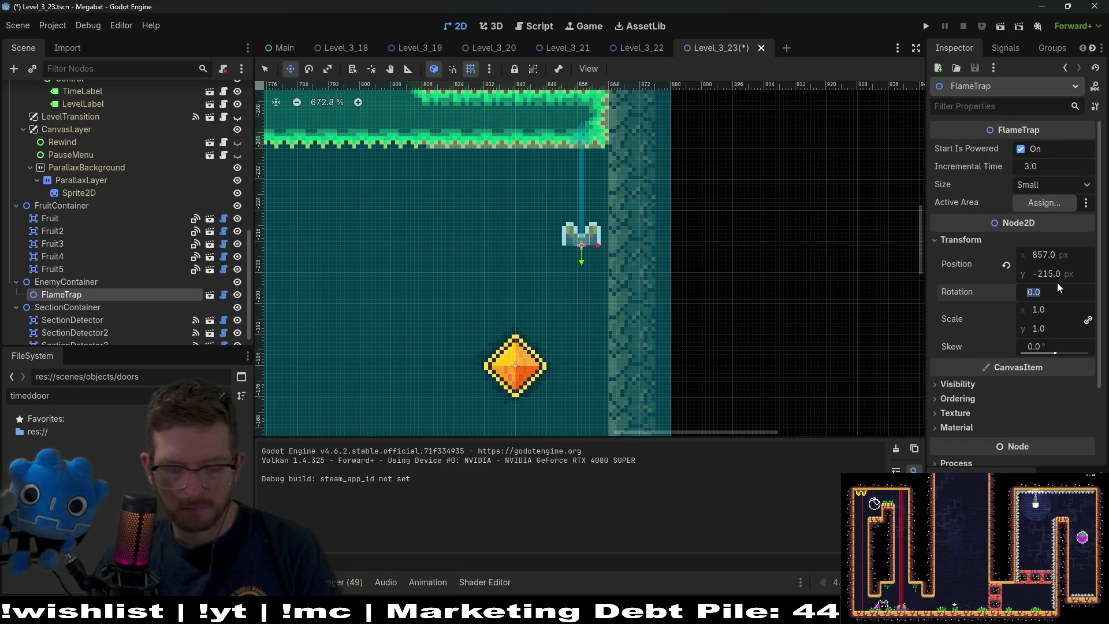
{"action": "key", "text": "Return"}
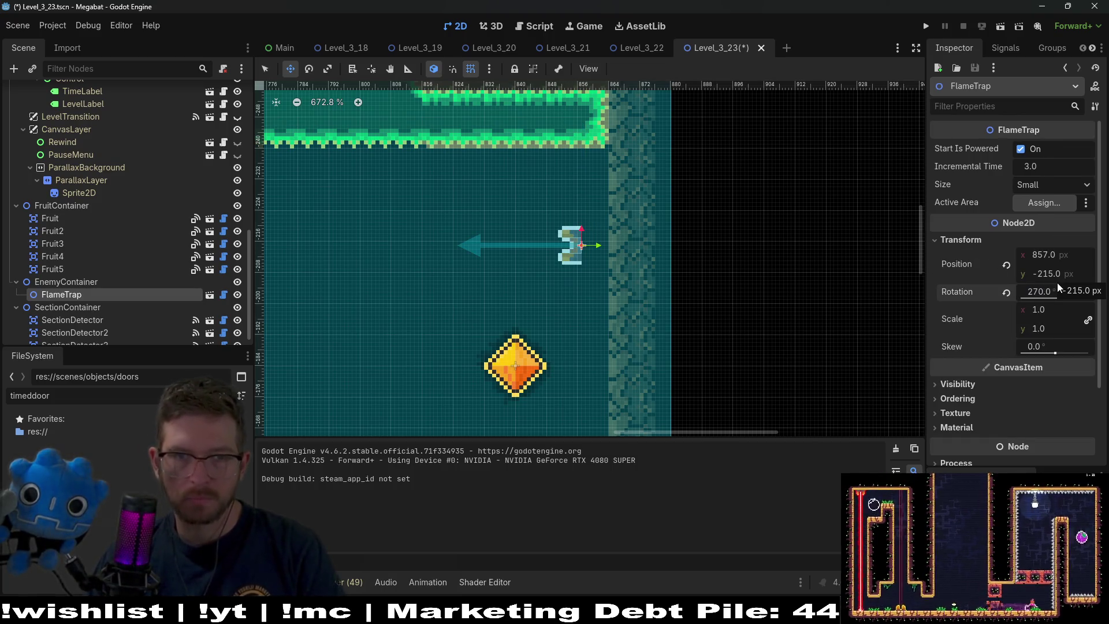
{"action": "scroll", "coordinate": [572, 281], "scroll_direction": "down", "scroll_amount": 4}
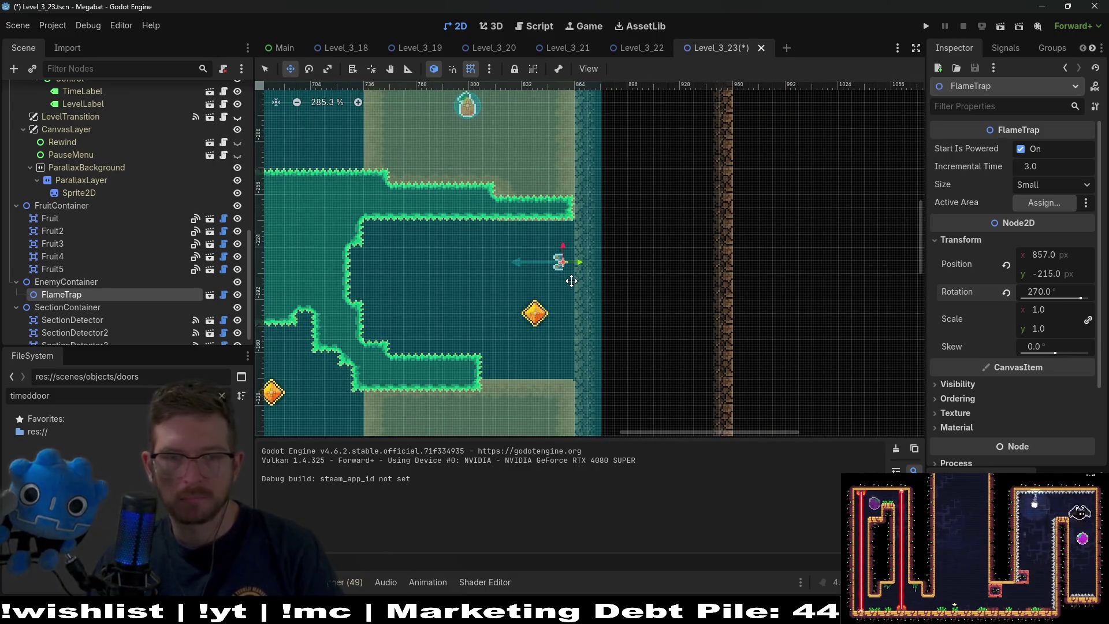
{"action": "scroll", "coordinate": [559, 271], "scroll_direction": "up", "scroll_amount": 3}
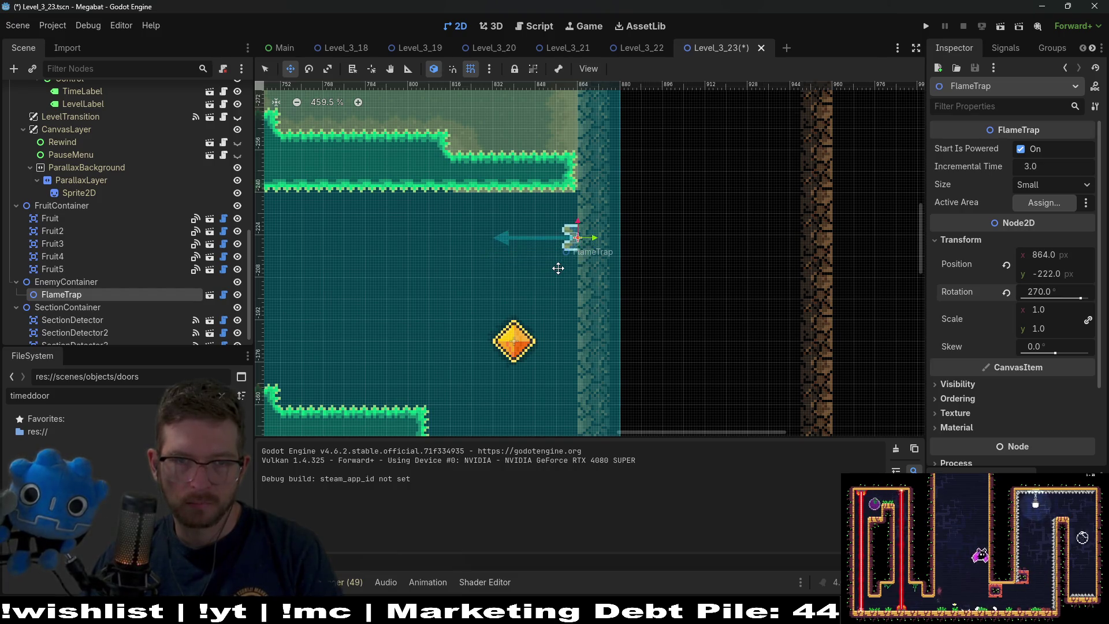
{"action": "key", "text": "Up"}
{"action": "key", "text": "Up"}
{"action": "key", "text": "Up"}
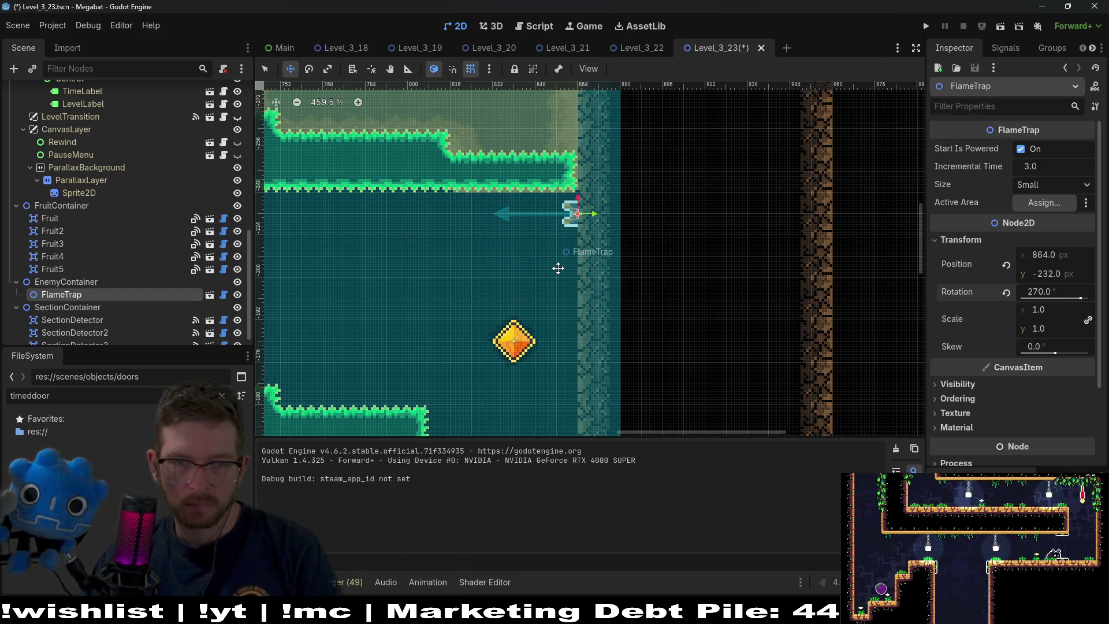
{"action": "key", "text": "ctrl+d"}
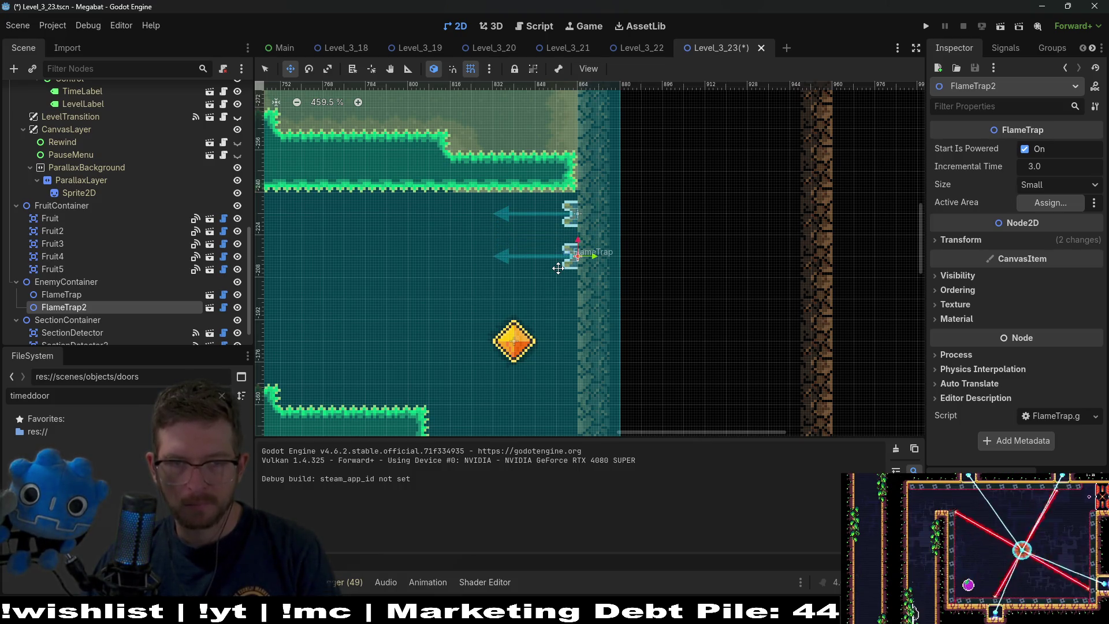
Set FlameTrap2 and FlameTrap to Large size, toggle FlameTrap's powered start, and select both
{"action": "left_click", "coordinate": [1038, 189]}
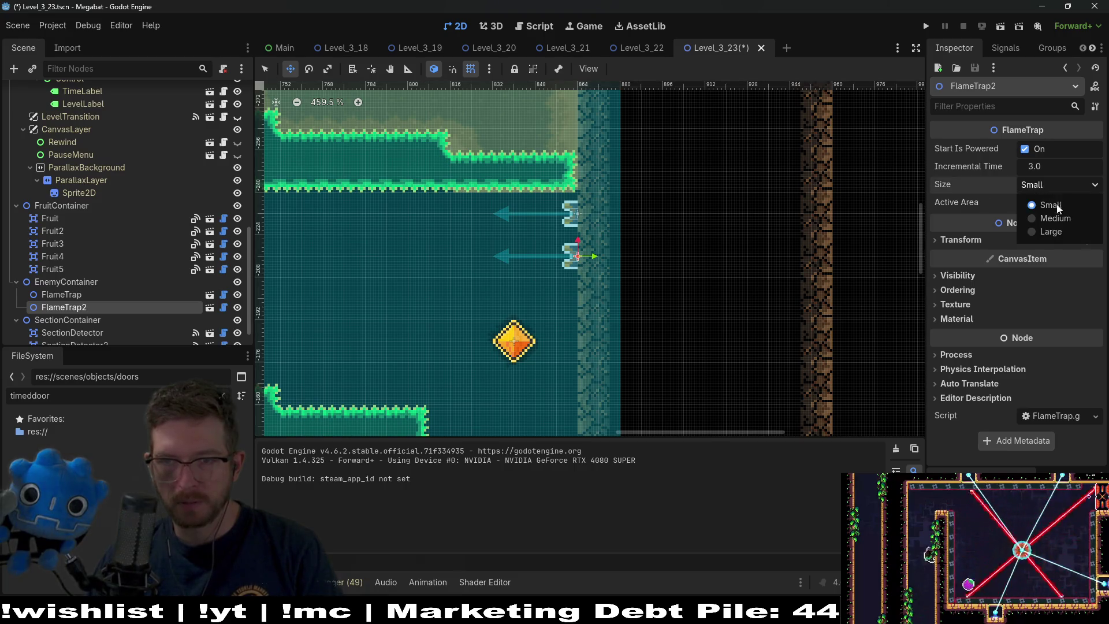
{"action": "left_click", "coordinate": [1062, 232]}
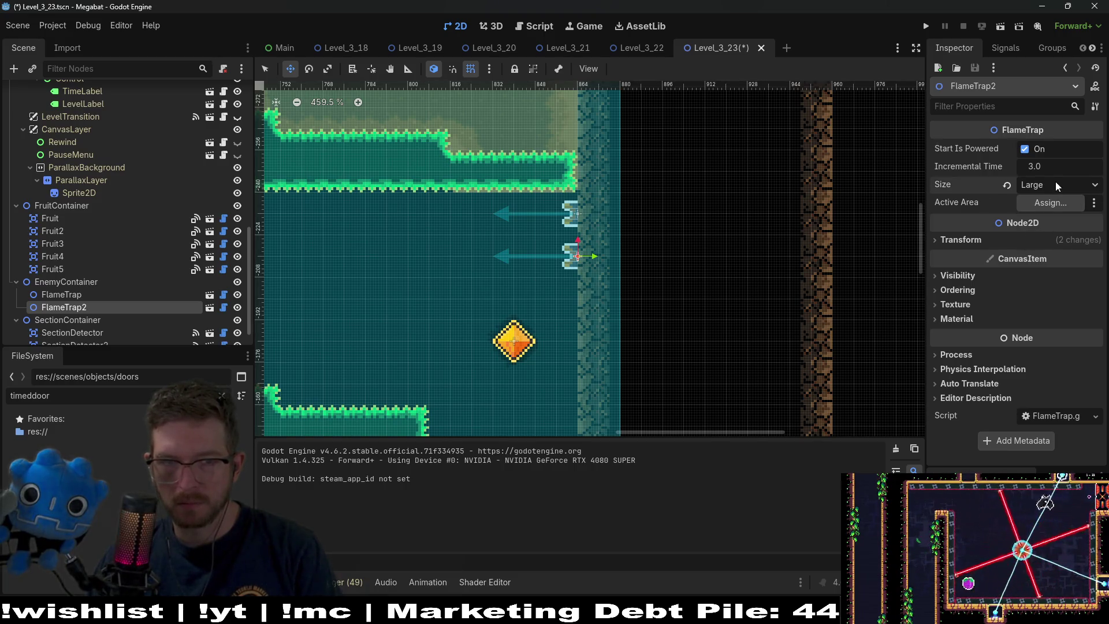
{"action": "scroll", "coordinate": [517, 268], "scroll_direction": "down", "scroll_amount": 3}
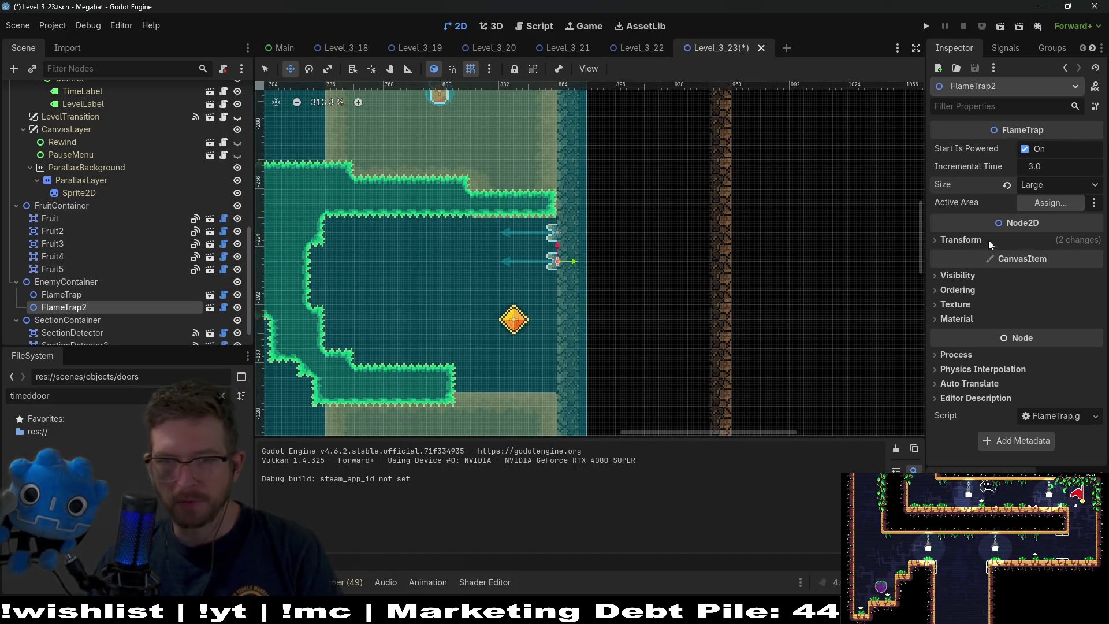
{"action": "left_click", "coordinate": [61, 294]}
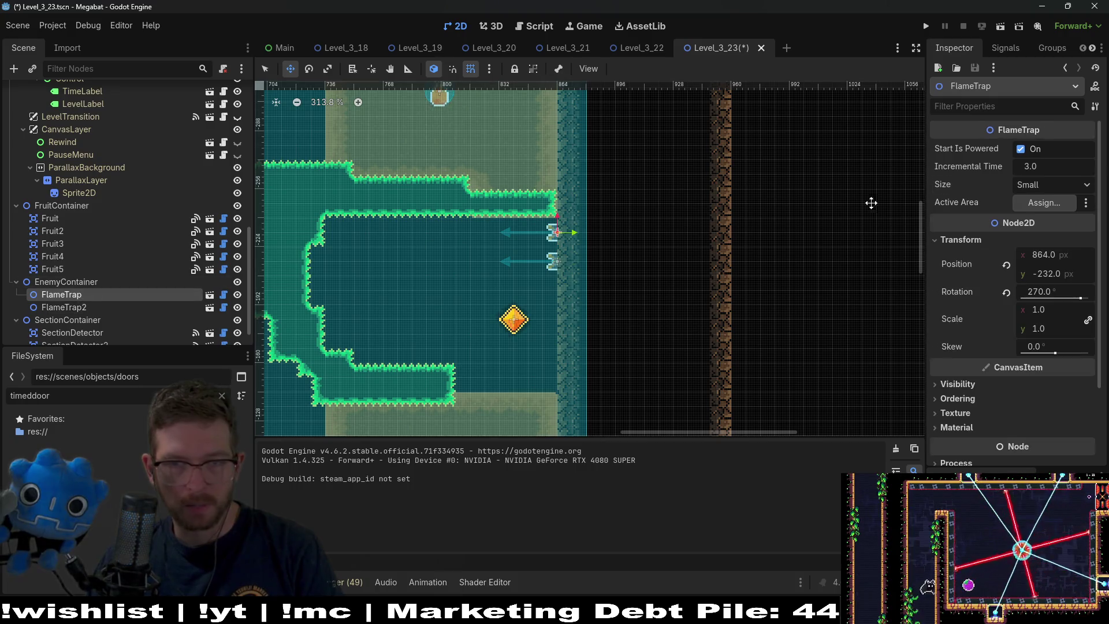
{"action": "left_click", "coordinate": [1052, 185]}
{"action": "left_click", "coordinate": [1050, 235]}
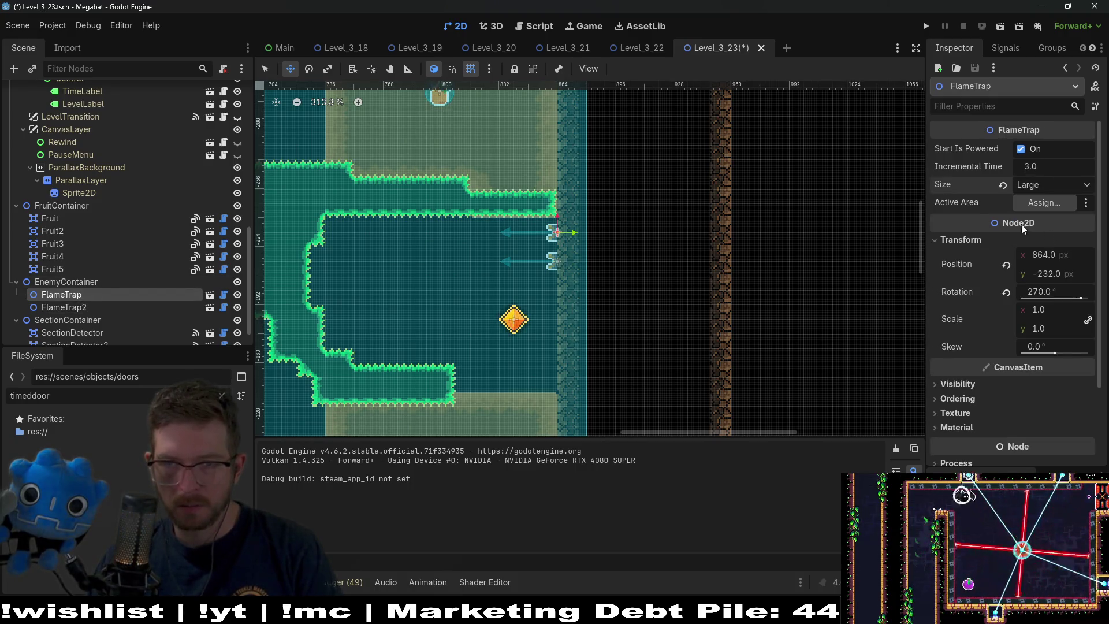
{"action": "left_click", "coordinate": [1021, 150]}
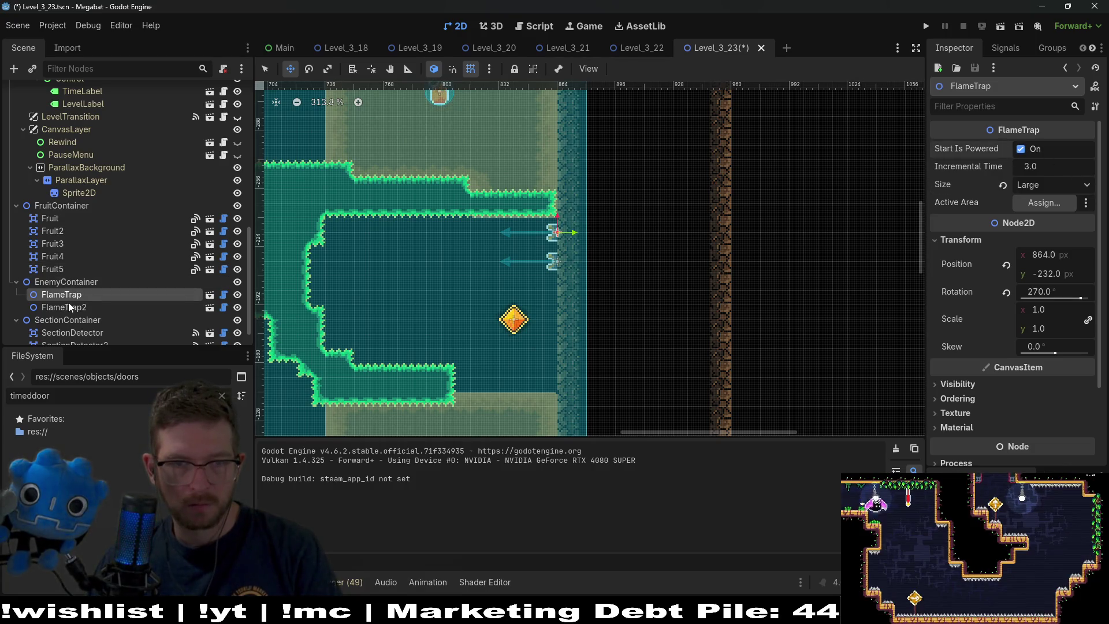
{"action": "left_click", "coordinate": [70, 308], "text": "shift"}
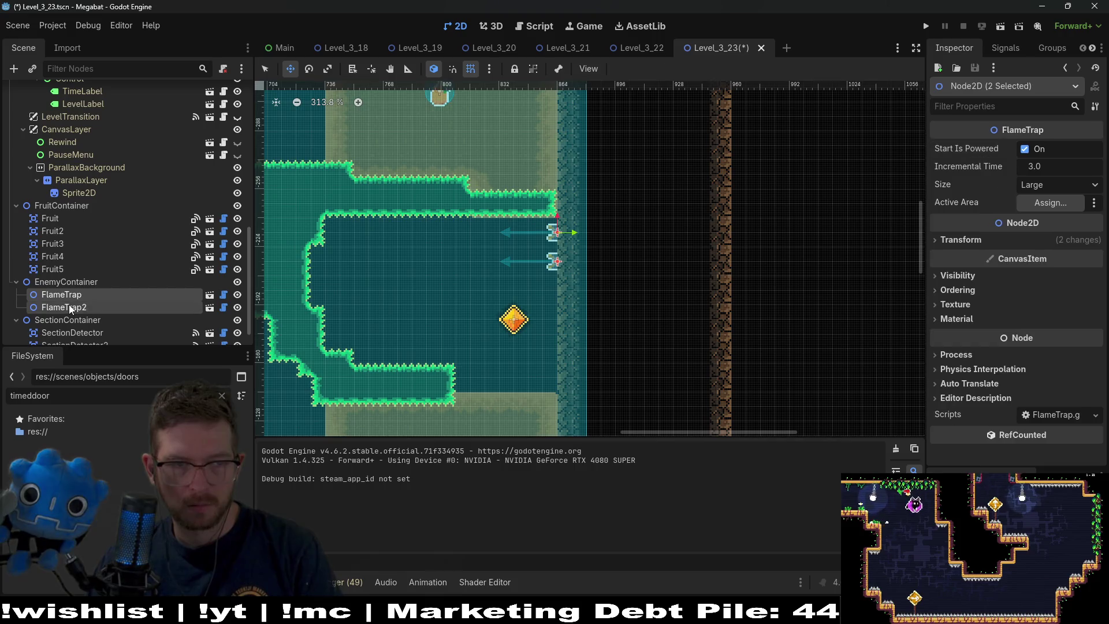
Duplicate the trap pair twice, moving each copy lower to extend the column to FlameTrap6
{"action": "key", "text": "ctrl+d"}
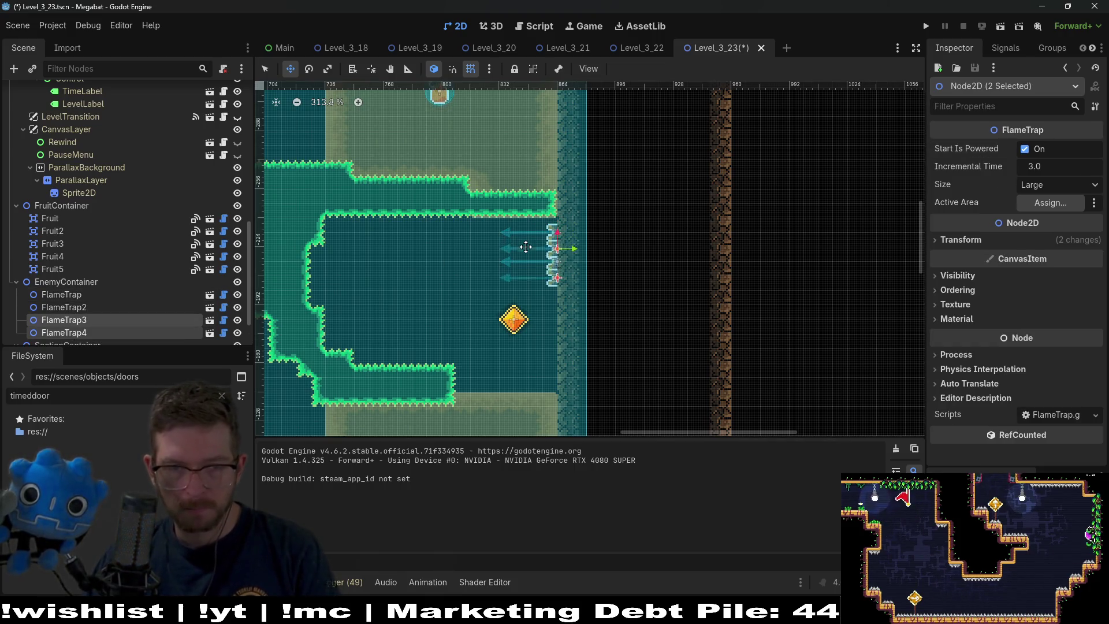
{"action": "key", "text": "Down"}
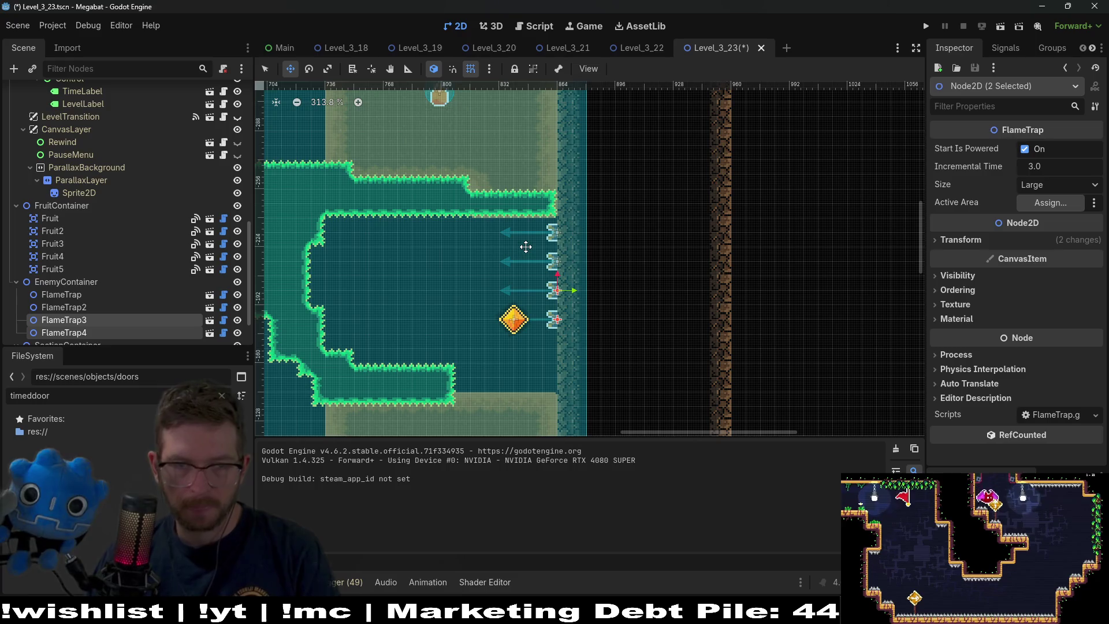
{"action": "scroll", "coordinate": [536, 293], "scroll_direction": "up", "scroll_amount": 5}
{"action": "scroll", "coordinate": [635, 271], "scroll_direction": "down", "scroll_amount": 3}
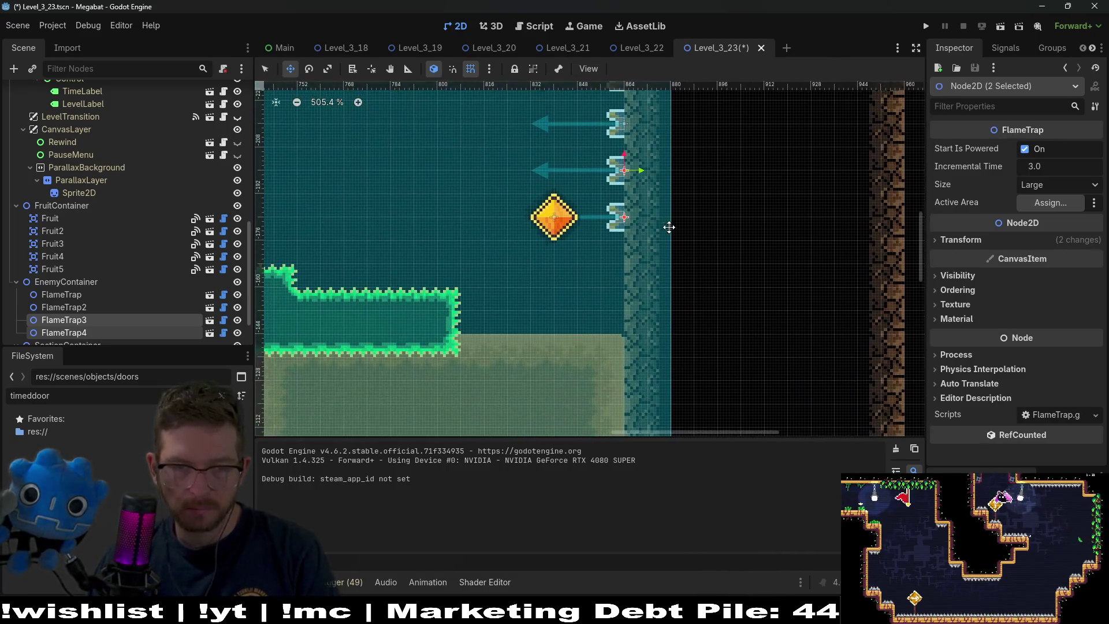
{"action": "key", "text": "ctrl+d"}
{"action": "key", "text": "Down"}
{"action": "key", "text": "Down"}
{"action": "key", "text": "Down"}
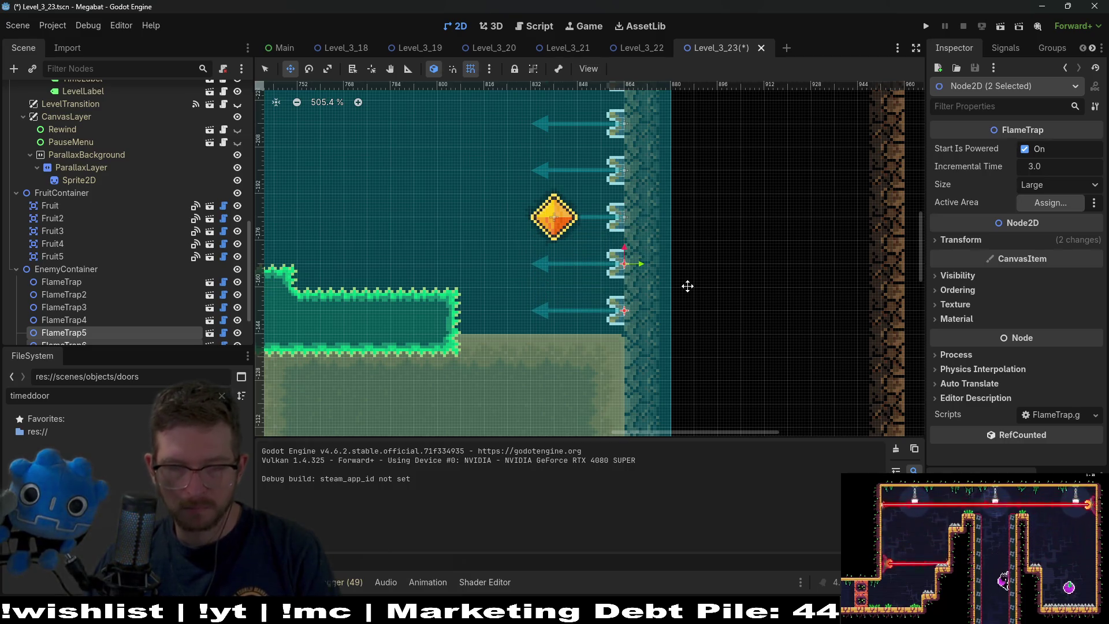
{"action": "scroll", "coordinate": [561, 257], "scroll_direction": "down", "scroll_amount": 7}
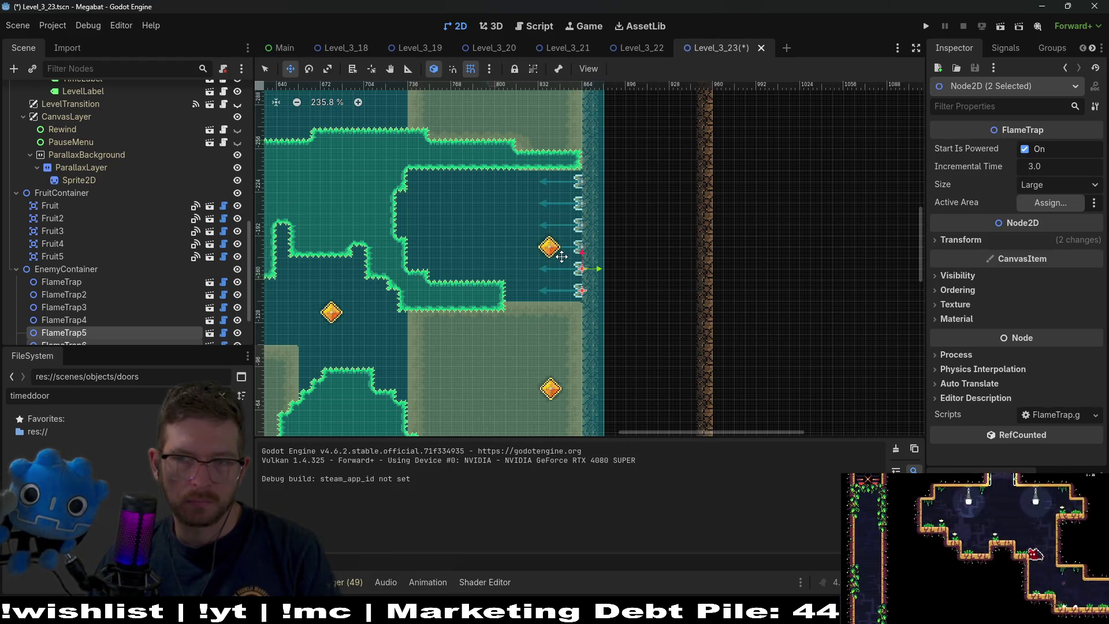
{"action": "scroll", "coordinate": [526, 247], "scroll_direction": "up", "scroll_amount": 3}
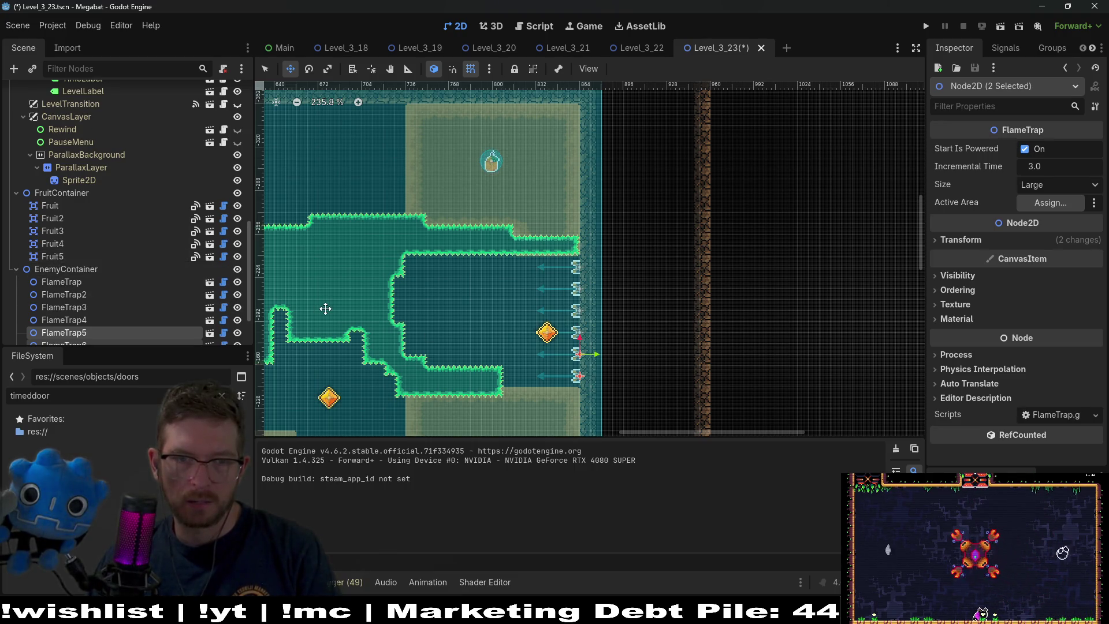
{"action": "left_click", "coordinate": [83, 270]}
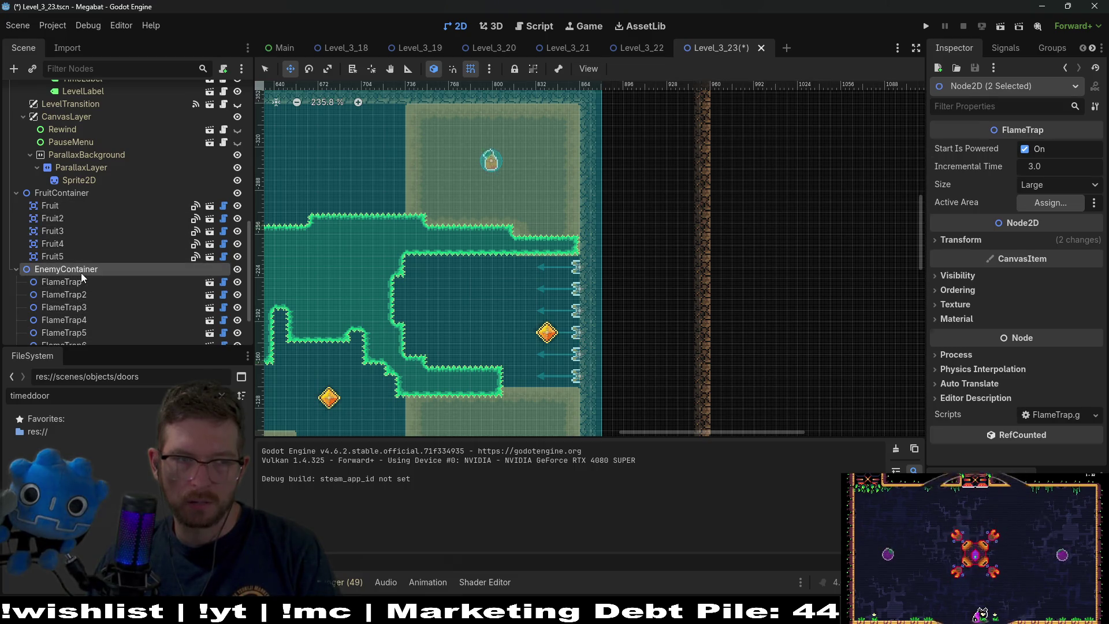
Add an Area2D under EnemyContainer with a CollisionShape2D child
{"action": "key", "text": "ctrl+a"}
{"action": "type", "text": "area"}
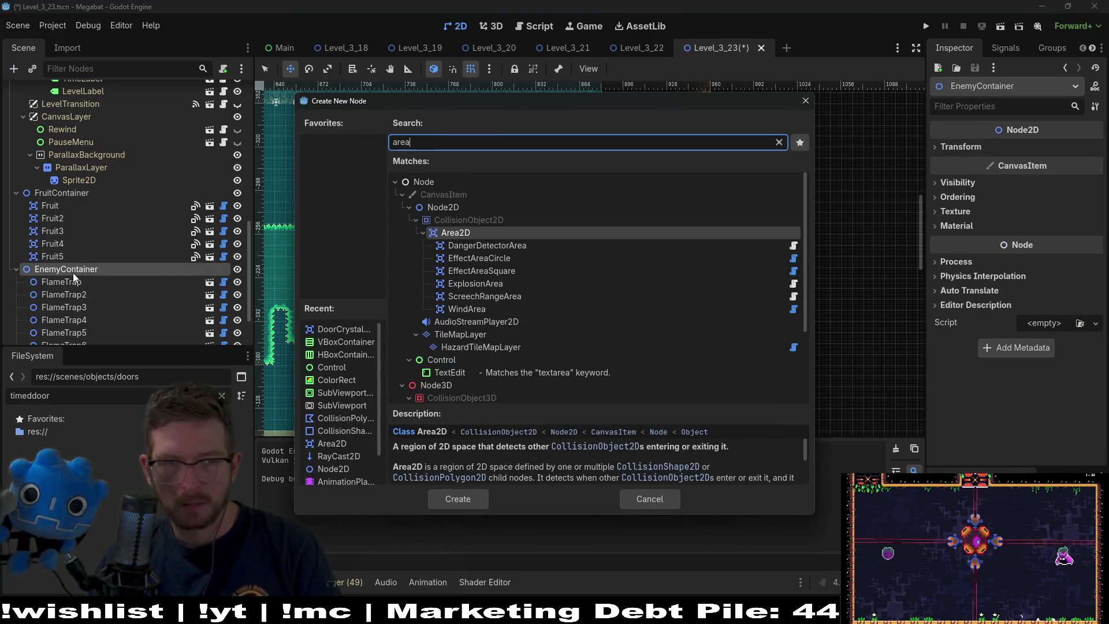
{"action": "key", "text": "Return"}
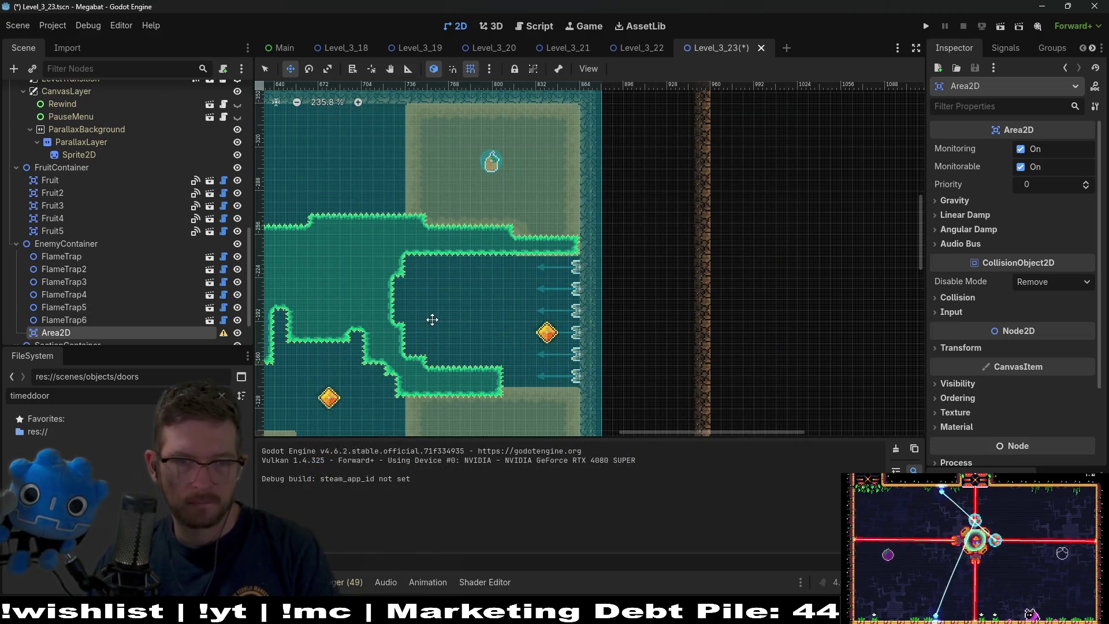
{"action": "scroll", "coordinate": [432, 319], "scroll_direction": "down", "scroll_amount": 4}
{"action": "scroll", "coordinate": [449, 337], "scroll_direction": "up", "scroll_amount": 2}
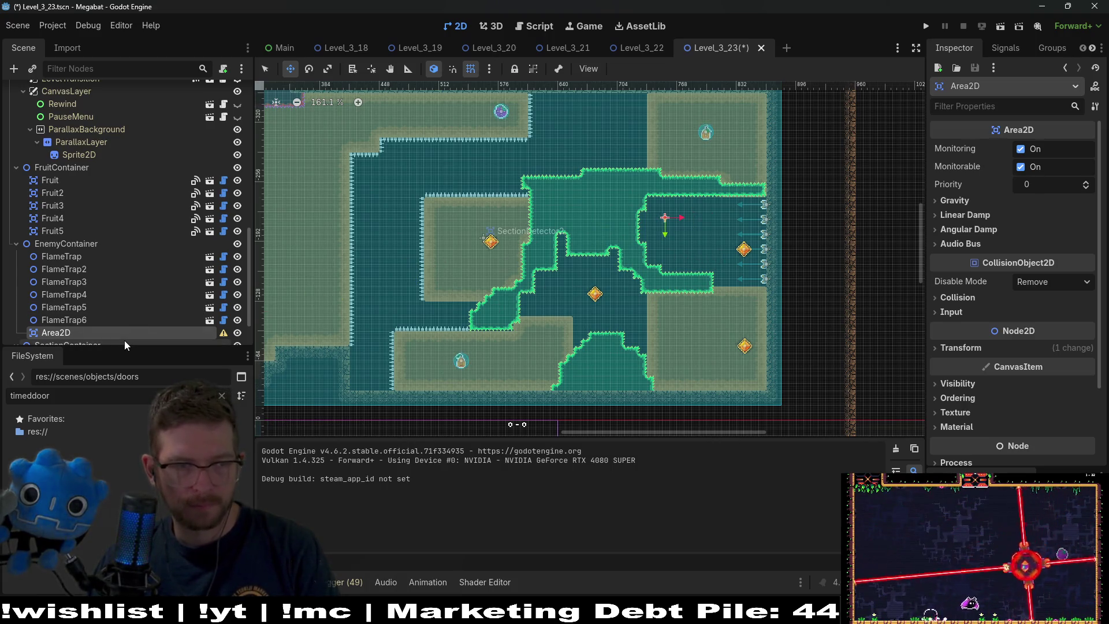
{"action": "key", "text": "ctrl+a"}
{"action": "type", "text": "collision"}
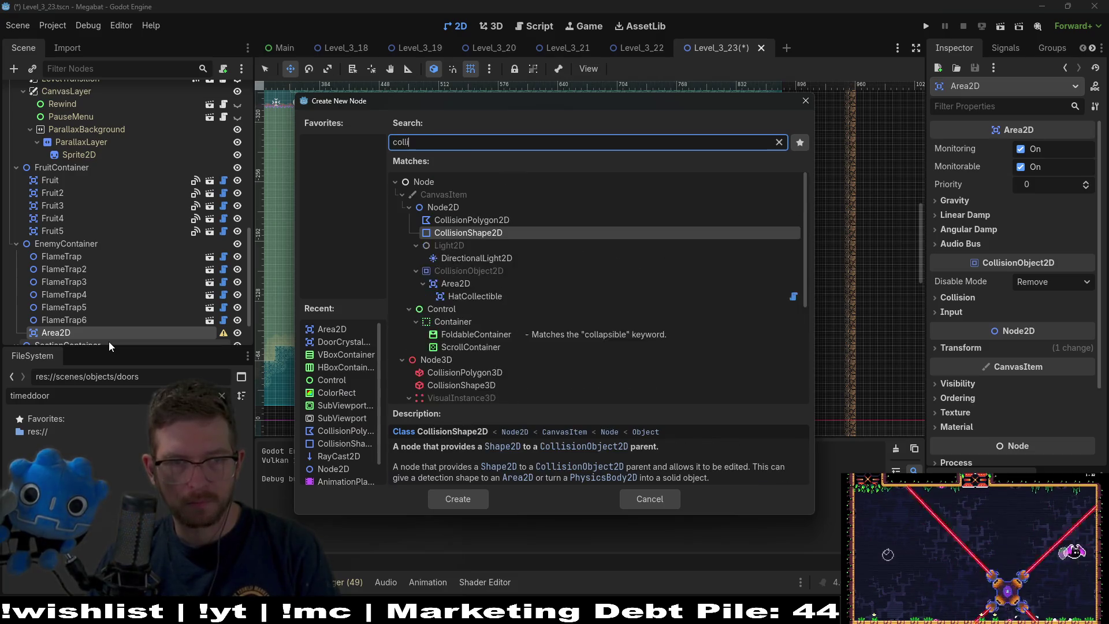
{"action": "key", "text": "Return"}
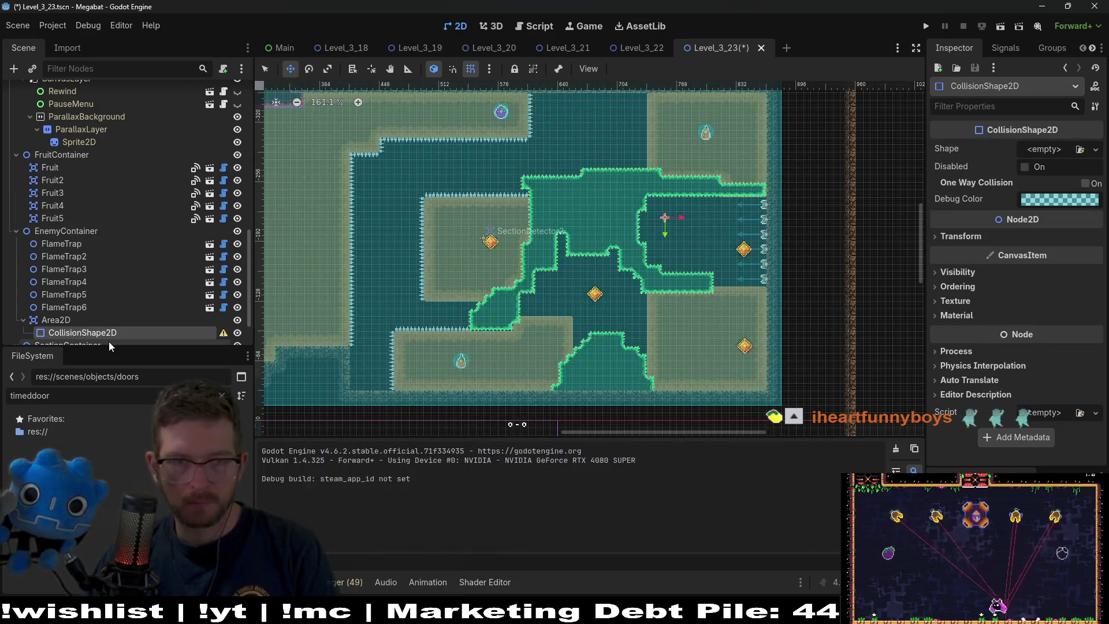
Give the collision a New RectangleShape2D stretched across the room up to the flame-trap wall
{"action": "left_click", "coordinate": [1045, 151]}
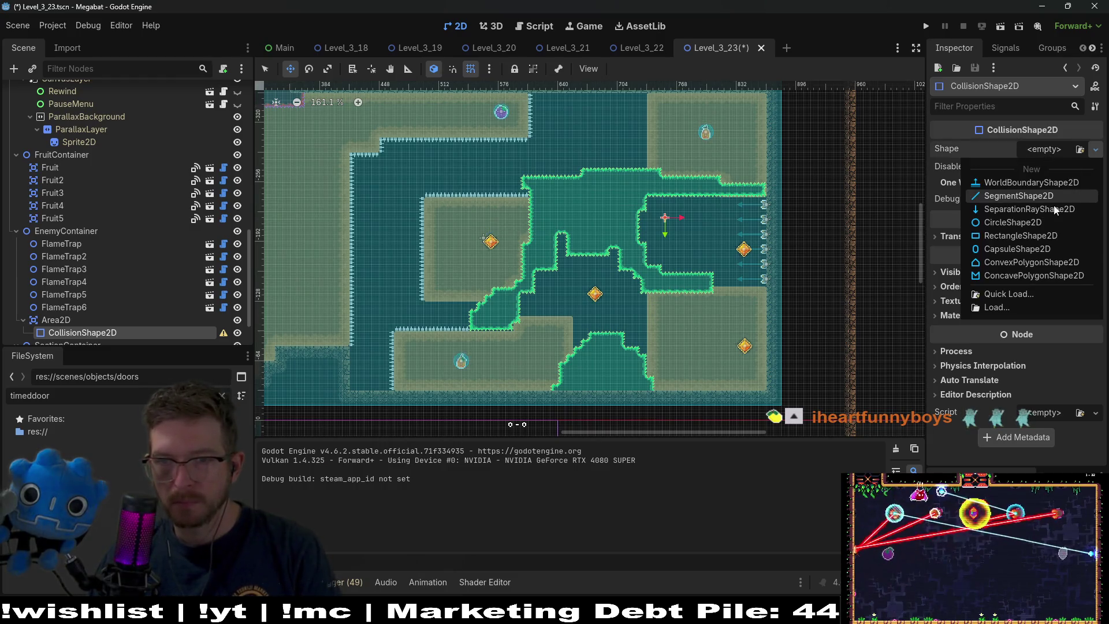
{"action": "left_click", "coordinate": [1020, 235]}
{"action": "scroll", "coordinate": [665, 218], "scroll_direction": "up", "scroll_amount": 4}
{"action": "key", "text": "q"}
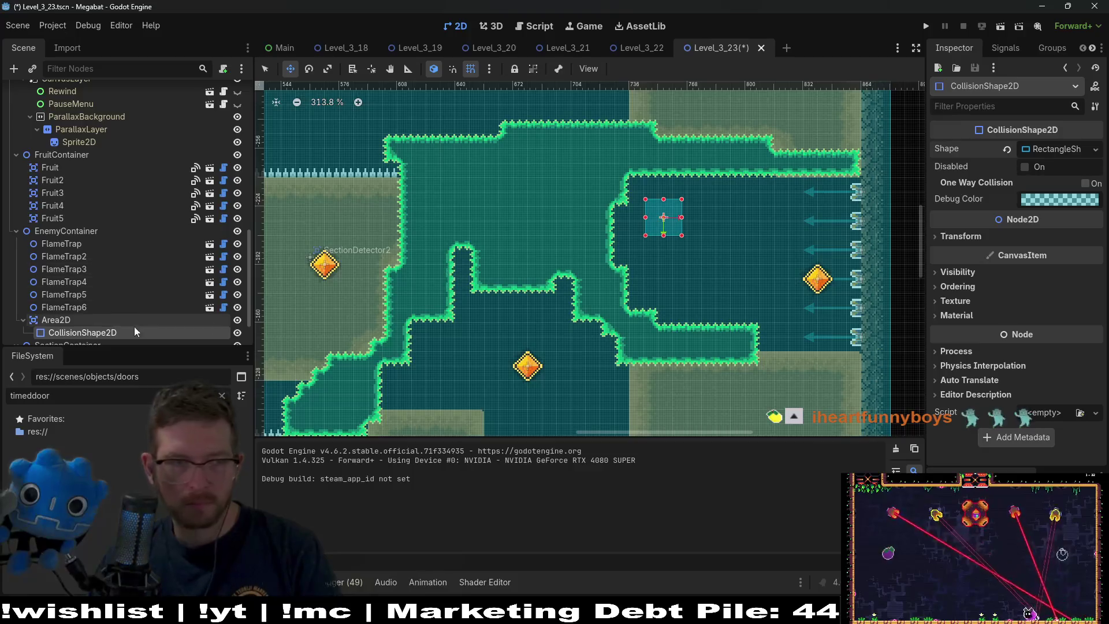
{"action": "mouse_move", "coordinate": [685, 240]}
{"action": "left_mouse_down"}
{"action": "mouse_move", "coordinate": [857, 296]}
{"action": "mouse_move", "coordinate": [859, 356]}
{"action": "left_mouse_up"}
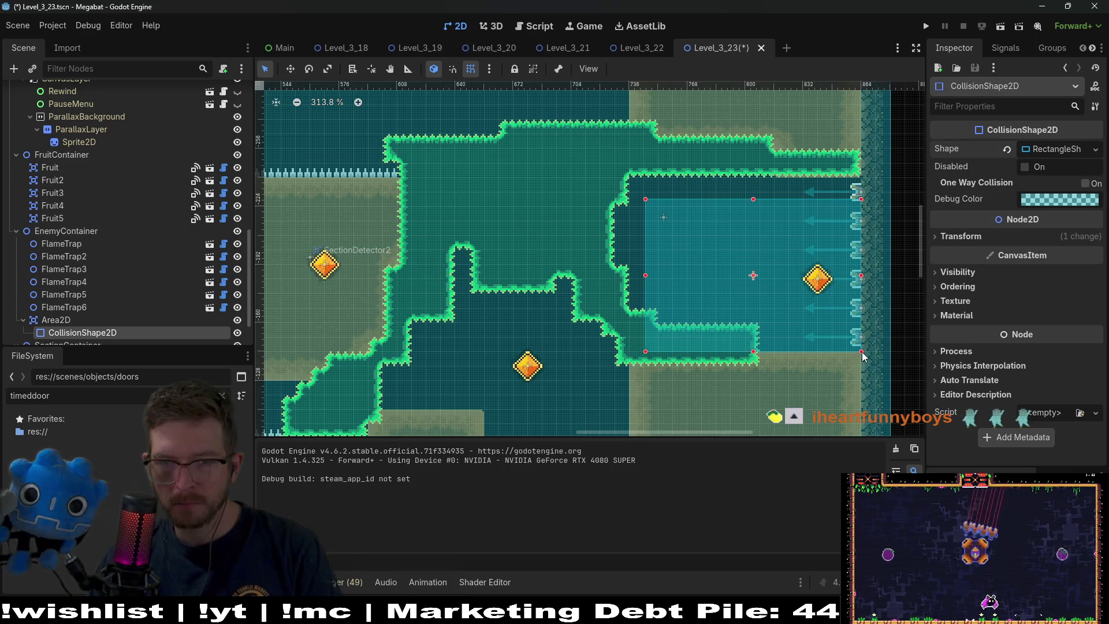
{"action": "left_click_drag", "start_coordinate": [645, 198], "coordinate": [623, 178]}
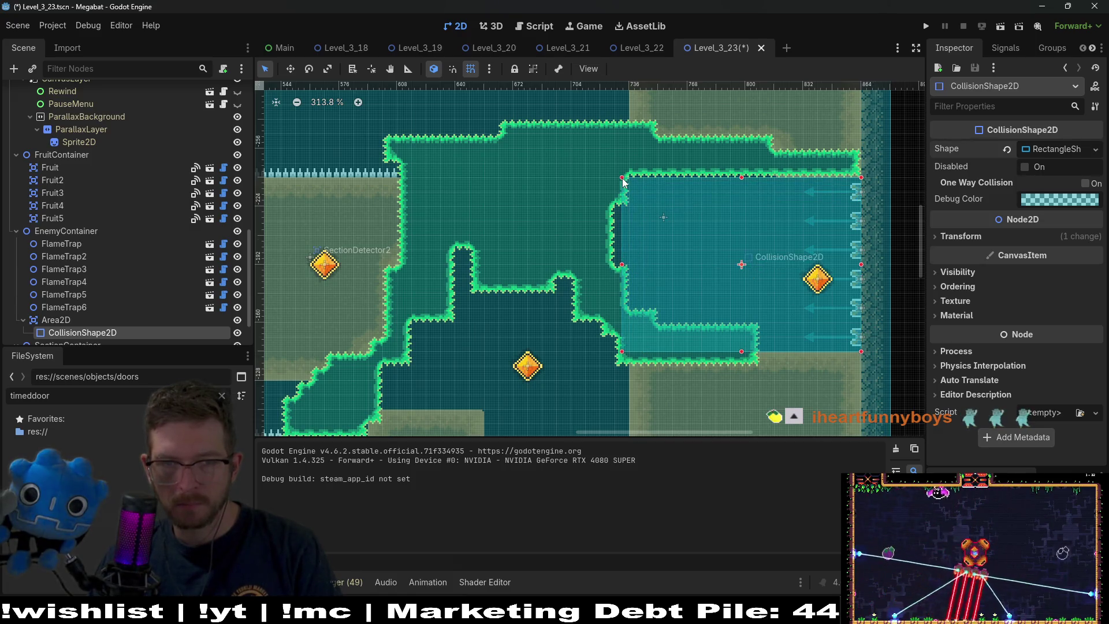
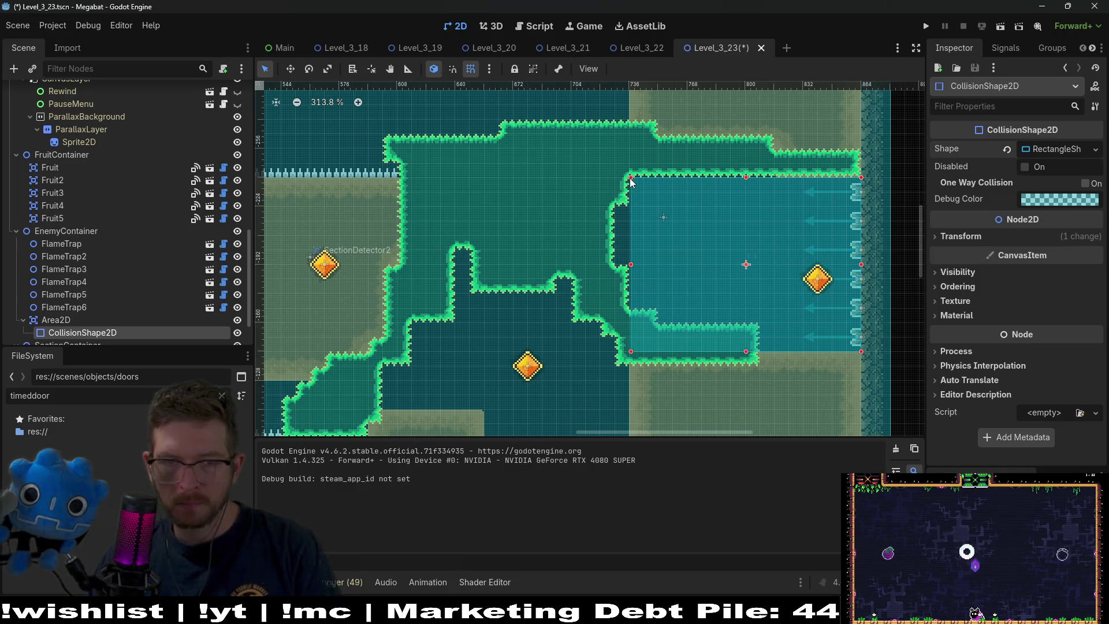
Inspect the resized collision shape, then save Level_3_23 and run it as a playtest
{"action": "scroll", "coordinate": [823, 323], "scroll_direction": "right", "scroll_amount": 2}
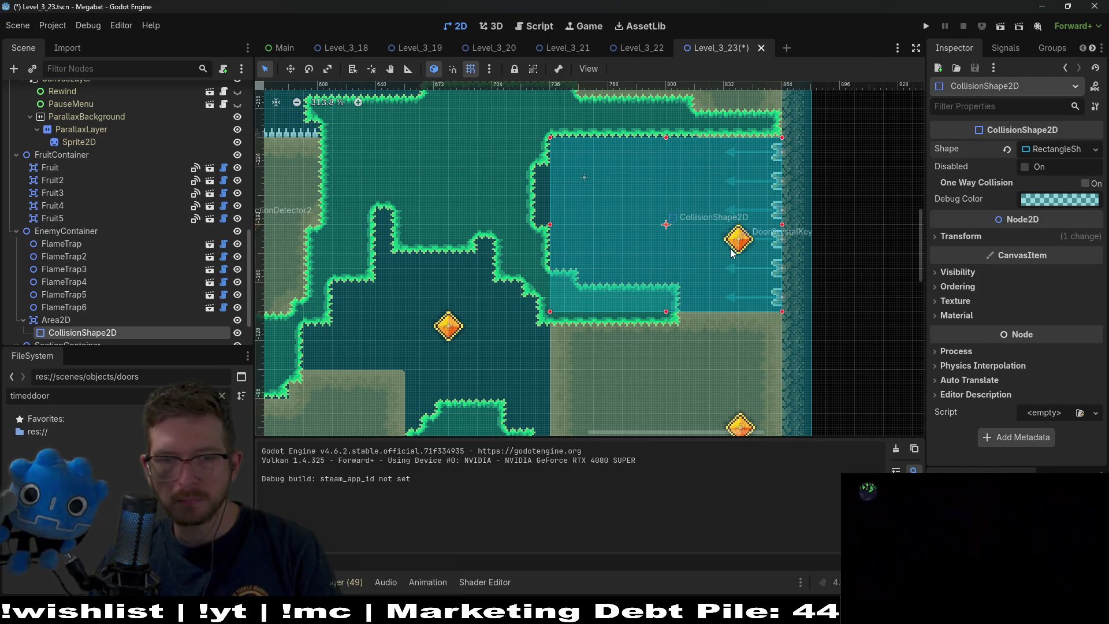
{"action": "scroll", "coordinate": [729, 246], "scroll_direction": "down", "scroll_amount": 5}
{"action": "scroll", "coordinate": [729, 244], "scroll_direction": "up", "scroll_amount": 2}
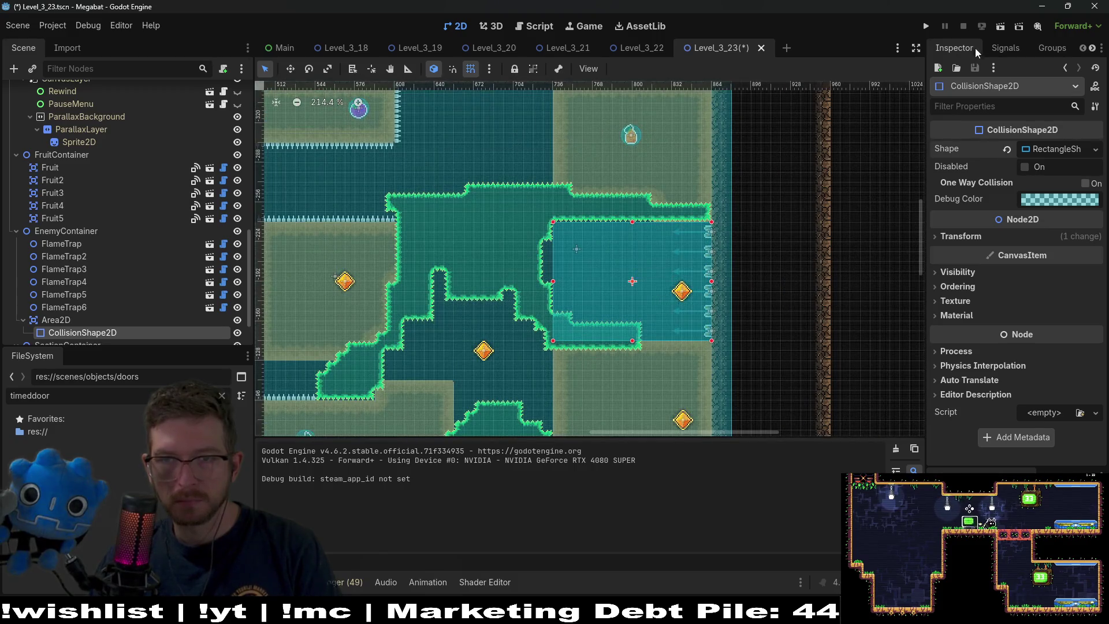
{"action": "left_click", "coordinate": [1001, 26]}
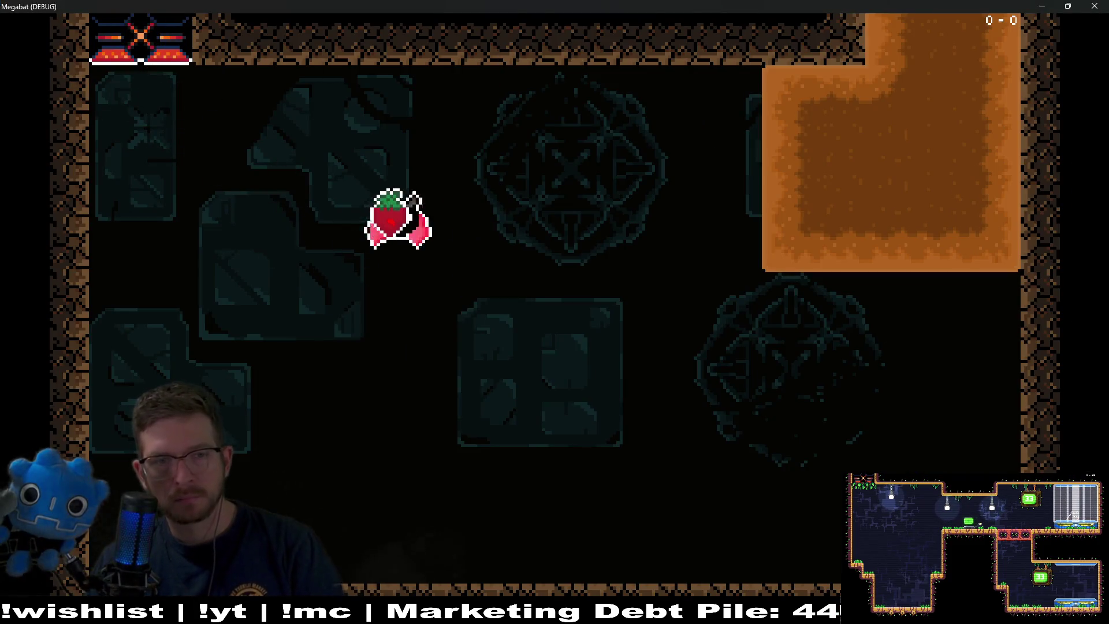
Fly the bat right and up into the next room, grab the purple fruit, then close the game
{"action": "key", "text": "Right"}
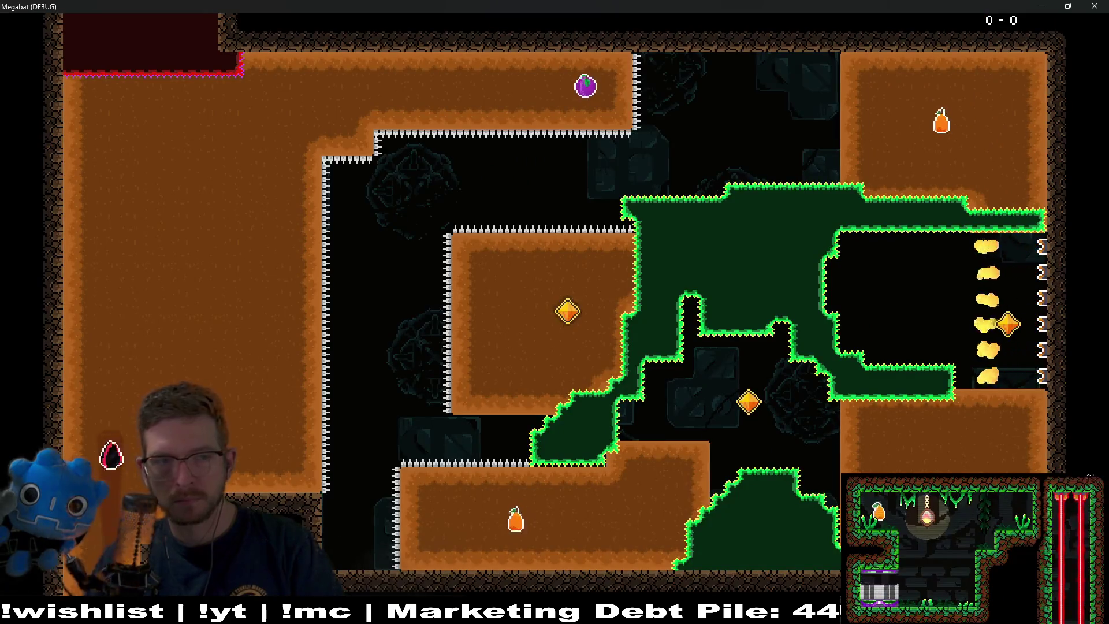
{"action": "key", "text": "Up"}
{"action": "key", "text": "Right"}
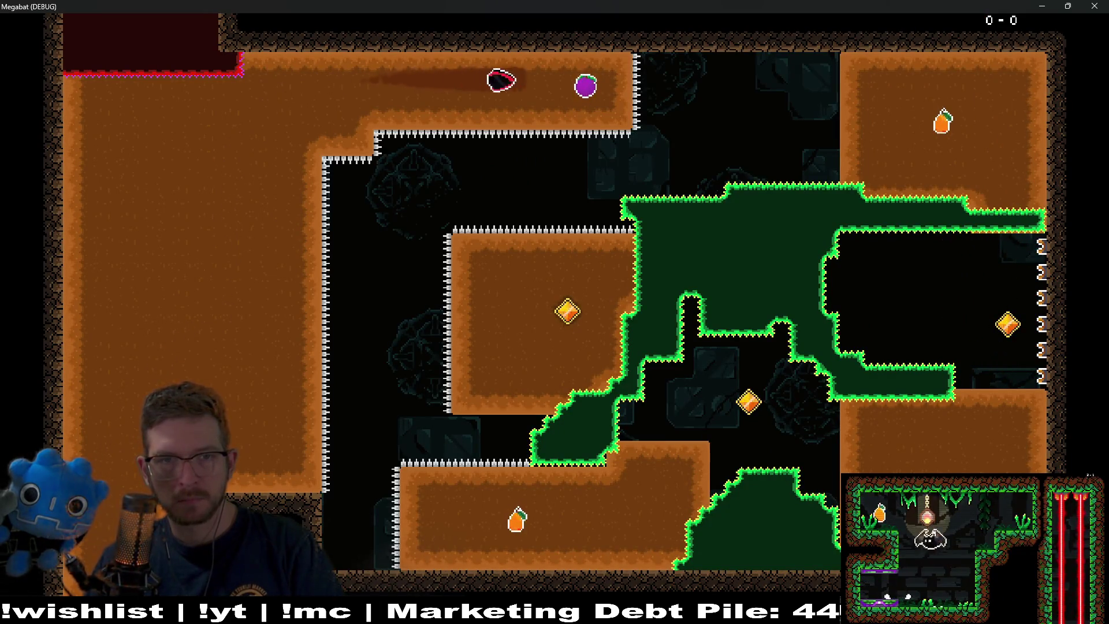
{"action": "key", "text": "Right"}
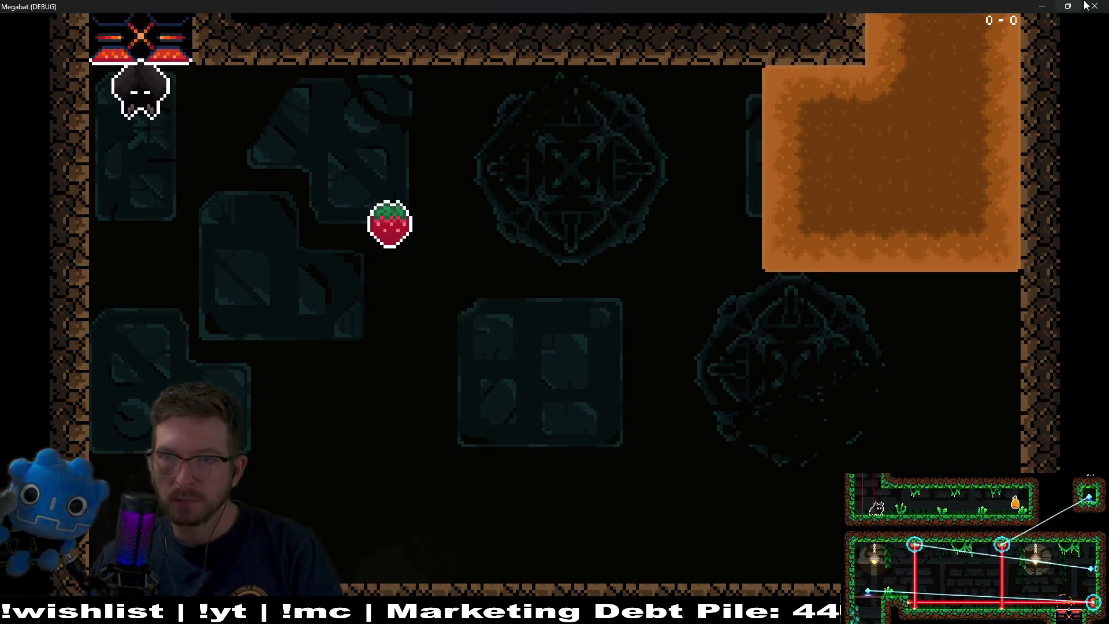
{"action": "left_click", "coordinate": [1085, 6]}
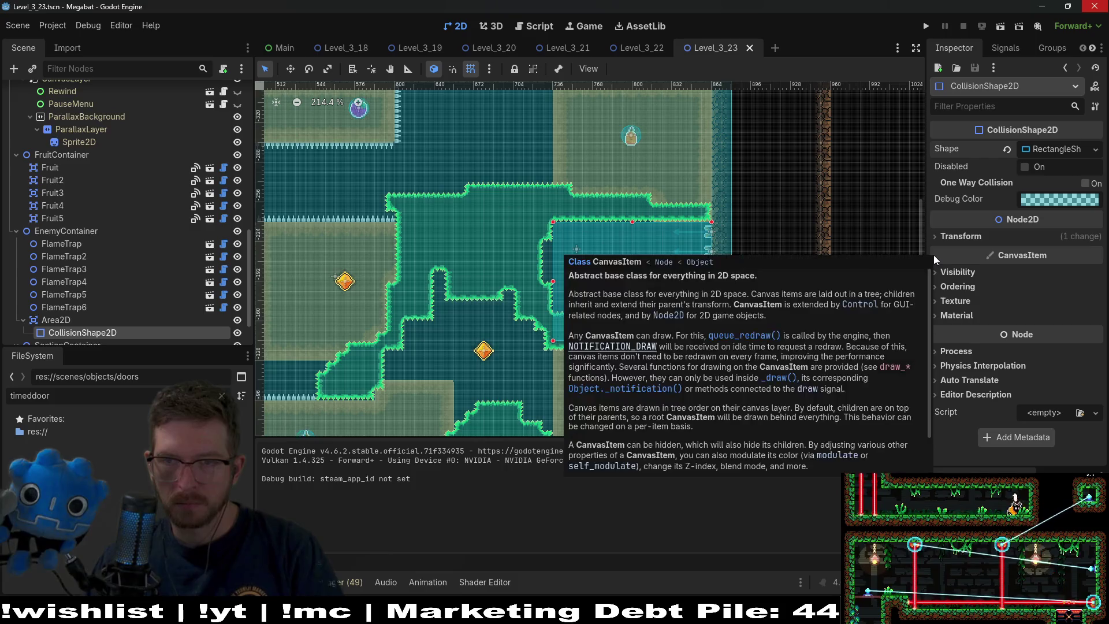
Assign the EnemyContainer's Area2D as Active Area for FlameTrap through FlameTrap6, then relaunch the level
{"action": "left_click", "coordinate": [89, 243]}
{"action": "left_click", "coordinate": [86, 307], "text": "shift"}
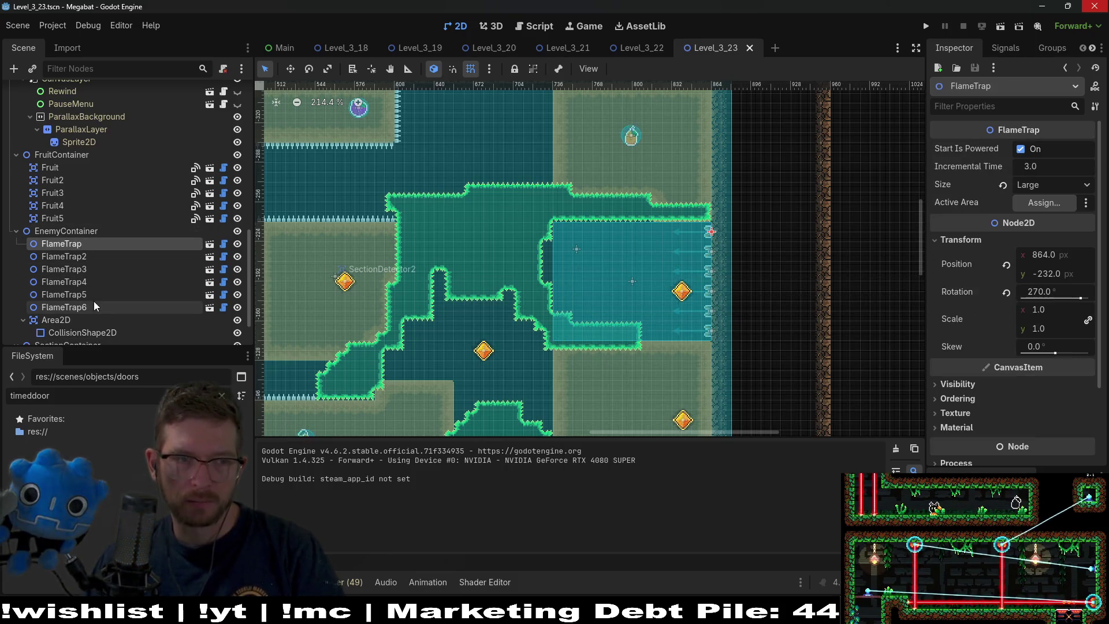
{"action": "left_click", "coordinate": [1041, 202]}
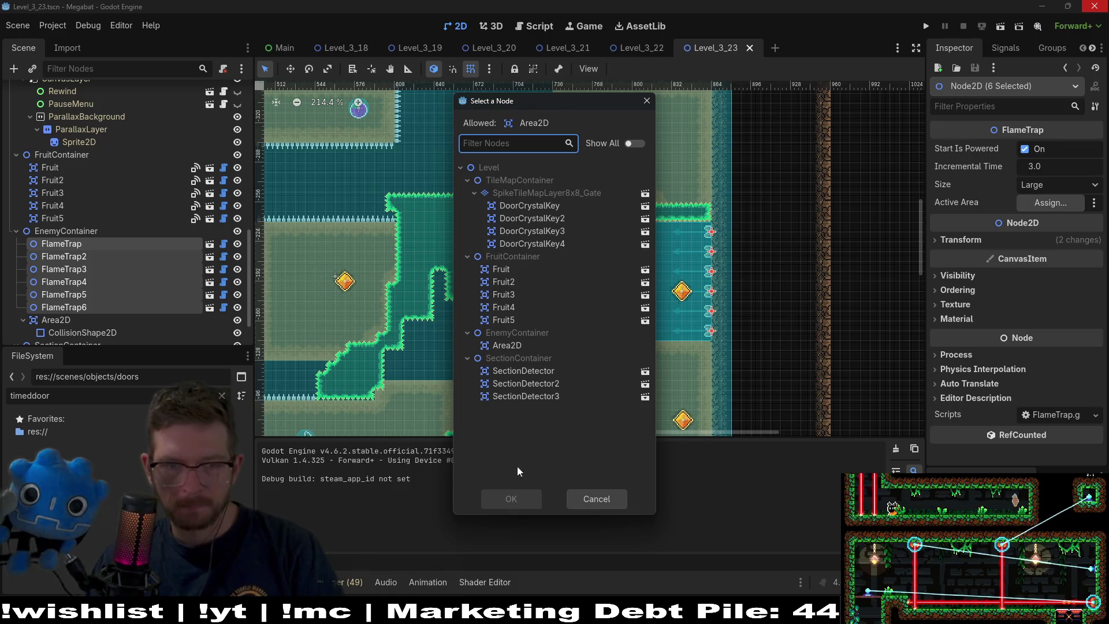
{"action": "double_click", "coordinate": [506, 345]}
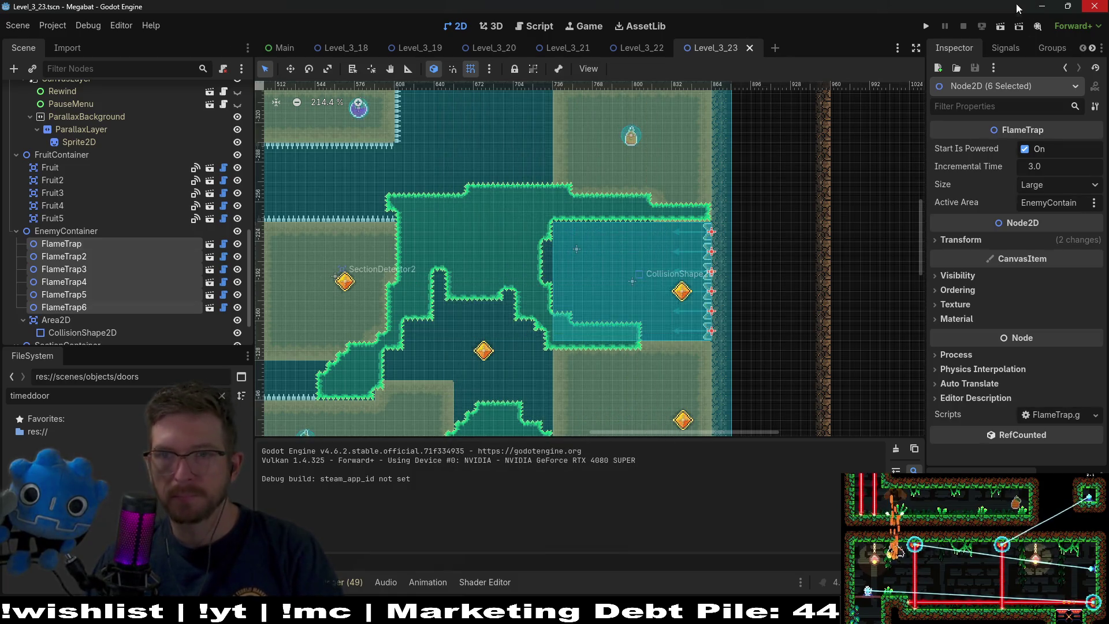
{"action": "left_click", "coordinate": [1001, 27]}
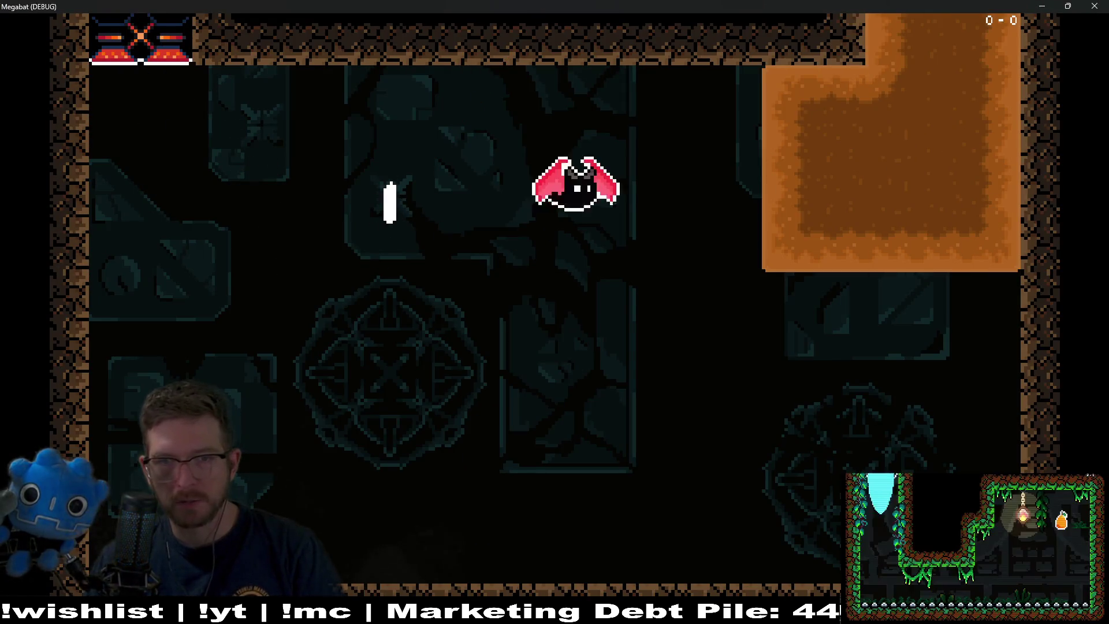
Fly into the larger room, taking the fruit, the middle gem and the strawberry
{"action": "key", "text": "Right"}
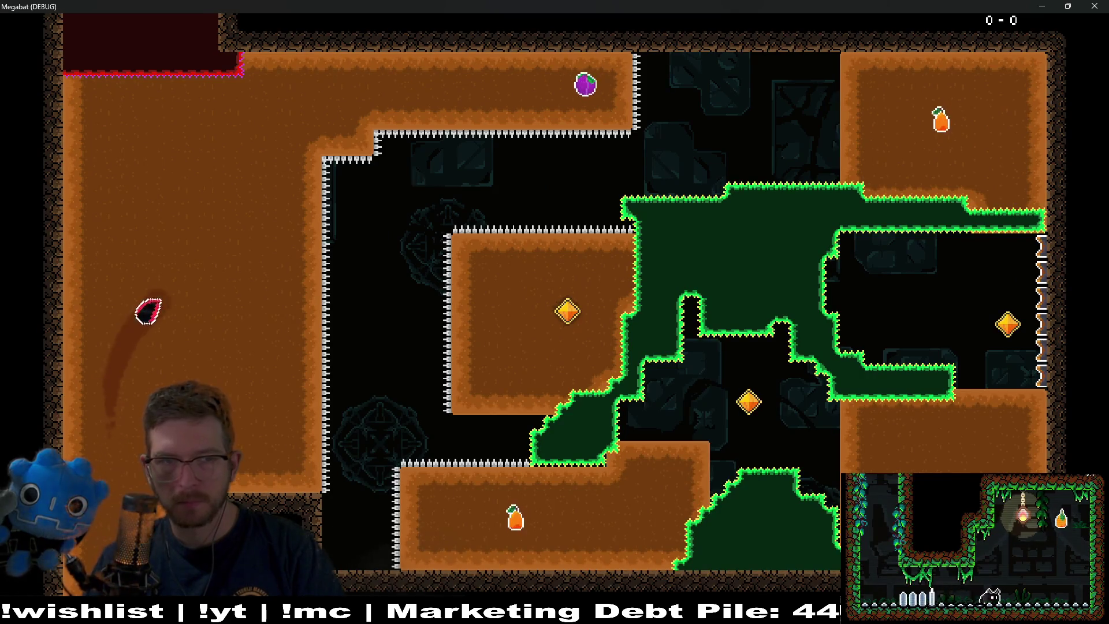
{"action": "key", "text": "Right"}
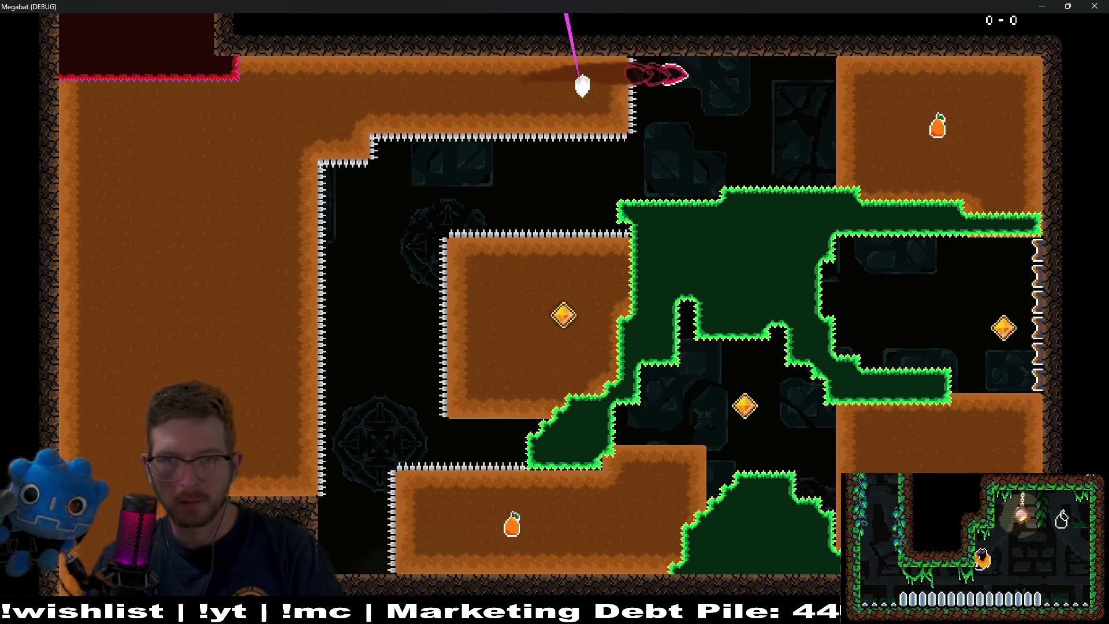
{"action": "key", "text": "Down"}
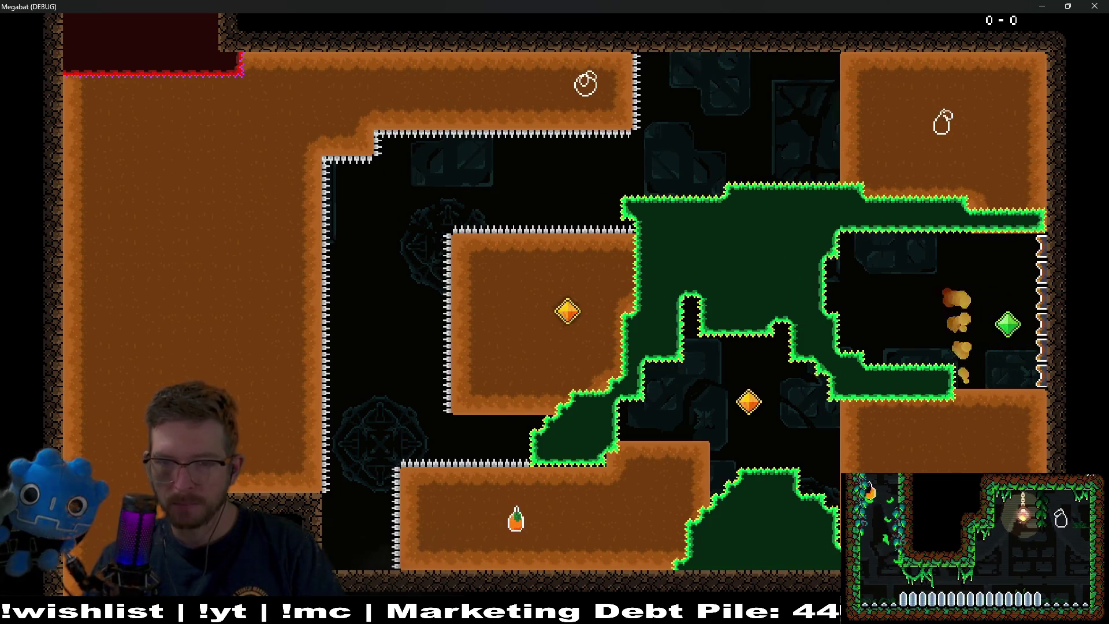
{"action": "key", "text": "Left"}
{"action": "key", "text": "Up"}
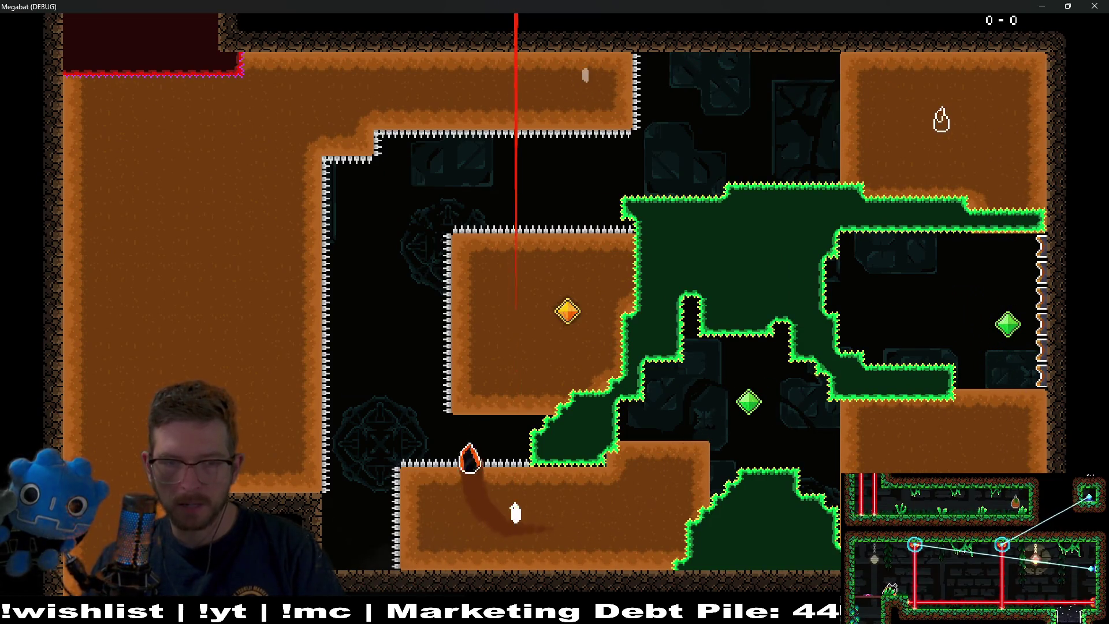
{"action": "key", "text": "Left"}
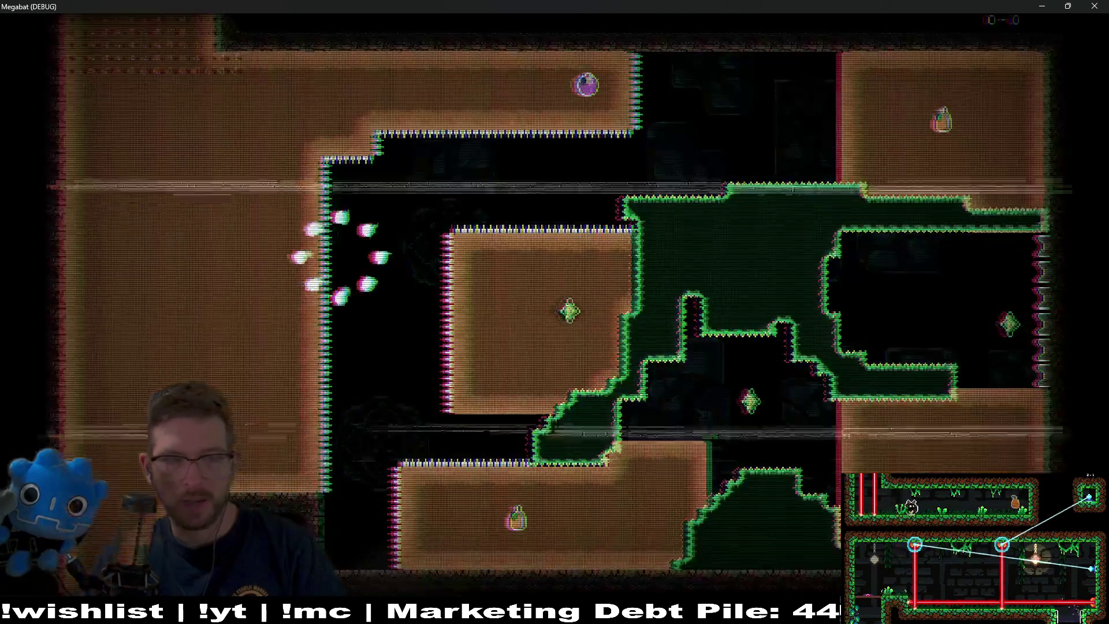
{"action": "key", "text": "Right"}
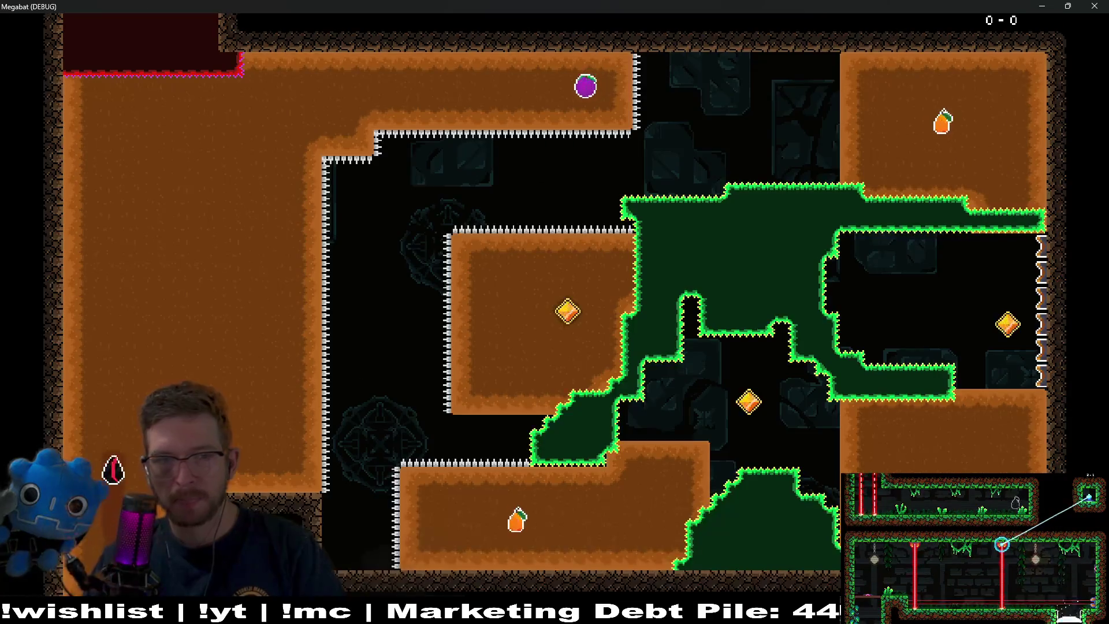
In the new room, collect the purple plum, the middle gem and the strawberry
{"action": "key", "text": "Up"}
{"action": "key", "text": "Right"}
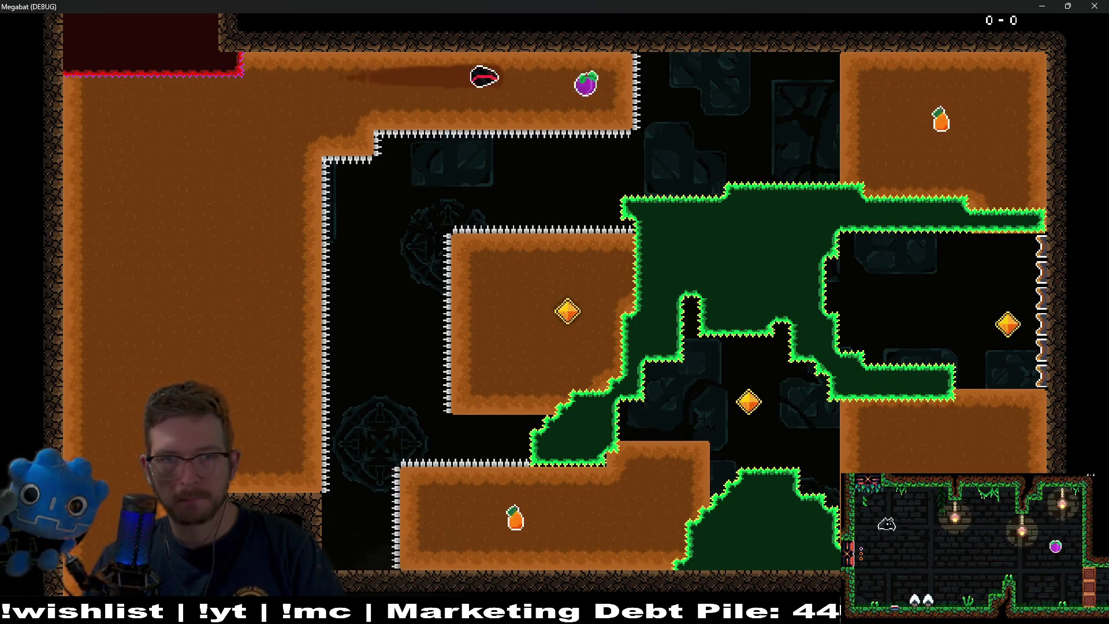
{"action": "key", "text": "Down"}
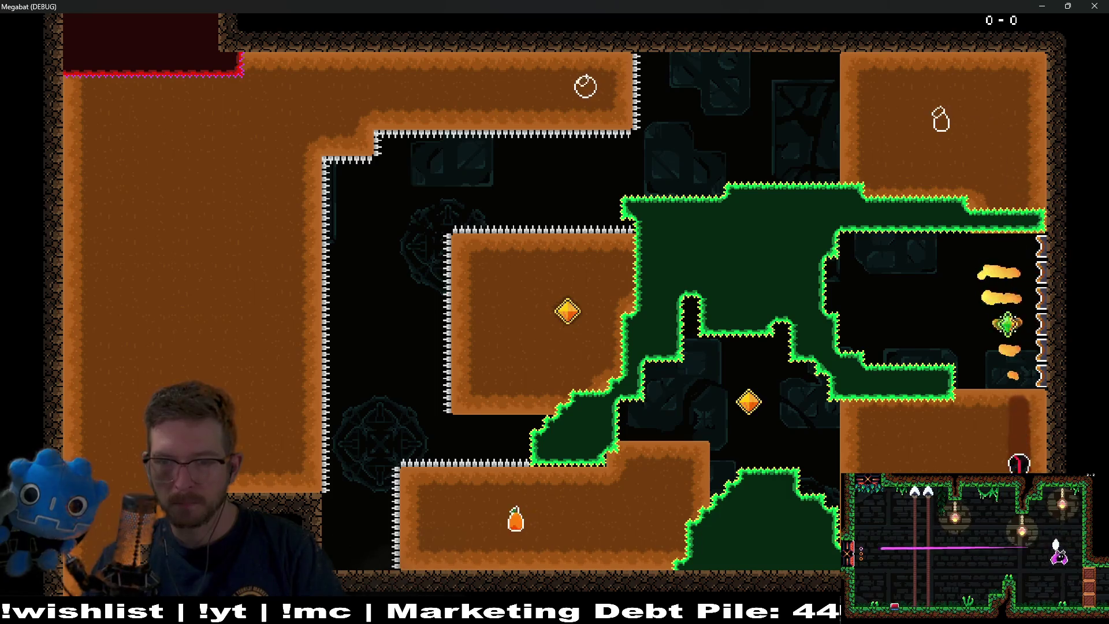
{"action": "key", "text": "Left"}
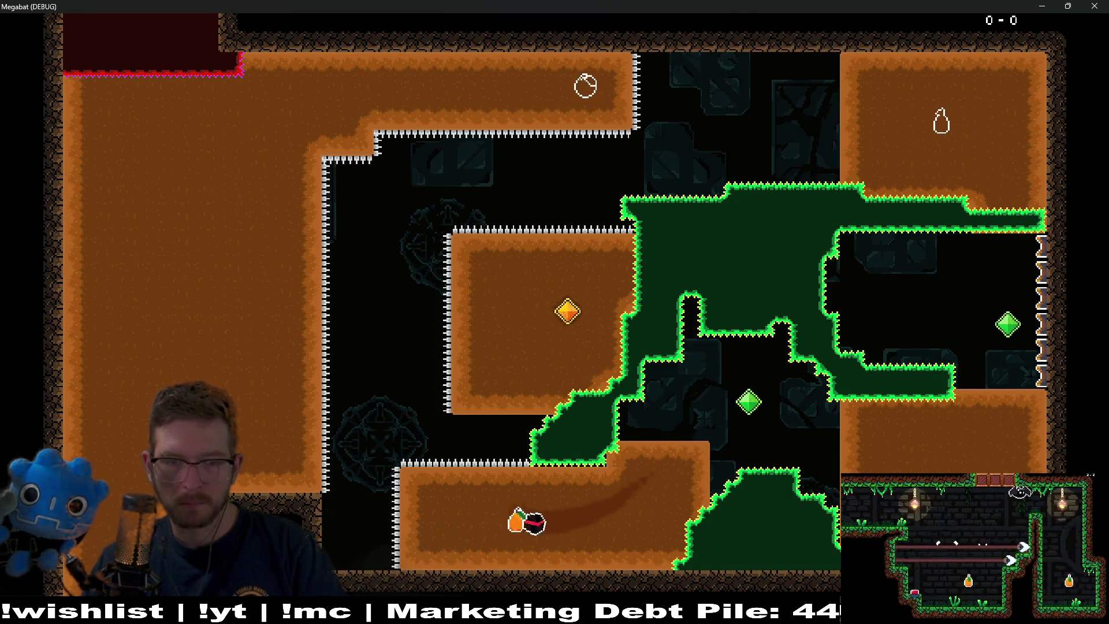
{"action": "key", "text": "Up"}
{"action": "key", "text": "Left"}
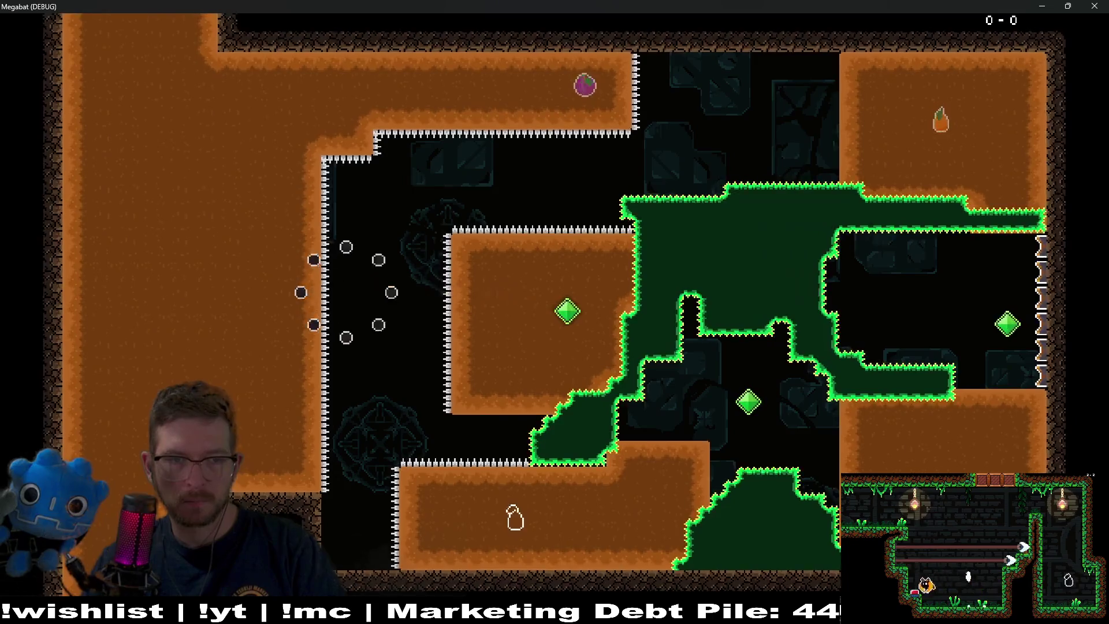
{"action": "key", "text": "Right"}
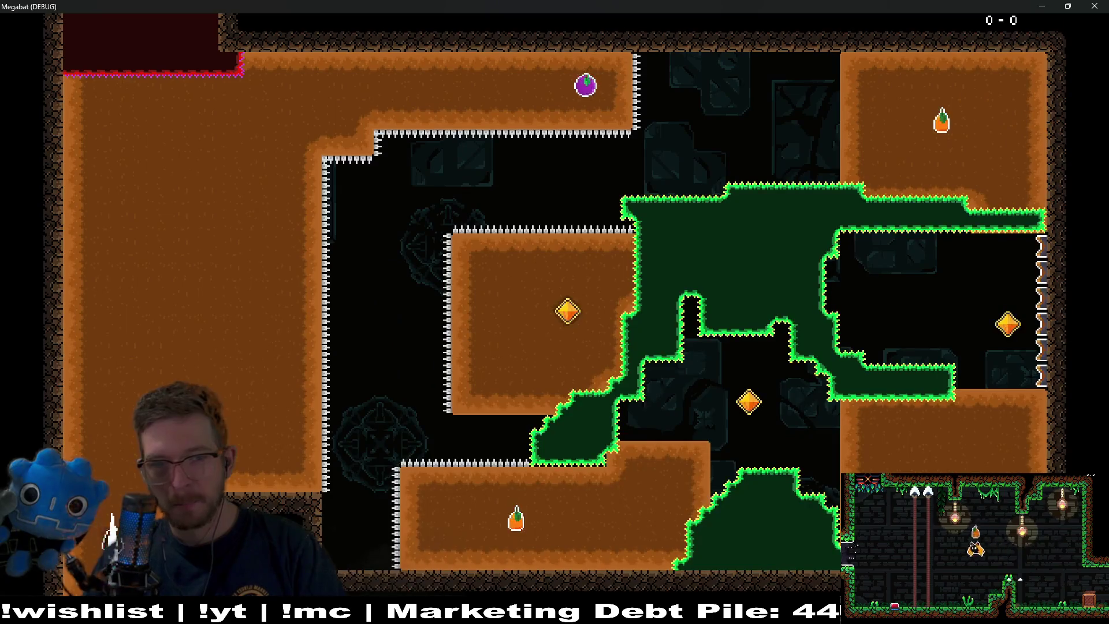
Retry along the top corridor, grabbing the plum and then the strawberry
{"action": "key", "text": "Up"}
{"action": "key", "text": "Right"}
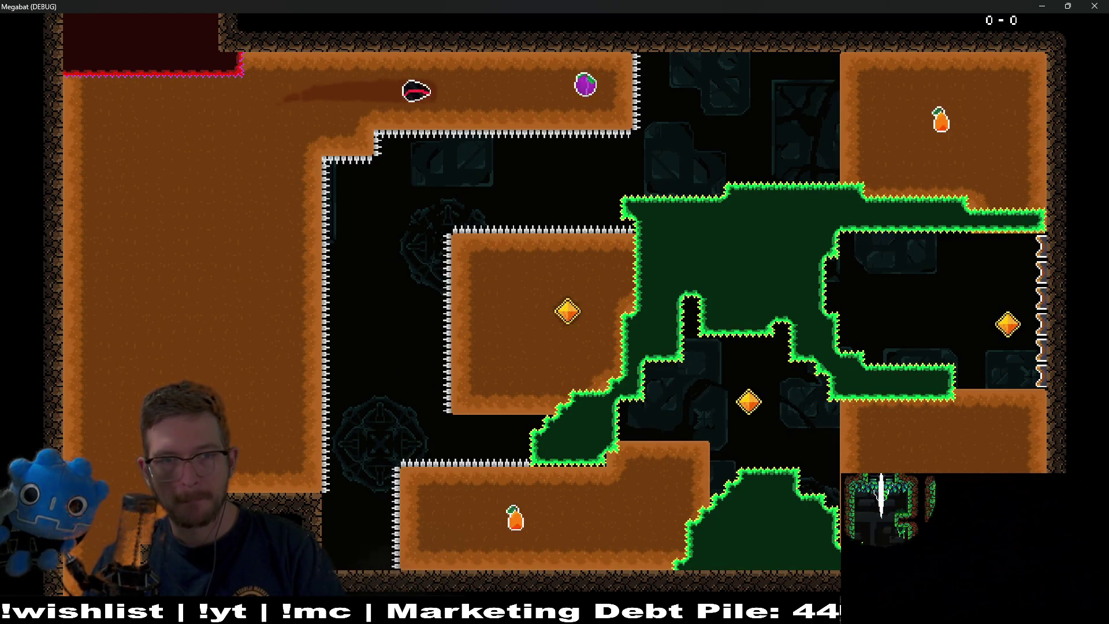
{"action": "key", "text": "Down"}
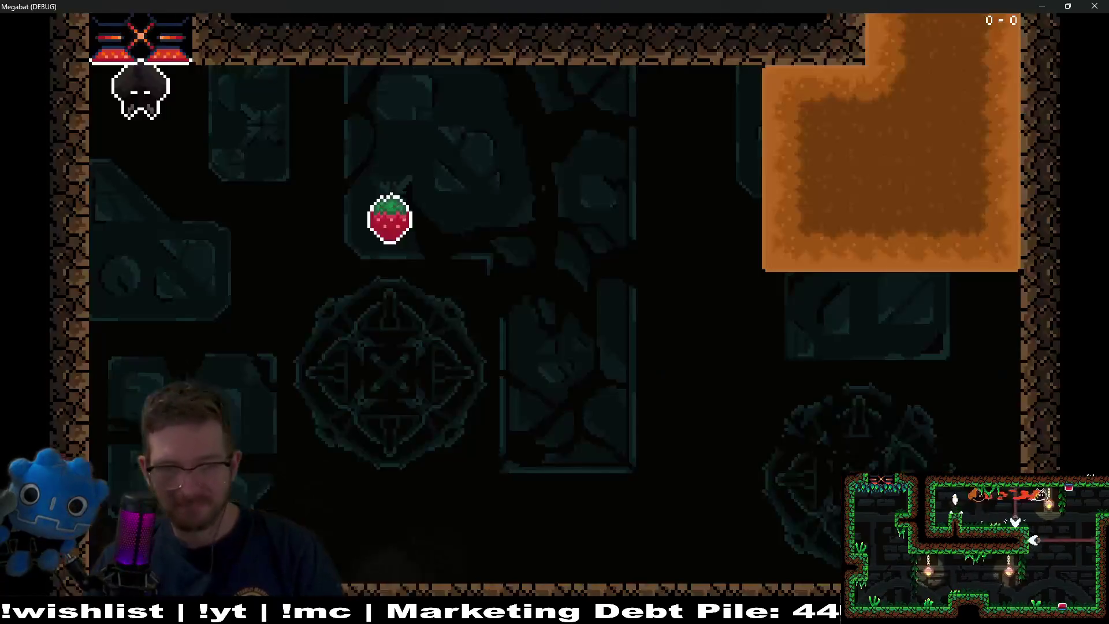
{"action": "key", "text": "Right"}
Continue into the next room, collecting the plum, fruit and gem, and head for the strawberry
{"action": "key", "text": "Up"}
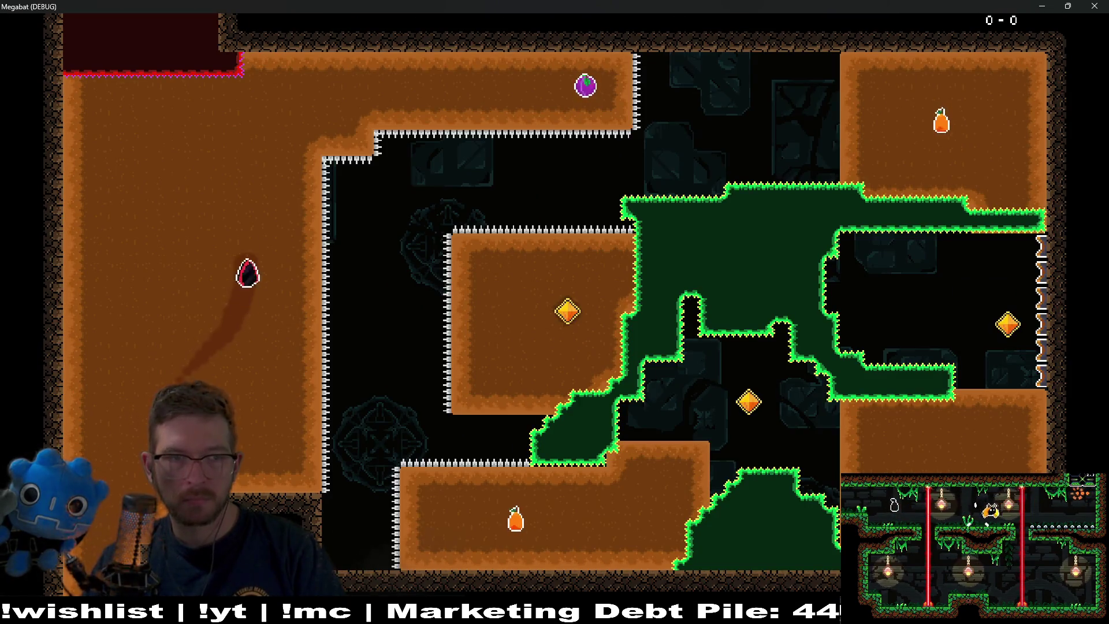
{"action": "key", "text": "Right"}
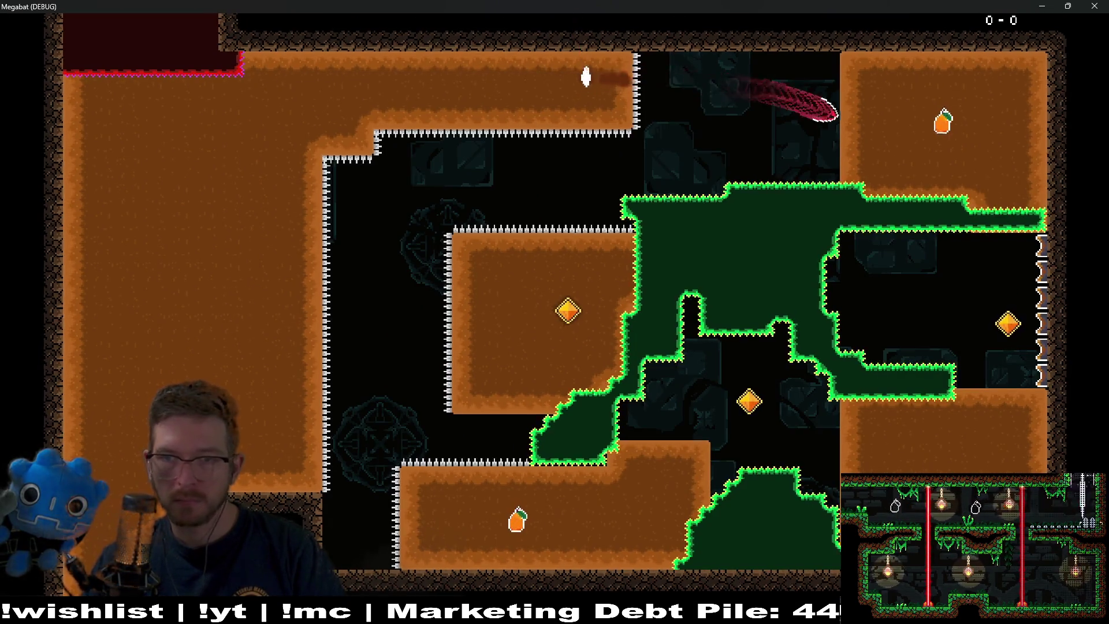
{"action": "key", "text": "Down"}
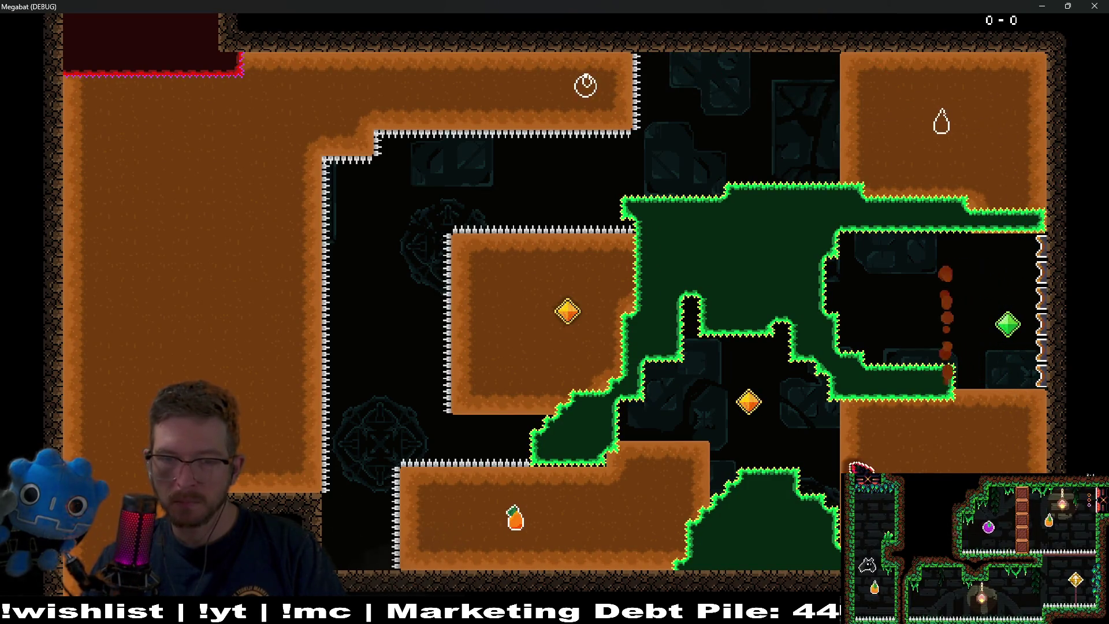
{"action": "key", "text": "Up"}
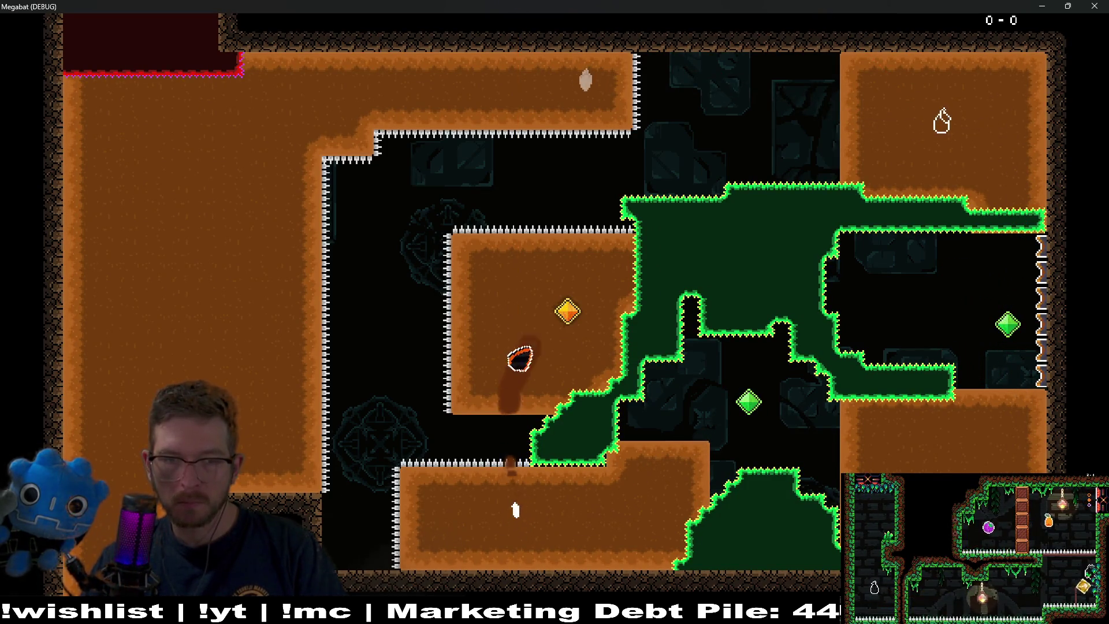
{"action": "key", "text": "Left"}
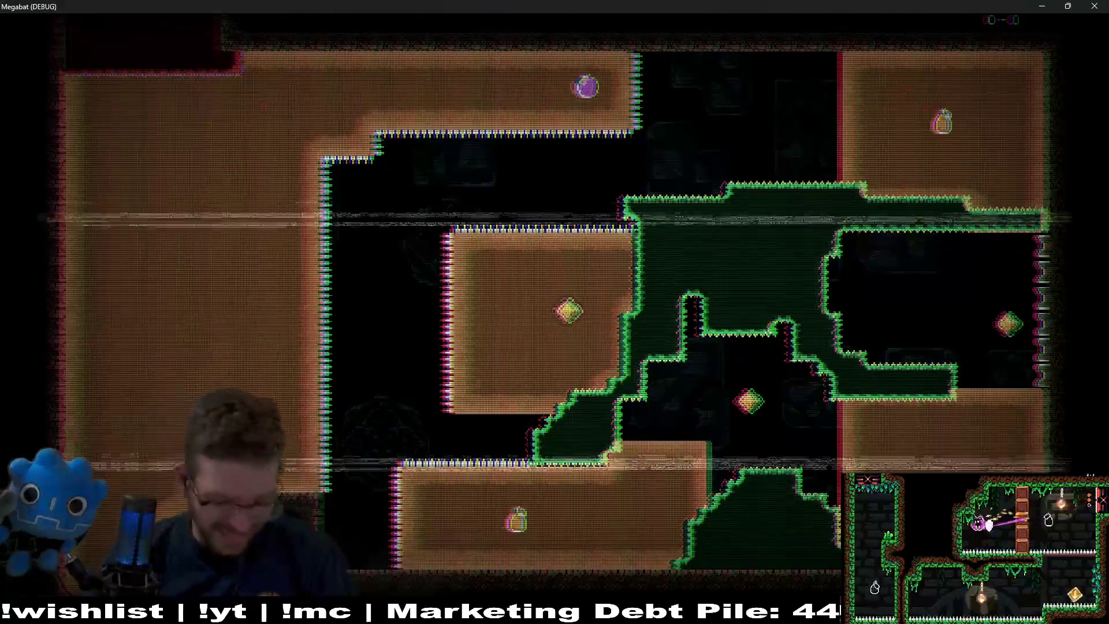
{"action": "key", "text": "Right"}
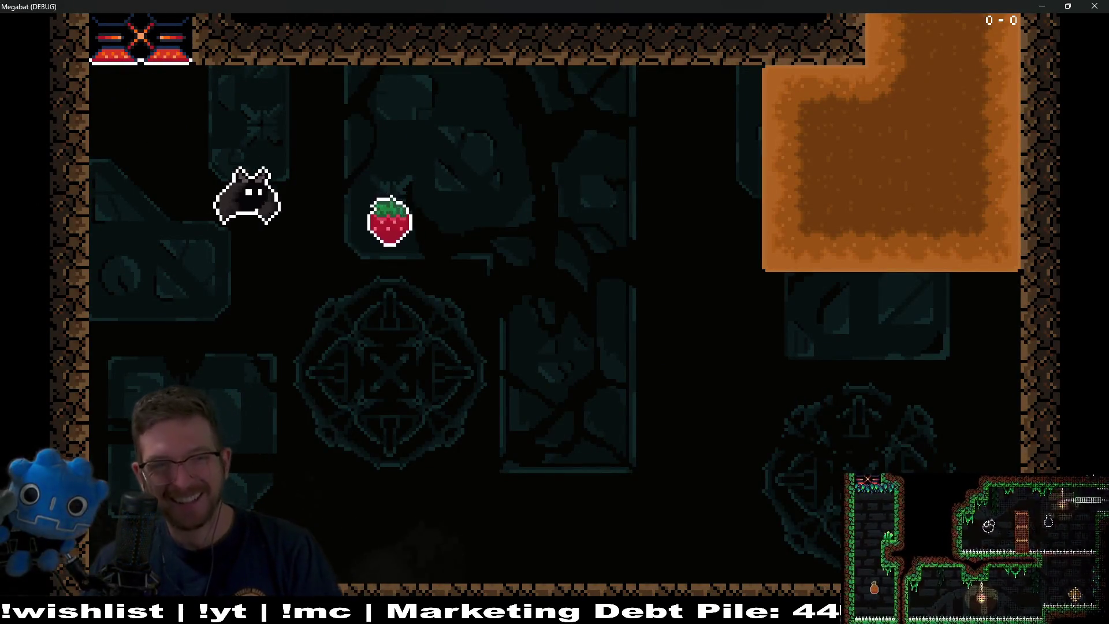
Fly the top corridor to the purple fruit, pass the right-hand gem and collect the strawberry
{"action": "key", "text": "Up"}
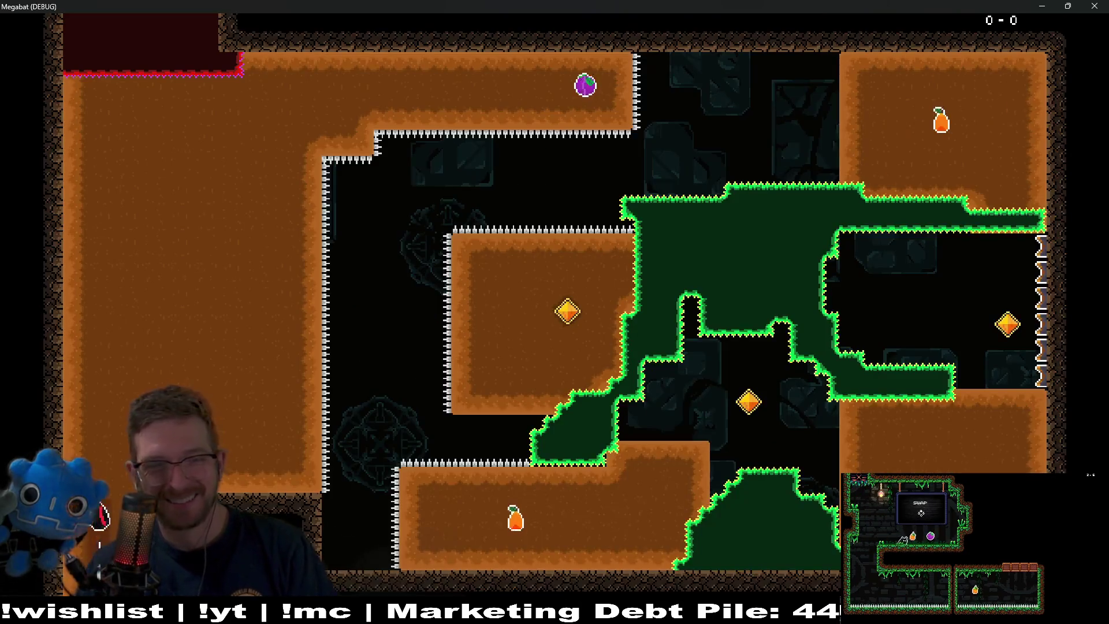
{"action": "key", "text": "Up"}
{"action": "key", "text": "Right"}
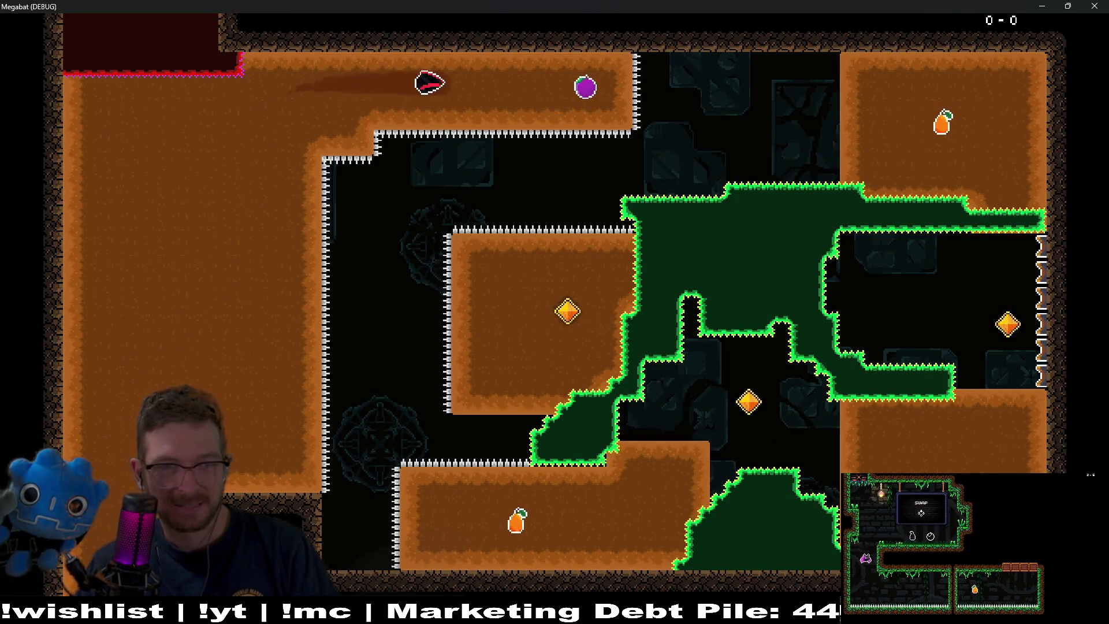
{"action": "key", "text": "Down"}
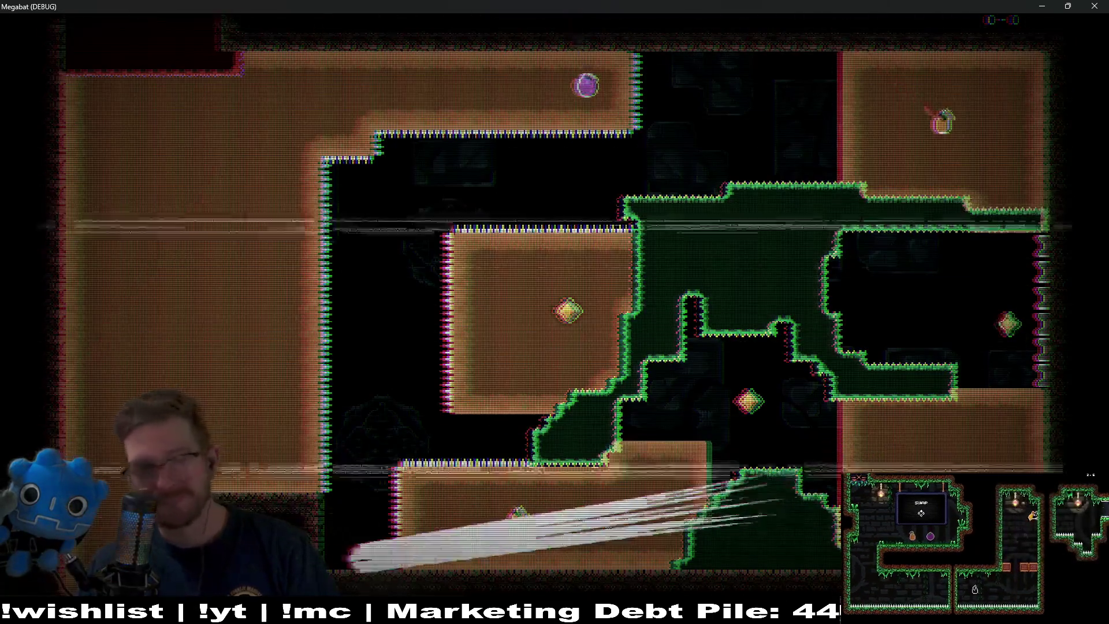
{"action": "key", "text": "Right"}
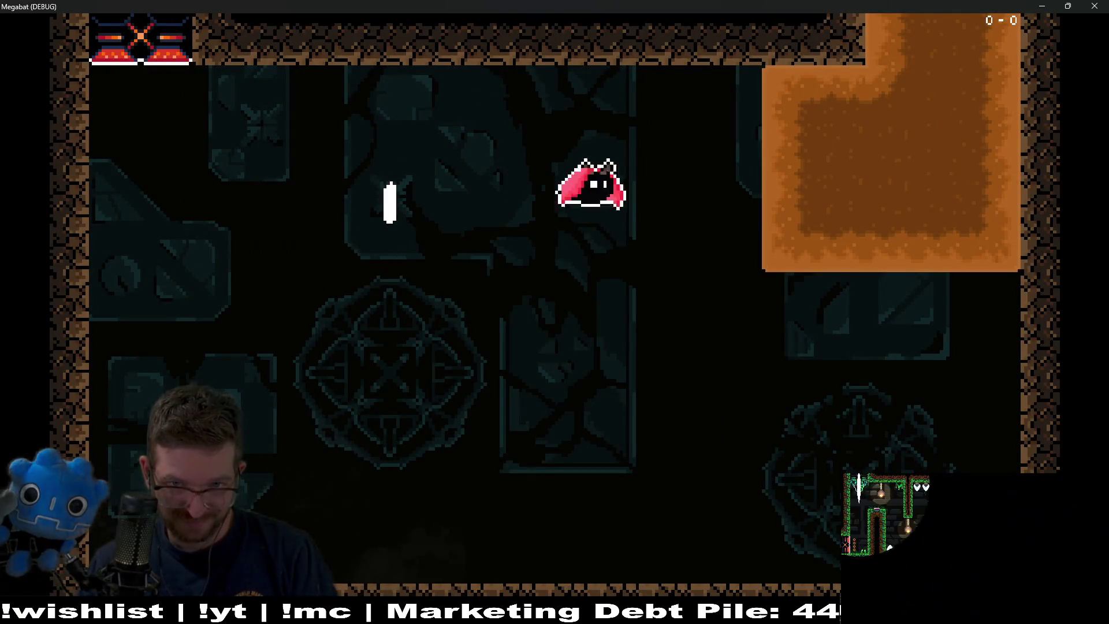
{"action": "key", "text": "Up"}
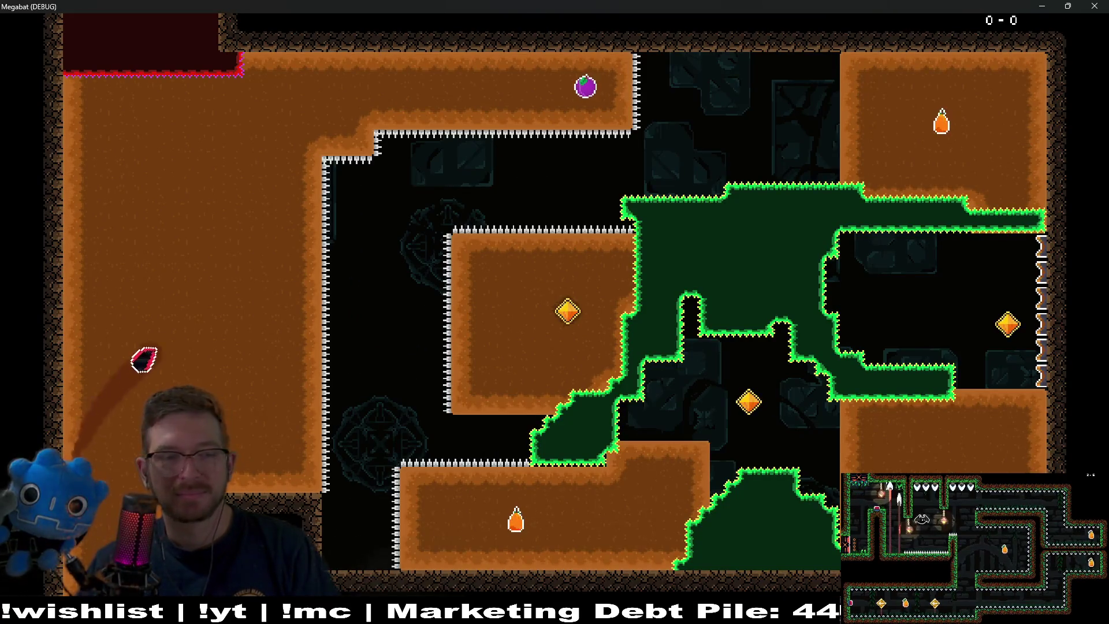
{"action": "key", "text": "Right"}
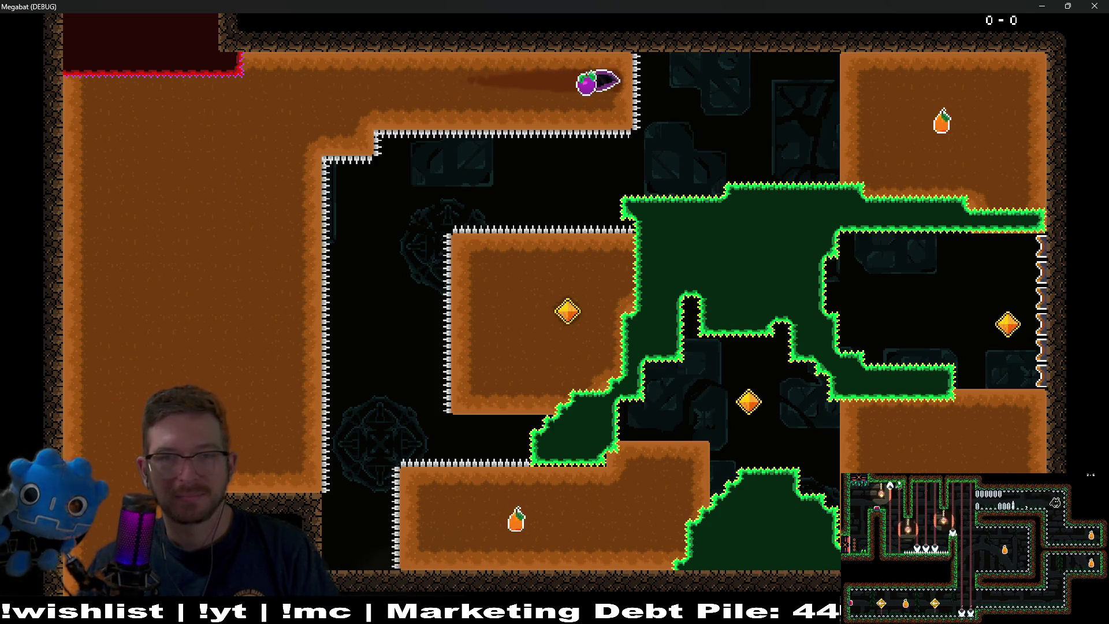
Collect the plum and orange fruit, swoop through the gem, then fly up out of the room
{"action": "key", "text": "Down"}
{"action": "key", "text": "Left"}
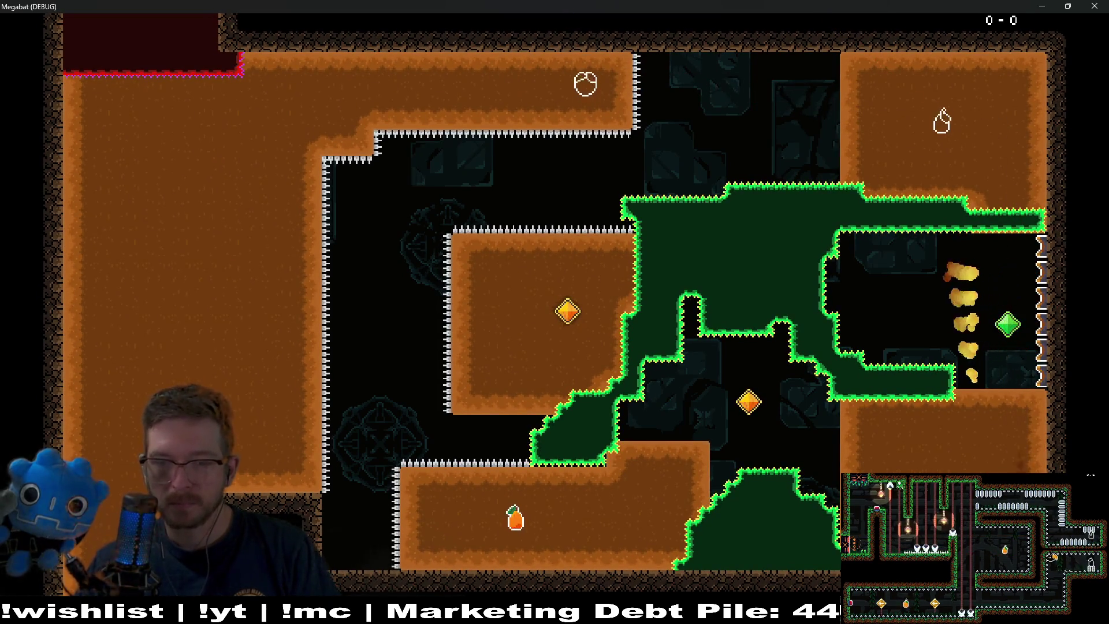
{"action": "key", "text": "Down"}
{"action": "key", "text": "Up"}
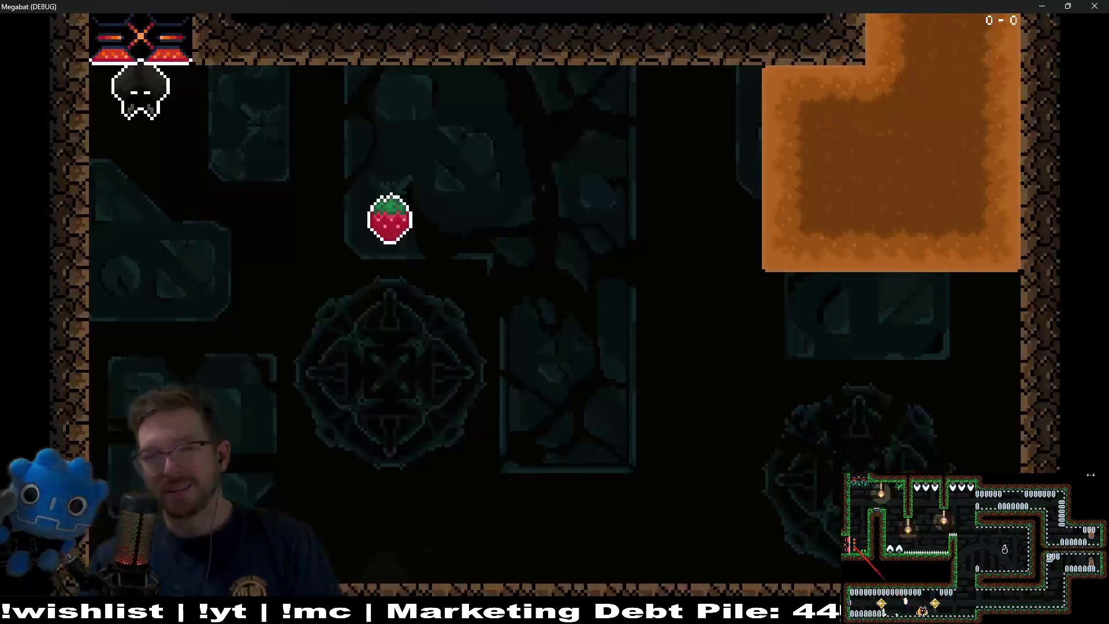
{"action": "key", "text": "Right"}
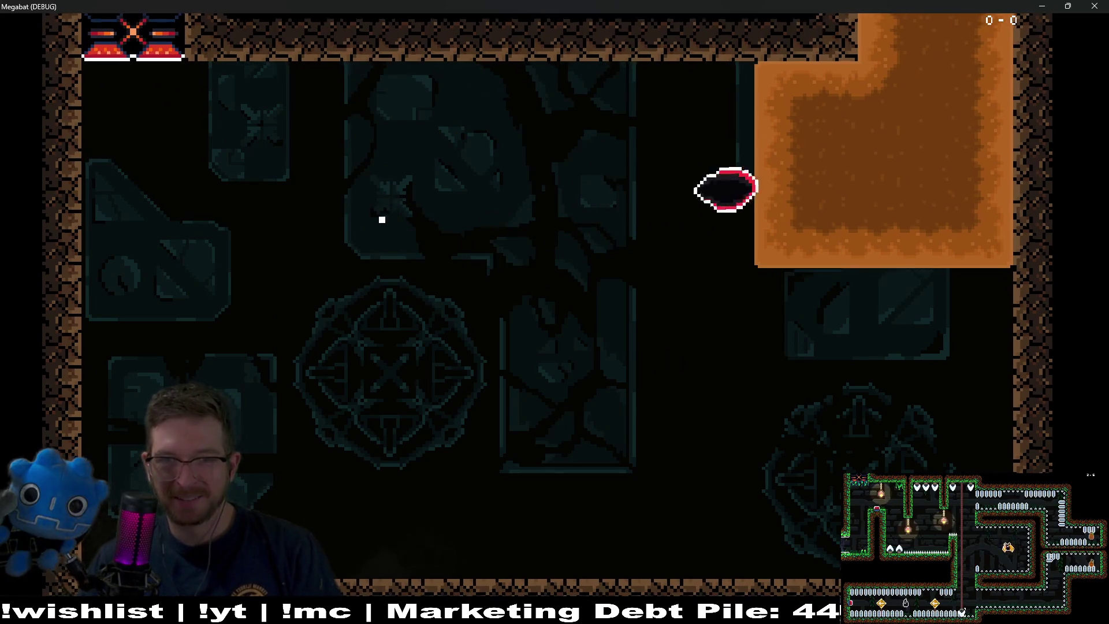
{"action": "key", "text": "Up"}
{"action": "key", "text": "Right"}
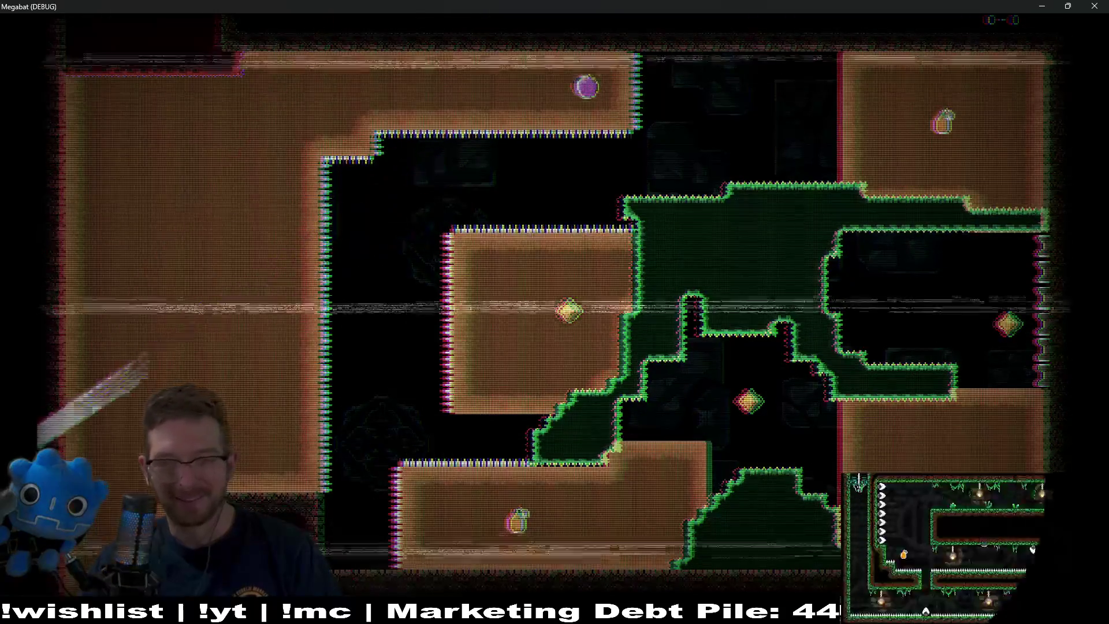
Grab the strawberry, climb the left shaft for the top fruits and gem, then take the purple fruit
{"action": "key", "text": "Right"}
{"action": "key", "text": "Up"}
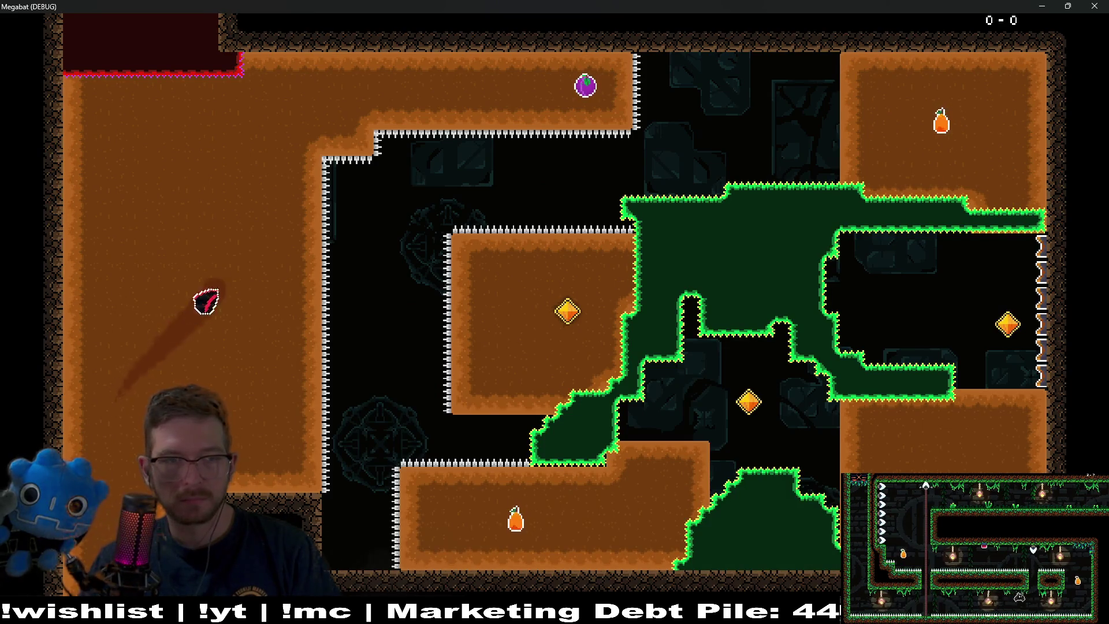
{"action": "key", "text": "Right"}
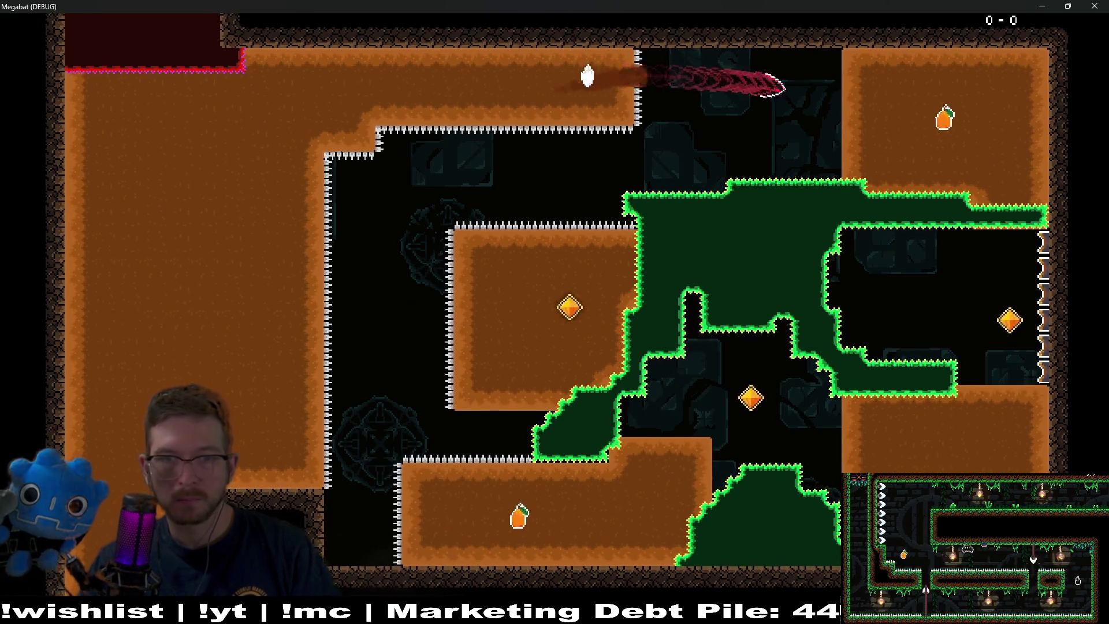
{"action": "key", "text": "Down"}
{"action": "key", "text": "Left"}
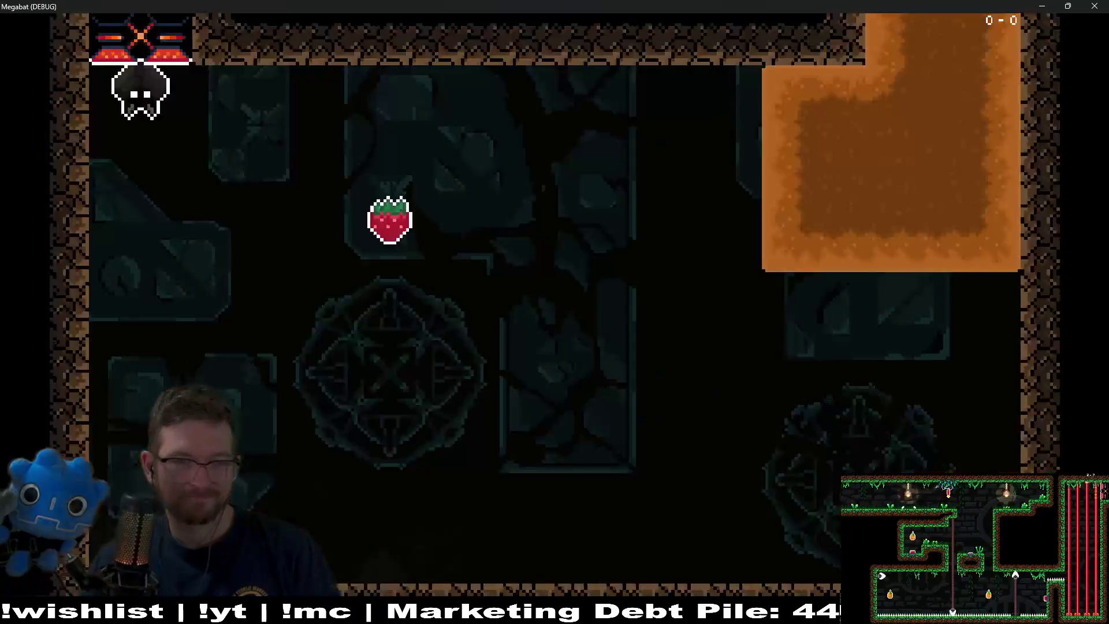
{"action": "key", "text": "Right"}
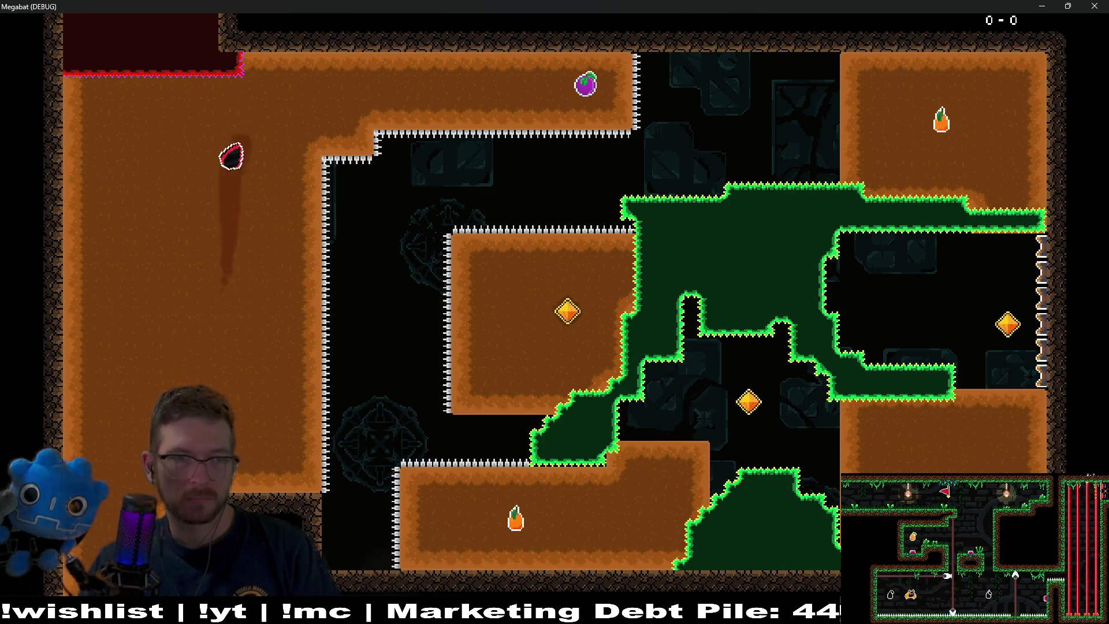
{"action": "key", "text": "Right"}
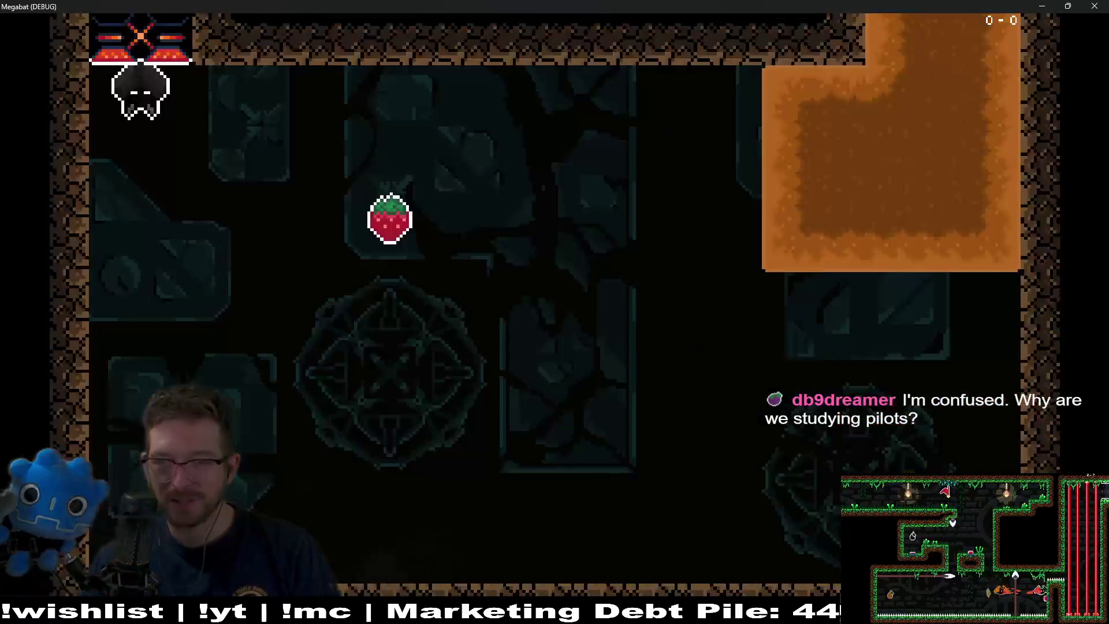
After restarting, collect the strawberry, the plum, the top-right fruit and the middle gem
{"action": "key", "text": "Right"}
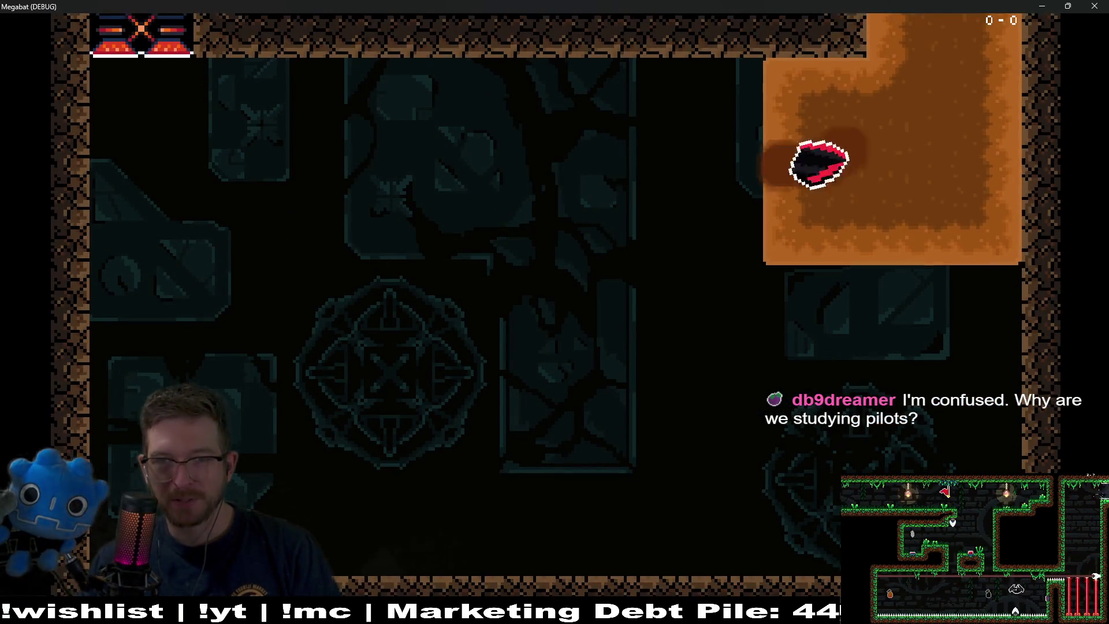
{"action": "key", "text": "Right"}
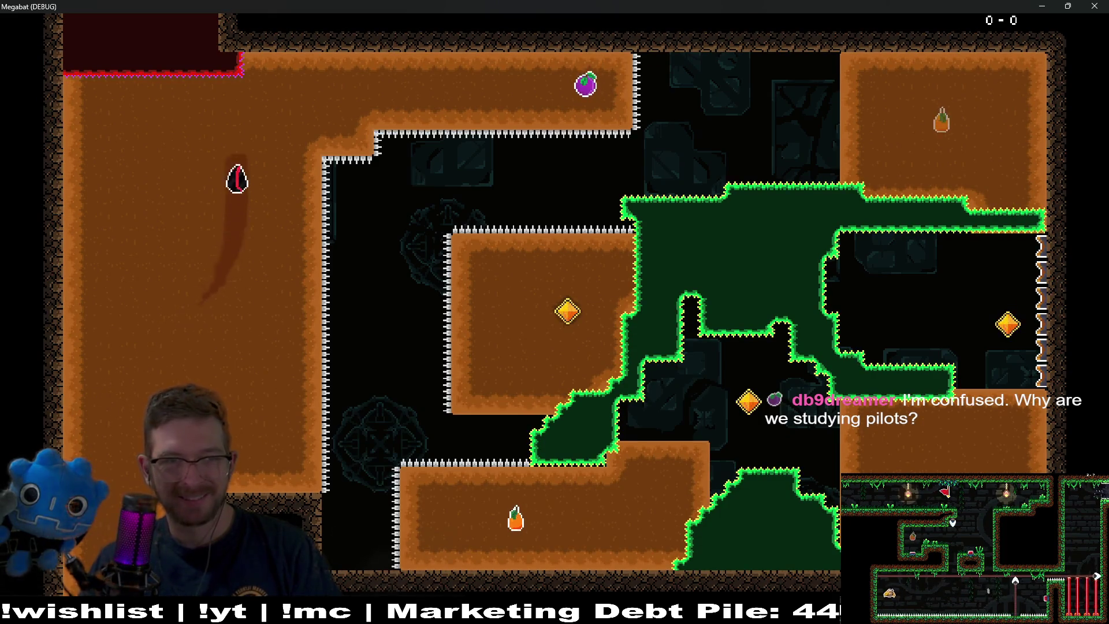
{"action": "key", "text": "Right"}
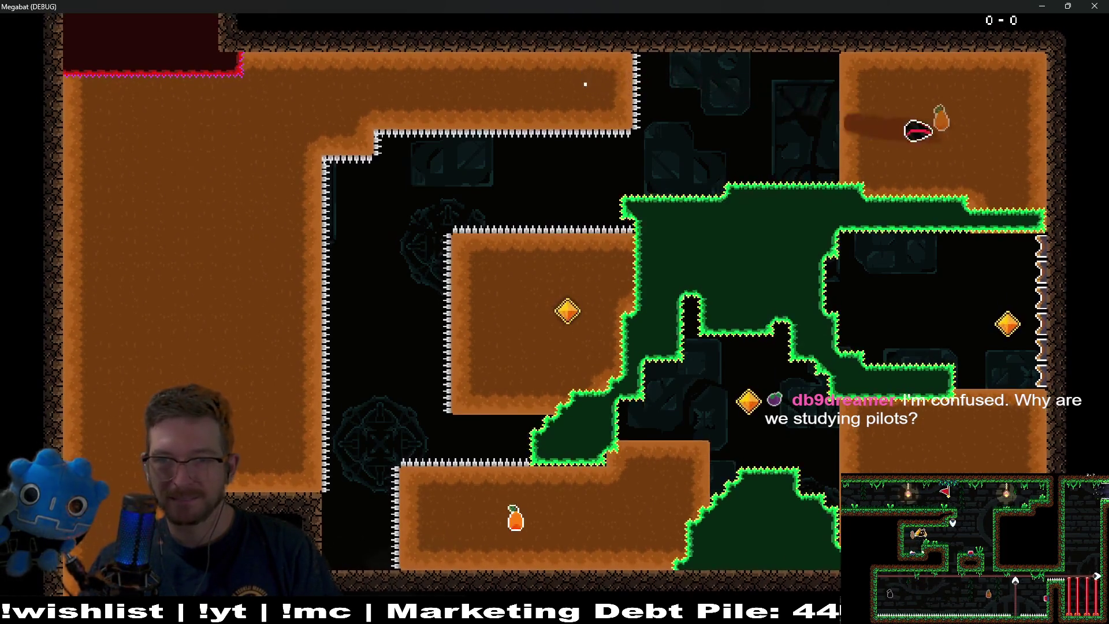
{"action": "key", "text": "Down"}
{"action": "key", "text": "Left"}
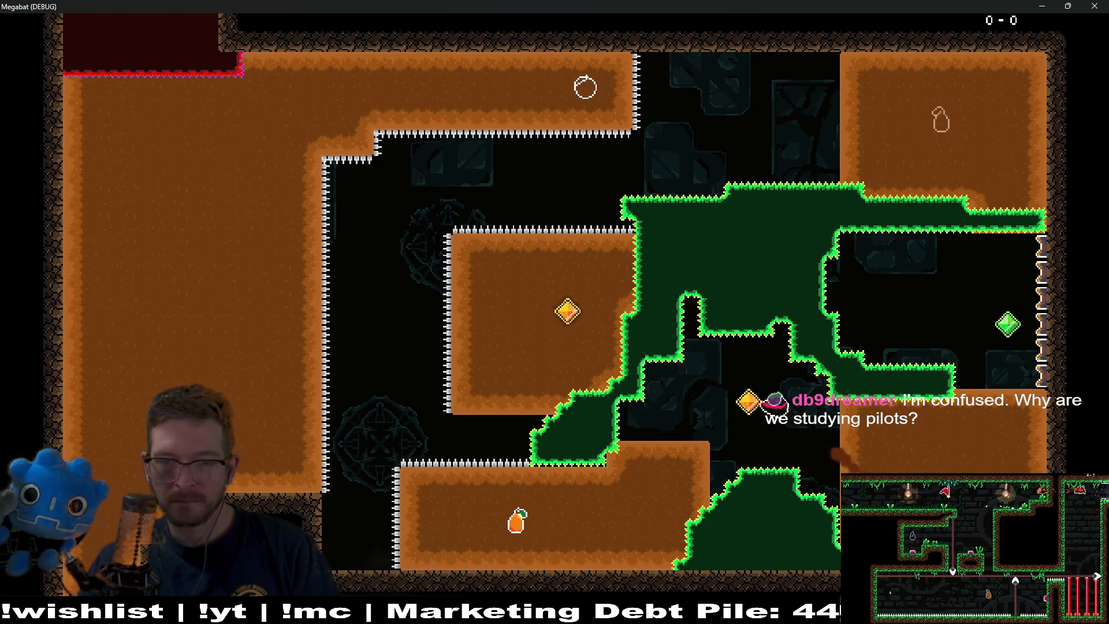
{"action": "key", "text": "Up"}
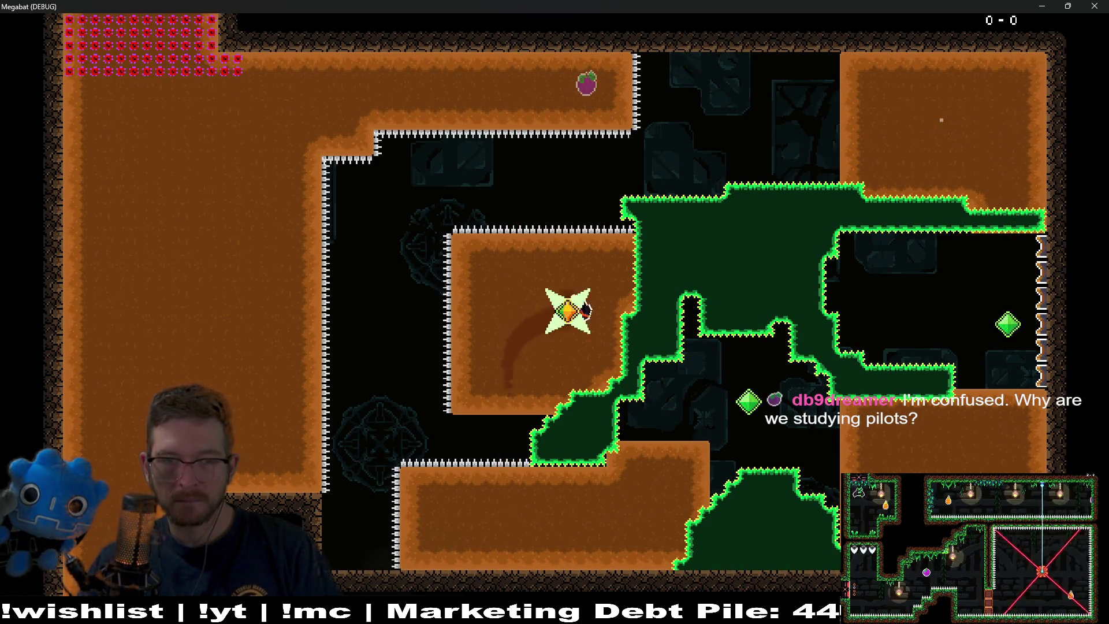
{"action": "key", "text": "Left"}
{"action": "key", "text": "Up"}
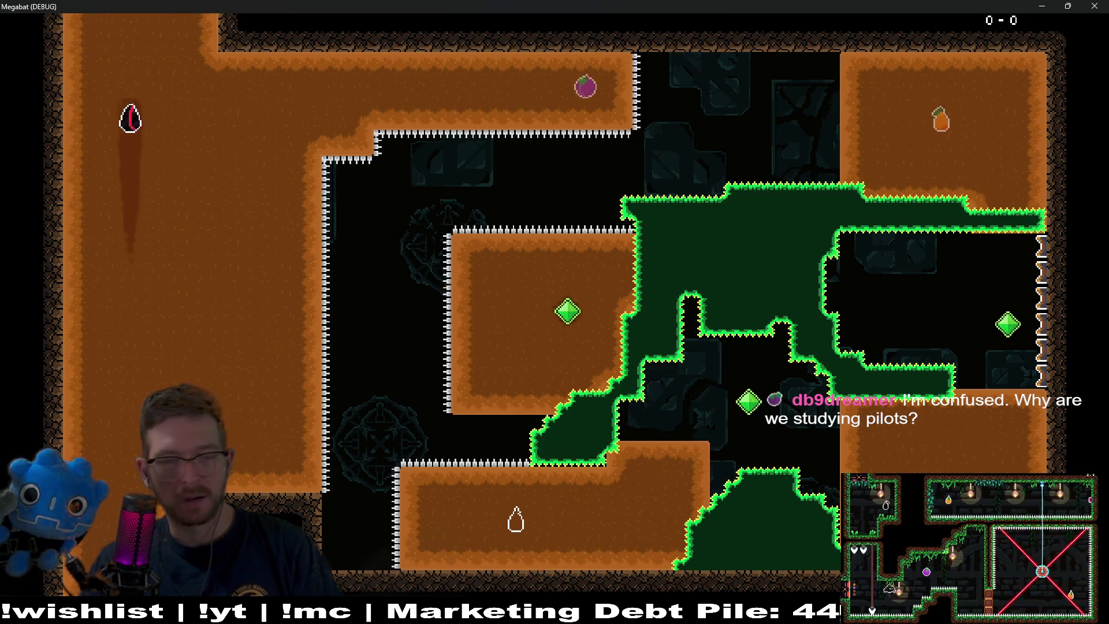
Cross the final room to the strawberry so the exit door opens, then stop the game with F8
{"action": "key", "text": "Right"}
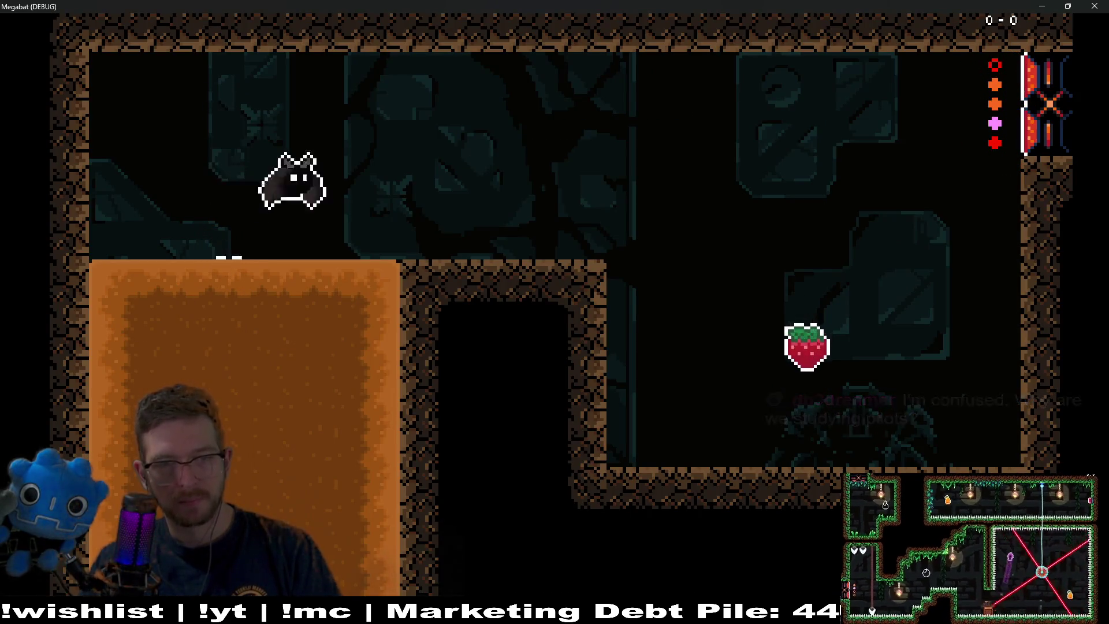
{"action": "key", "text": "Down"}
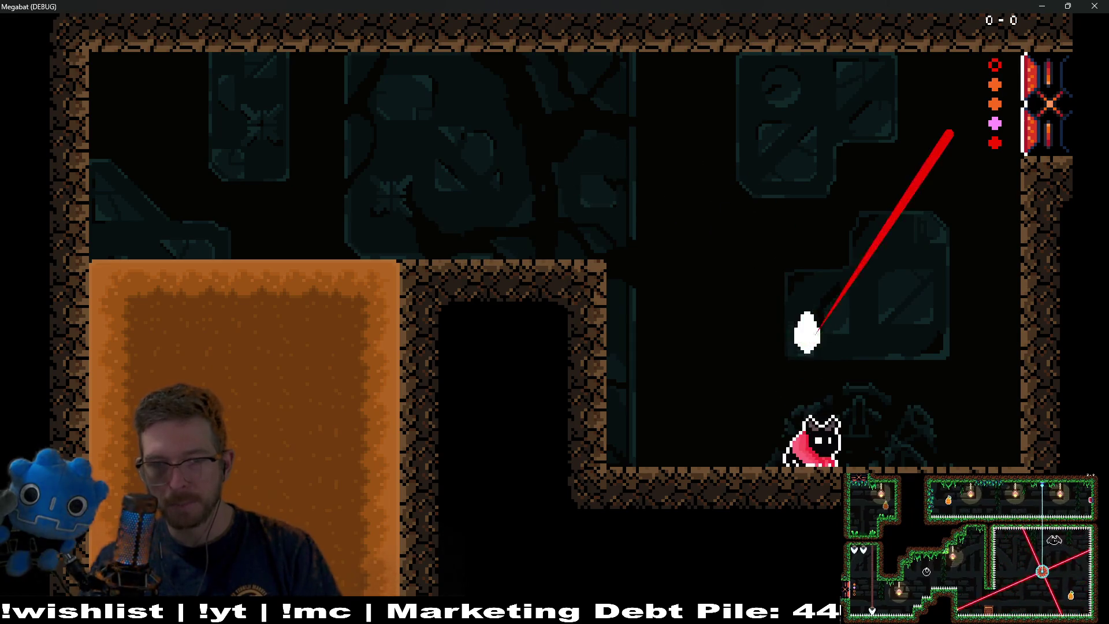
{"action": "key", "text": "Left"}
{"action": "key", "text": "Left"}
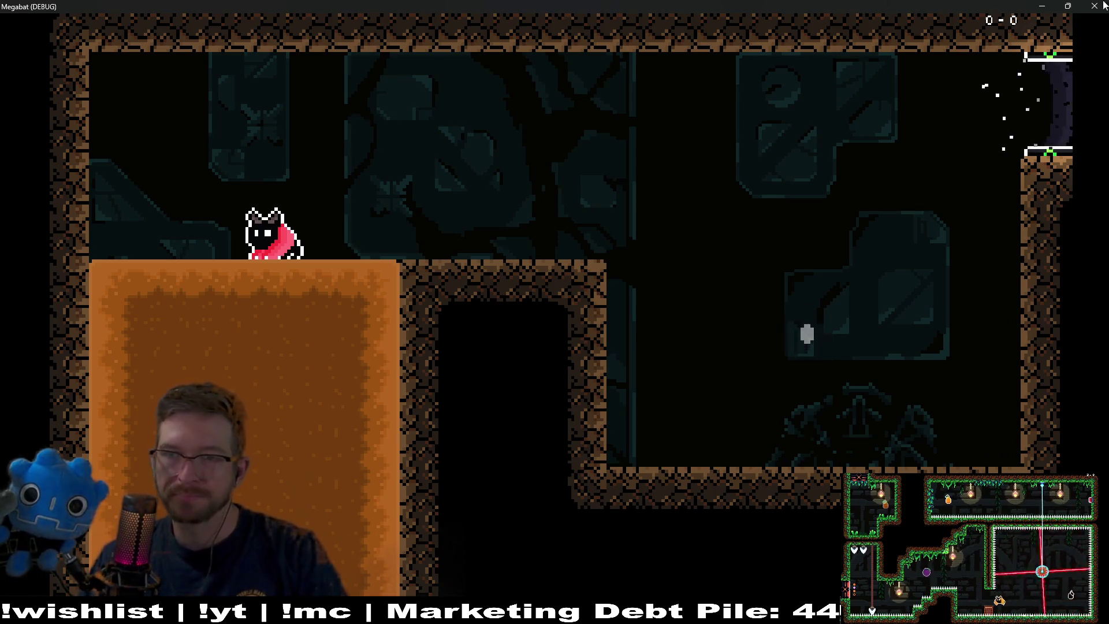
{"action": "key", "text": "F8"}
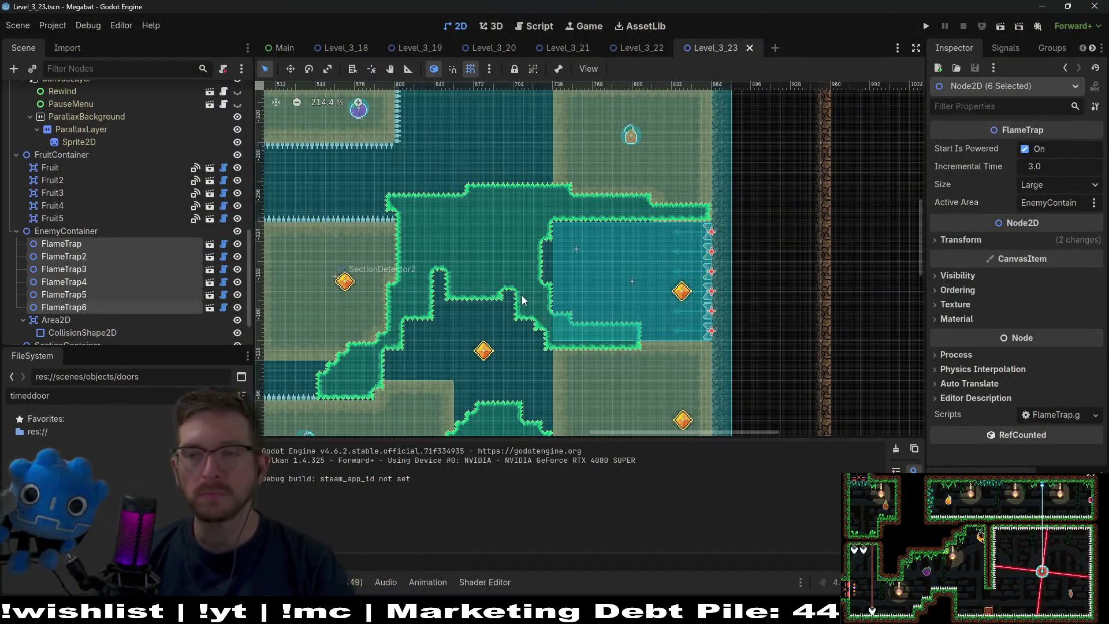
{"action": "scroll", "coordinate": [572, 231], "scroll_direction": "down", "scroll_amount": 4}
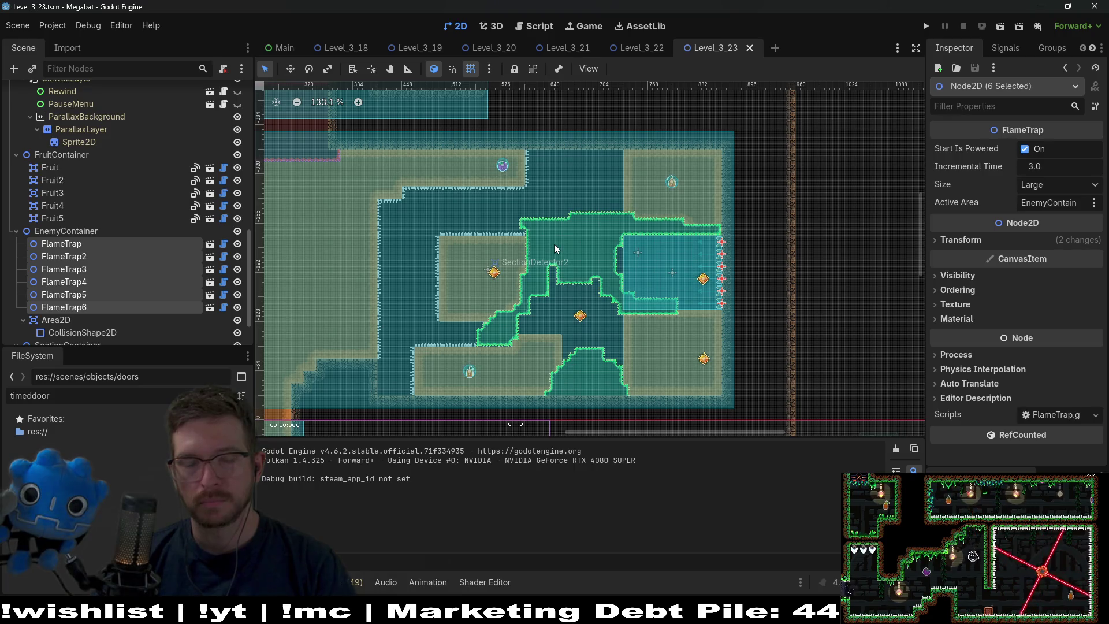
{"action": "scroll", "coordinate": [553, 244], "scroll_direction": "down", "scroll_amount": 3}
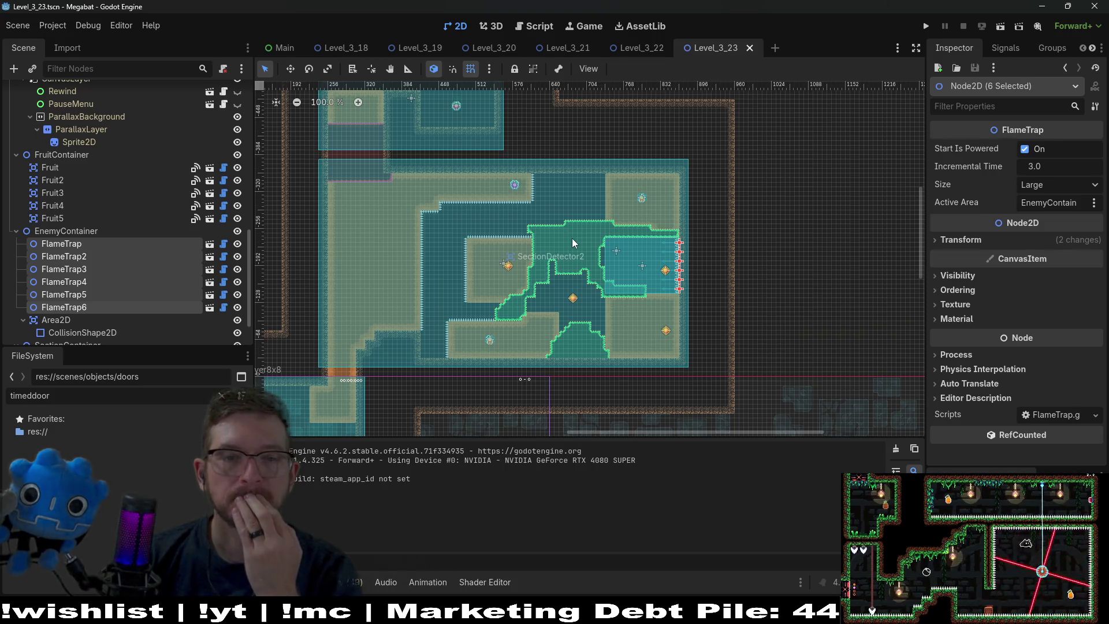
{"action": "scroll", "coordinate": [456, 358], "scroll_direction": "up", "scroll_amount": 5}
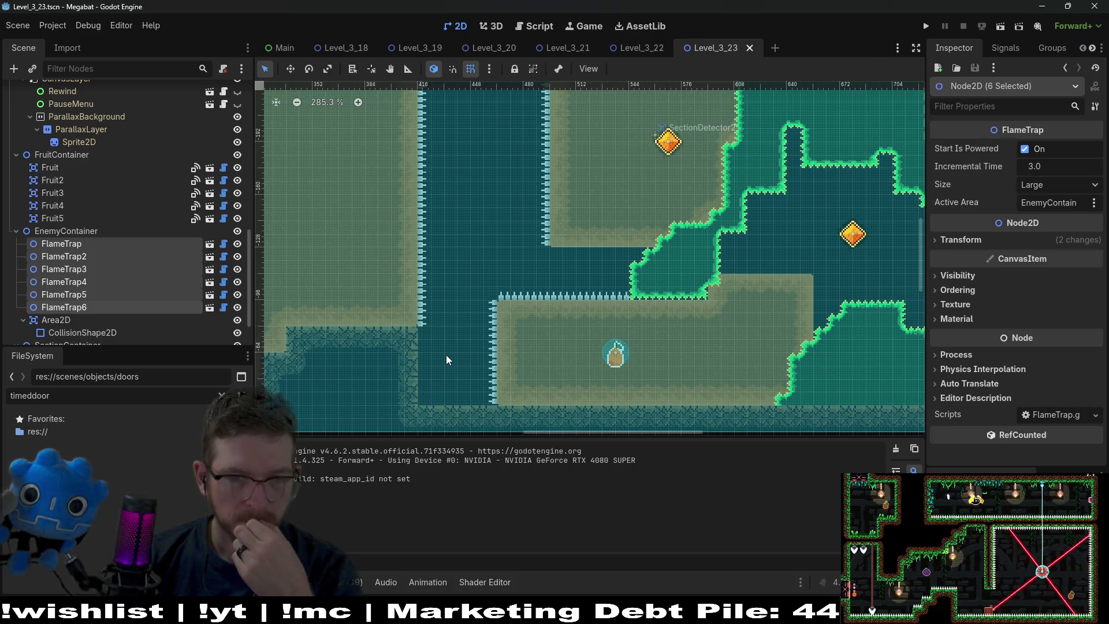
{"action": "scroll", "coordinate": [116, 260], "scroll_direction": "up", "scroll_amount": 10}
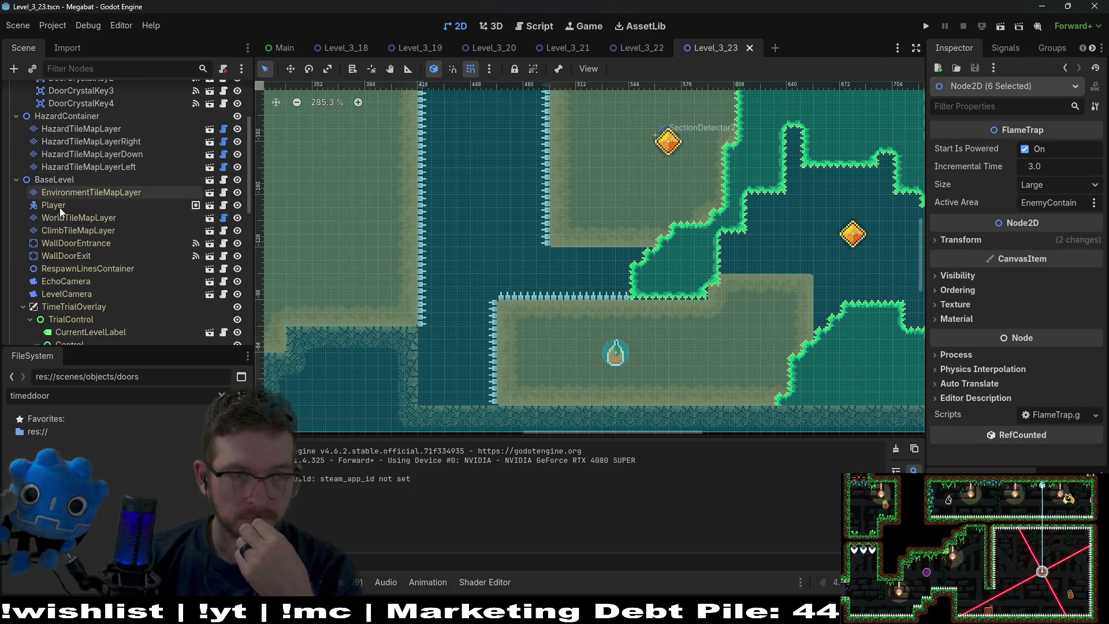
Select WorldTileMapLayer and look at its forest terrain
{"action": "left_click", "coordinate": [79, 218]}
{"action": "left_click", "coordinate": [330, 461]}
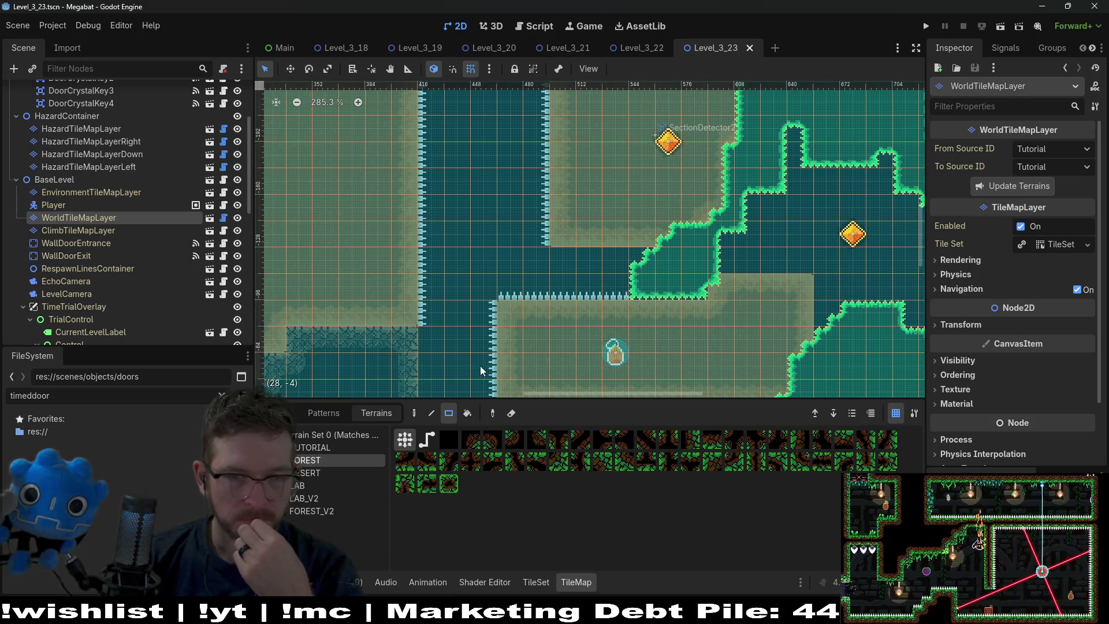
{"action": "scroll", "coordinate": [497, 356], "scroll_direction": "down", "scroll_amount": 2}
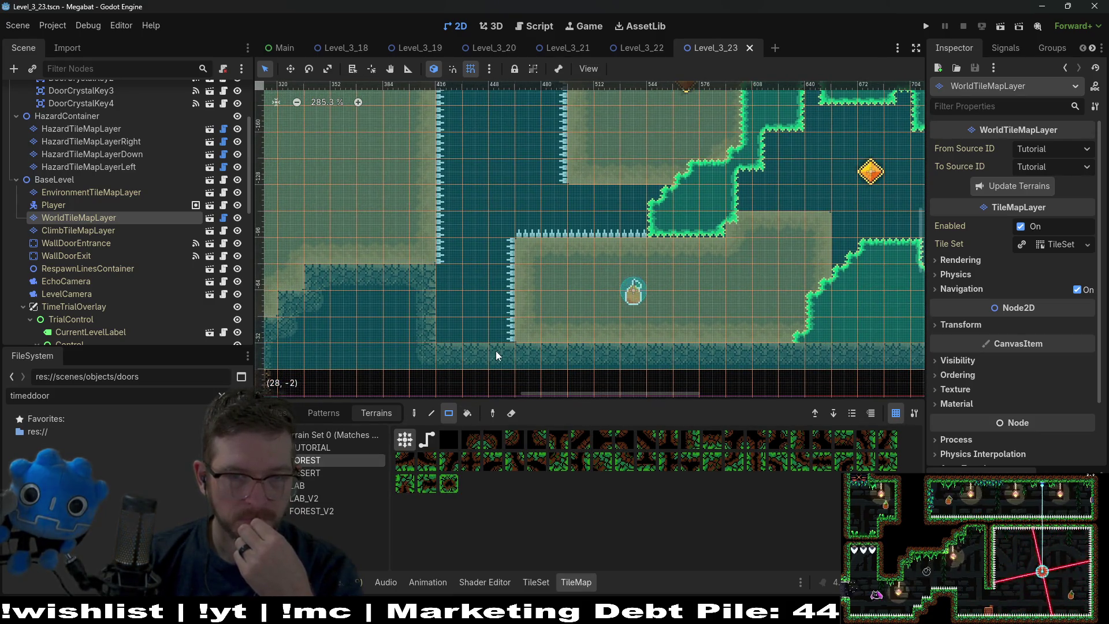
{"action": "scroll", "coordinate": [122, 179], "scroll_direction": "up", "scroll_amount": 4}
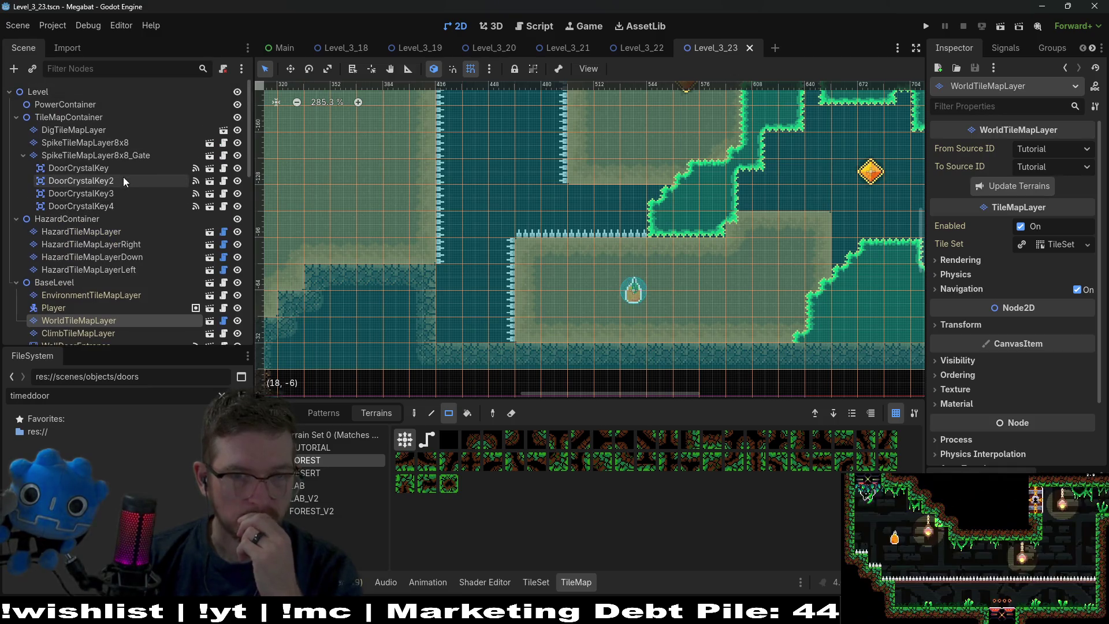
Move from DigTileMapLayer to SpikeTileMapLayer8x8 and survey the level
{"action": "left_click", "coordinate": [117, 159]}
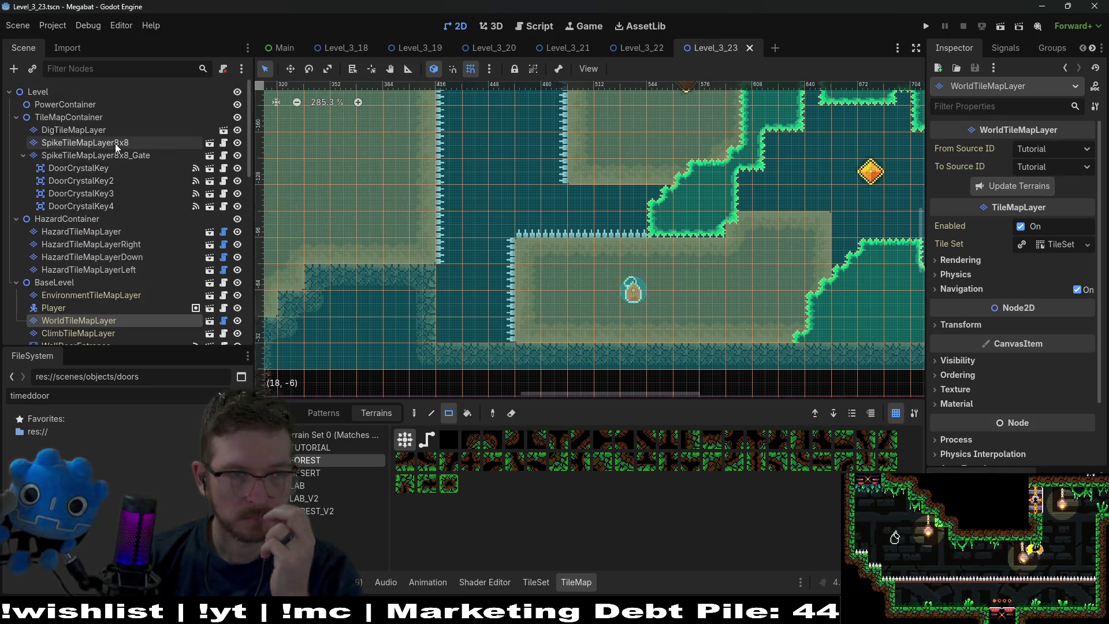
{"action": "key", "text": "Up"}
{"action": "key", "text": "Up"}
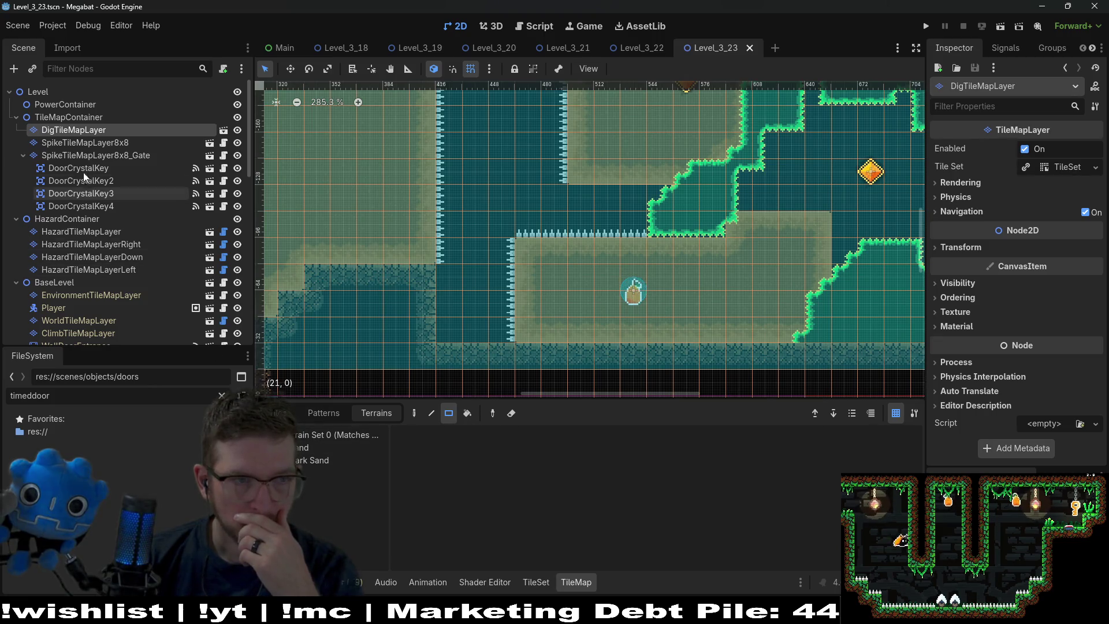
{"action": "key", "text": "Down"}
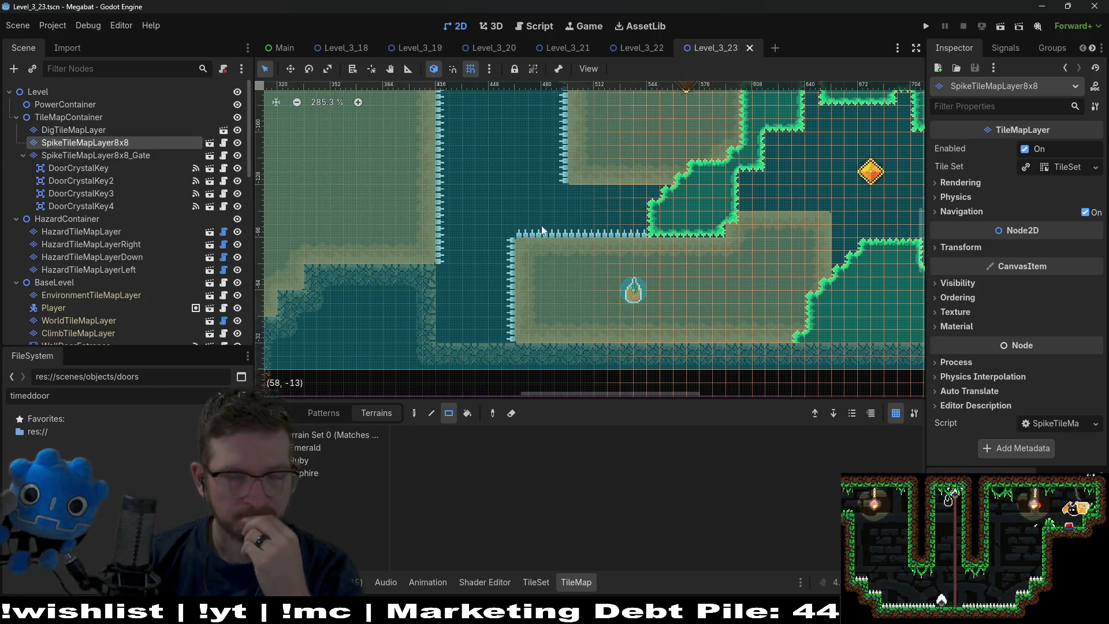
{"action": "scroll", "coordinate": [771, 192], "scroll_direction": "down", "scroll_amount": 2}
{"action": "scroll", "coordinate": [784, 175], "scroll_direction": "up", "scroll_amount": 3}
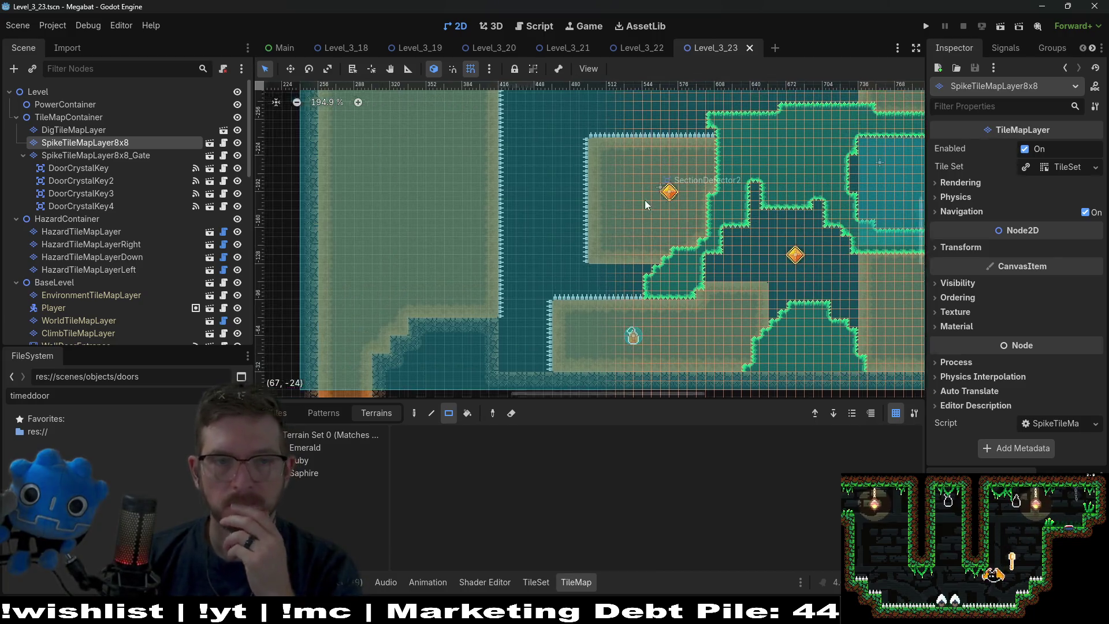
{"action": "scroll", "coordinate": [648, 203], "scroll_direction": "up", "scroll_amount": 2}
{"action": "scroll", "coordinate": [612, 188], "scroll_direction": "right", "scroll_amount": 3}
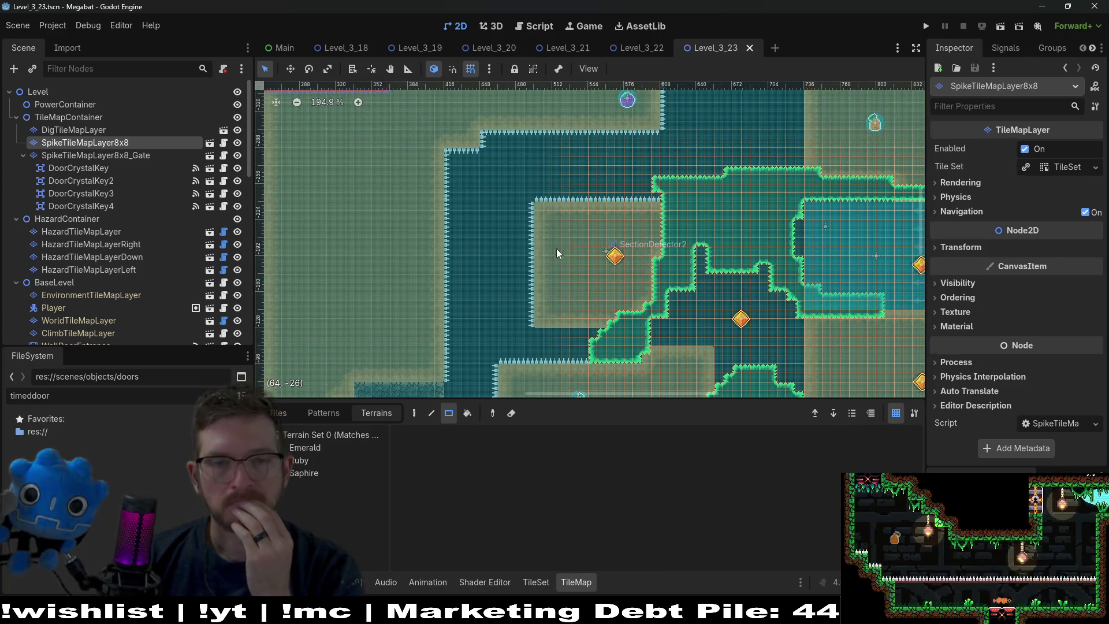
{"action": "scroll", "coordinate": [554, 250], "scroll_direction": "down", "scroll_amount": 2}
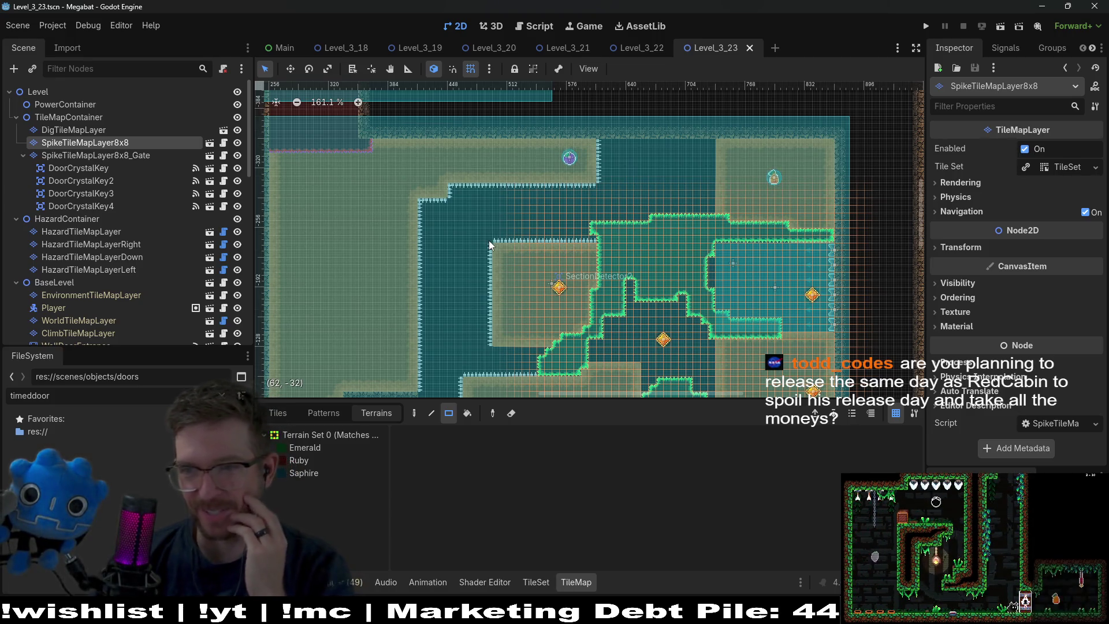
Choose the Emerald terrain to show its tiles for painting
{"action": "scroll", "coordinate": [485, 333], "scroll_direction": "down", "scroll_amount": 3}
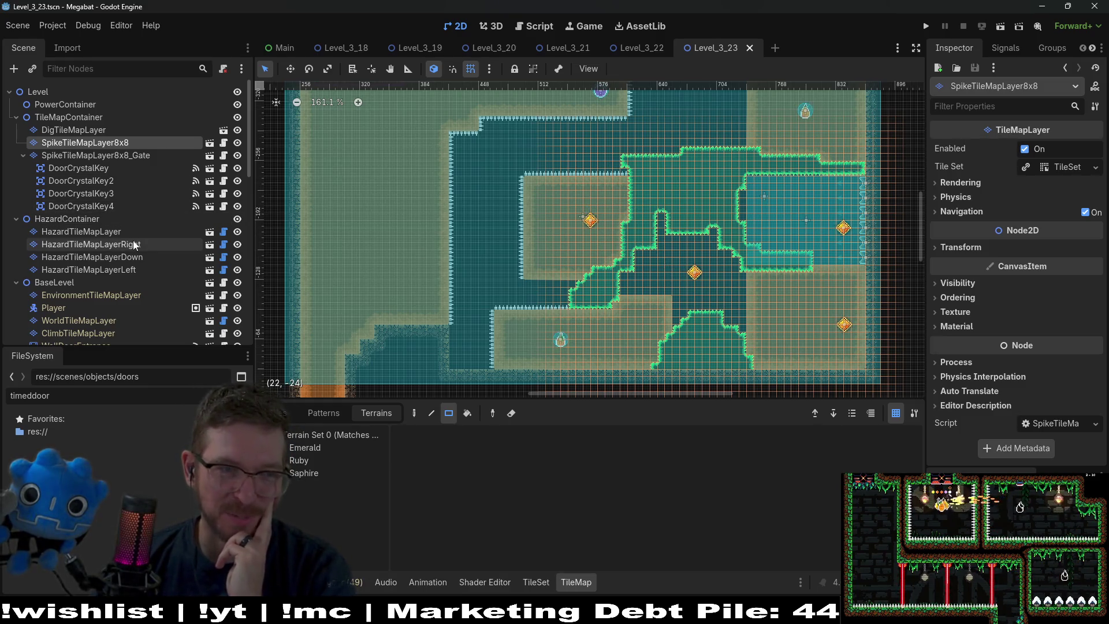
{"action": "scroll", "coordinate": [86, 185], "scroll_direction": "down", "scroll_amount": 5}
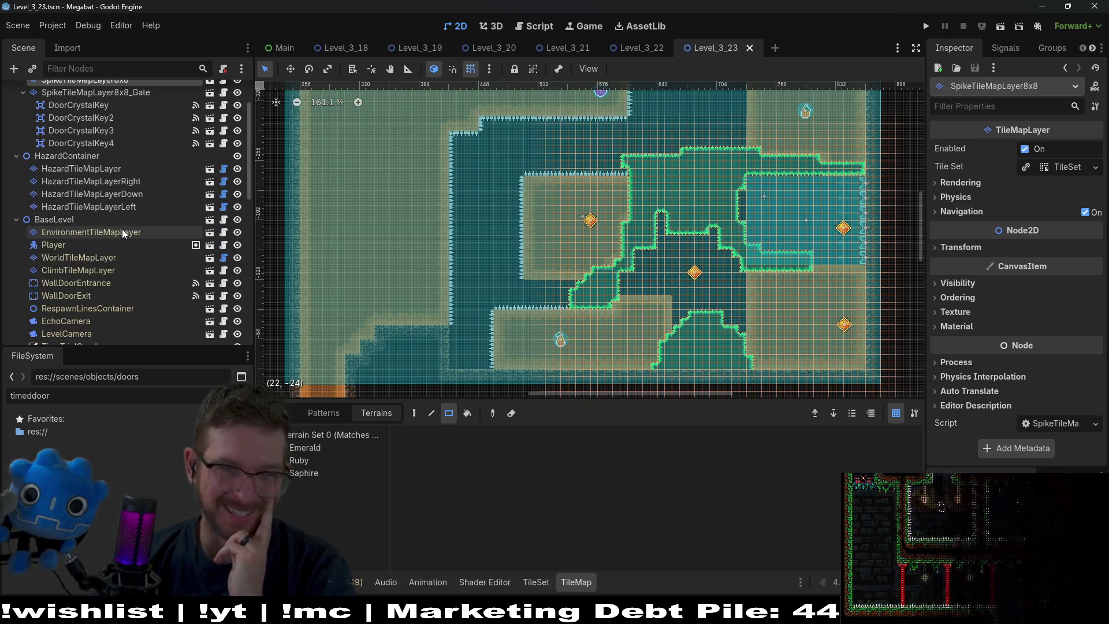
{"action": "scroll", "coordinate": [58, 179], "scroll_direction": "up", "scroll_amount": 3}
{"action": "left_click", "coordinate": [289, 447]}
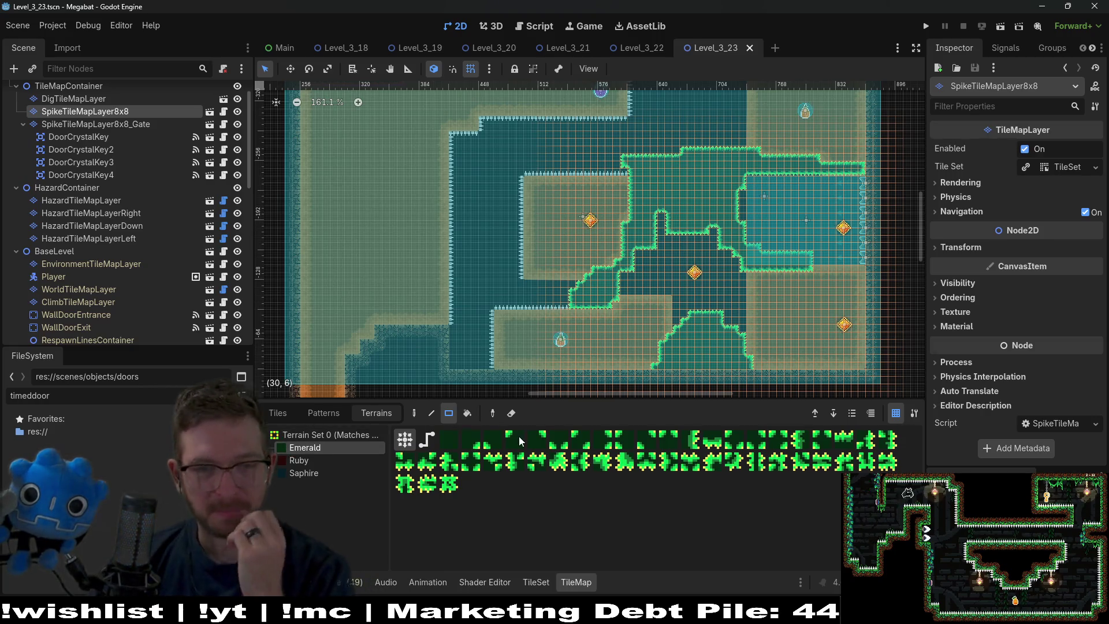
{"action": "scroll", "coordinate": [460, 309], "scroll_direction": "up", "scroll_amount": 3}
Paint an Emerald rectangle beside the lower ledge, then select the Player and the world tile layer
{"action": "mouse_move", "coordinate": [445, 285]}
{"action": "left_mouse_down"}
{"action": "mouse_move", "coordinate": [500, 353]}
{"action": "mouse_move", "coordinate": [520, 359]}
{"action": "left_mouse_up"}
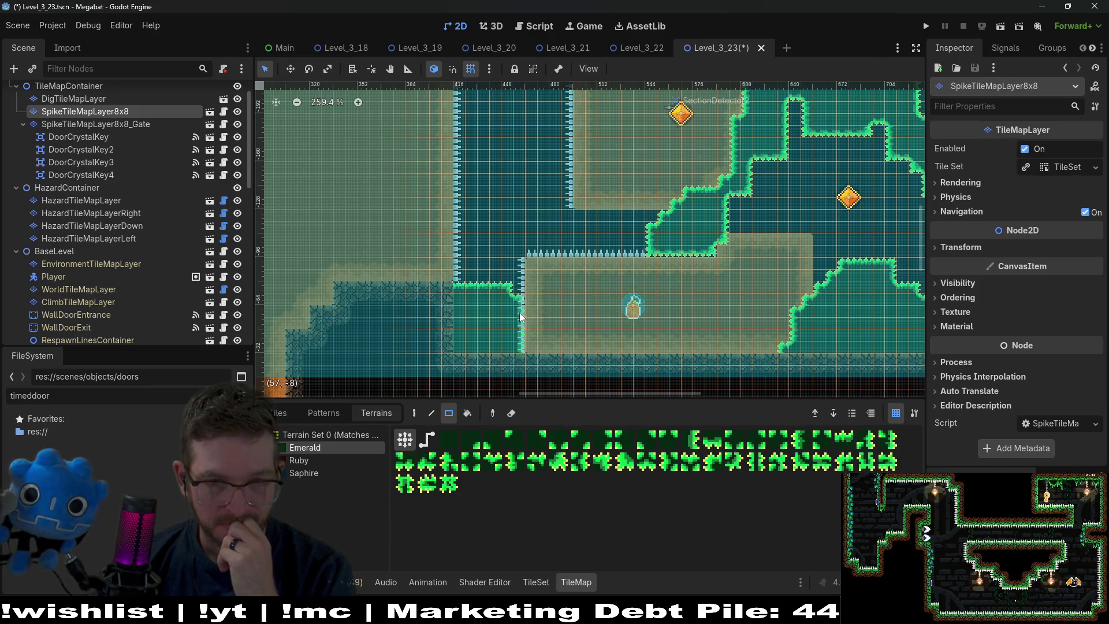
{"action": "left_click_drag", "start_coordinate": [513, 298], "coordinate": [514, 295]}
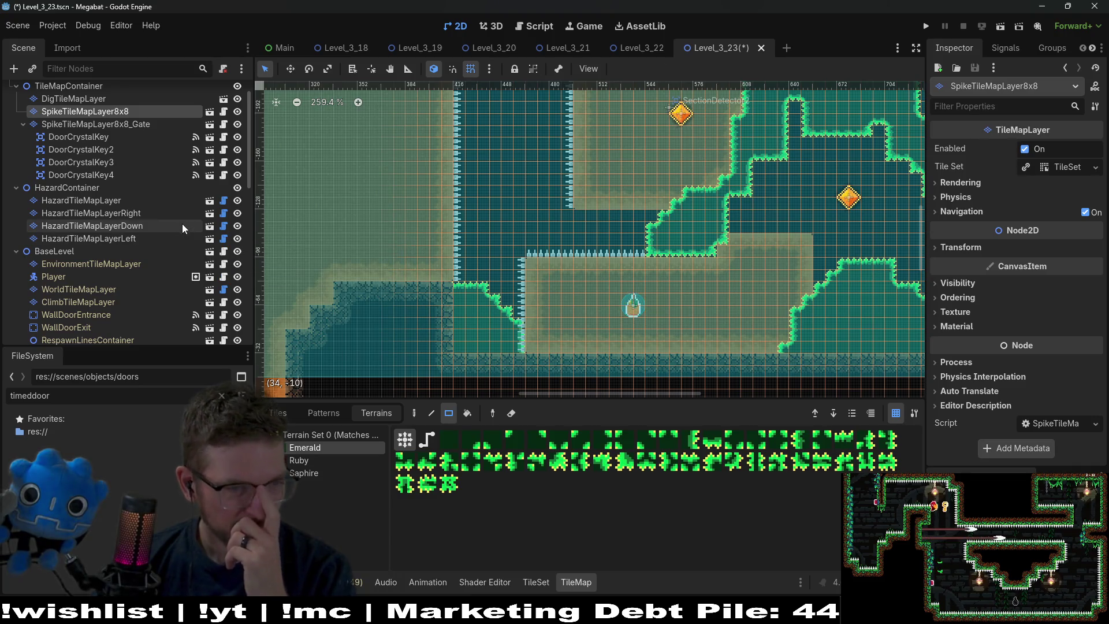
{"action": "left_click", "coordinate": [101, 277]}
{"action": "left_click", "coordinate": [104, 291]}
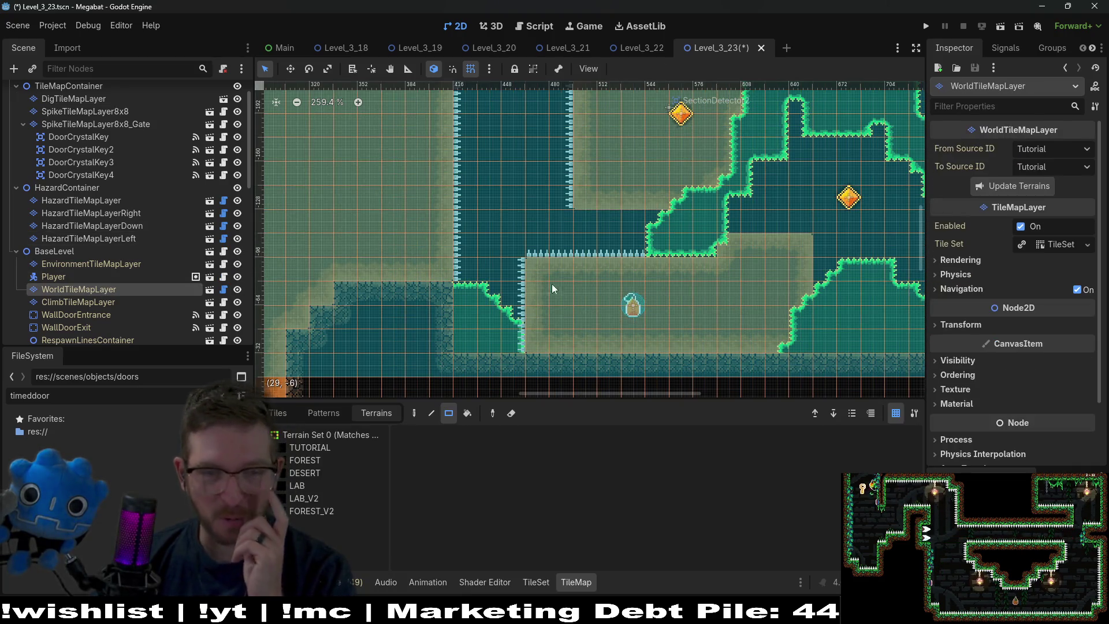
{"action": "scroll", "coordinate": [127, 222], "scroll_direction": "up", "scroll_amount": 2}
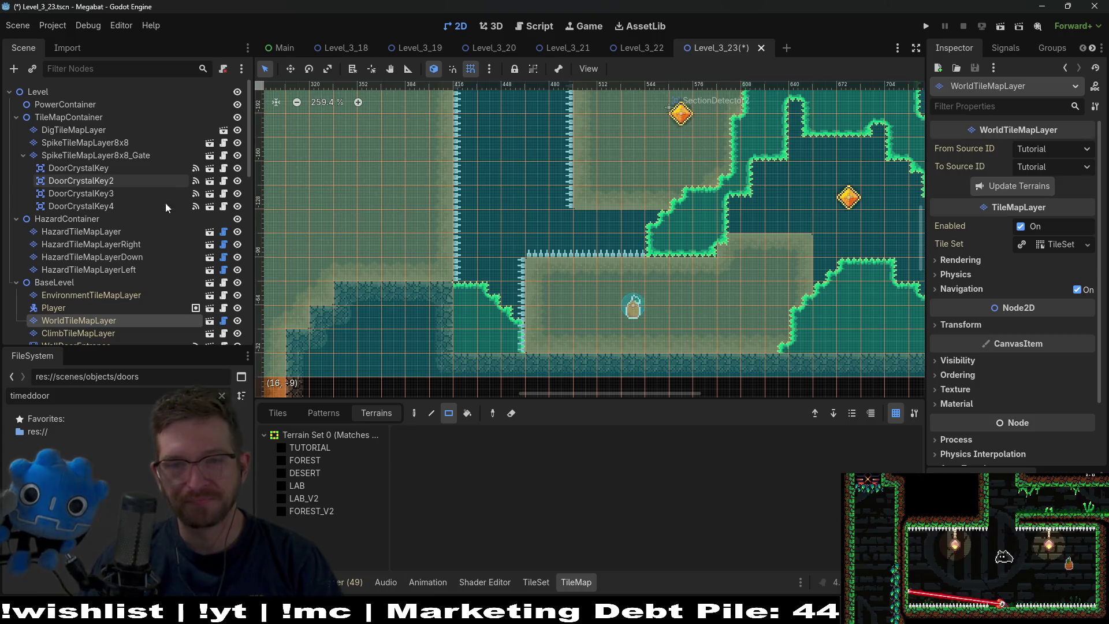
Check the left-facing hazard layer's Spikes terrain, then return to Emerald and undo the last change
{"action": "left_click", "coordinate": [134, 269]}
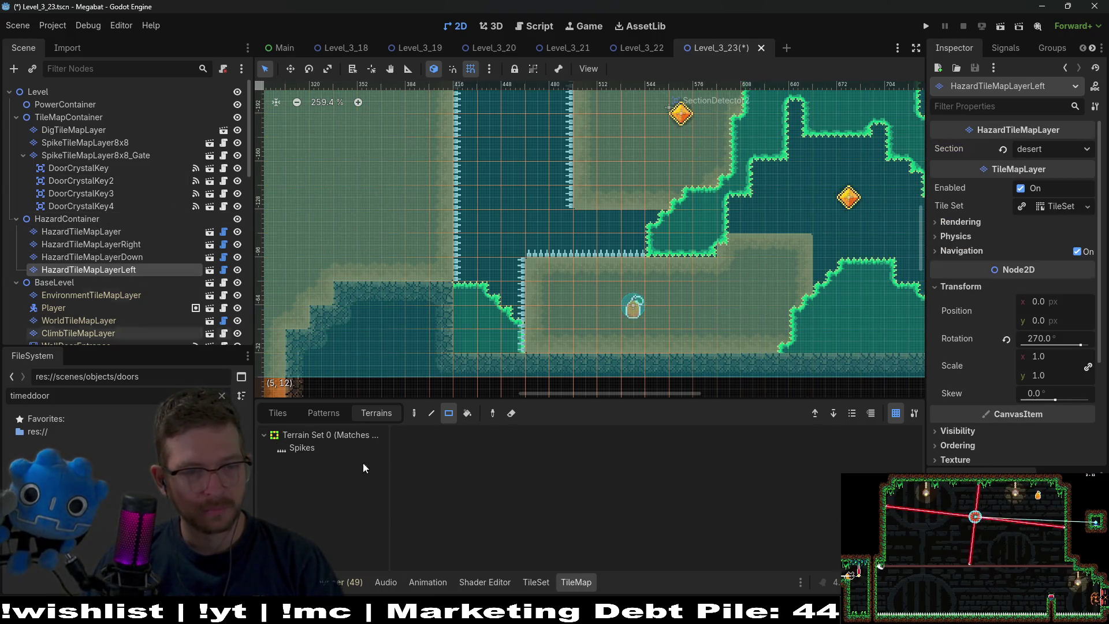
{"action": "left_click", "coordinate": [302, 447]}
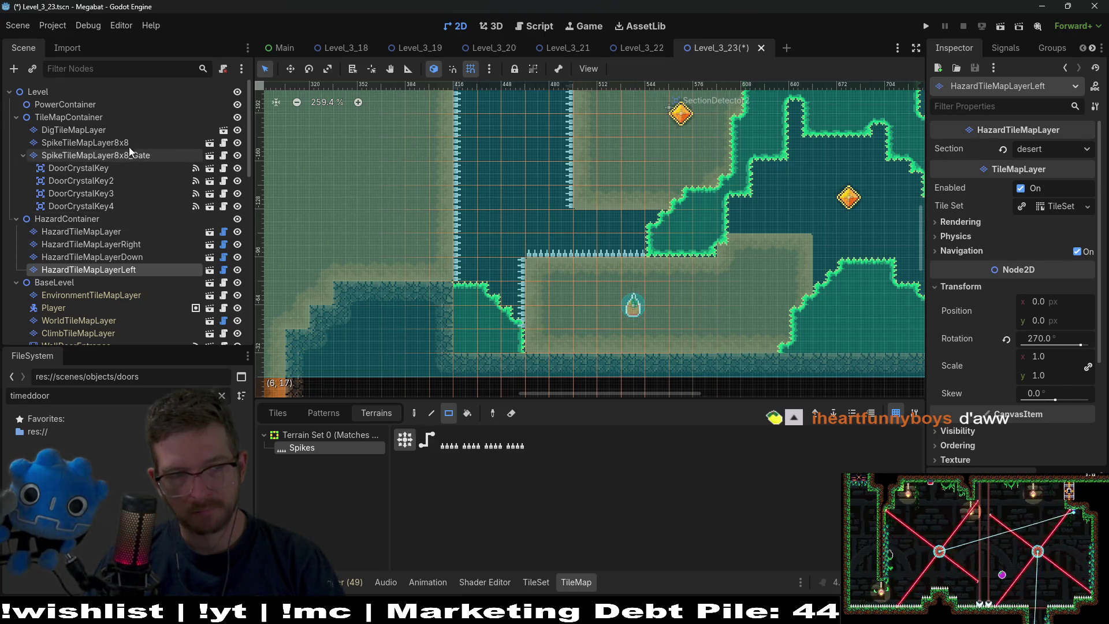
{"action": "left_click", "coordinate": [81, 143]}
{"action": "left_click", "coordinate": [301, 447]}
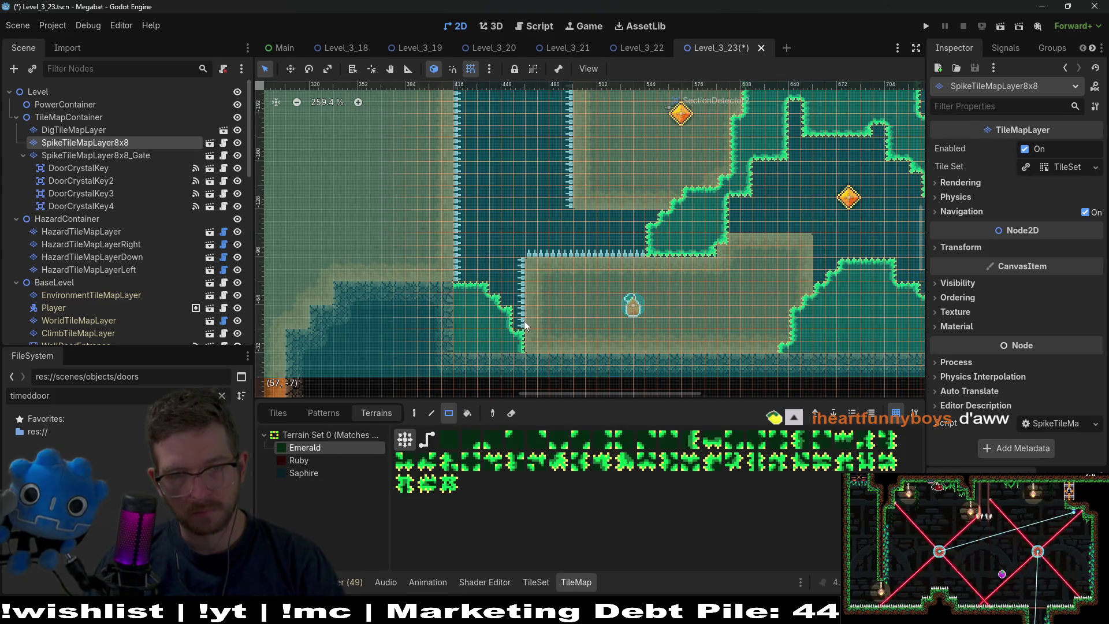
{"action": "key", "text": "ctrl+z"}
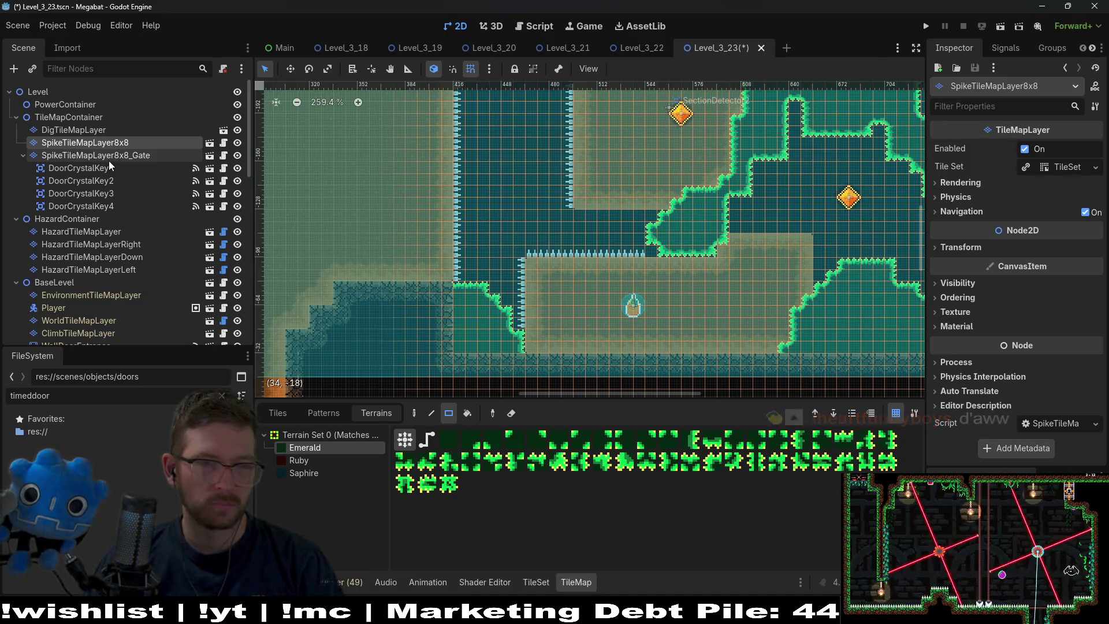
Draw a small three-tile Sand strip on the Dig layer by the central ledge
{"action": "left_click", "coordinate": [116, 130]}
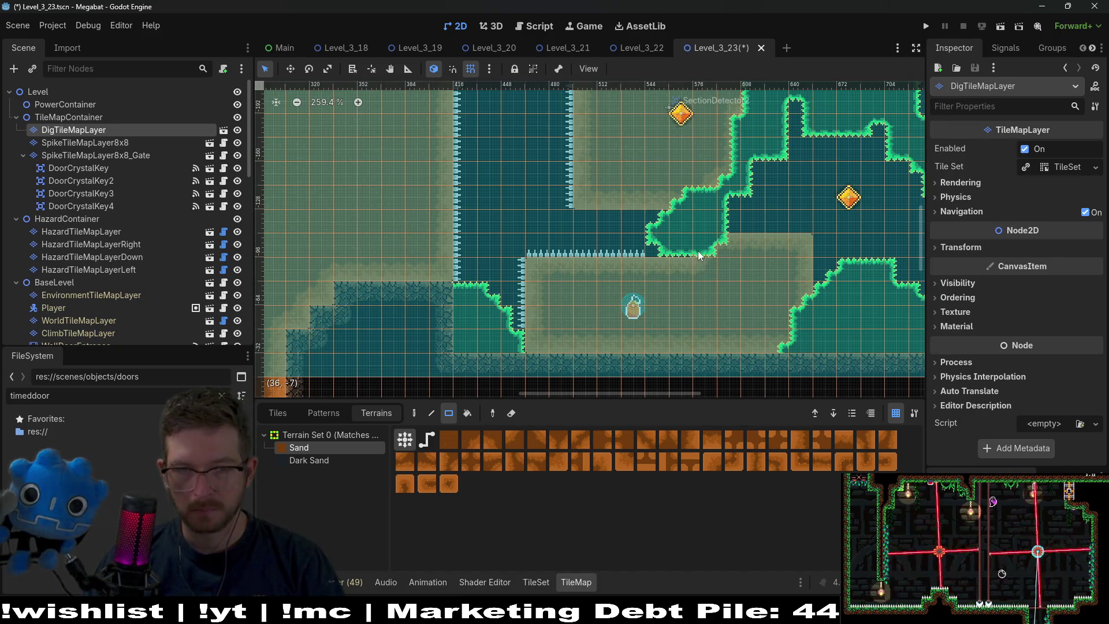
{"action": "left_click_drag", "start_coordinate": [713, 238], "coordinate": [732, 197]}
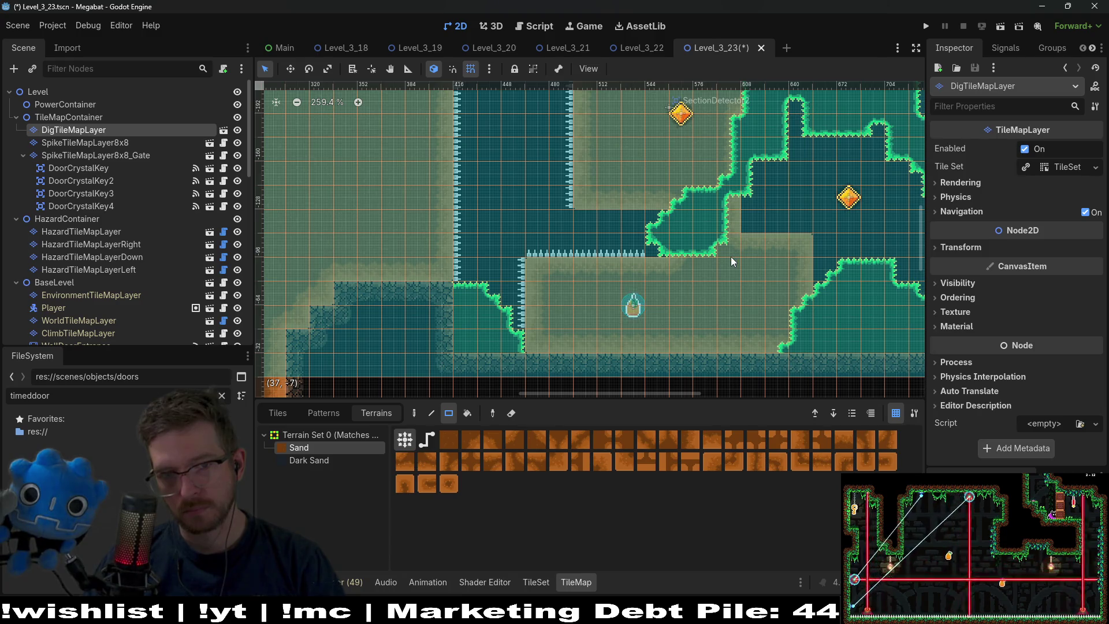
{"action": "scroll", "coordinate": [730, 256], "scroll_direction": "down", "scroll_amount": 2}
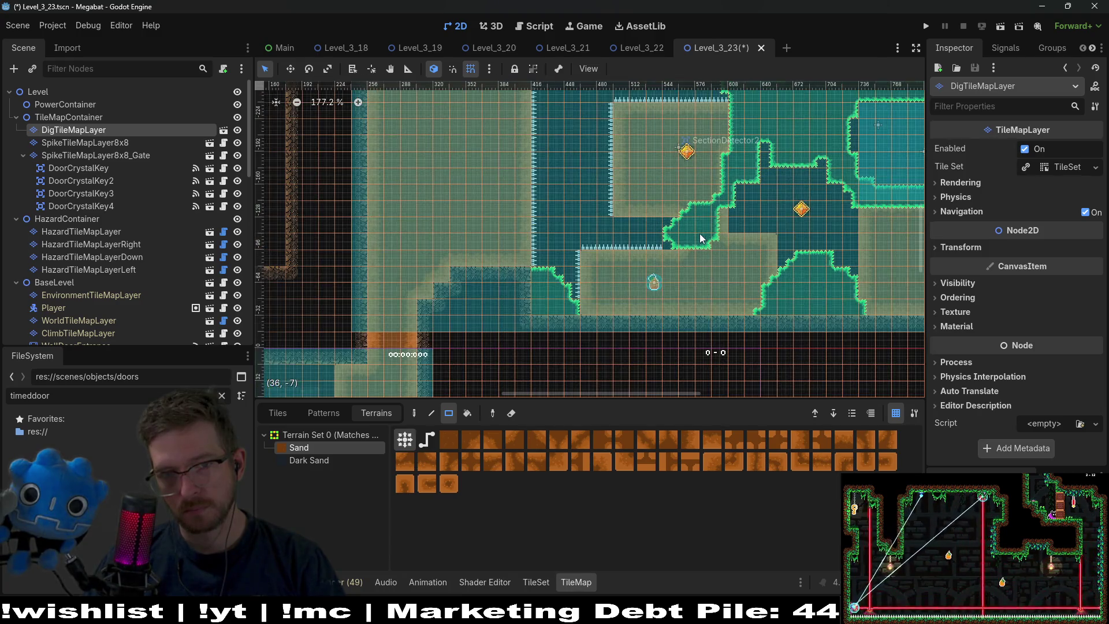
{"action": "left_click", "coordinate": [125, 147]}
With Emerald terrain, fill the spike edge, straighten it into a vertical wall, and save
{"action": "left_click", "coordinate": [304, 447]}
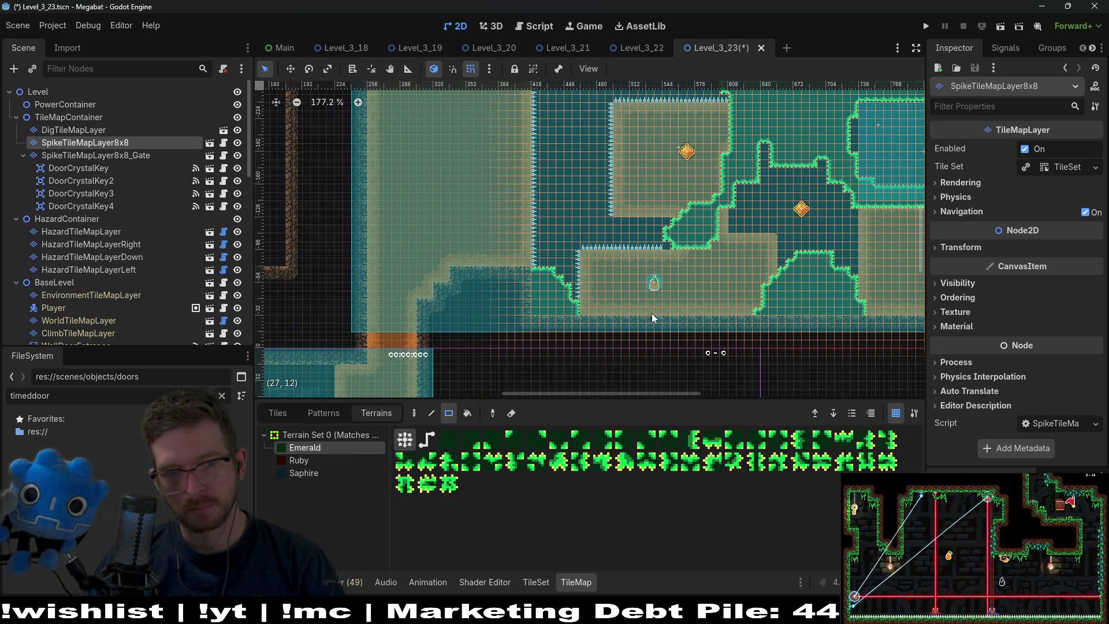
{"action": "scroll", "coordinate": [770, 200], "scroll_direction": "up", "scroll_amount": 4}
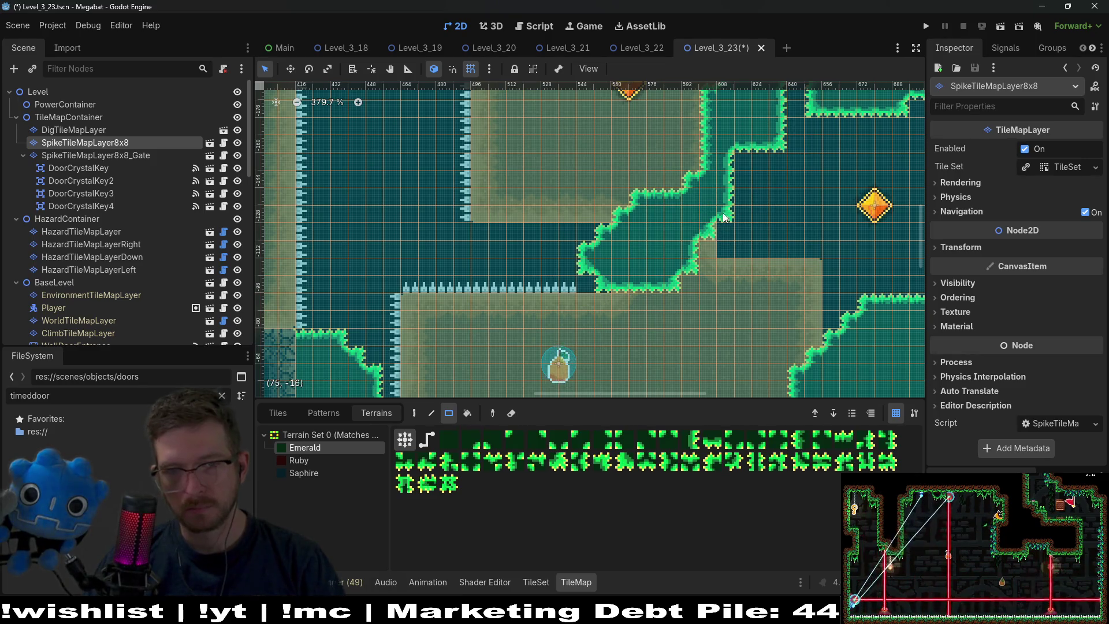
{"action": "left_click_drag", "start_coordinate": [842, 207], "coordinate": [639, 233]}
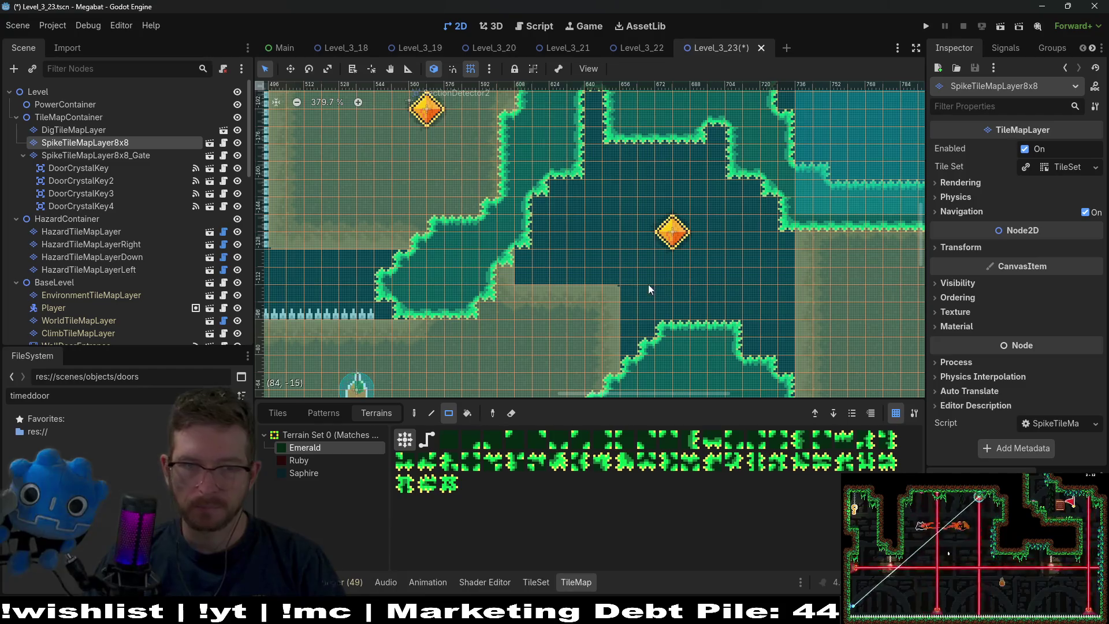
{"action": "scroll", "coordinate": [485, 260], "scroll_direction": "up", "scroll_amount": 3}
{"action": "scroll", "coordinate": [494, 265], "scroll_direction": "down", "scroll_amount": 2}
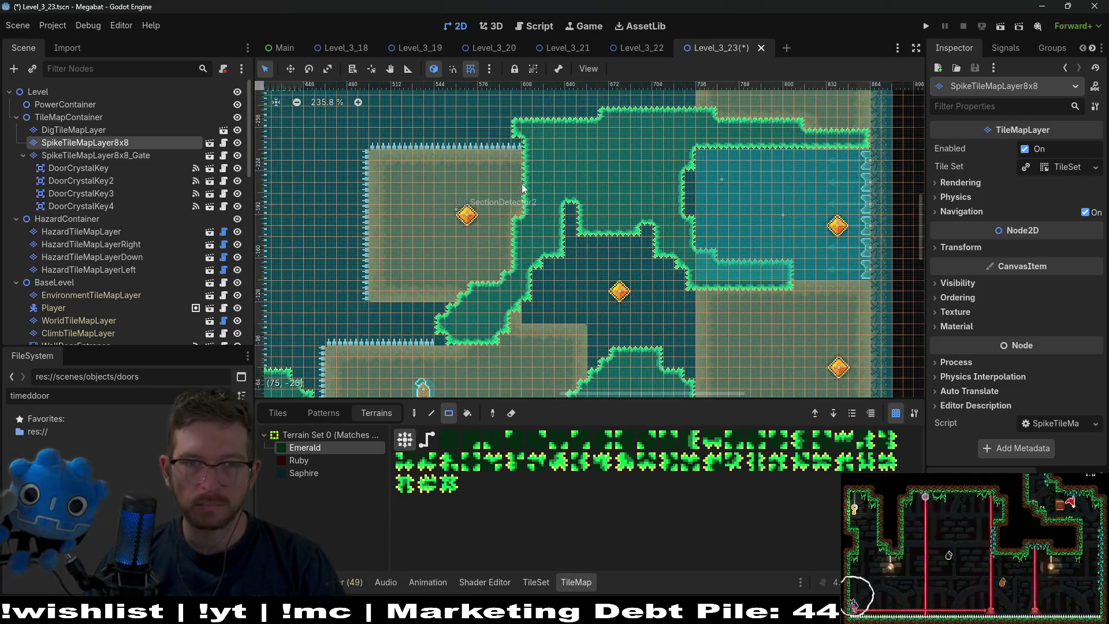
{"action": "scroll", "coordinate": [559, 245], "scroll_direction": "up", "scroll_amount": 3}
{"action": "scroll", "coordinate": [618, 242], "scroll_direction": "up", "scroll_amount": 2}
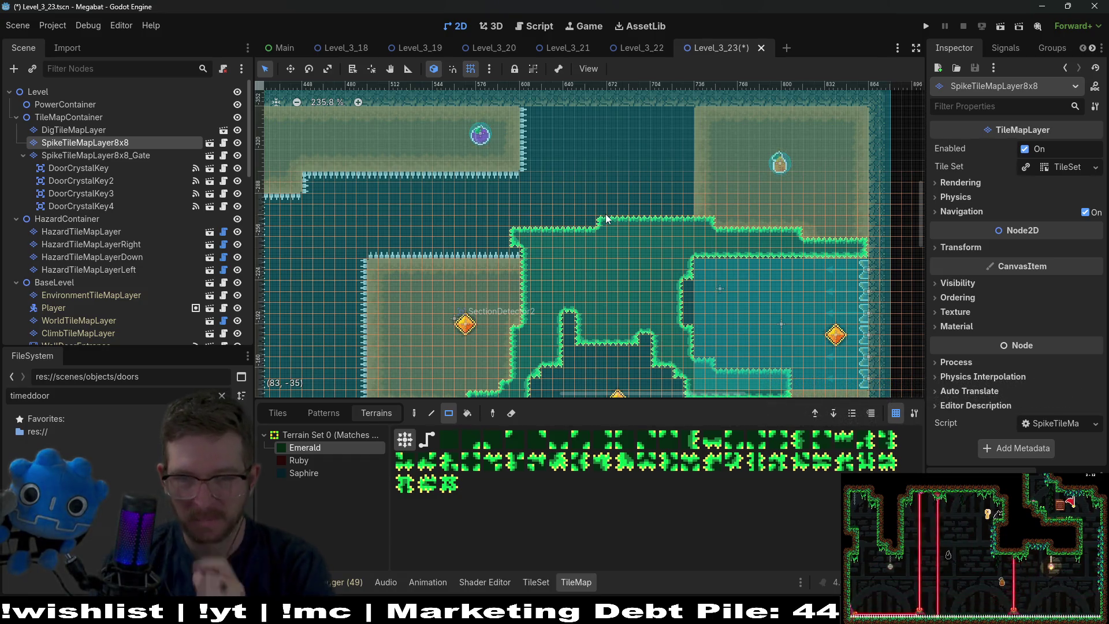
{"action": "left_click", "coordinate": [700, 270]}
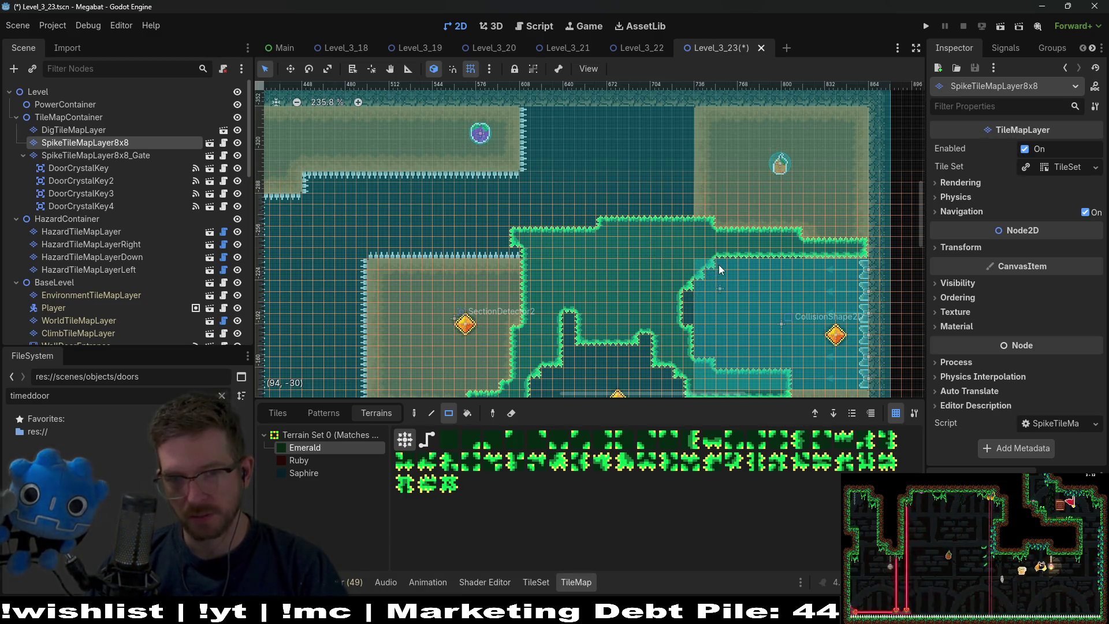
{"action": "left_click_drag", "start_coordinate": [692, 313], "coordinate": [668, 257]}
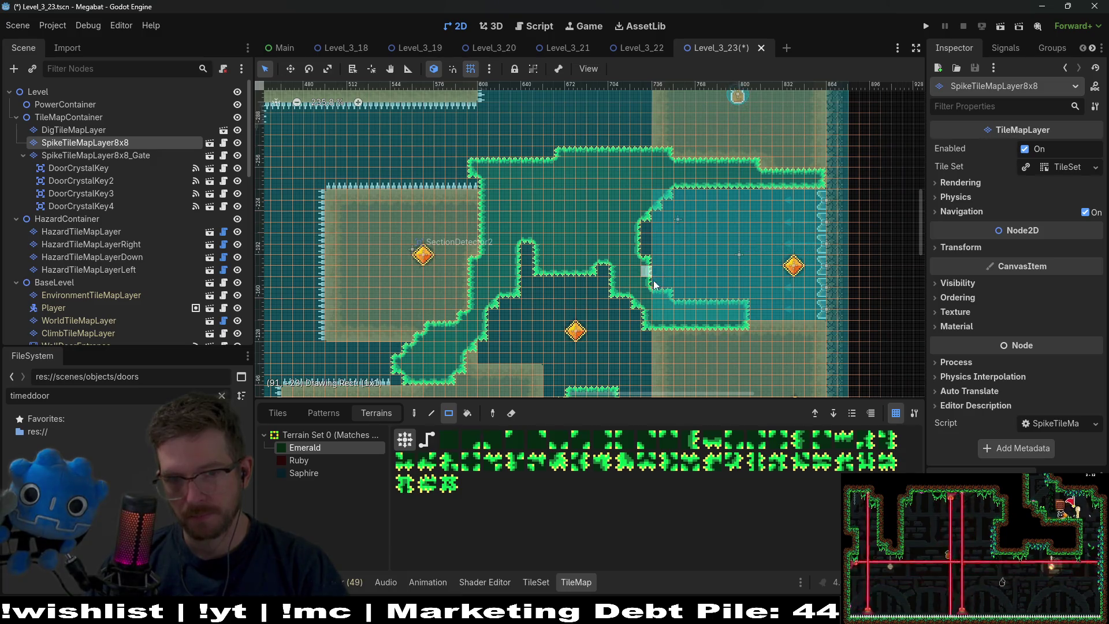
{"action": "scroll", "coordinate": [633, 245], "scroll_direction": "up", "scroll_amount": 1}
{"action": "mouse_move", "coordinate": [633, 245]}
{"action": "left_mouse_down"}
{"action": "mouse_move", "coordinate": [649, 282]}
{"action": "mouse_move", "coordinate": [645, 217]}
{"action": "mouse_move", "coordinate": [713, 212]}
{"action": "left_mouse_up"}
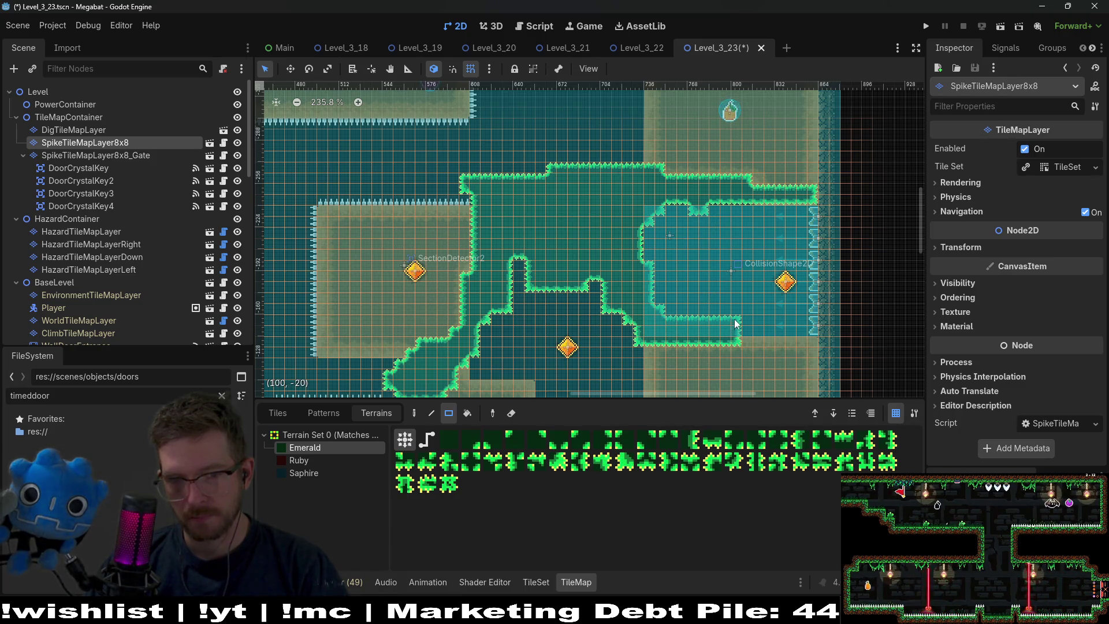
{"action": "scroll", "coordinate": [732, 330], "scroll_direction": "right", "scroll_amount": 3}
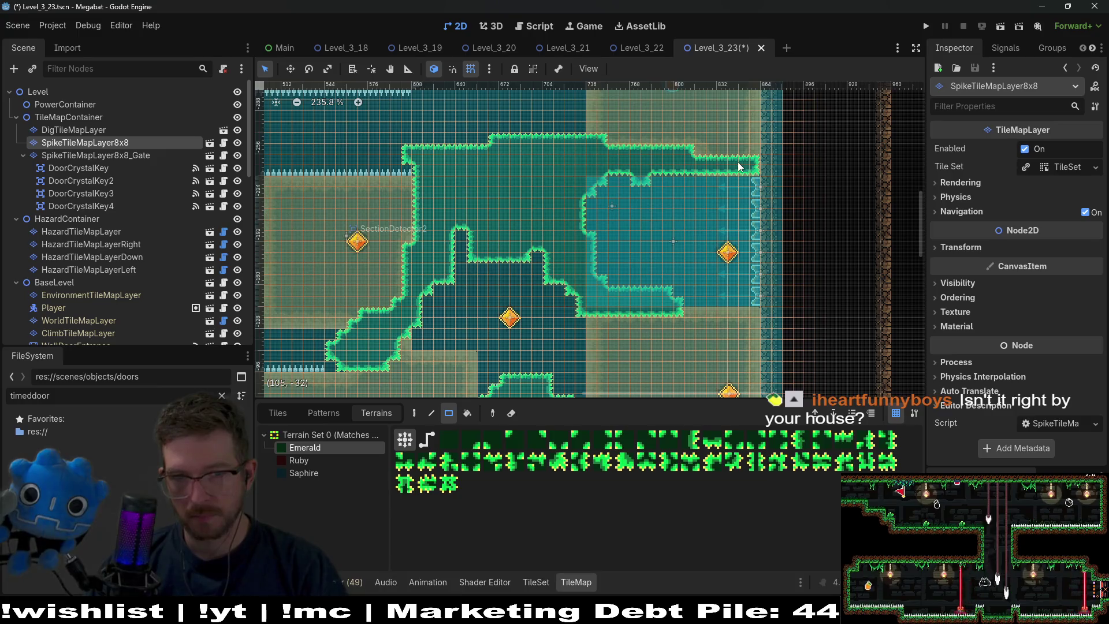
{"action": "scroll", "coordinate": [720, 209], "scroll_direction": "up", "scroll_amount": 1}
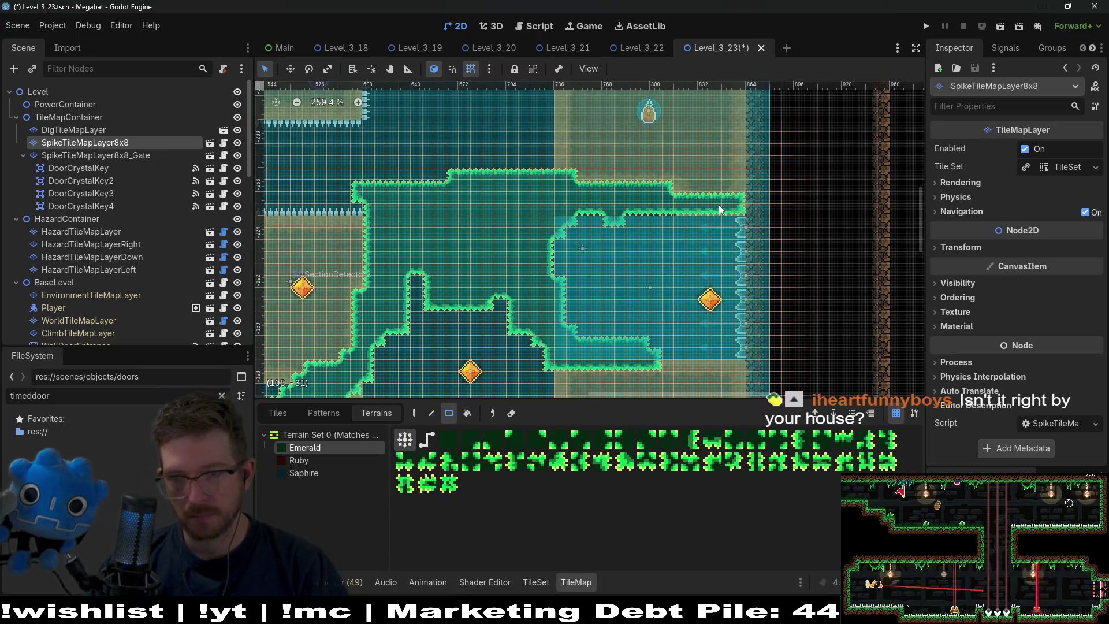
{"action": "key", "text": "ctrl+s"}
Patch the Emerald spike border around a small notch, add two single cells, and save
{"action": "scroll", "coordinate": [522, 247], "scroll_direction": "down", "scroll_amount": 3}
{"action": "scroll", "coordinate": [521, 247], "scroll_direction": "left", "scroll_amount": 2}
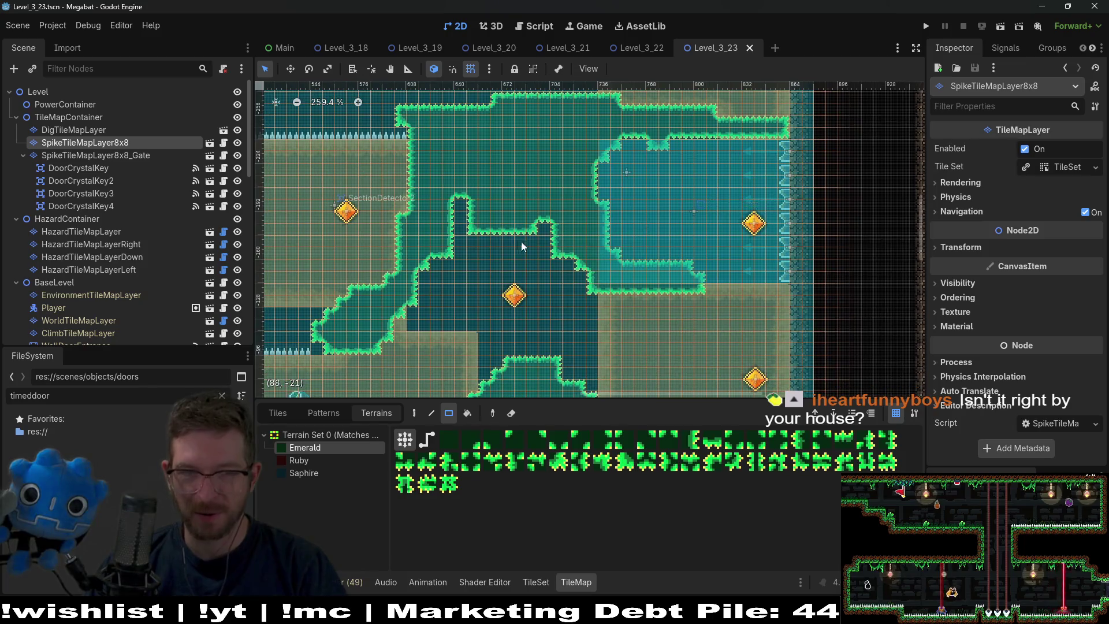
{"action": "left_click", "coordinate": [534, 232]}
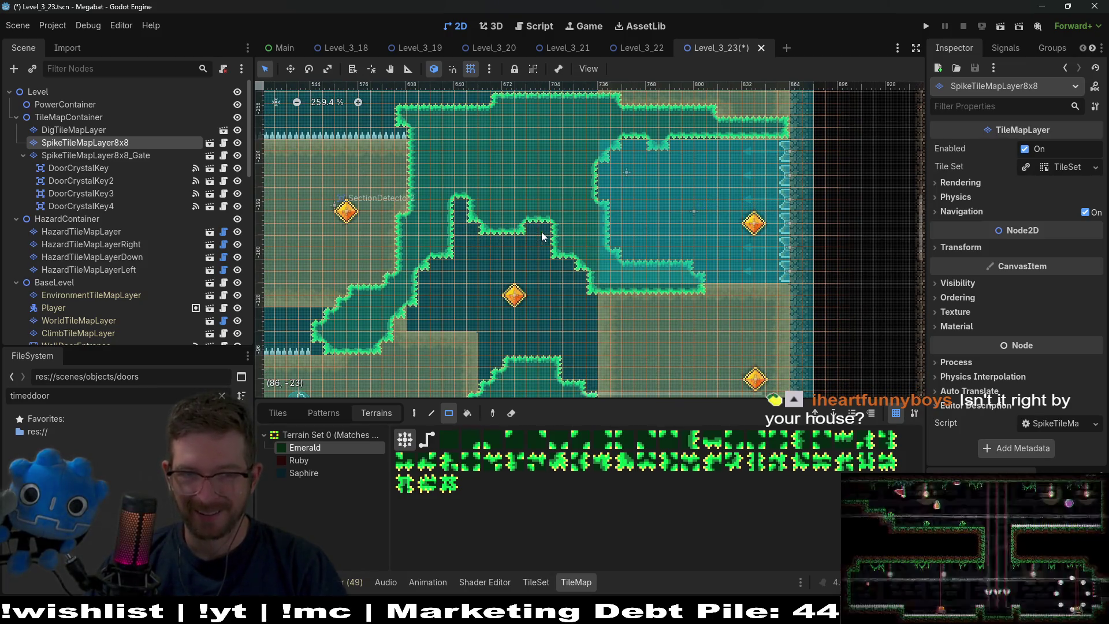
{"action": "scroll", "coordinate": [543, 235], "scroll_direction": "down", "scroll_amount": 2}
{"action": "scroll", "coordinate": [562, 216], "scroll_direction": "down", "scroll_amount": 3}
{"action": "scroll", "coordinate": [591, 338], "scroll_direction": "up", "scroll_amount": 1}
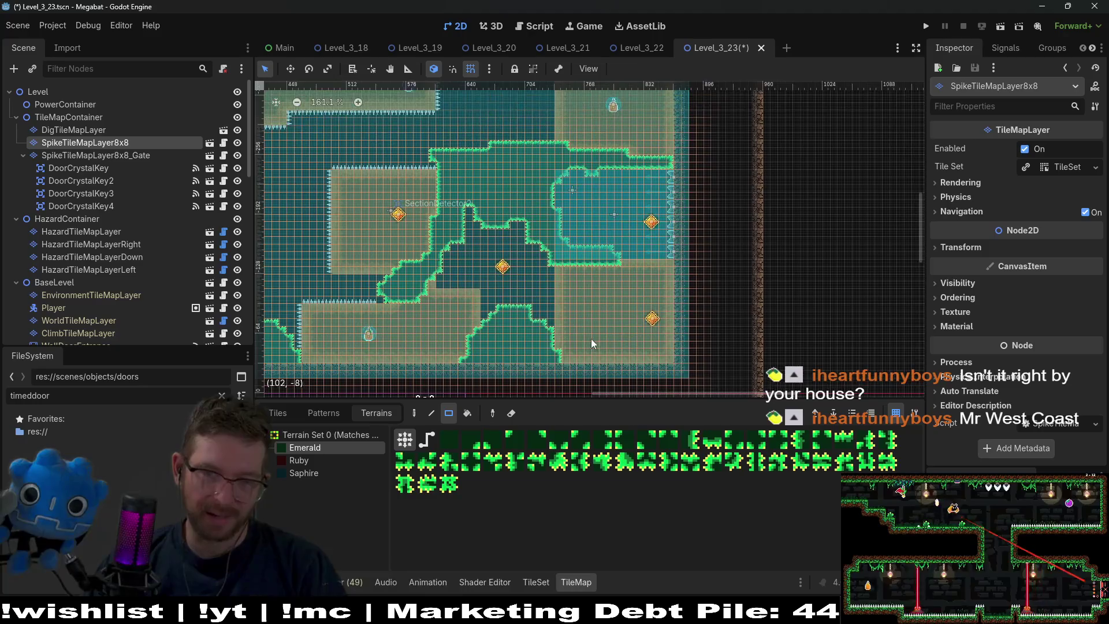
{"action": "scroll", "coordinate": [570, 331], "scroll_direction": "up", "scroll_amount": 5}
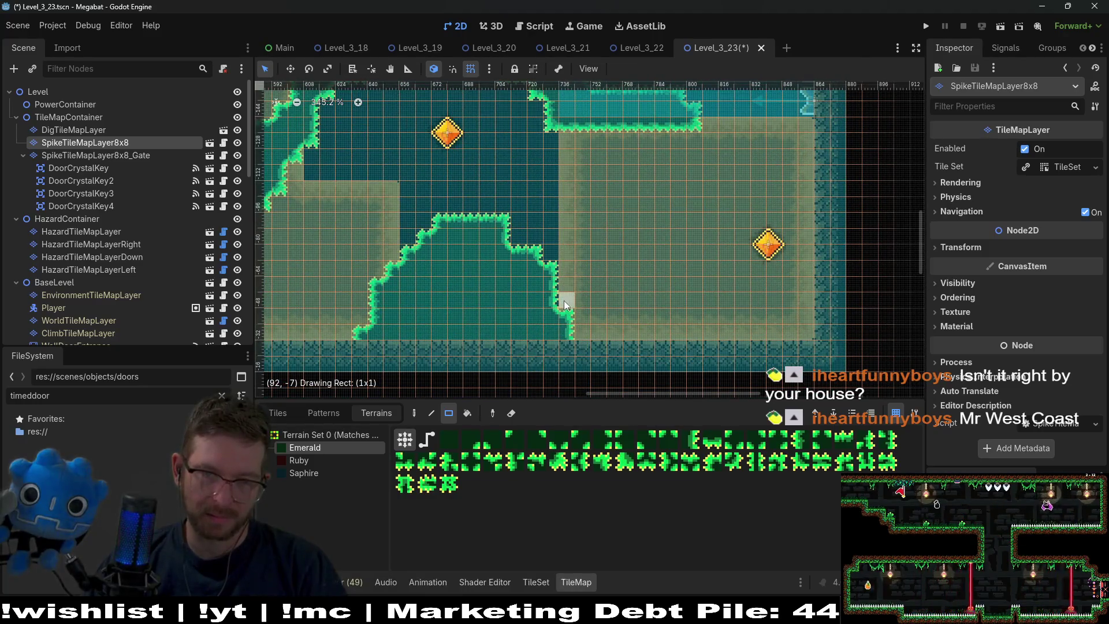
{"action": "left_click", "coordinate": [564, 304]}
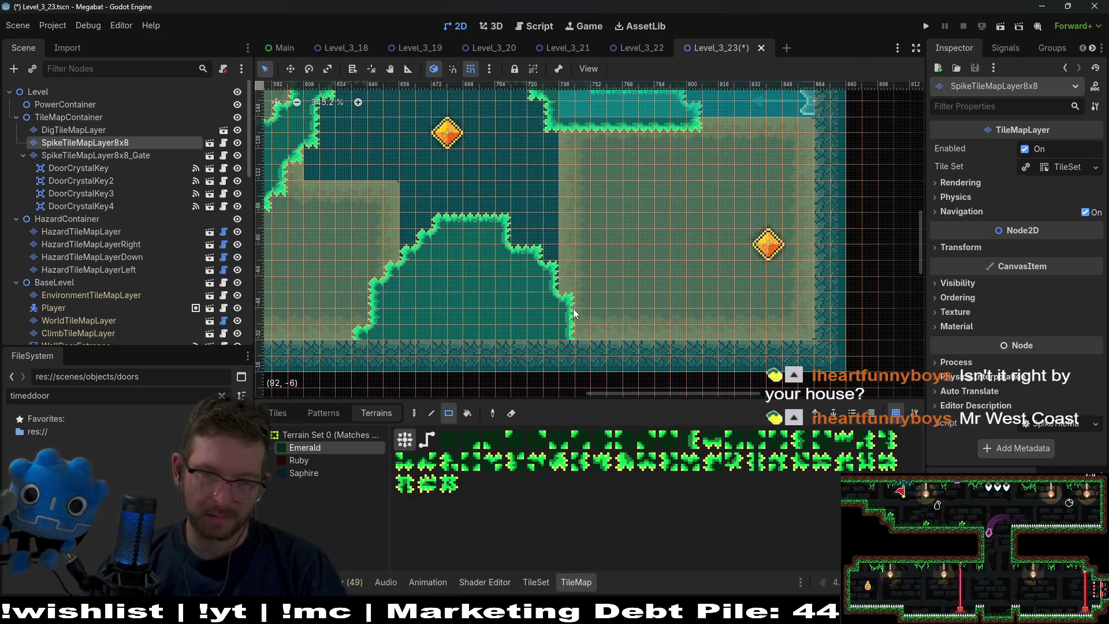
{"action": "left_click", "coordinate": [577, 349]}
{"action": "scroll", "coordinate": [633, 312], "scroll_direction": "down", "scroll_amount": 3}
{"action": "key", "text": "ctrl+s"}
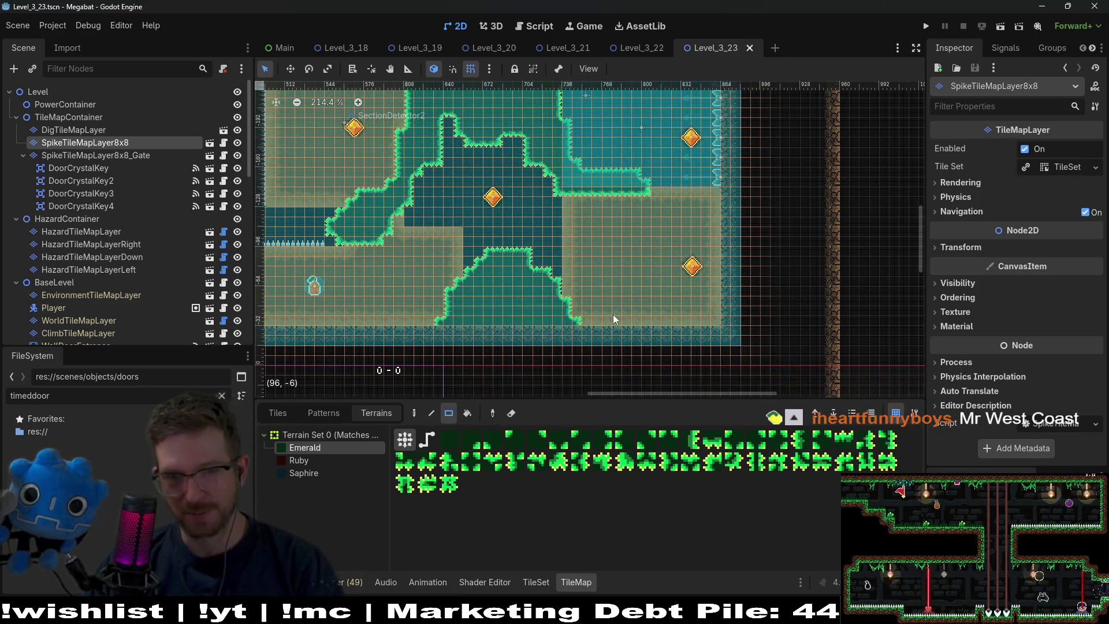
Paint Emerald spikes along the wall's bottom, then select the SpikeTileMapLayer8x8_Gate layer
{"action": "scroll", "coordinate": [614, 319], "scroll_direction": "left", "scroll_amount": 2}
{"action": "scroll", "coordinate": [594, 265], "scroll_direction": "up", "scroll_amount": 1}
{"action": "scroll", "coordinate": [635, 277], "scroll_direction": "left", "scroll_amount": 2}
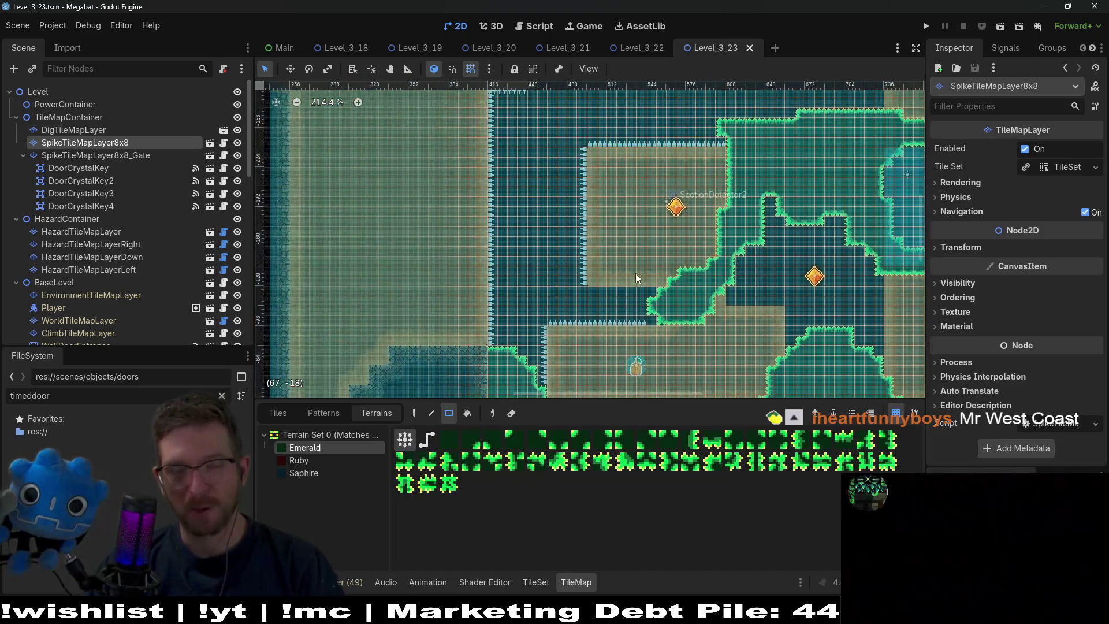
{"action": "scroll", "coordinate": [635, 273], "scroll_direction": "down", "scroll_amount": 1}
{"action": "scroll", "coordinate": [630, 248], "scroll_direction": "left", "scroll_amount": 1}
{"action": "scroll", "coordinate": [521, 301], "scroll_direction": "down", "scroll_amount": 1}
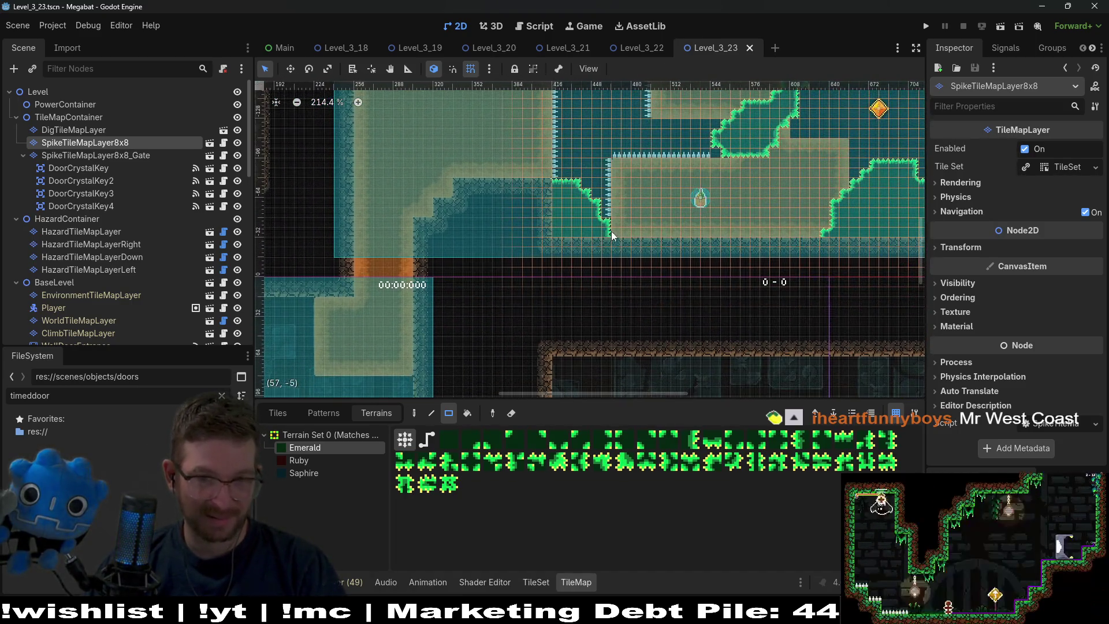
{"action": "scroll", "coordinate": [606, 239], "scroll_direction": "up", "scroll_amount": 3}
{"action": "left_click_drag", "start_coordinate": [601, 231], "coordinate": [635, 256]}
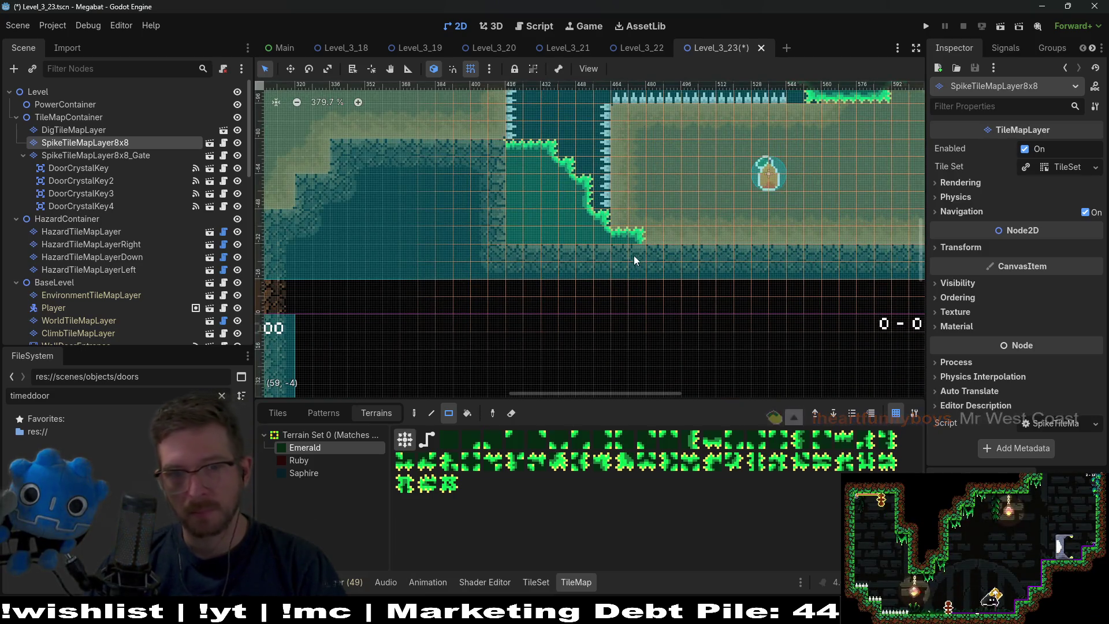
{"action": "scroll", "coordinate": [634, 241], "scroll_direction": "down", "scroll_amount": 8}
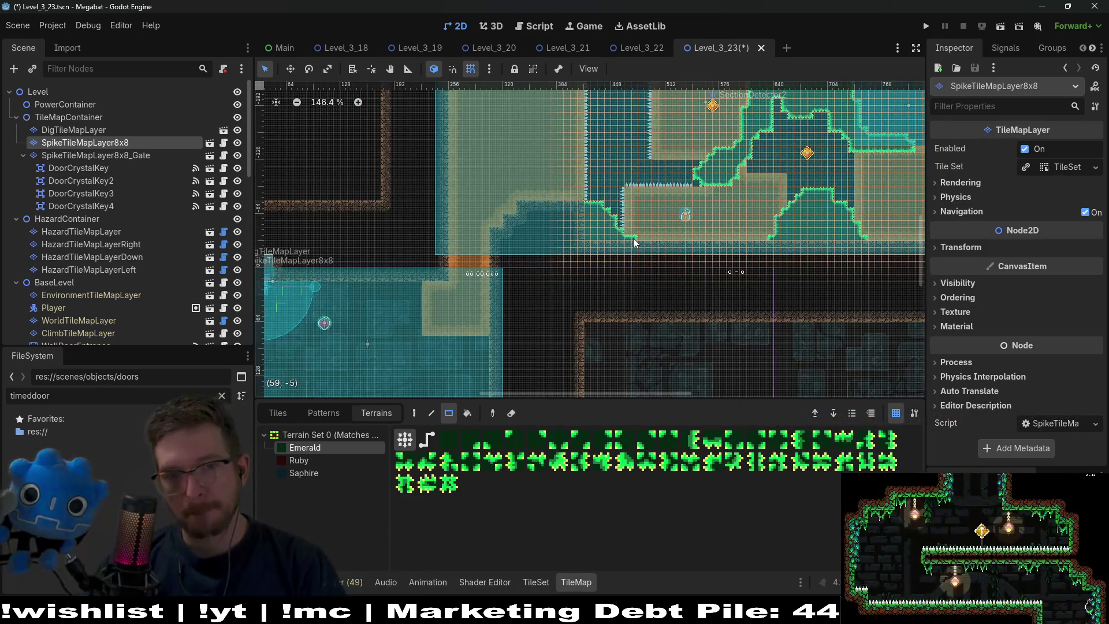
{"action": "scroll", "coordinate": [640, 181], "scroll_direction": "down", "scroll_amount": 2}
{"action": "scroll", "coordinate": [490, 337], "scroll_direction": "up", "scroll_amount": 2}
{"action": "scroll", "coordinate": [594, 252], "scroll_direction": "up", "scroll_amount": 4}
{"action": "scroll", "coordinate": [594, 252], "scroll_direction": "right", "scroll_amount": 3}
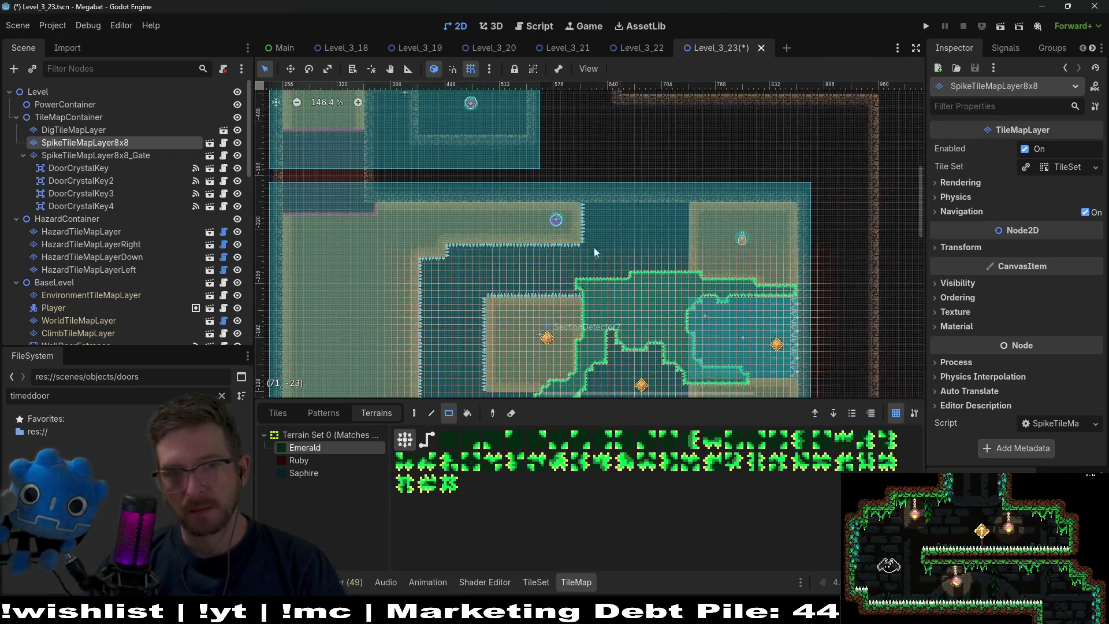
{"action": "scroll", "coordinate": [598, 288], "scroll_direction": "up", "scroll_amount": 2}
{"action": "scroll", "coordinate": [680, 234], "scroll_direction": "left", "scroll_amount": 2}
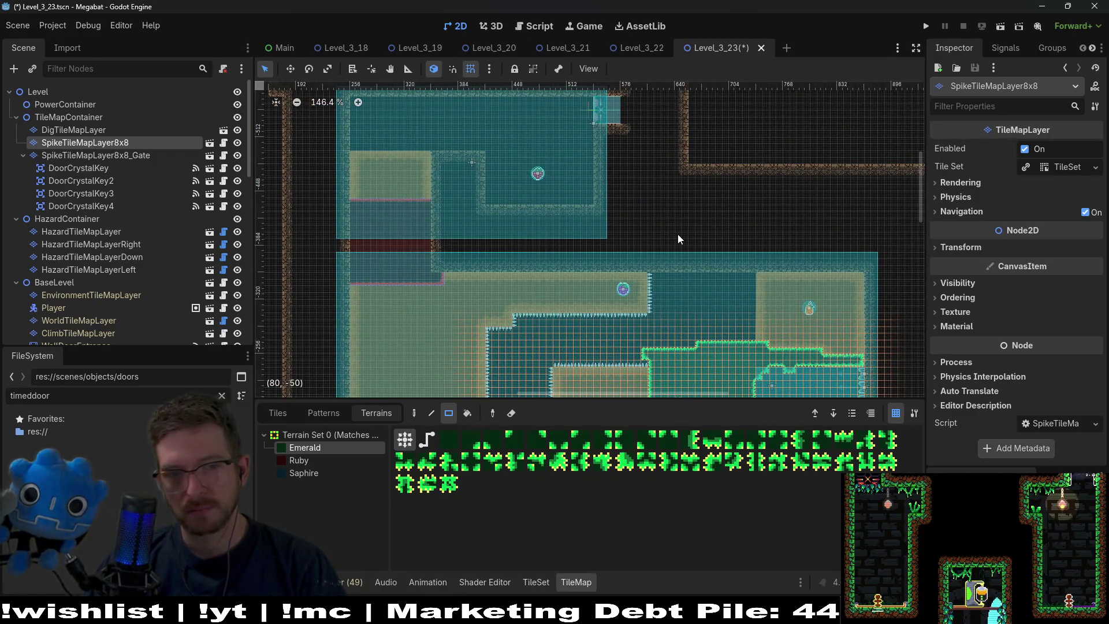
{"action": "left_click", "coordinate": [119, 155]}
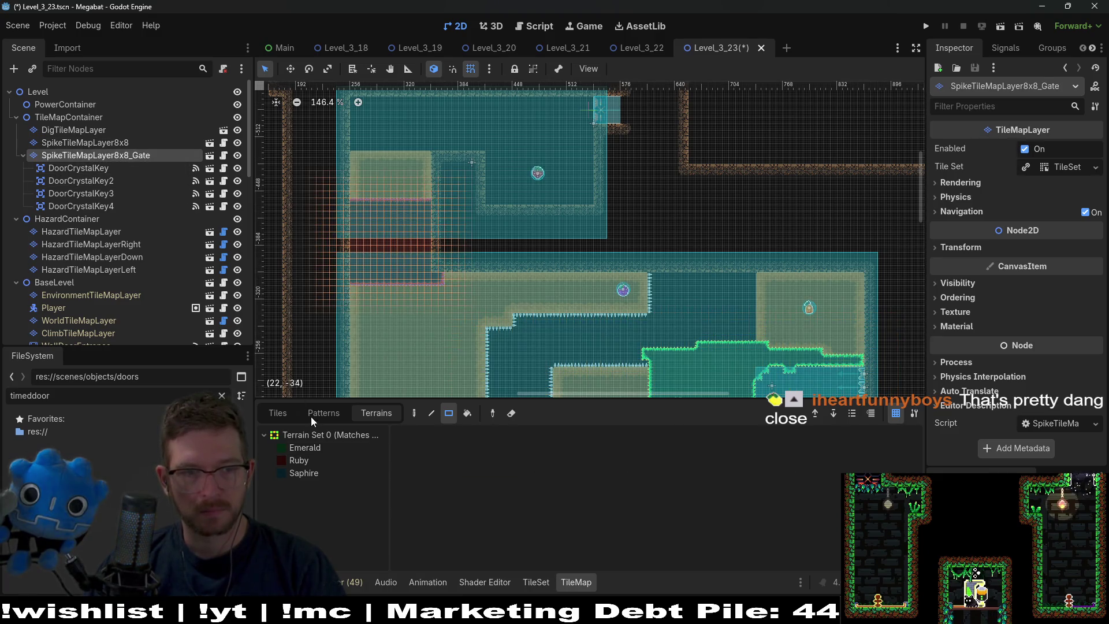
Paint a stepped, notched strip of Ruby spikes down the upper-left wall, plus a small square
{"action": "left_click", "coordinate": [289, 462]}
{"action": "scroll", "coordinate": [440, 283], "scroll_direction": "up", "scroll_amount": 6}
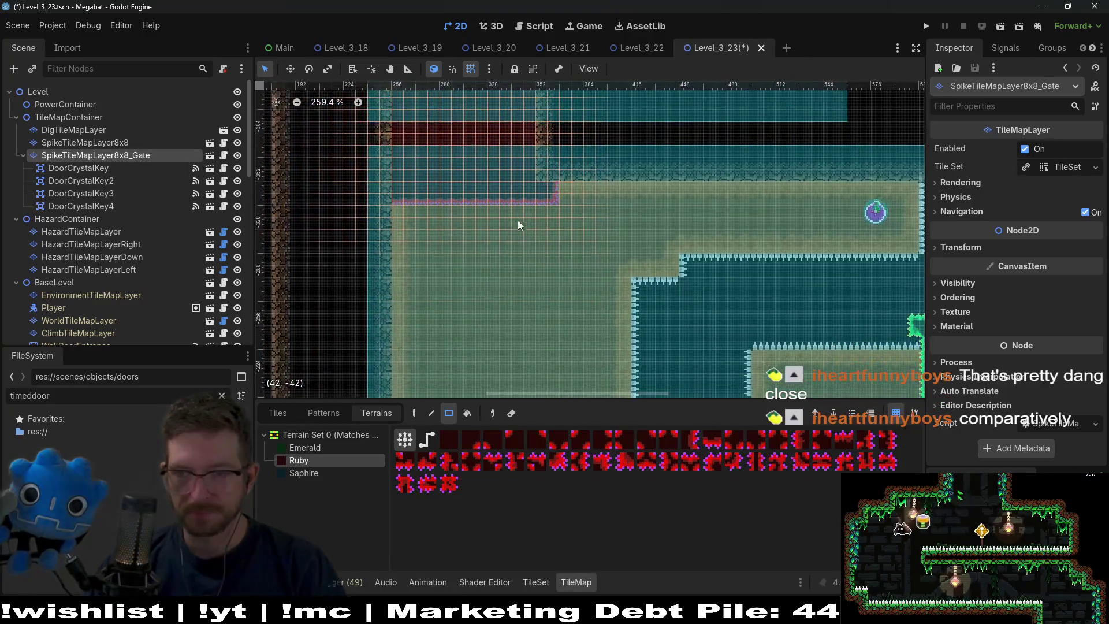
{"action": "scroll", "coordinate": [459, 248], "scroll_direction": "up", "scroll_amount": 2}
{"action": "scroll", "coordinate": [405, 266], "scroll_direction": "left", "scroll_amount": 1}
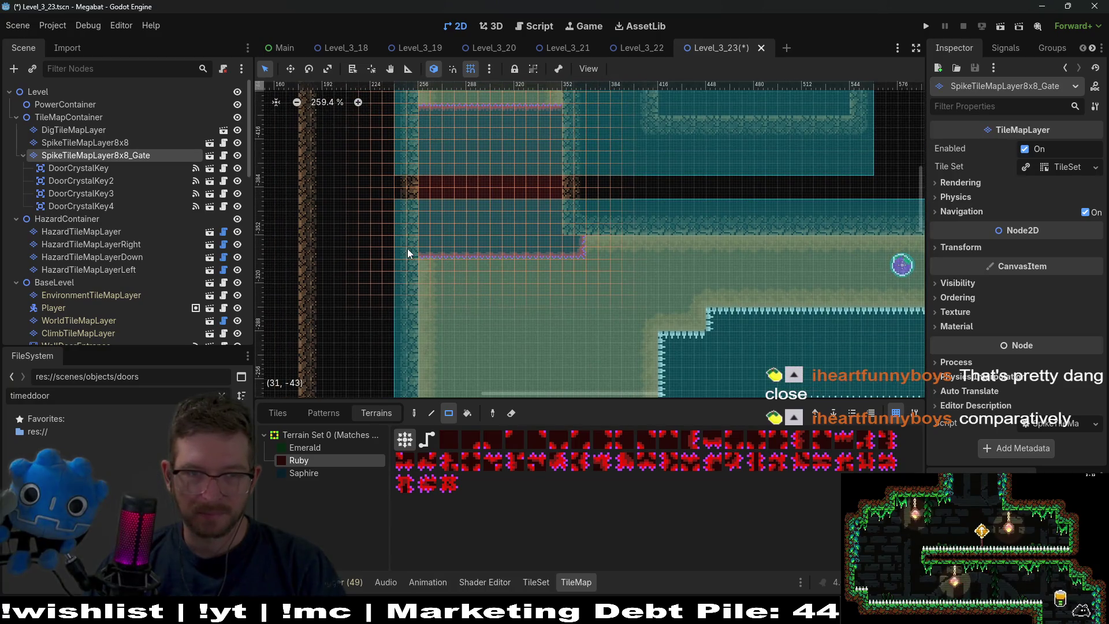
{"action": "left_click_drag", "start_coordinate": [407, 248], "coordinate": [425, 329]}
{"action": "left_click_drag", "start_coordinate": [479, 268], "coordinate": [437, 286]}
{"action": "scroll", "coordinate": [497, 266], "scroll_direction": "down", "scroll_amount": 1}
{"action": "mouse_move", "coordinate": [565, 257]}
{"action": "left_mouse_down"}
{"action": "mouse_move", "coordinate": [581, 252]}
{"action": "mouse_move", "coordinate": [548, 255]}
{"action": "left_mouse_up"}
{"action": "left_click", "coordinate": [479, 211]}
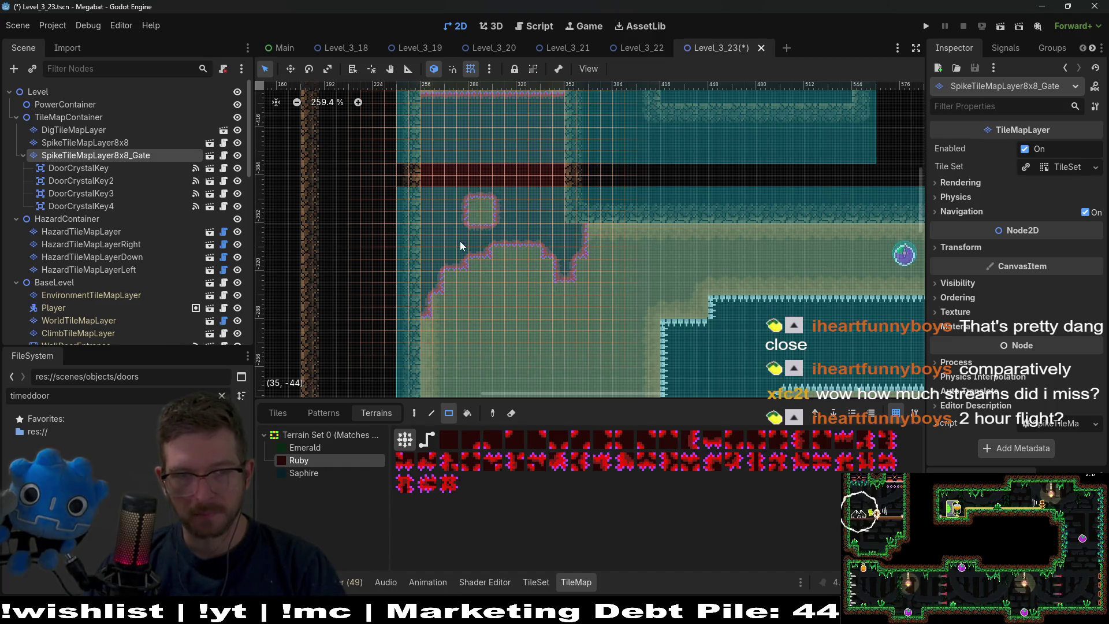
Move the view to the level's starting room and select the dig tile layer
{"action": "scroll", "coordinate": [529, 243], "scroll_direction": "up", "scroll_amount": 3}
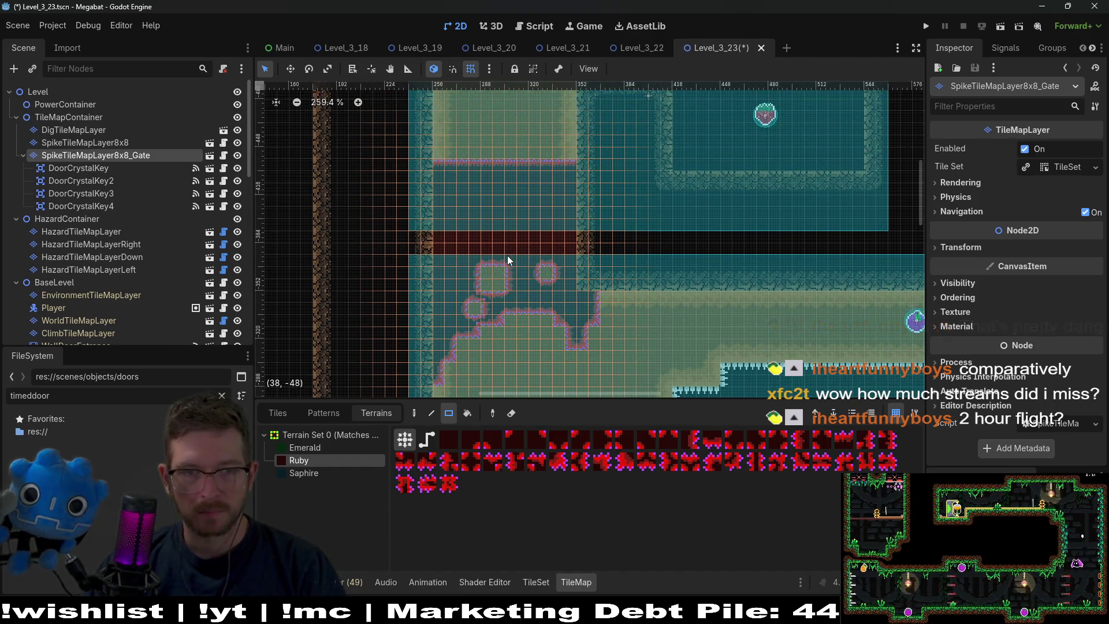
{"action": "scroll", "coordinate": [474, 158], "scroll_direction": "down", "scroll_amount": 8}
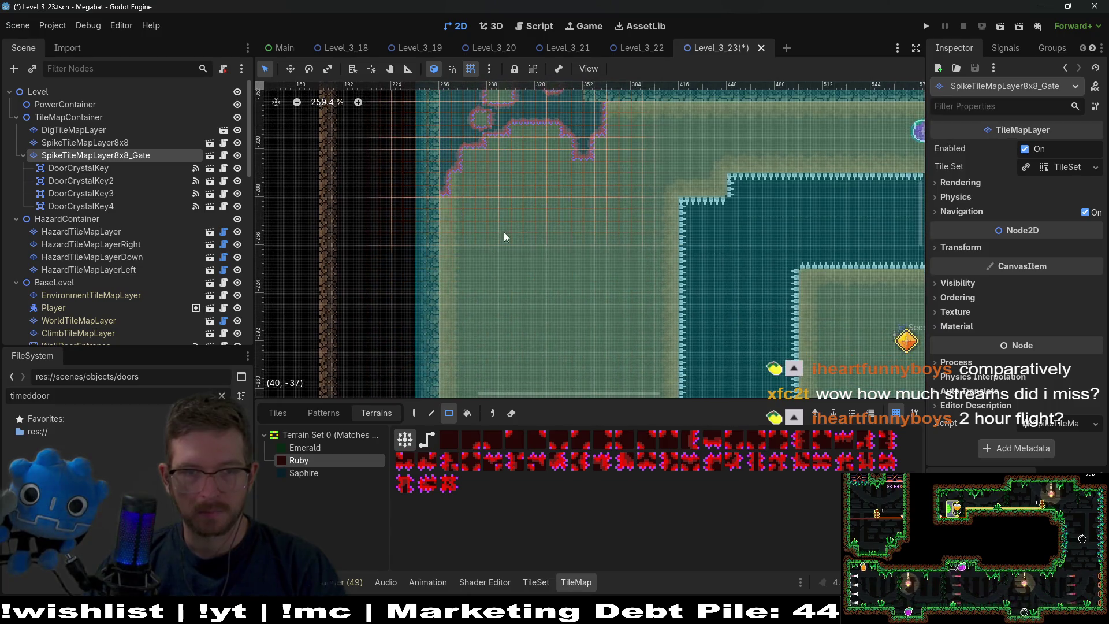
{"action": "scroll", "coordinate": [532, 176], "scroll_direction": "down", "scroll_amount": 3}
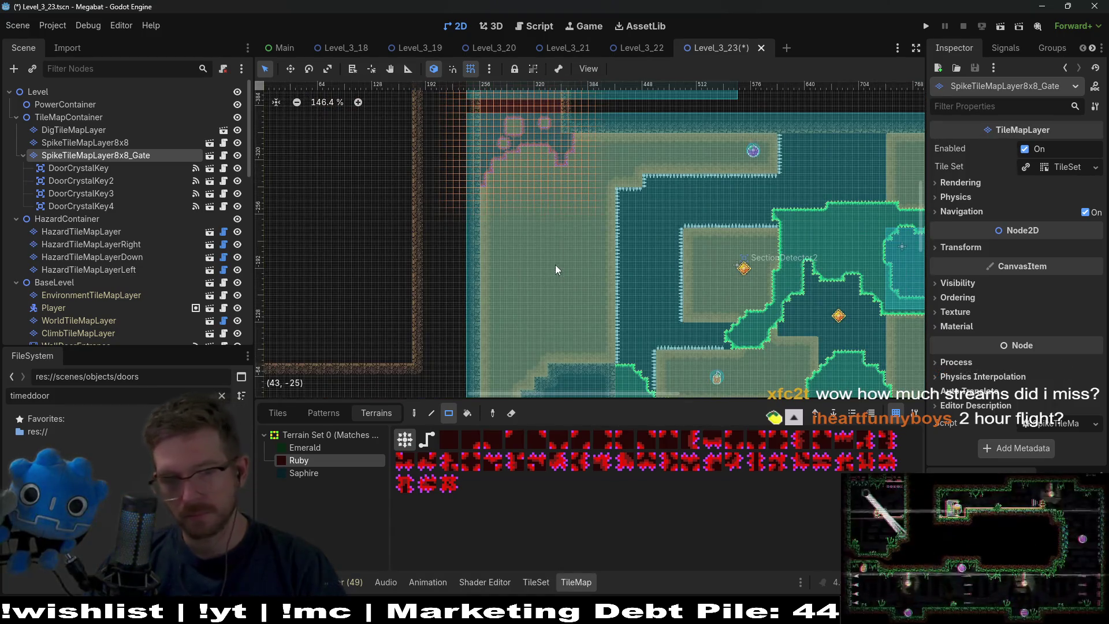
{"action": "scroll", "coordinate": [634, 232], "scroll_direction": "right", "scroll_amount": 3}
{"action": "scroll", "coordinate": [600, 212], "scroll_direction": "up", "scroll_amount": 1}
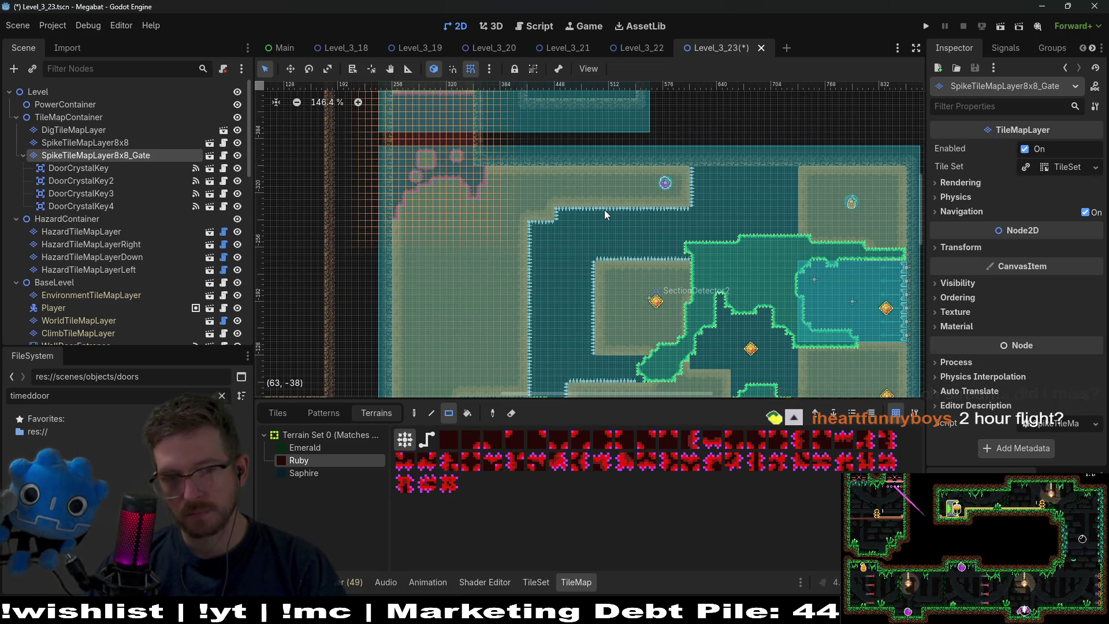
{"action": "scroll", "coordinate": [676, 326], "scroll_direction": "up", "scroll_amount": 2}
{"action": "scroll", "coordinate": [685, 312], "scroll_direction": "up", "scroll_amount": 2}
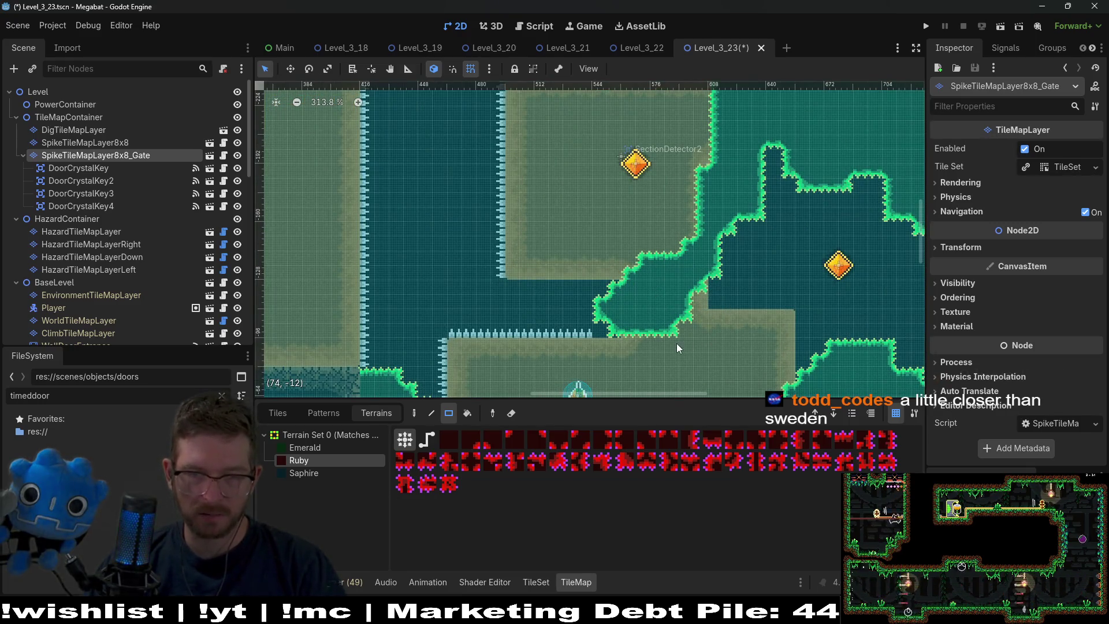
{"action": "left_click_drag", "start_coordinate": [508, 332], "coordinate": [627, 255]}
{"action": "scroll", "coordinate": [497, 303], "scroll_direction": "down", "scroll_amount": 3}
{"action": "mouse_move", "coordinate": [498, 303]}
{"action": "left_mouse_down"}
{"action": "mouse_move", "coordinate": [549, 306]}
{"action": "mouse_move", "coordinate": [654, 260]}
{"action": "left_mouse_up"}
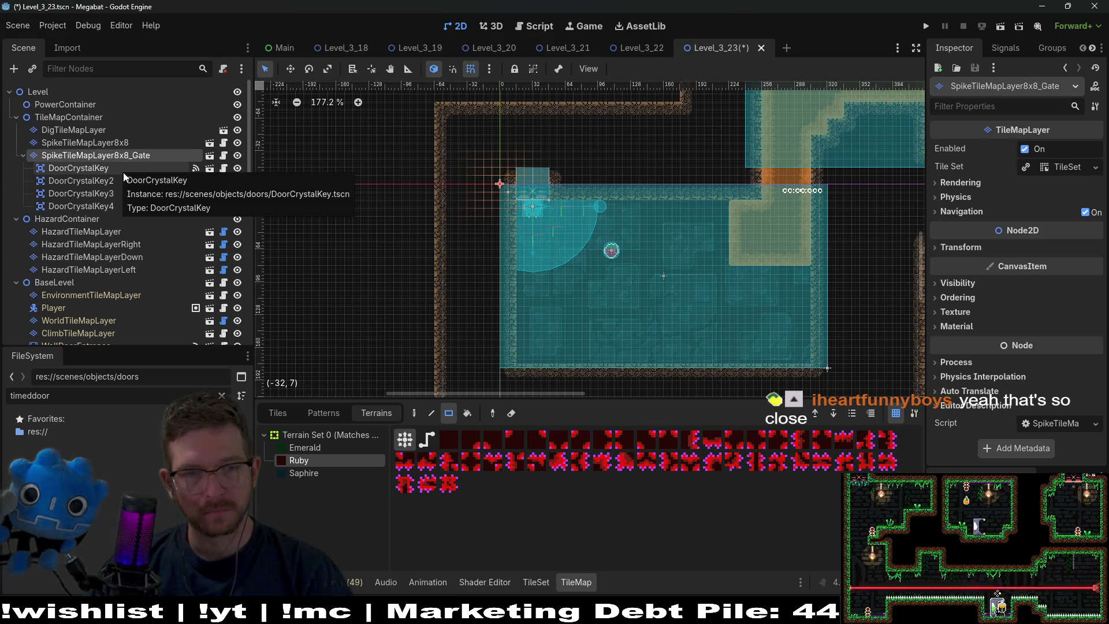
{"action": "left_click", "coordinate": [73, 131]}
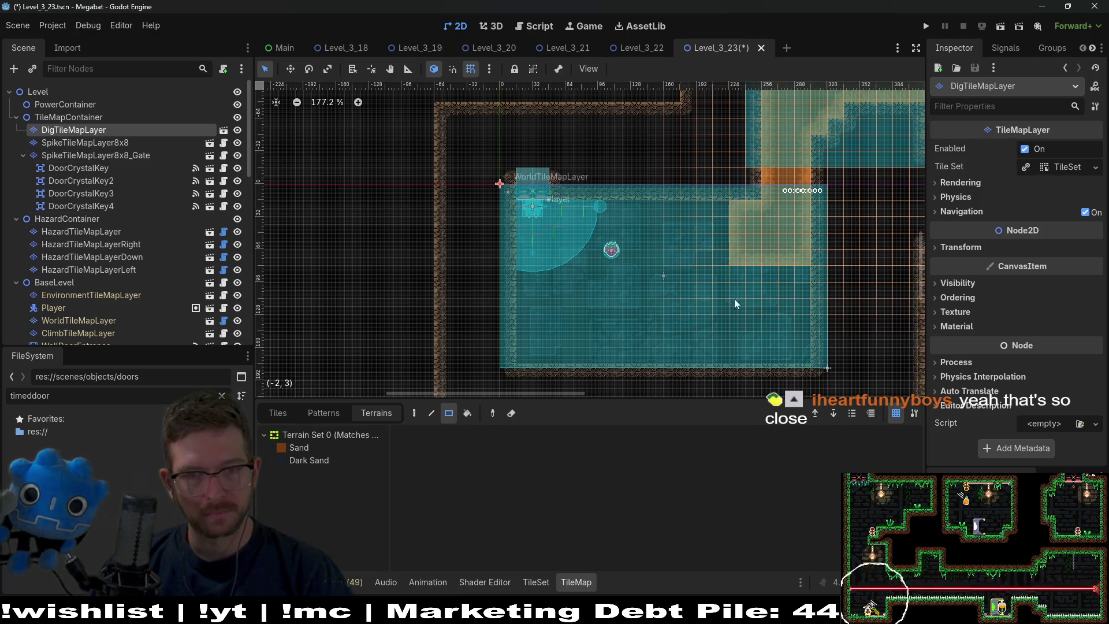
Fill the starting room's right side with Sand terrain, extending it left with one tile notched out
{"action": "left_click_drag", "start_coordinate": [726, 317], "coordinate": [618, 230]}
{"action": "scroll", "coordinate": [617, 230], "scroll_direction": "down", "scroll_amount": 3}
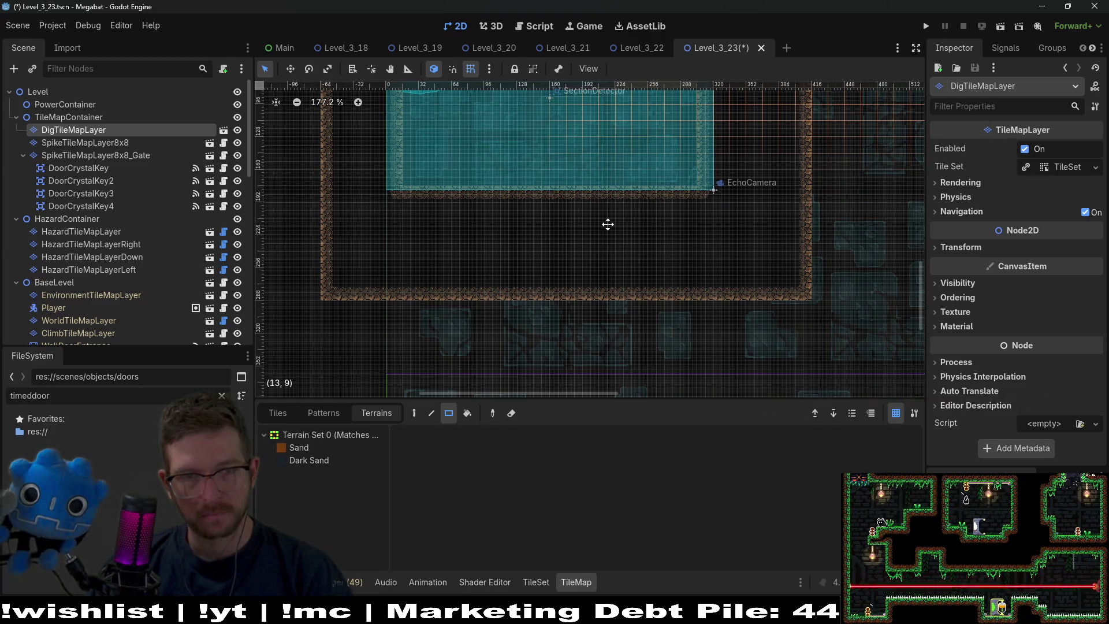
{"action": "scroll", "coordinate": [605, 275], "scroll_direction": "up", "scroll_amount": 3}
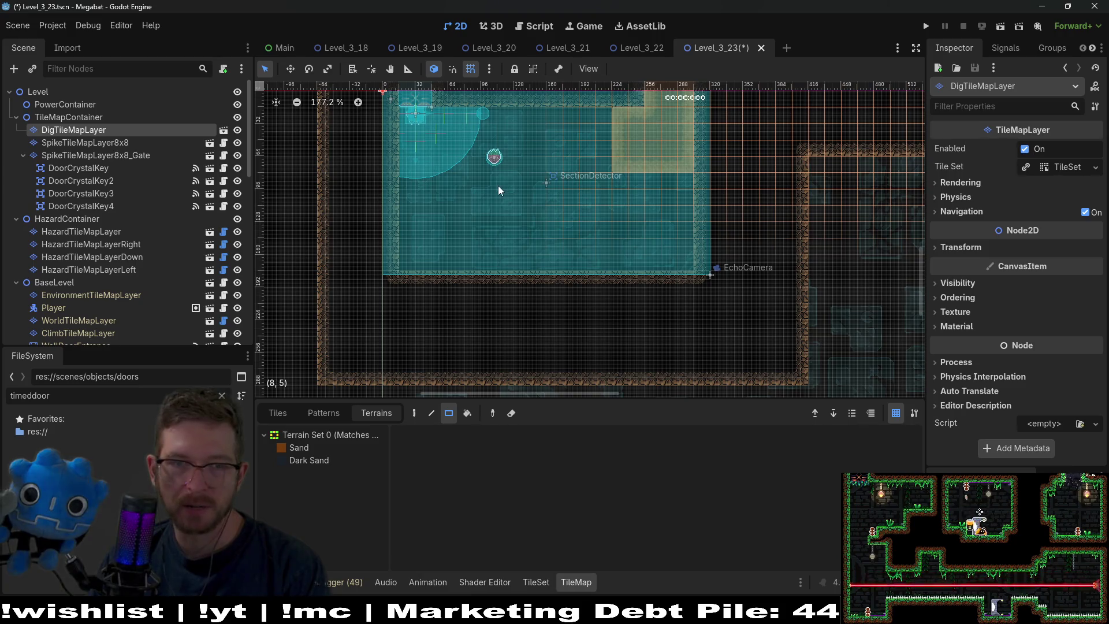
{"action": "left_click_drag", "start_coordinate": [498, 185], "coordinate": [565, 200]}
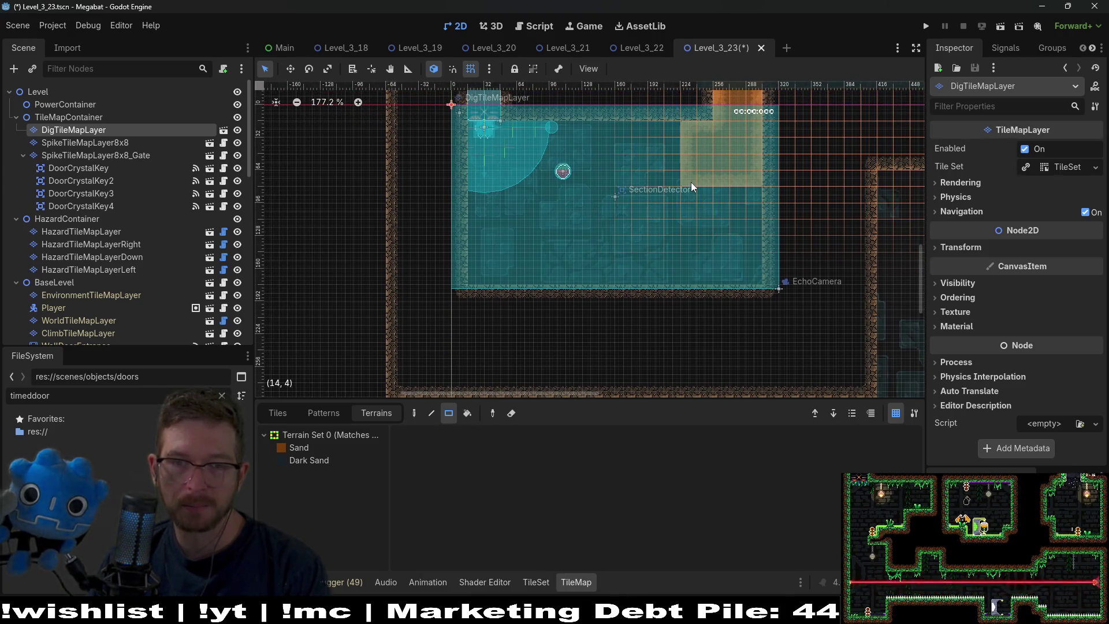
{"action": "left_click", "coordinate": [299, 448]}
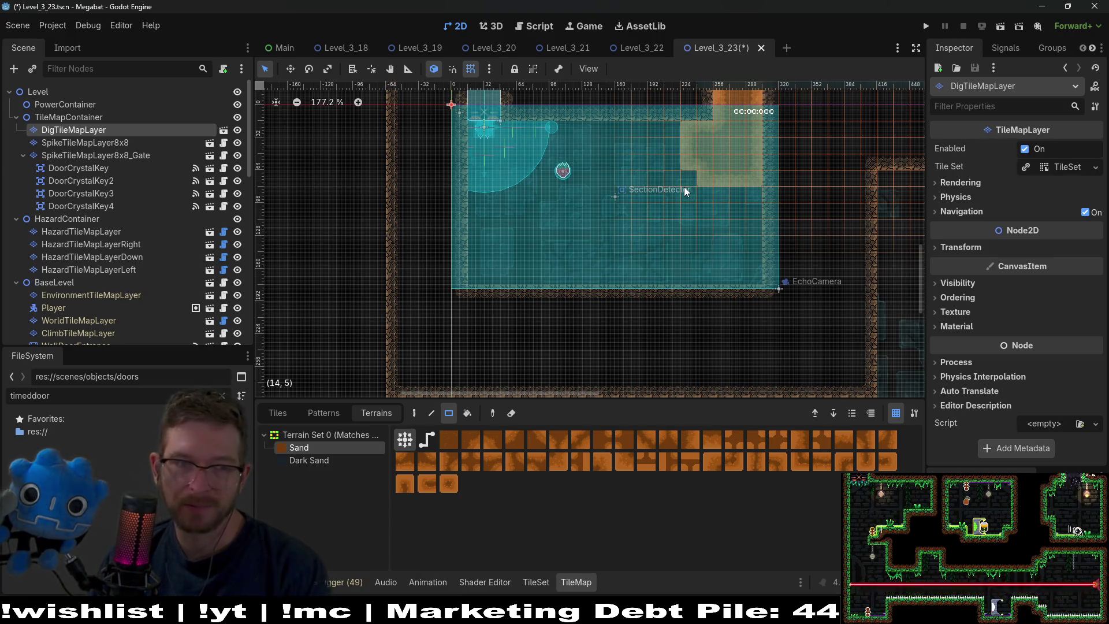
{"action": "scroll", "coordinate": [691, 147], "scroll_direction": "up", "scroll_amount": 3}
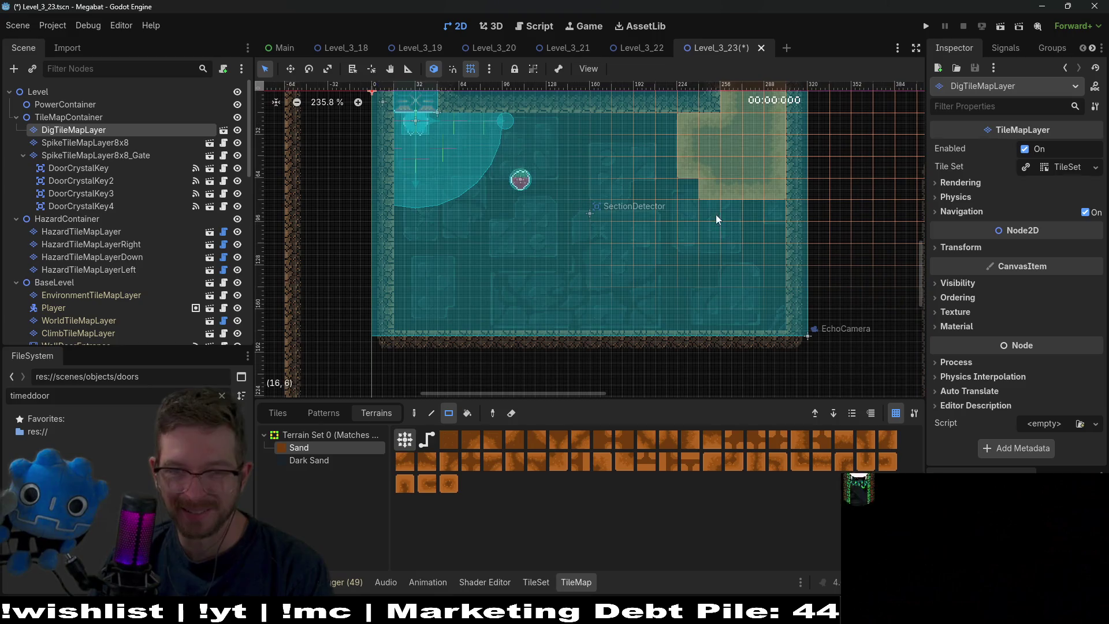
{"action": "mouse_move", "coordinate": [689, 203]}
{"action": "left_mouse_down"}
{"action": "mouse_move", "coordinate": [660, 173]}
{"action": "mouse_move", "coordinate": [750, 297]}
{"action": "left_mouse_up"}
{"action": "mouse_move", "coordinate": [642, 232]}
{"action": "left_mouse_down"}
{"action": "mouse_move", "coordinate": [682, 299]}
{"action": "mouse_move", "coordinate": [629, 293]}
{"action": "mouse_move", "coordinate": [672, 338]}
{"action": "left_mouse_up"}
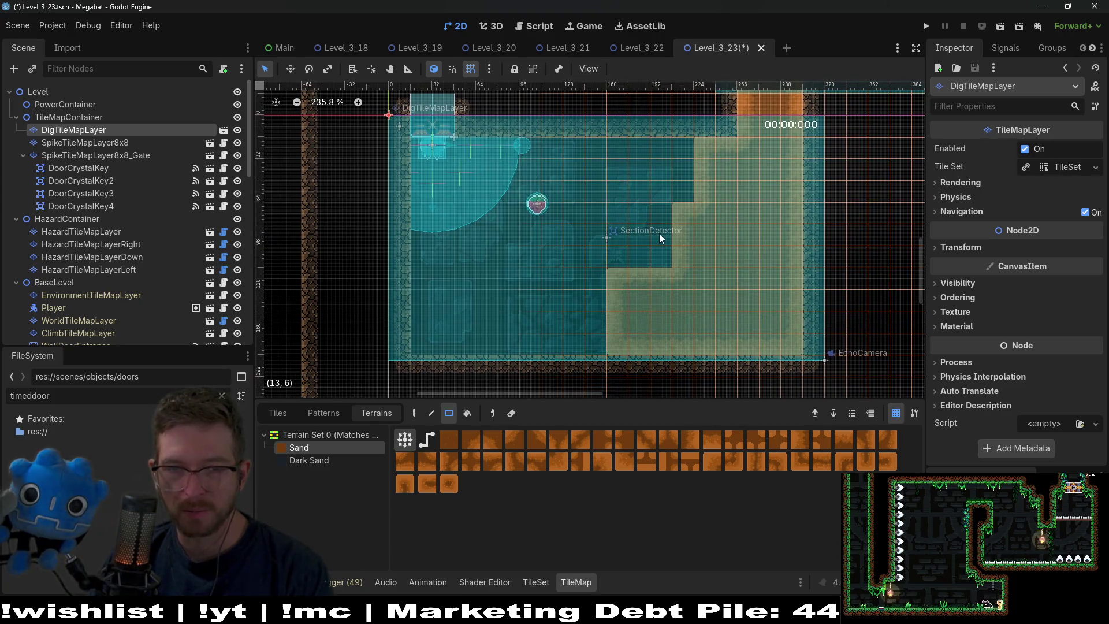
{"action": "left_click_drag", "start_coordinate": [663, 143], "coordinate": [692, 227]}
{"action": "right_click", "coordinate": [662, 209]}
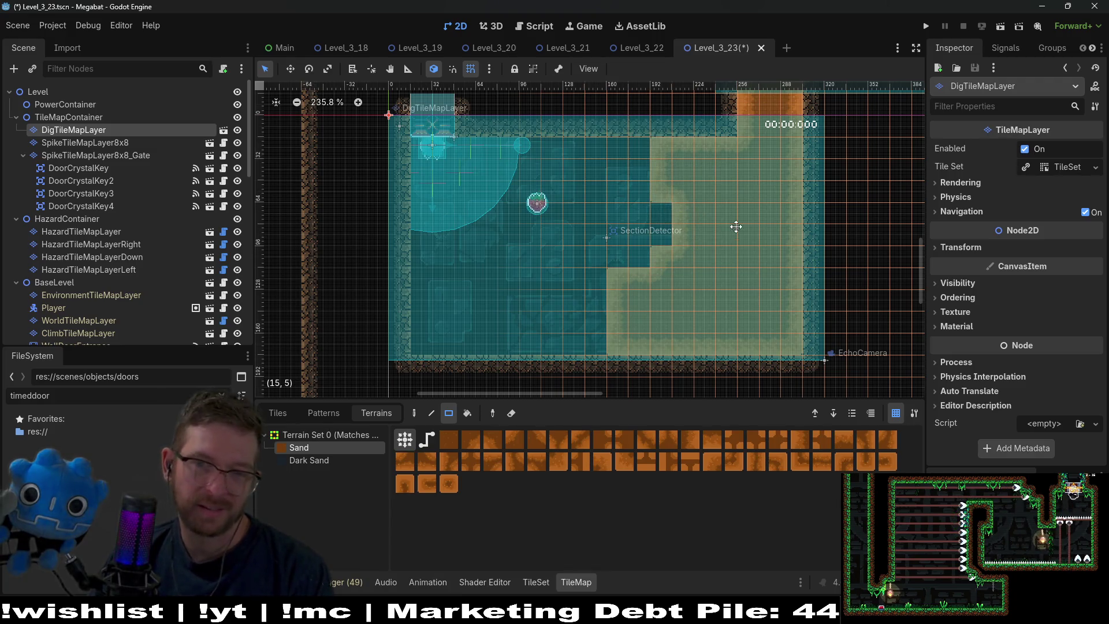
{"action": "left_click_drag", "start_coordinate": [627, 154], "coordinate": [656, 165]}
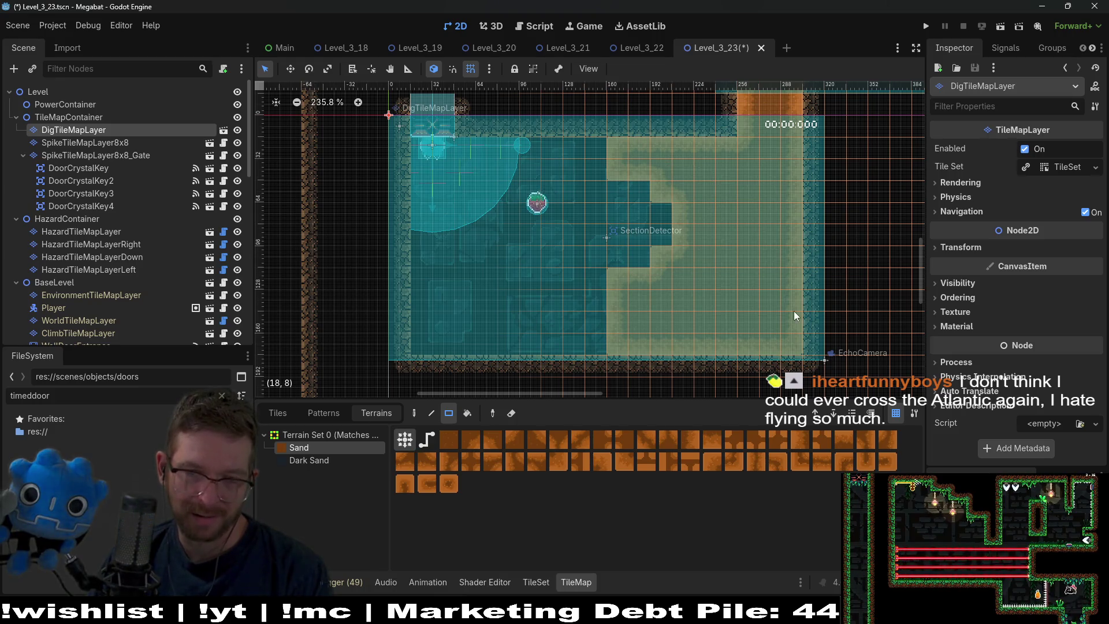
Erase a block of sand and one more column so the edge steps down, then select HazardTileMapLayer
{"action": "scroll", "coordinate": [789, 256], "scroll_direction": "down", "scroll_amount": 2}
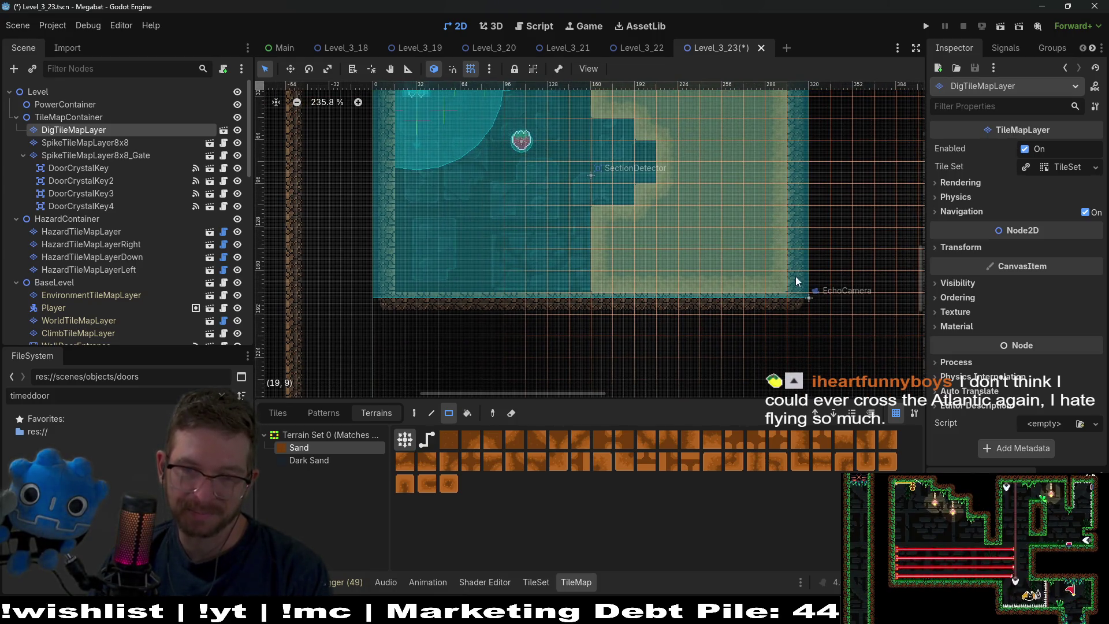
{"action": "scroll", "coordinate": [785, 248], "scroll_direction": "down", "scroll_amount": 6}
{"action": "scroll", "coordinate": [703, 245], "scroll_direction": "up", "scroll_amount": 2}
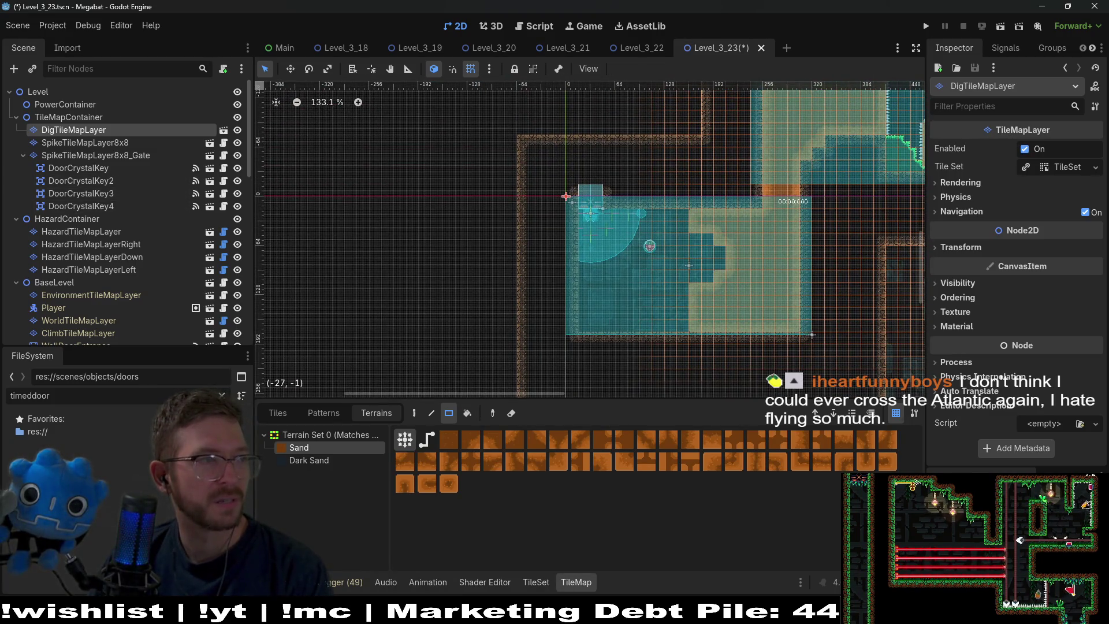
{"action": "scroll", "coordinate": [529, 281], "scroll_direction": "right", "scroll_amount": 2}
{"action": "scroll", "coordinate": [528, 280], "scroll_direction": "down", "scroll_amount": 1}
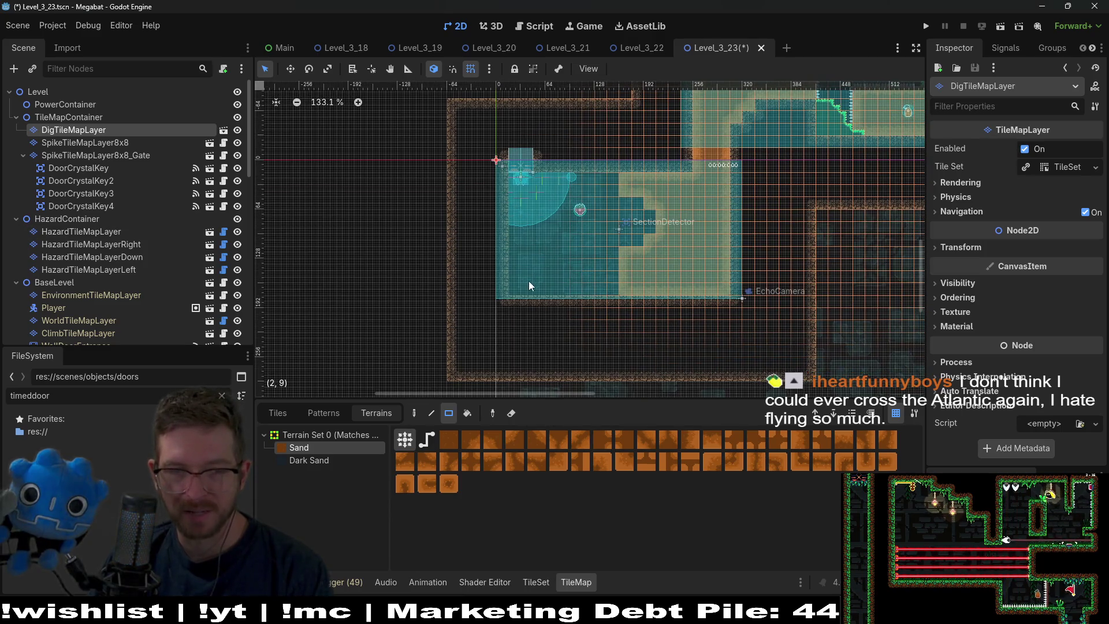
{"action": "scroll", "coordinate": [528, 281], "scroll_direction": "up", "scroll_amount": 2}
{"action": "scroll", "coordinate": [545, 313], "scroll_direction": "up", "scroll_amount": 2}
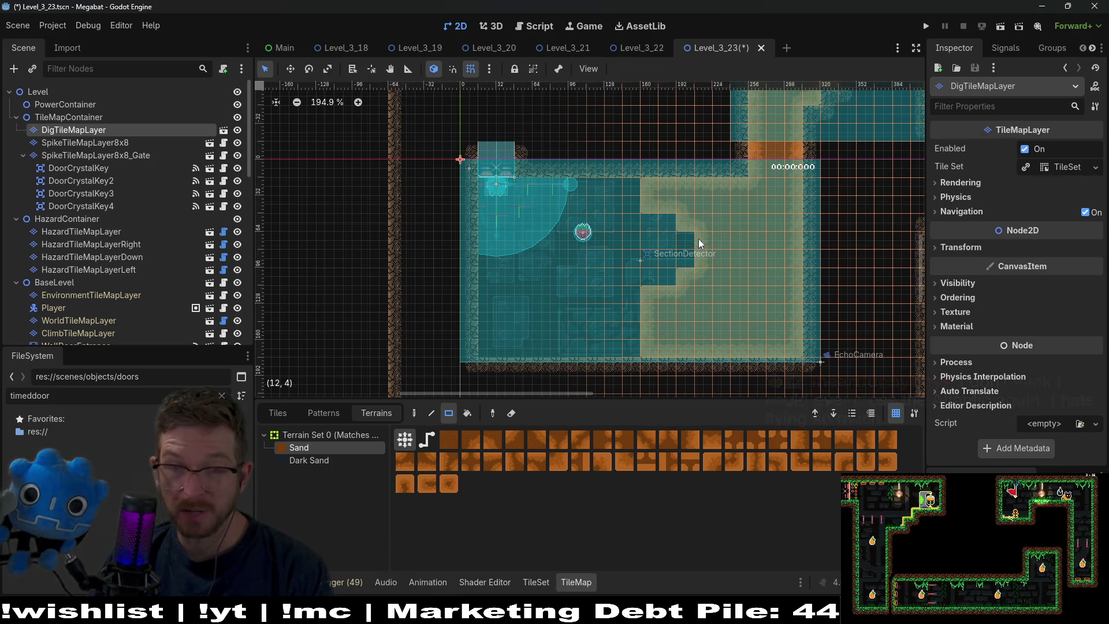
{"action": "left_click_drag", "start_coordinate": [642, 185], "coordinate": [704, 210]}
{"action": "left_click", "coordinate": [683, 224]}
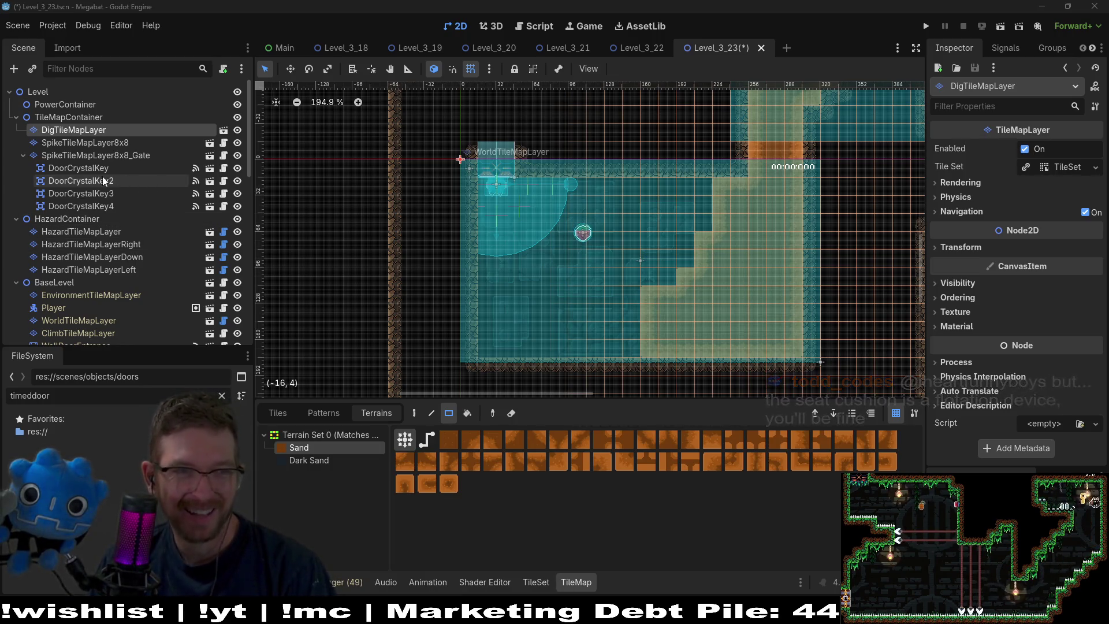
{"action": "left_click", "coordinate": [100, 231]}
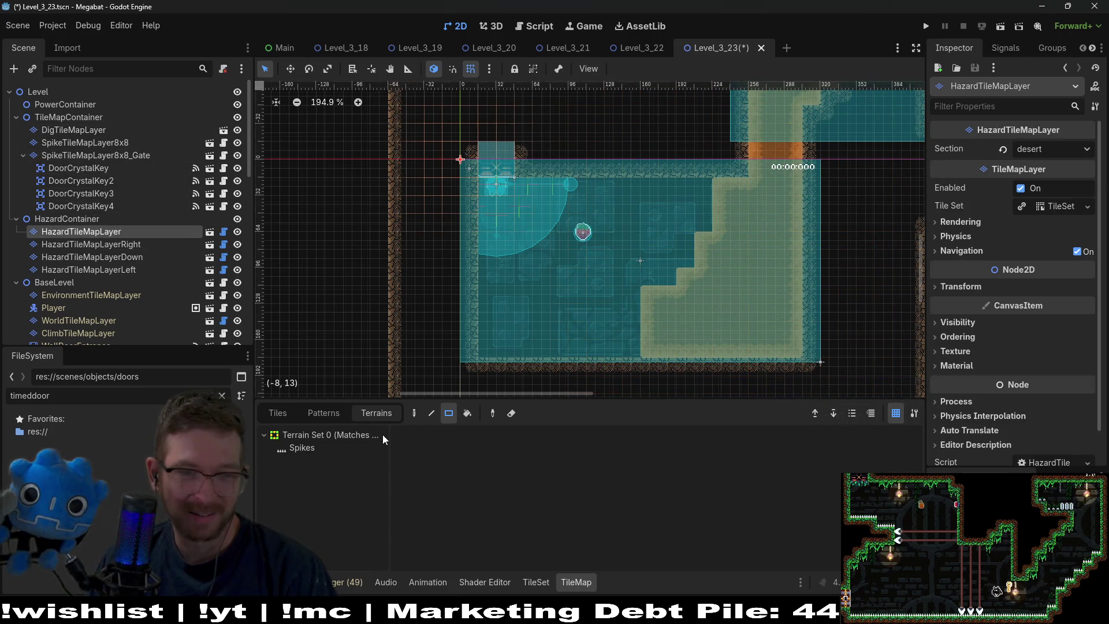
On WorldTileMapLayer, paint DESERT wall terrain into the room's bottom-left corner
{"action": "left_click", "coordinate": [95, 323]}
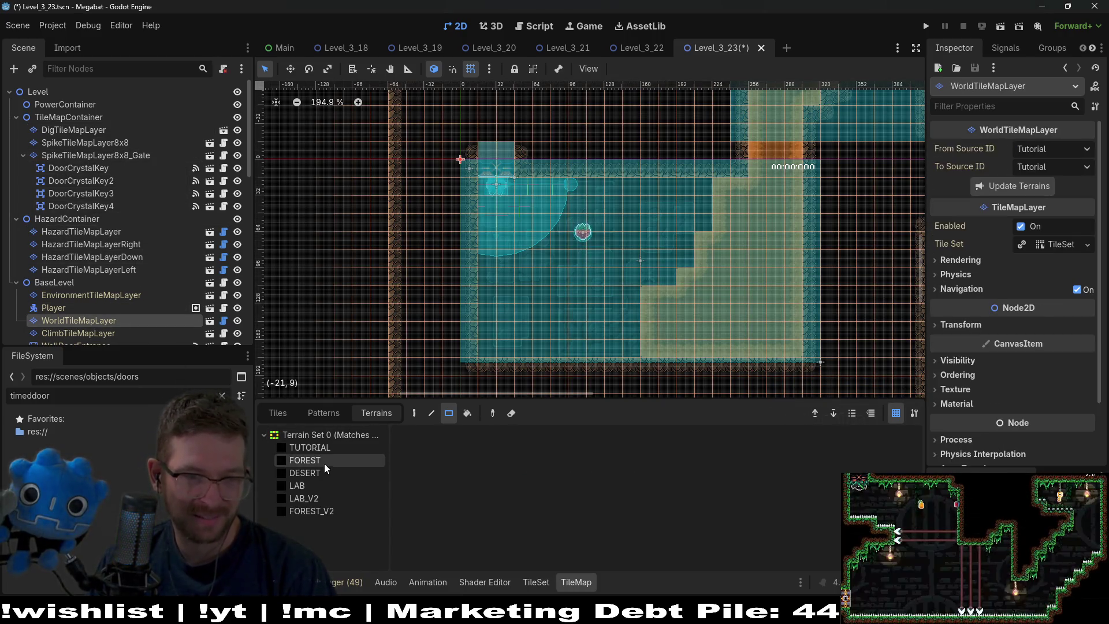
{"action": "left_click", "coordinate": [321, 475]}
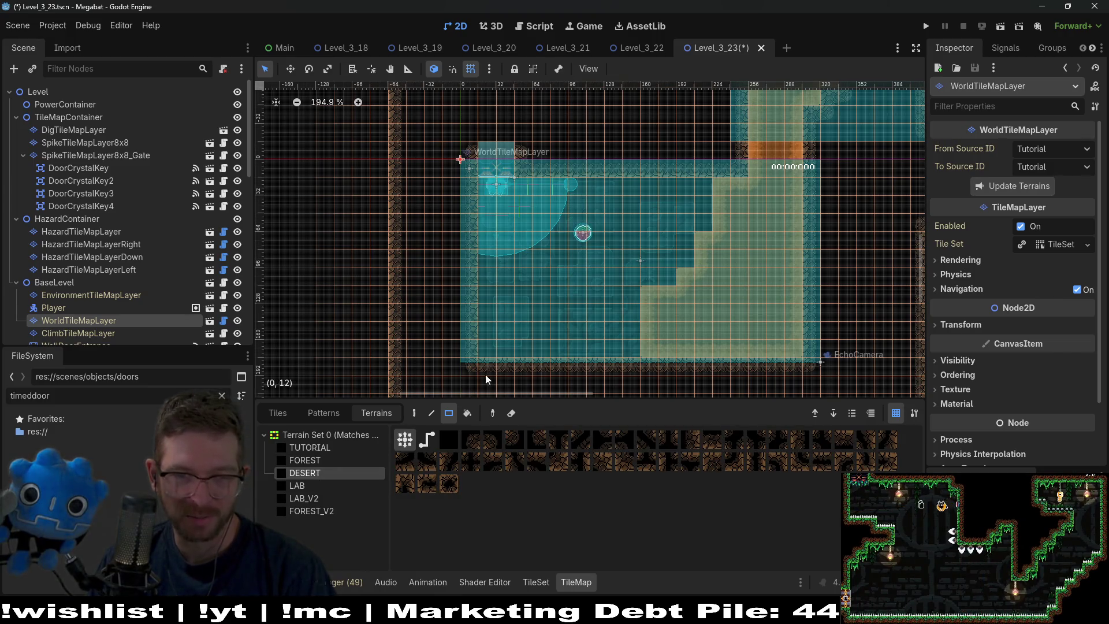
{"action": "mouse_move", "coordinate": [497, 345]}
{"action": "left_mouse_down"}
{"action": "mouse_move", "coordinate": [526, 355]}
{"action": "mouse_move", "coordinate": [539, 333]}
{"action": "left_mouse_up"}
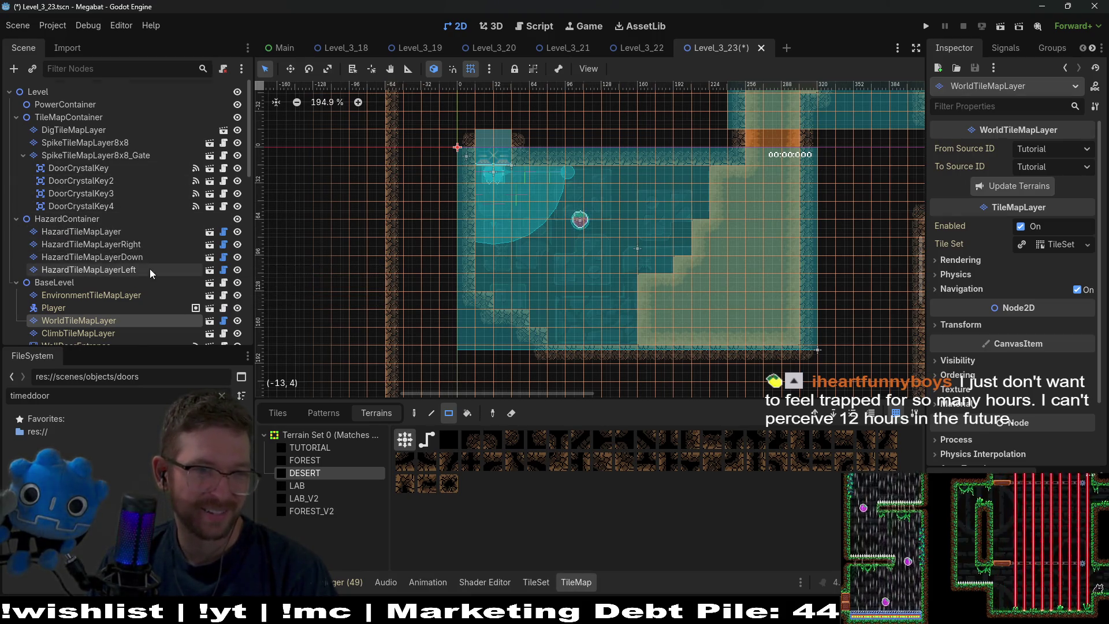
Check the WallDoorEntrance node's settings and select ClimbTileMapLayer
{"action": "scroll", "coordinate": [115, 268], "scroll_direction": "down", "scroll_amount": 3}
{"action": "left_click", "coordinate": [98, 268]}
{"action": "left_click", "coordinate": [103, 282]}
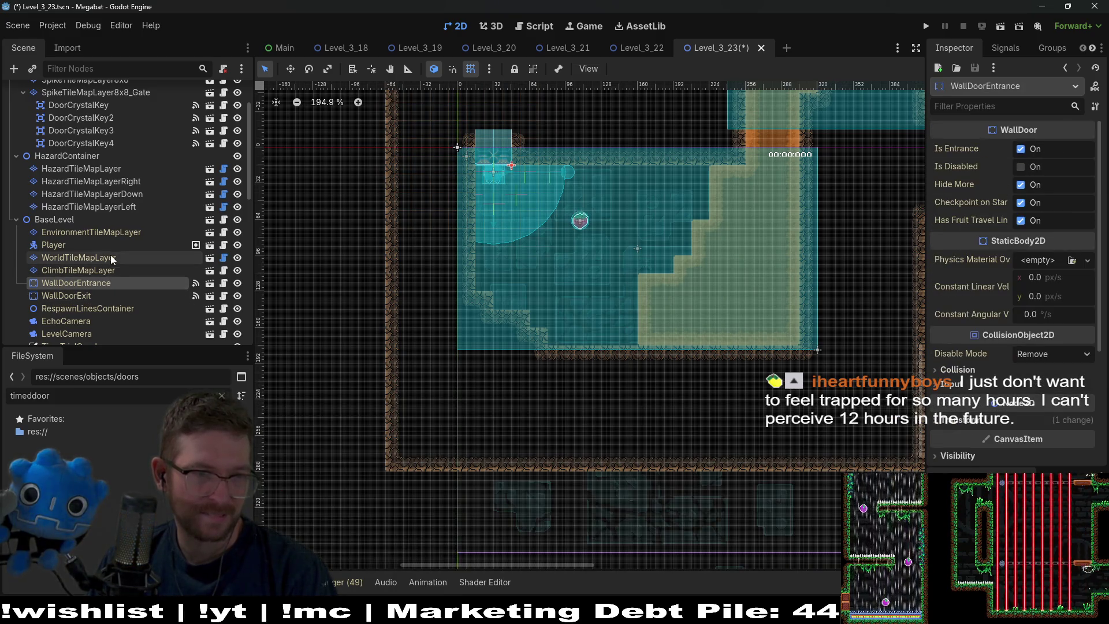
{"action": "scroll", "coordinate": [106, 308], "scroll_direction": "down", "scroll_amount": 2}
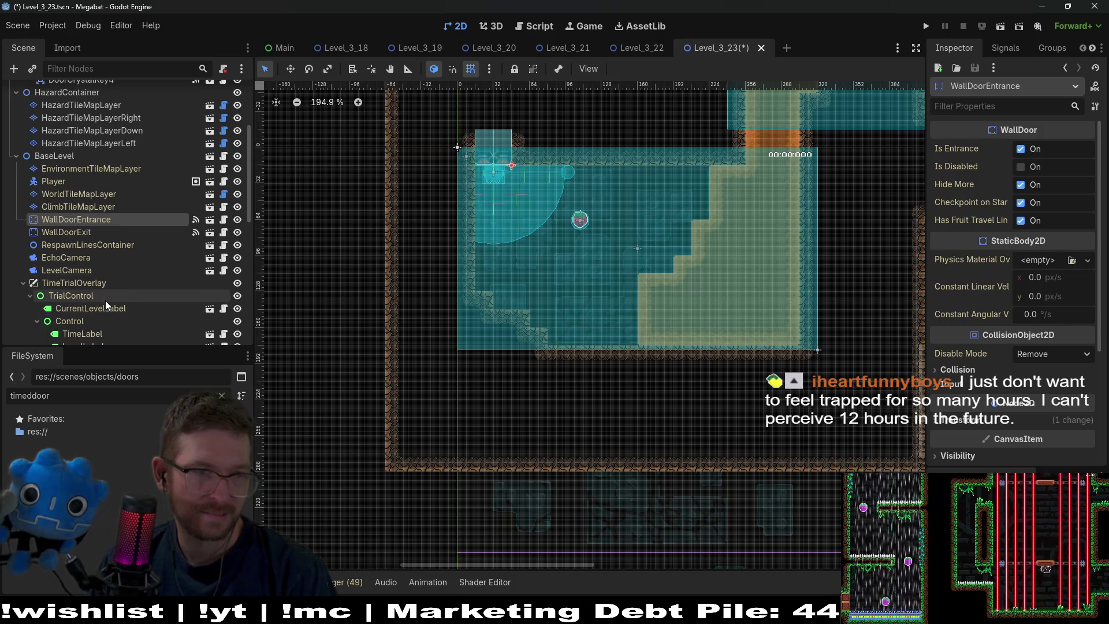
{"action": "scroll", "coordinate": [106, 300], "scroll_direction": "up", "scroll_amount": 2}
{"action": "left_click", "coordinate": [82, 271]}
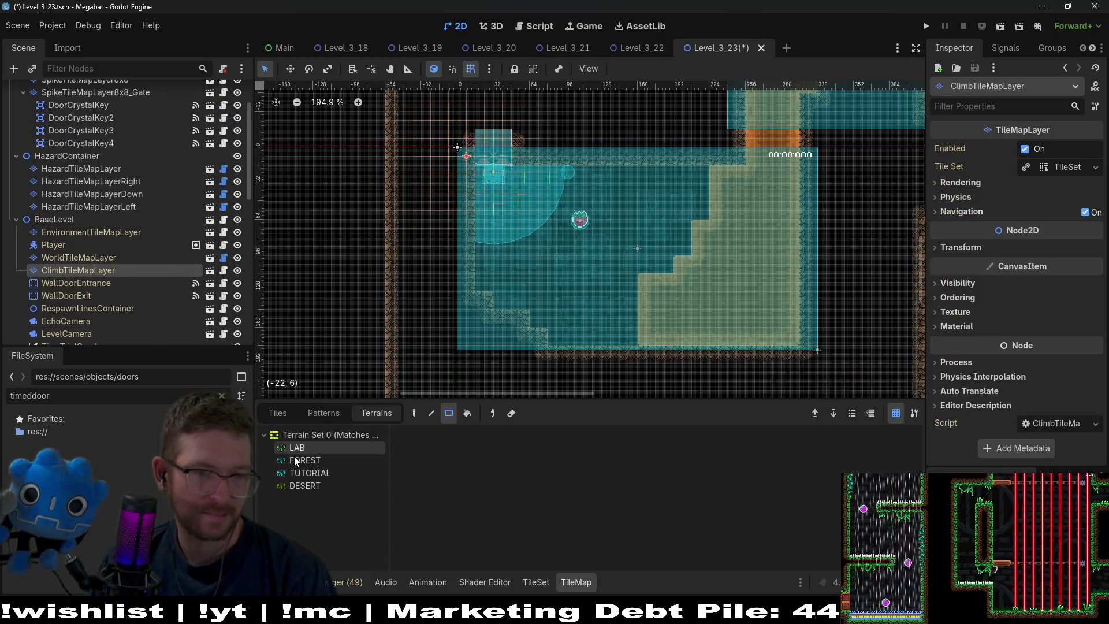
Paint a 2x1 strip of DESERT climbing bushes beside the starting room's top-left entrance
{"action": "left_click", "coordinate": [294, 459]}
{"action": "left_click", "coordinate": [294, 473]}
{"action": "left_click", "coordinate": [295, 485]}
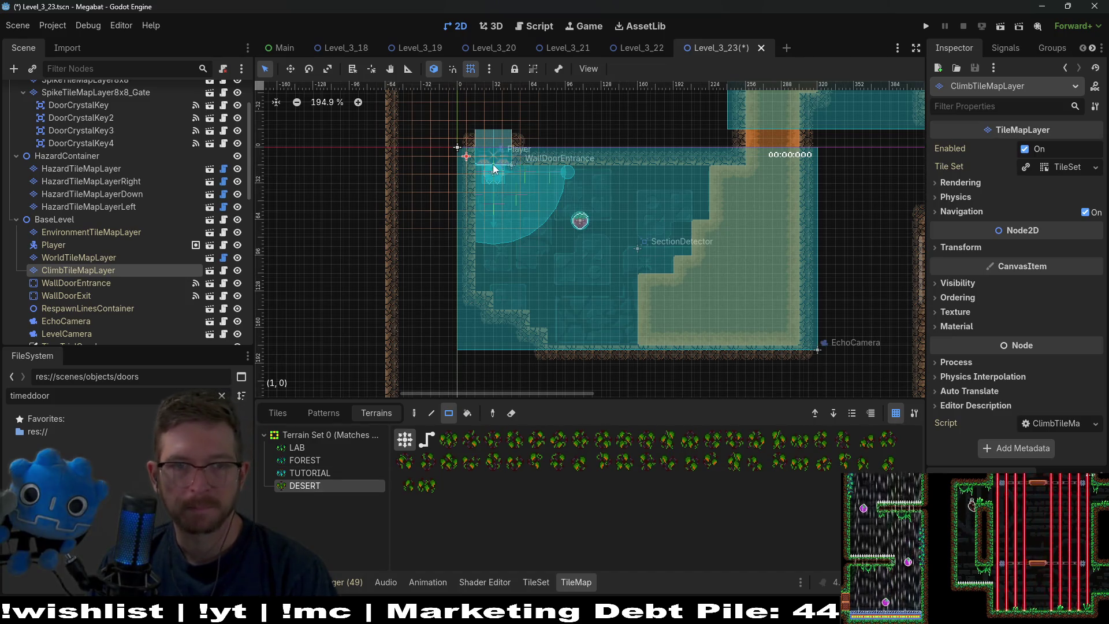
{"action": "scroll", "coordinate": [491, 161], "scroll_direction": "up", "scroll_amount": 3}
{"action": "left_click_drag", "start_coordinate": [483, 158], "coordinate": [525, 169]}
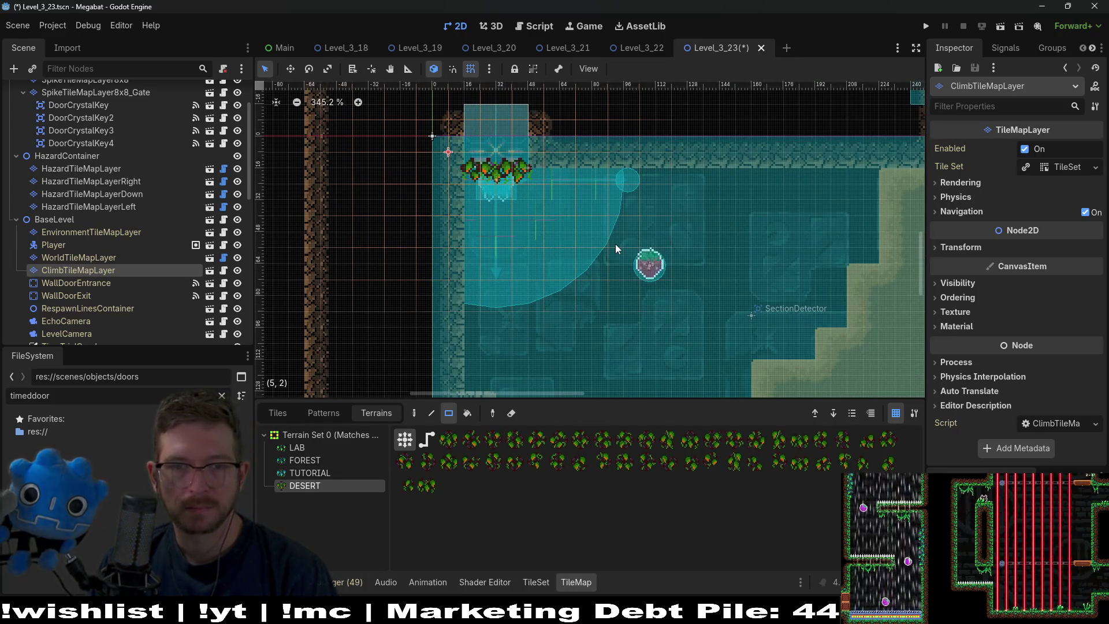
{"action": "scroll", "coordinate": [615, 244], "scroll_direction": "down", "scroll_amount": 2}
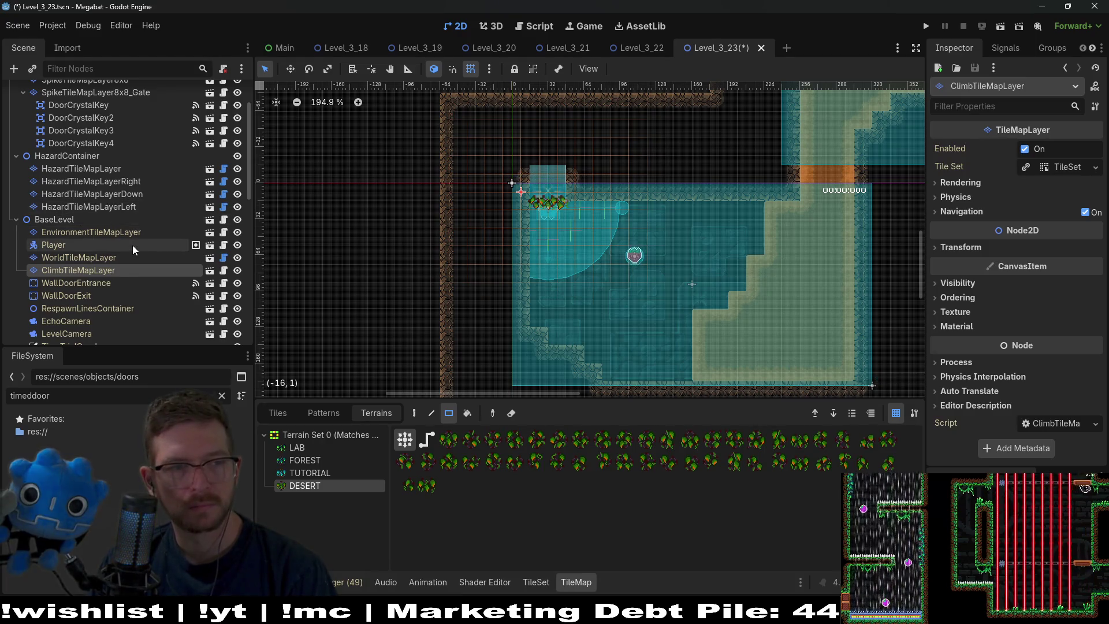
{"action": "scroll", "coordinate": [87, 237], "scroll_direction": "down", "scroll_amount": 5}
{"action": "scroll", "coordinate": [109, 277], "scroll_direction": "down", "scroll_amount": 5}
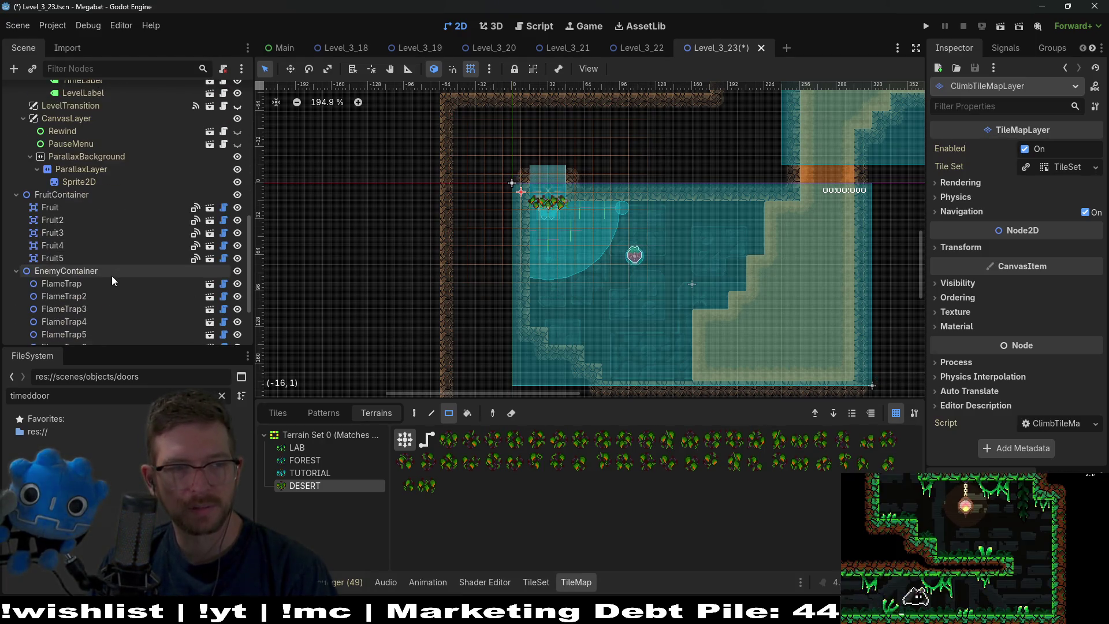
Compare the fruit types of Fruit2 and the other fruits, then select the Dig fruit 'Fruit'
{"action": "left_click", "coordinate": [83, 224]}
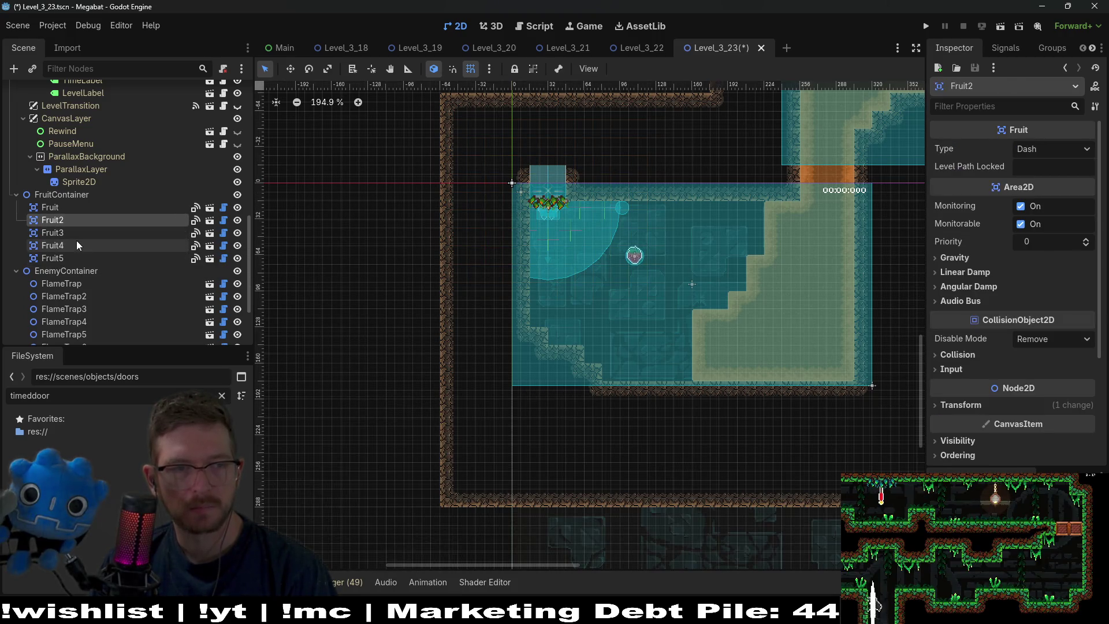
{"action": "left_click", "coordinate": [86, 231]}
{"action": "left_click", "coordinate": [79, 256]}
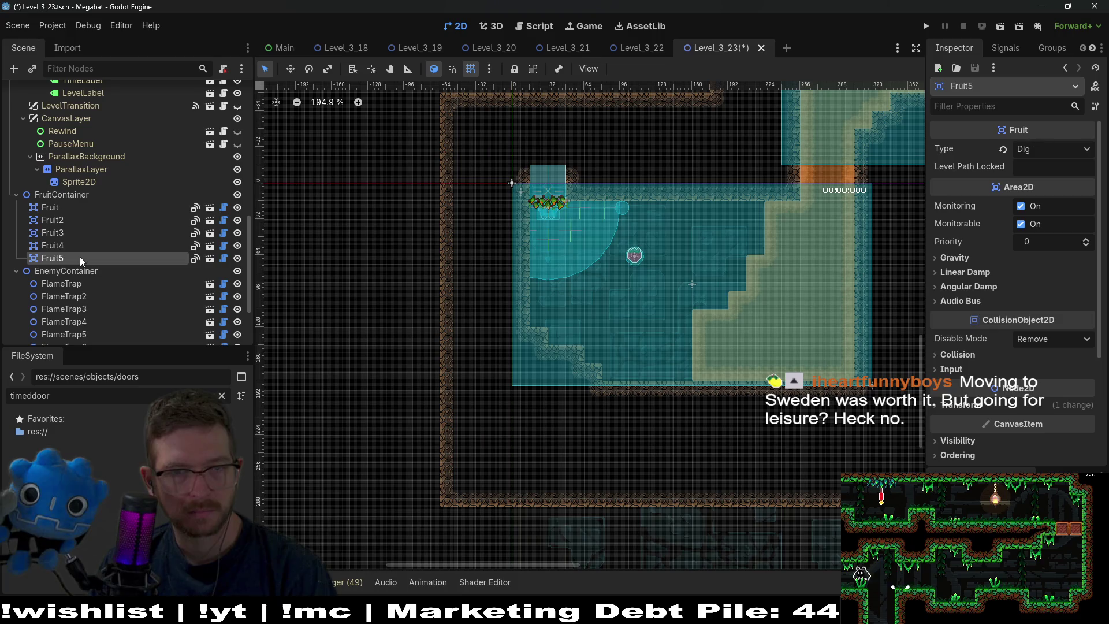
{"action": "left_click", "coordinate": [84, 246]}
{"action": "left_click", "coordinate": [64, 208]}
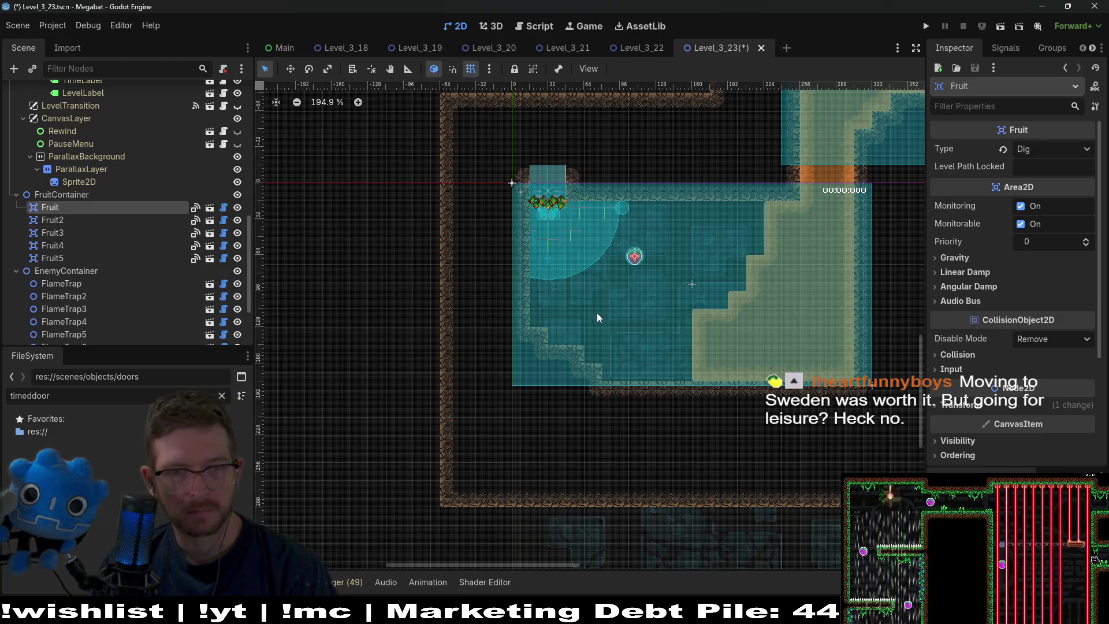
Move the Dig fruit right toward the middle of the starting room
{"action": "scroll", "coordinate": [656, 283], "scroll_direction": "up", "scroll_amount": 6}
{"action": "key", "text": "w"}
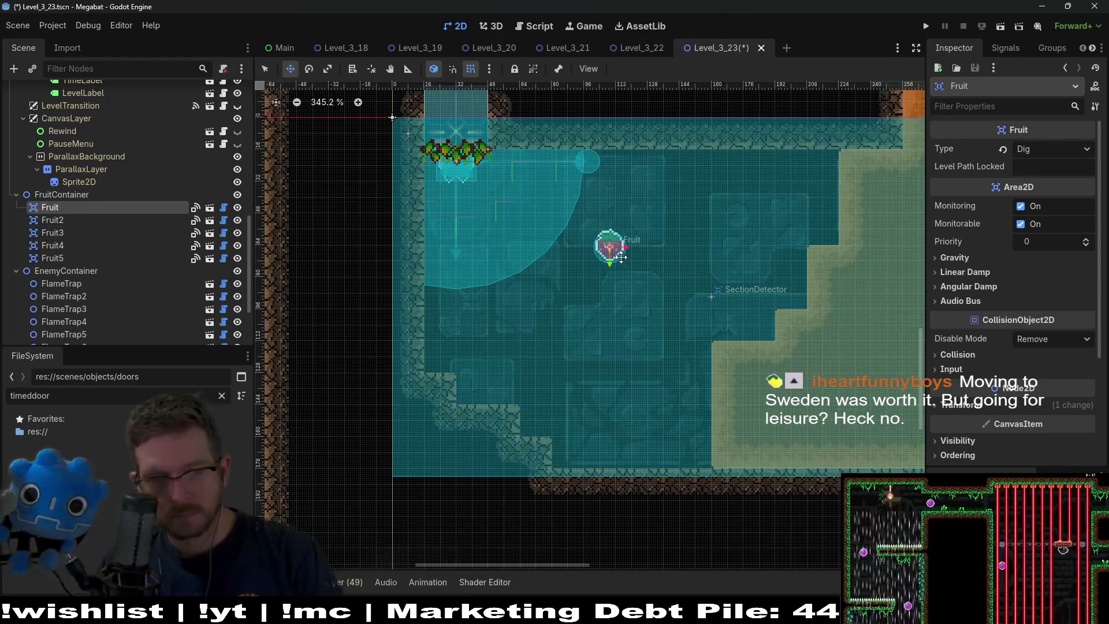
{"action": "left_click_drag", "start_coordinate": [618, 257], "coordinate": [679, 271]}
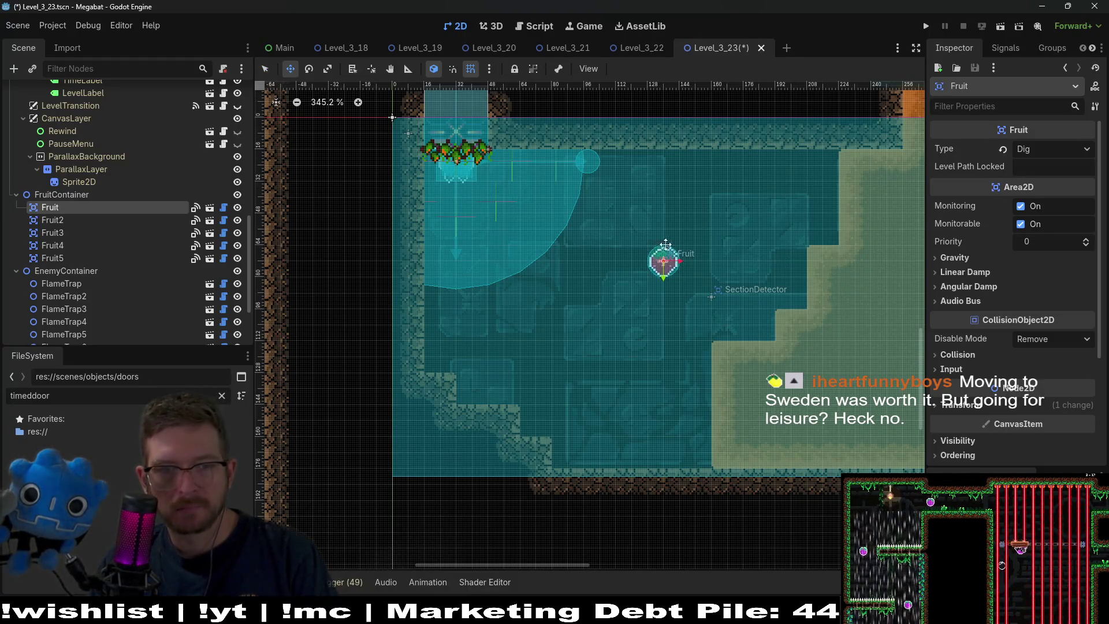
{"action": "scroll", "coordinate": [681, 245], "scroll_direction": "down", "scroll_amount": 3}
{"action": "scroll", "coordinate": [113, 172], "scroll_direction": "up", "scroll_amount": 15}
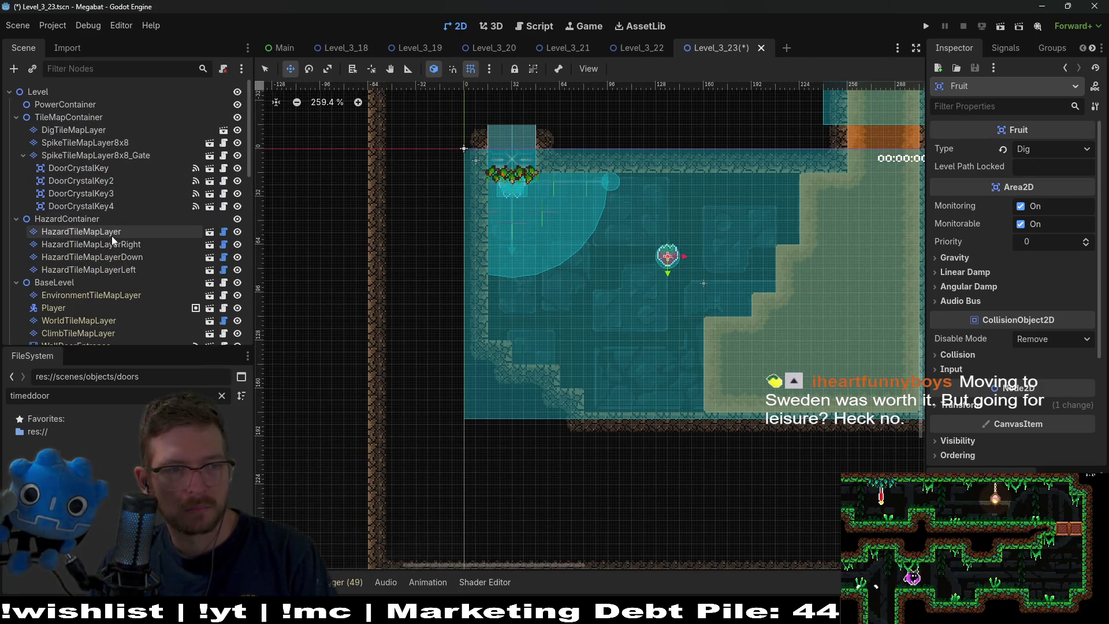
{"action": "scroll", "coordinate": [109, 248], "scroll_direction": "down", "scroll_amount": 2}
{"action": "left_click", "coordinate": [108, 264]}
Place two Brazier lights in the room's upper area on the environment layer
{"action": "left_click", "coordinate": [278, 414]}
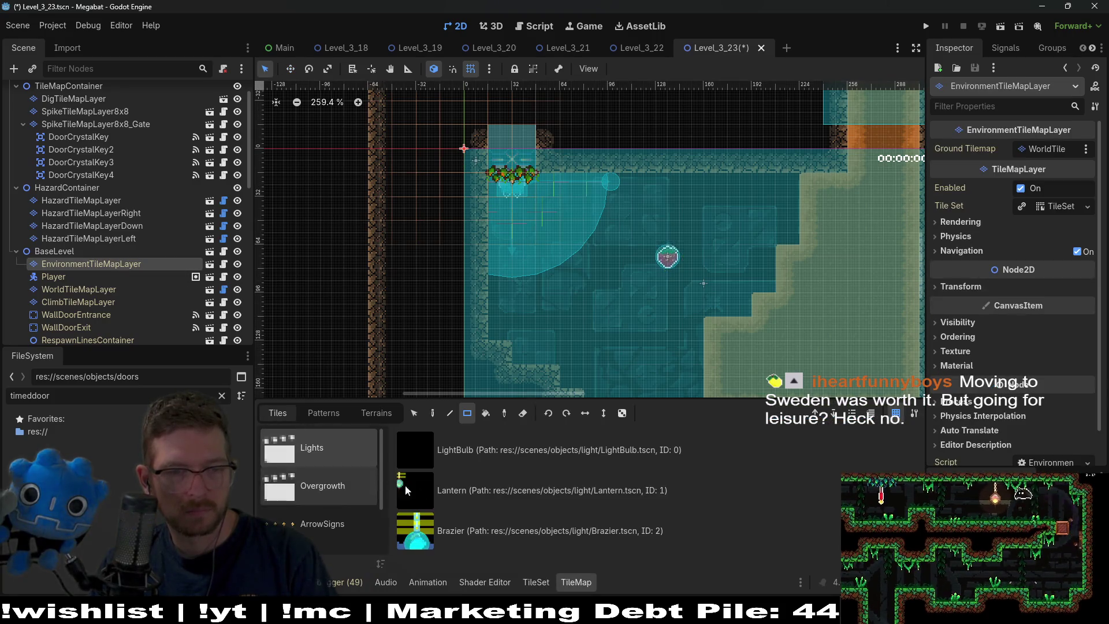
{"action": "left_click", "coordinate": [549, 530]}
{"action": "left_click", "coordinate": [592, 188]}
{"action": "left_click", "coordinate": [739, 190]}
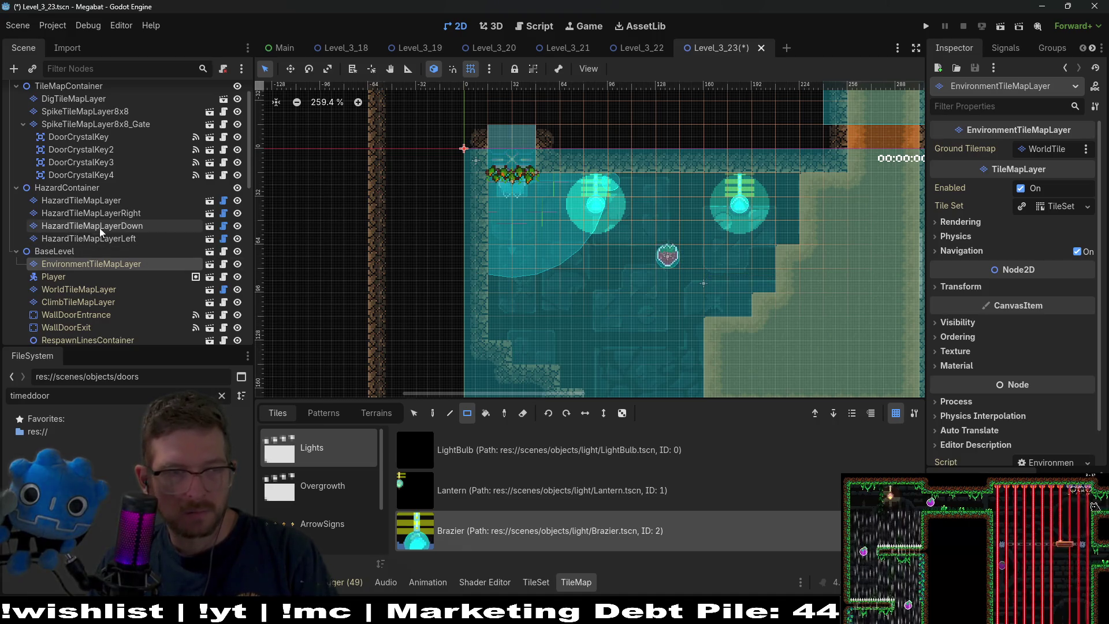
{"action": "scroll", "coordinate": [95, 176], "scroll_direction": "up", "scroll_amount": 2}
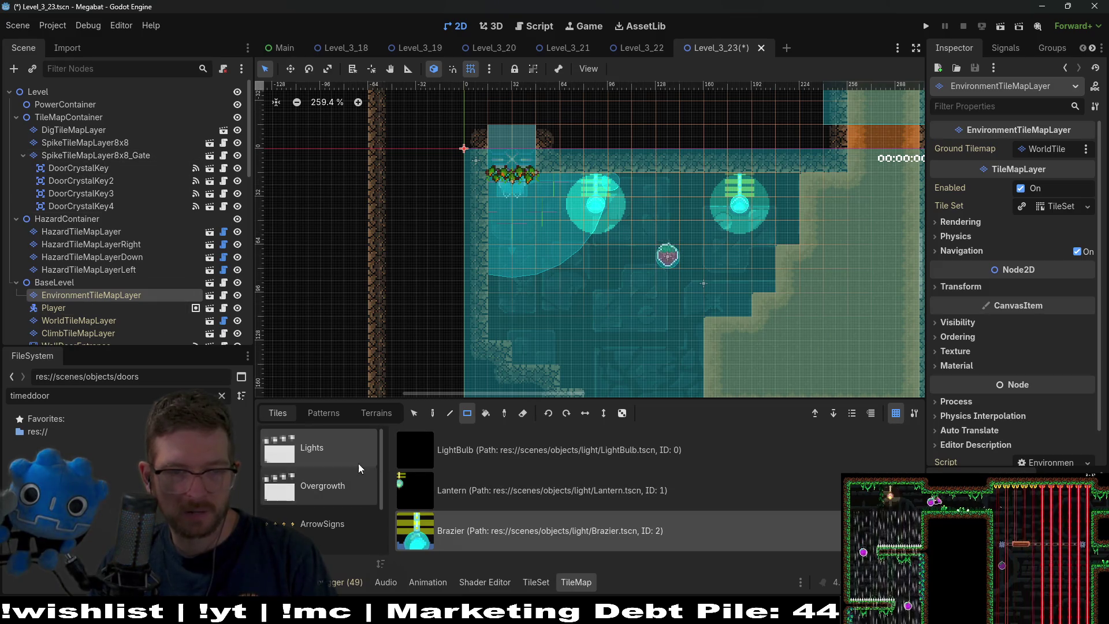
{"action": "scroll", "coordinate": [358, 463], "scroll_direction": "down", "scroll_amount": 2}
{"action": "scroll", "coordinate": [321, 468], "scroll_direction": "up", "scroll_amount": 2}
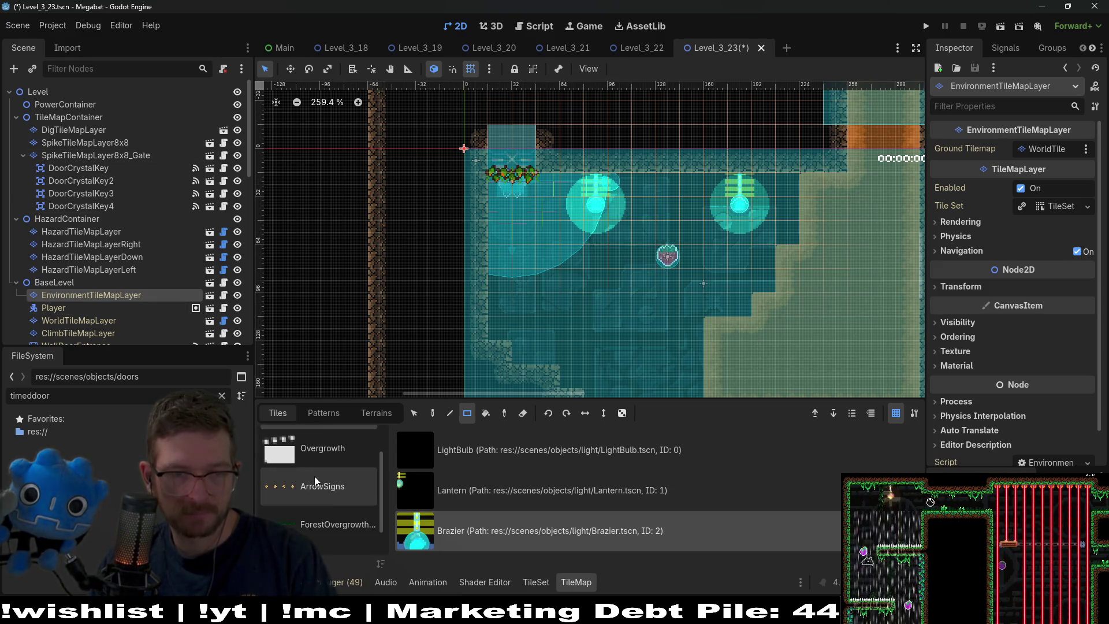
Paint a row of DesertOvergrowth tufts along the room's floor, then undo it
{"action": "left_click", "coordinate": [317, 450]}
{"action": "scroll", "coordinate": [520, 548], "scroll_direction": "down", "scroll_amount": 3}
{"action": "scroll", "coordinate": [456, 548], "scroll_direction": "up", "scroll_amount": 2}
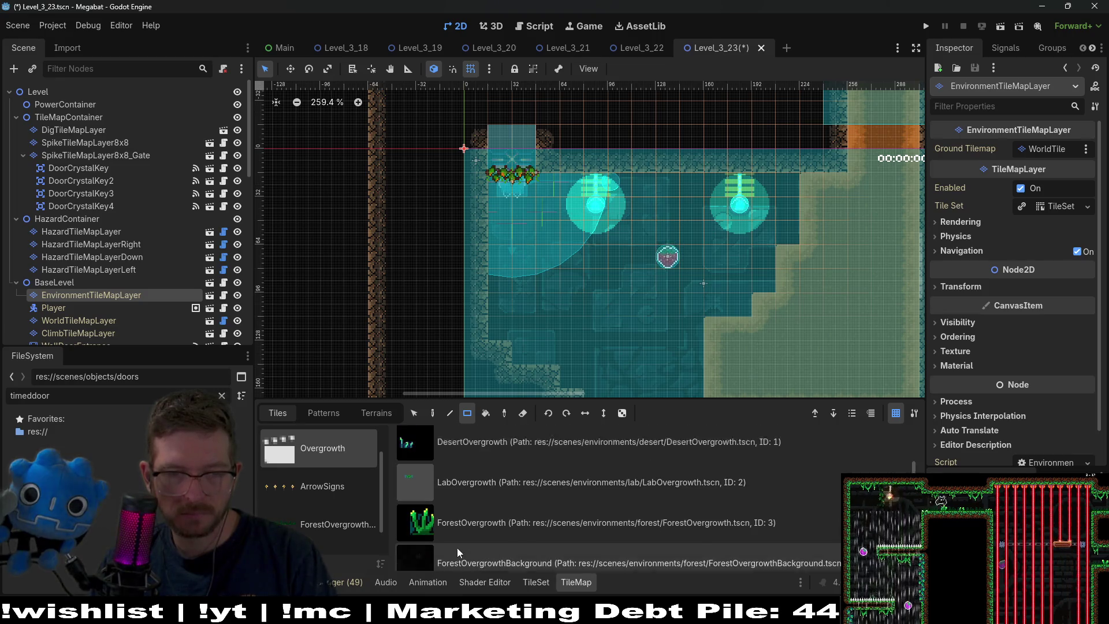
{"action": "left_click", "coordinate": [509, 474]}
{"action": "scroll", "coordinate": [587, 346], "scroll_direction": "down", "scroll_amount": 2}
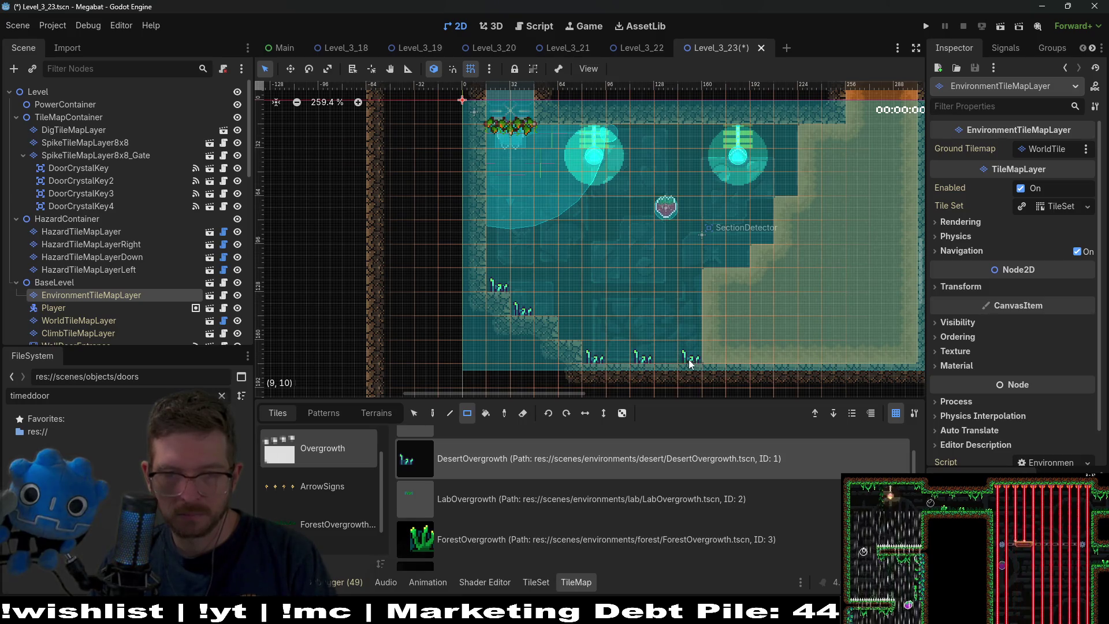
{"action": "scroll", "coordinate": [693, 300], "scroll_direction": "right", "scroll_amount": 5}
{"action": "scroll", "coordinate": [808, 248], "scroll_direction": "up", "scroll_amount": 5}
{"action": "scroll", "coordinate": [814, 241], "scroll_direction": "down", "scroll_amount": 3}
{"action": "scroll", "coordinate": [739, 270], "scroll_direction": "right", "scroll_amount": 5}
{"action": "scroll", "coordinate": [778, 220], "scroll_direction": "up", "scroll_amount": 5}
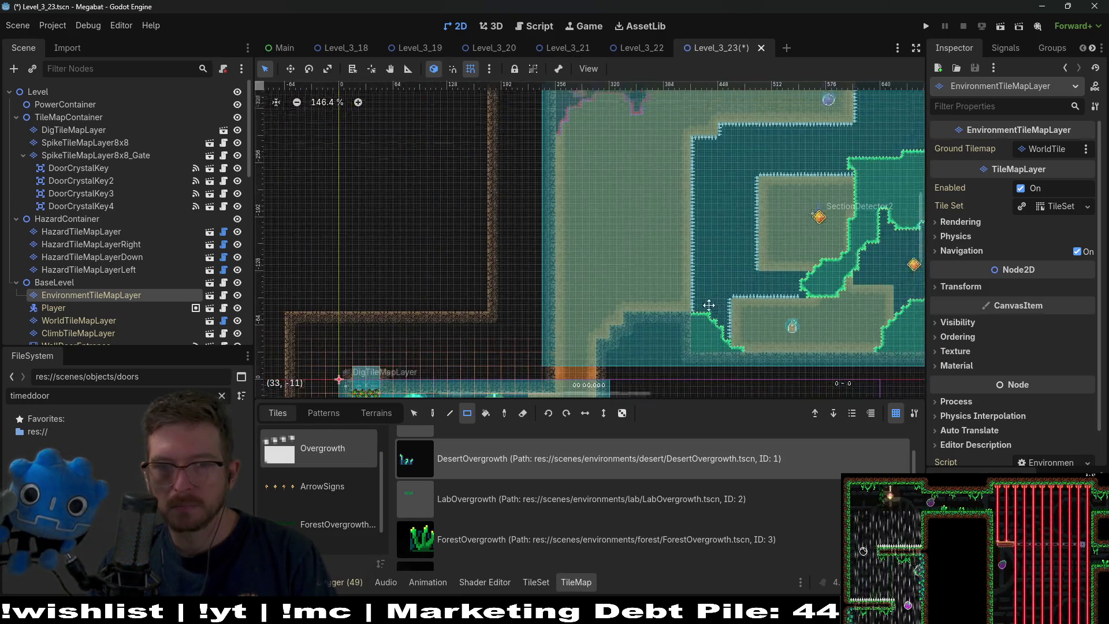
{"action": "scroll", "coordinate": [778, 247], "scroll_direction": "up", "scroll_amount": 3}
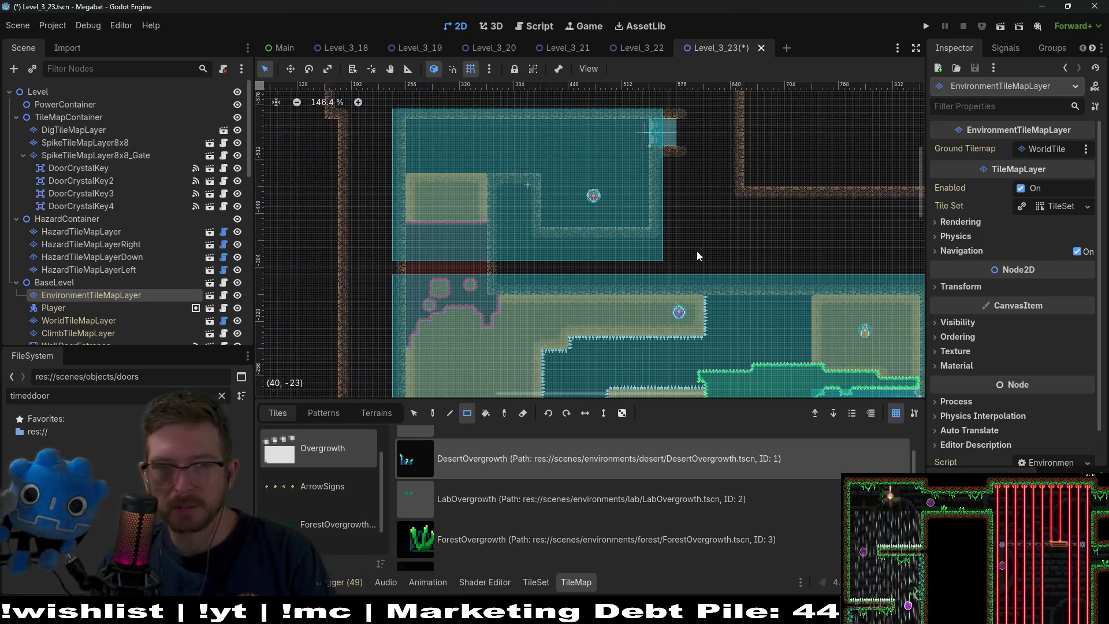
{"action": "scroll", "coordinate": [578, 208], "scroll_direction": "up", "scroll_amount": 2}
{"action": "scroll", "coordinate": [515, 164], "scroll_direction": "down", "scroll_amount": 5}
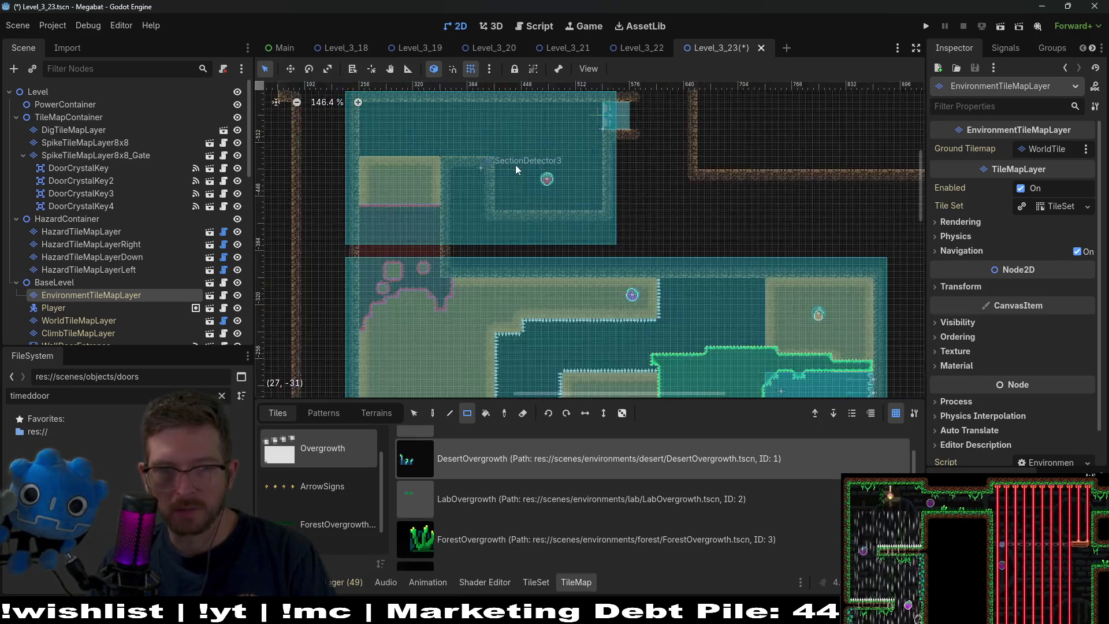
{"action": "scroll", "coordinate": [565, 178], "scroll_direction": "up", "scroll_amount": 2}
{"action": "scroll", "coordinate": [565, 178], "scroll_direction": "up", "scroll_amount": 5}
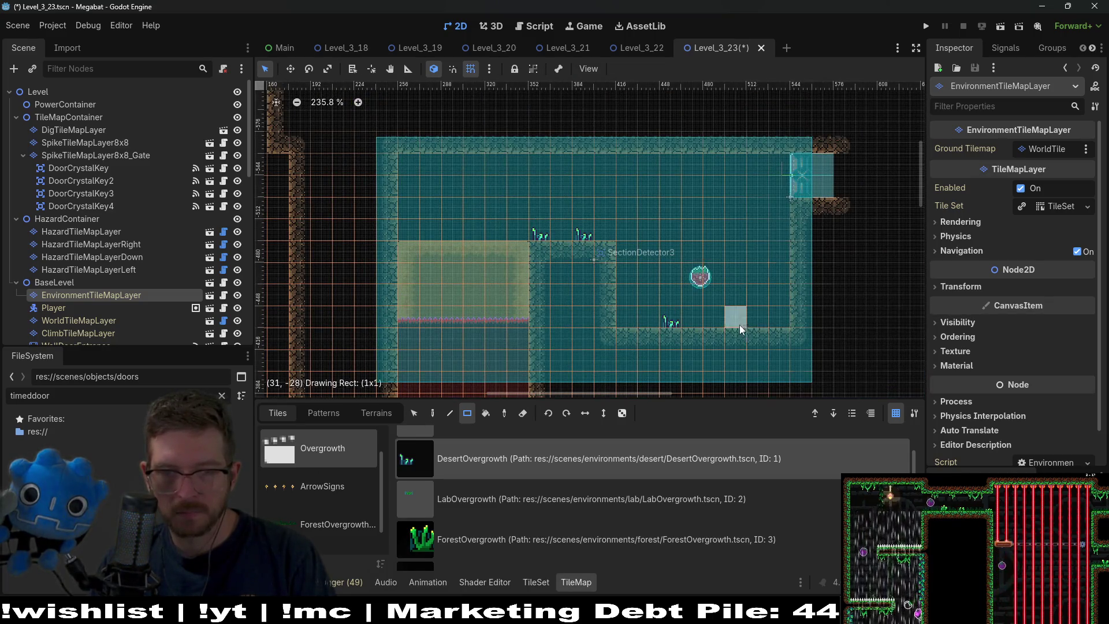
{"action": "left_click_drag", "start_coordinate": [765, 320], "coordinate": [638, 314]}
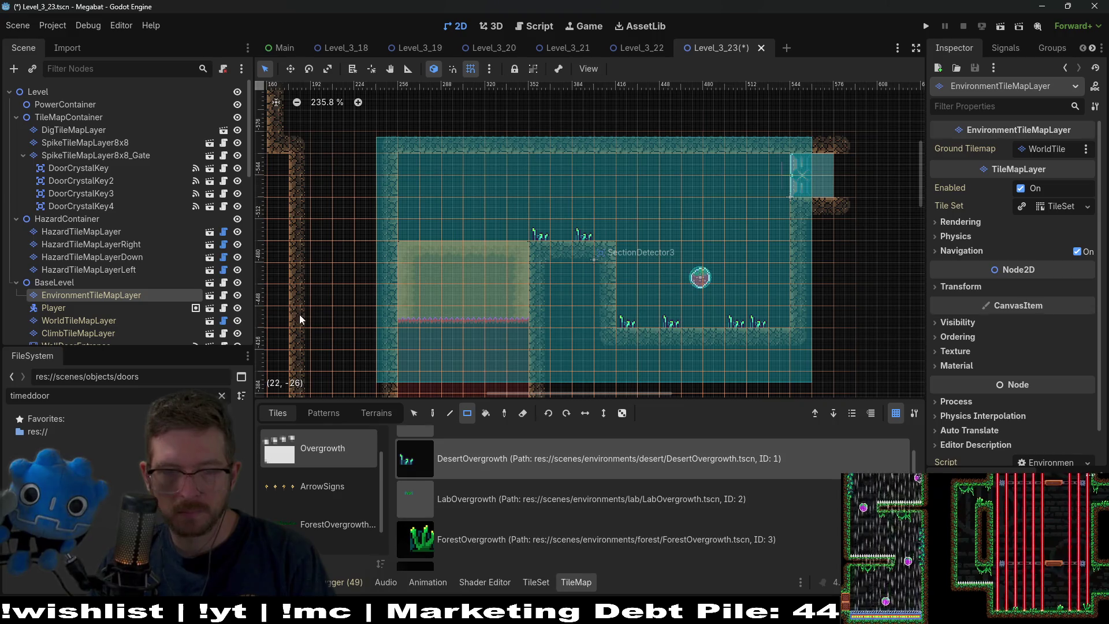
{"action": "key", "text": "ctrl+z"}
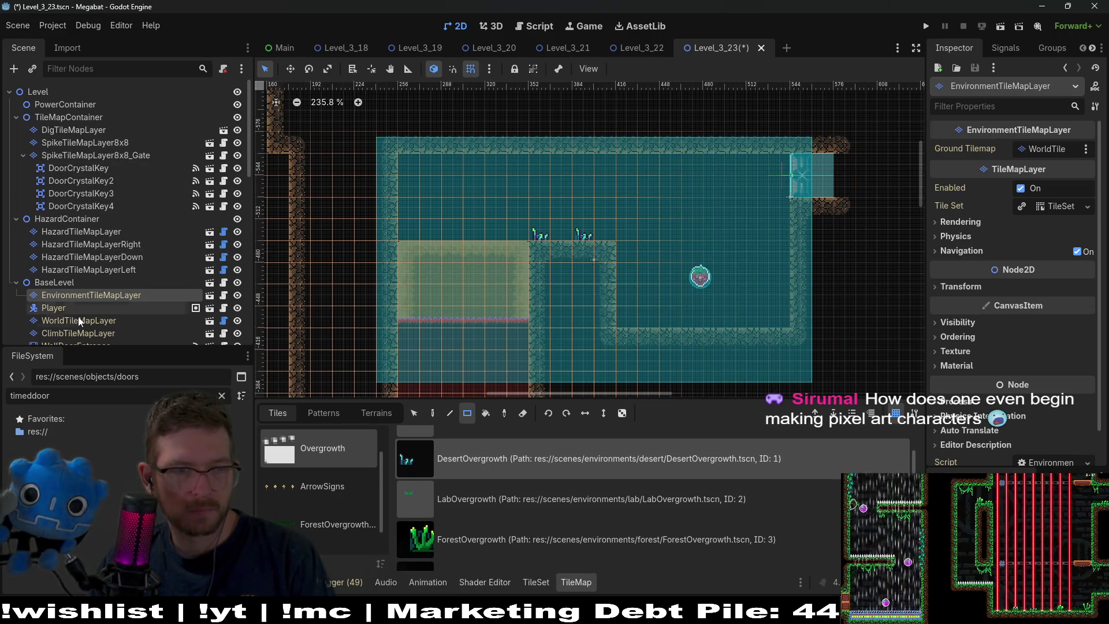
{"action": "left_click", "coordinate": [78, 320]}
Paint DESERT terrain on WorldTileMapLayer into the inner wall's left step and bottom-right corner
{"action": "left_click", "coordinate": [373, 411]}
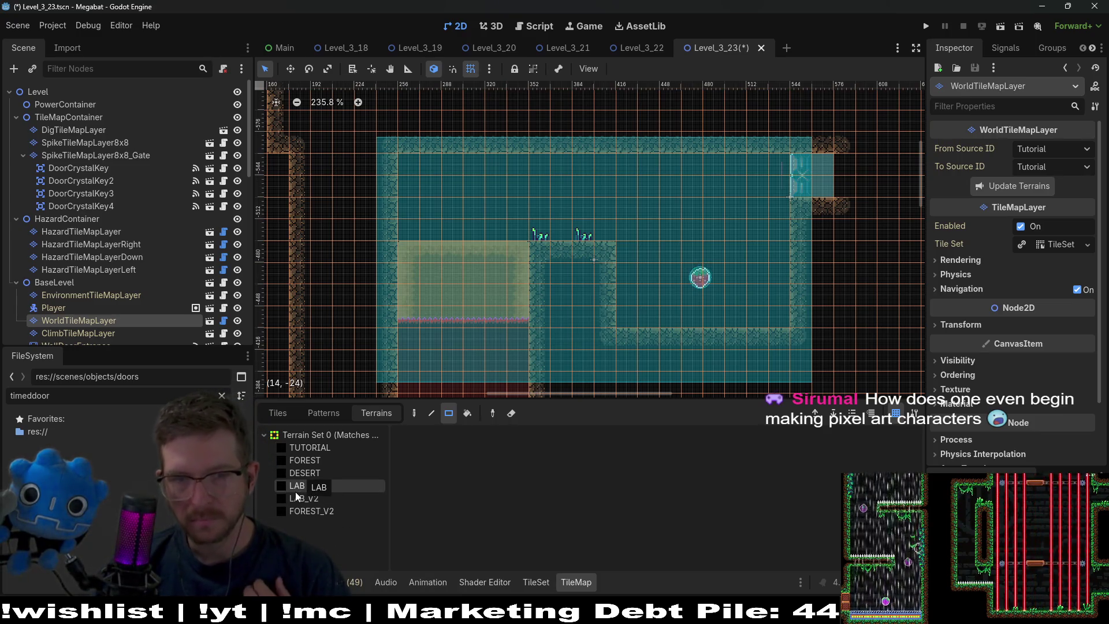
{"action": "left_click", "coordinate": [317, 473]}
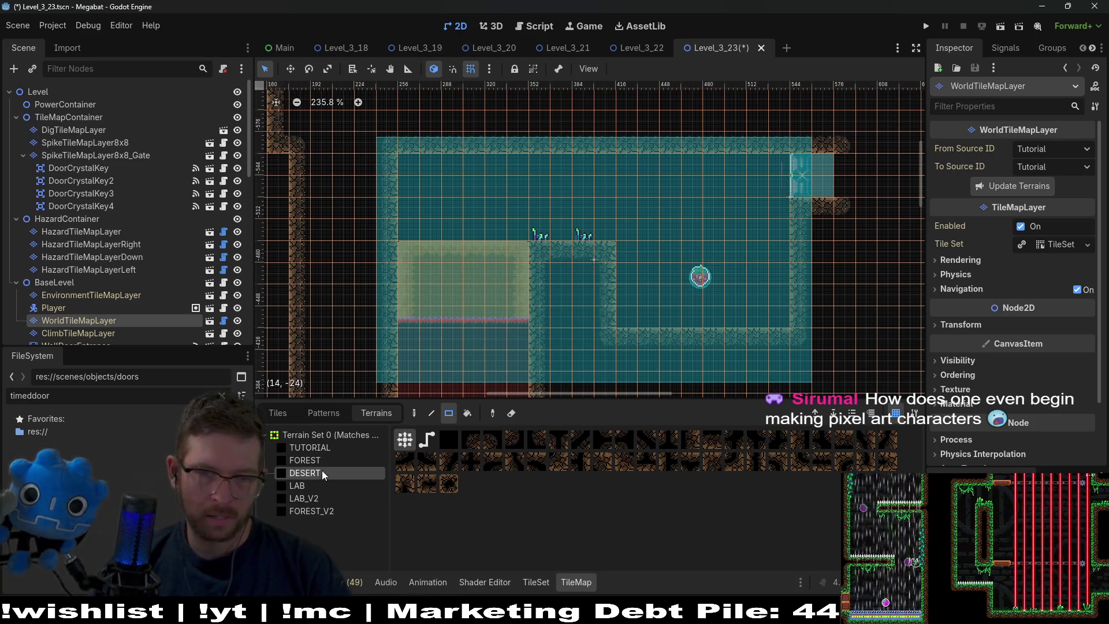
{"action": "left_click_drag", "start_coordinate": [585, 318], "coordinate": [631, 312]}
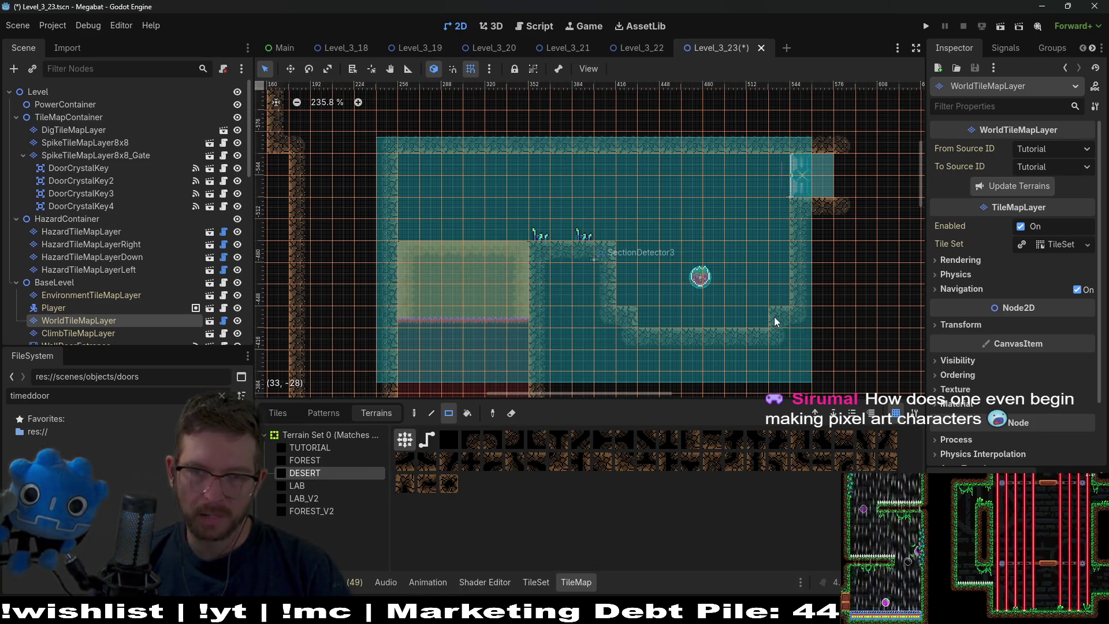
{"action": "left_click", "coordinate": [773, 316]}
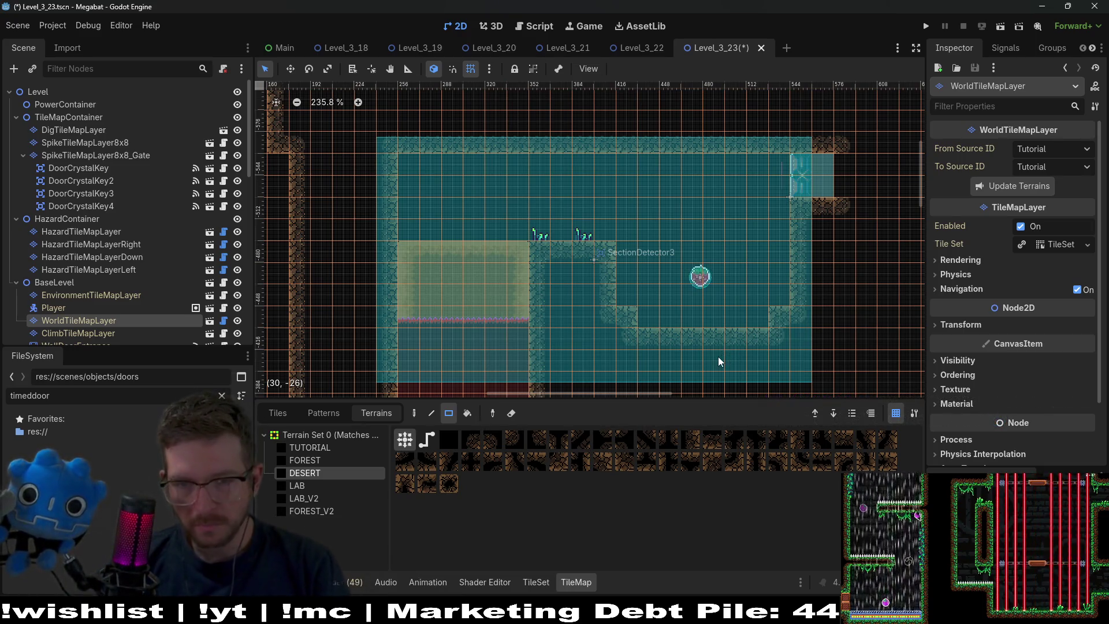
{"action": "left_click", "coordinate": [628, 292]}
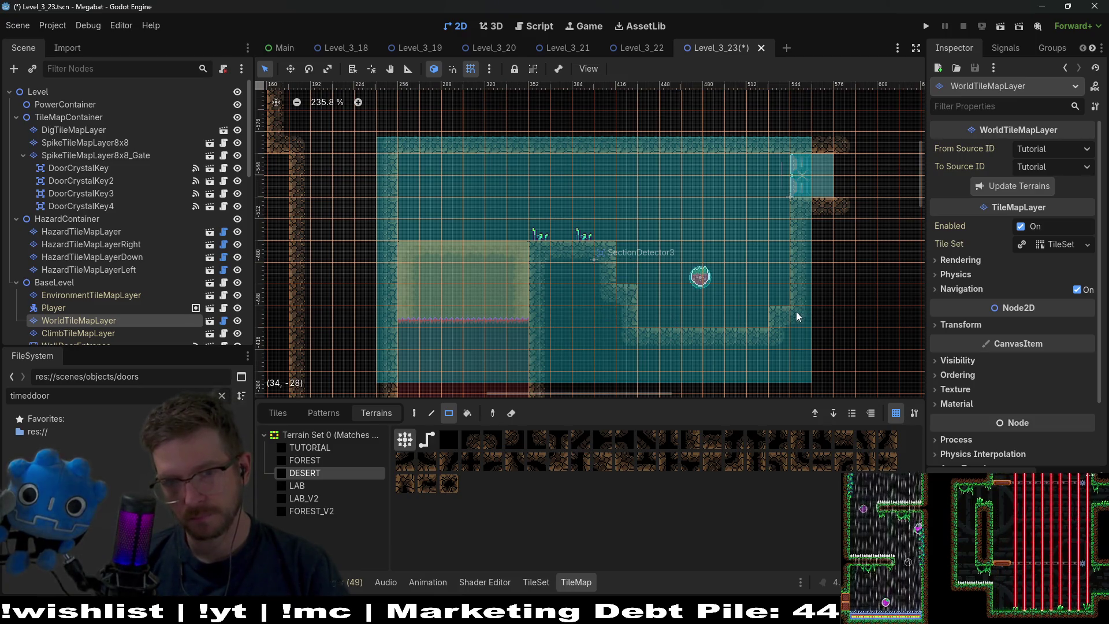
{"action": "scroll", "coordinate": [757, 298], "scroll_direction": "up", "scroll_amount": 2}
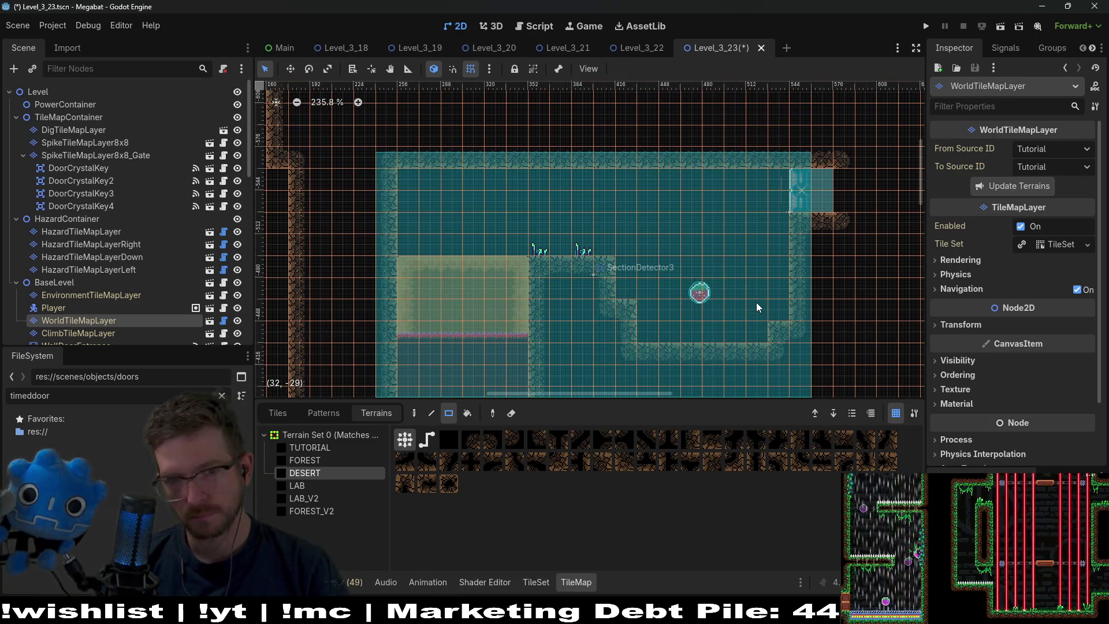
{"action": "scroll", "coordinate": [101, 236], "scroll_direction": "down", "scroll_amount": 10}
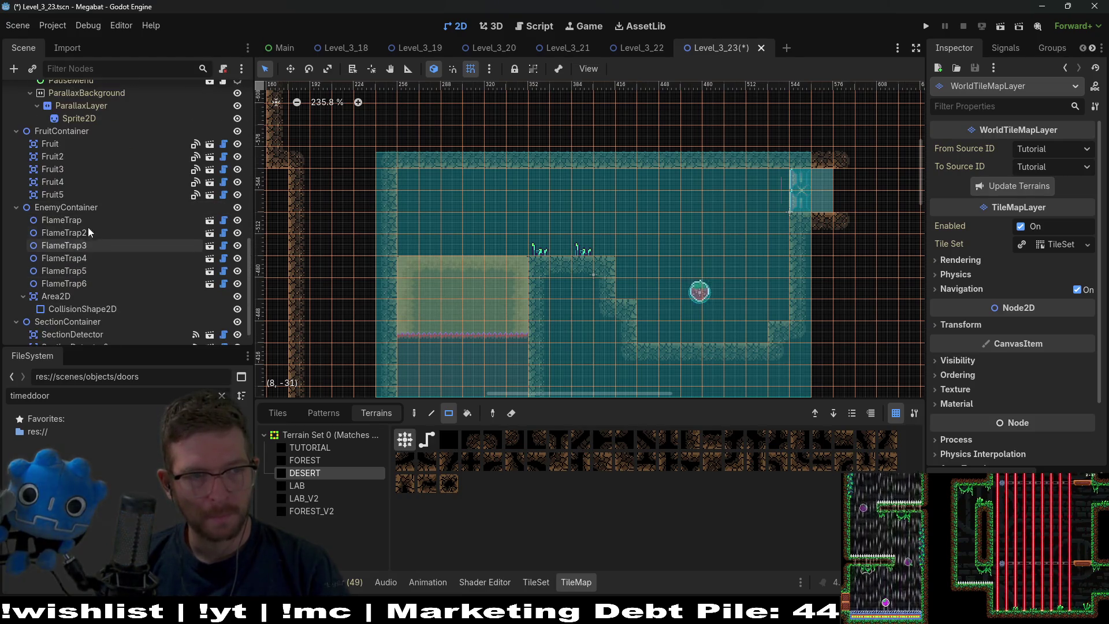
{"action": "left_click", "coordinate": [63, 157]}
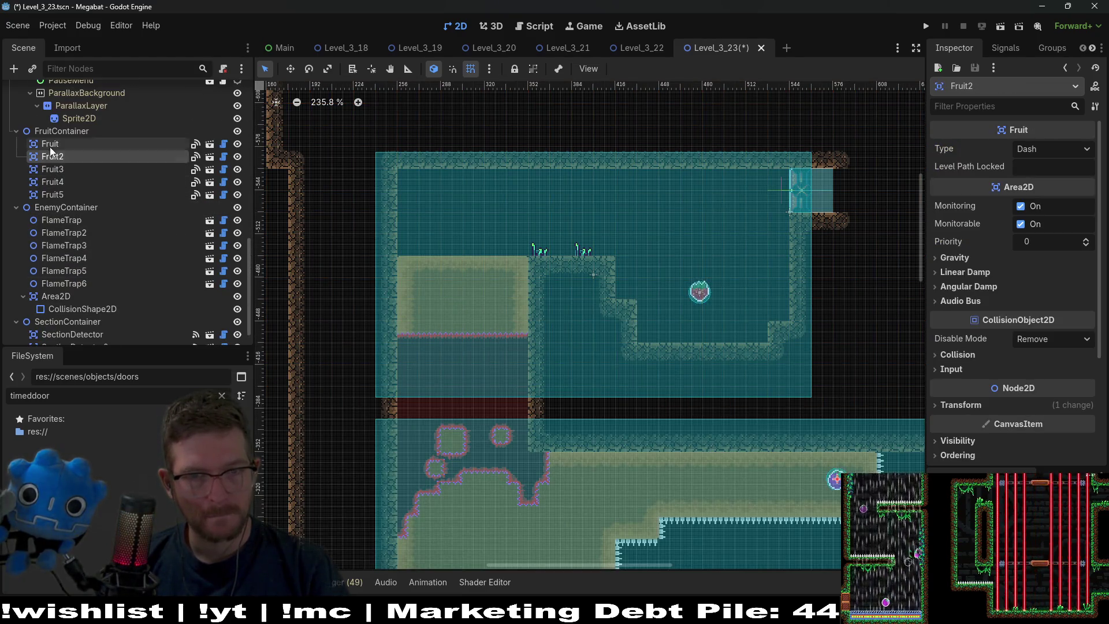
{"action": "left_click", "coordinate": [50, 145]}
{"action": "left_click", "coordinate": [49, 157]}
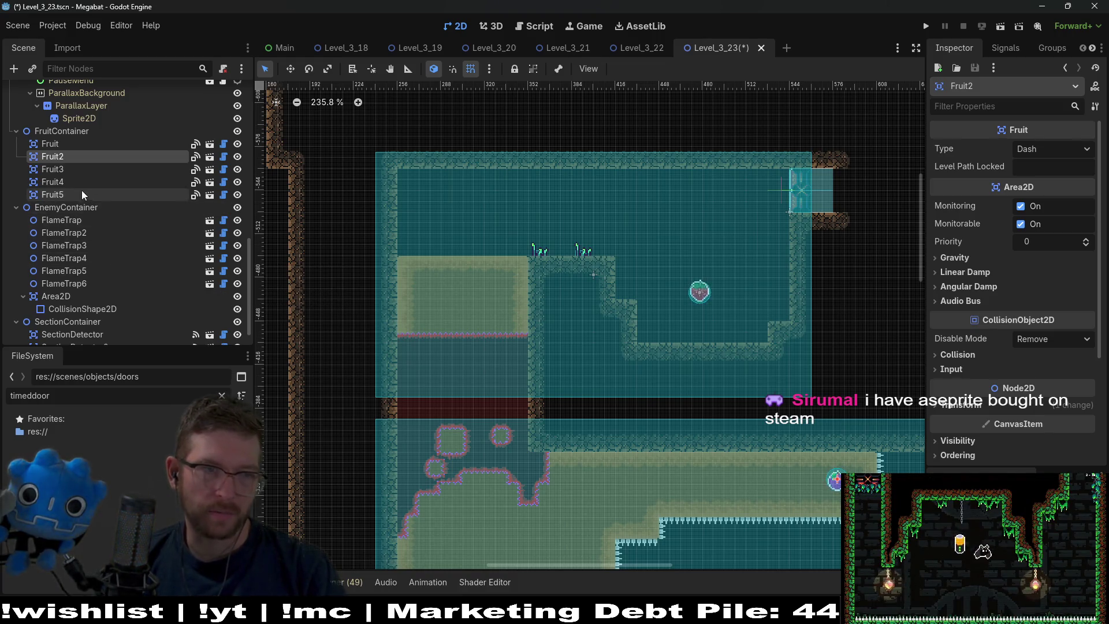
Nudge Fruit5 one step right and one step up in Move mode, then frame it
{"action": "left_click", "coordinate": [64, 143]}
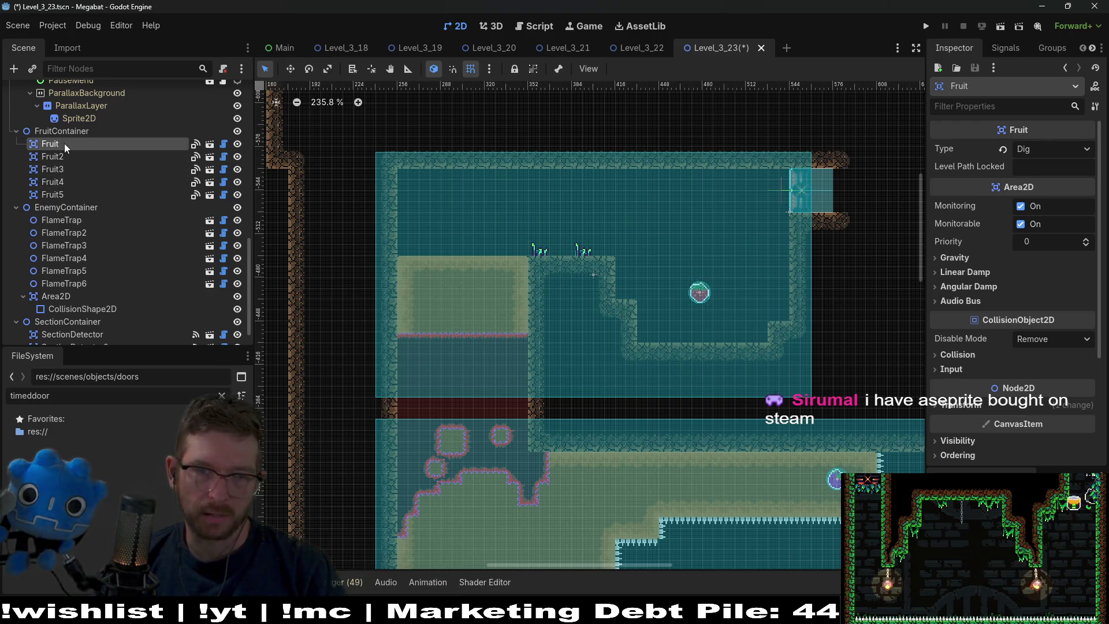
{"action": "left_click", "coordinate": [60, 195]}
{"action": "scroll", "coordinate": [712, 296], "scroll_direction": "up", "scroll_amount": 4}
{"action": "key", "text": "w"}
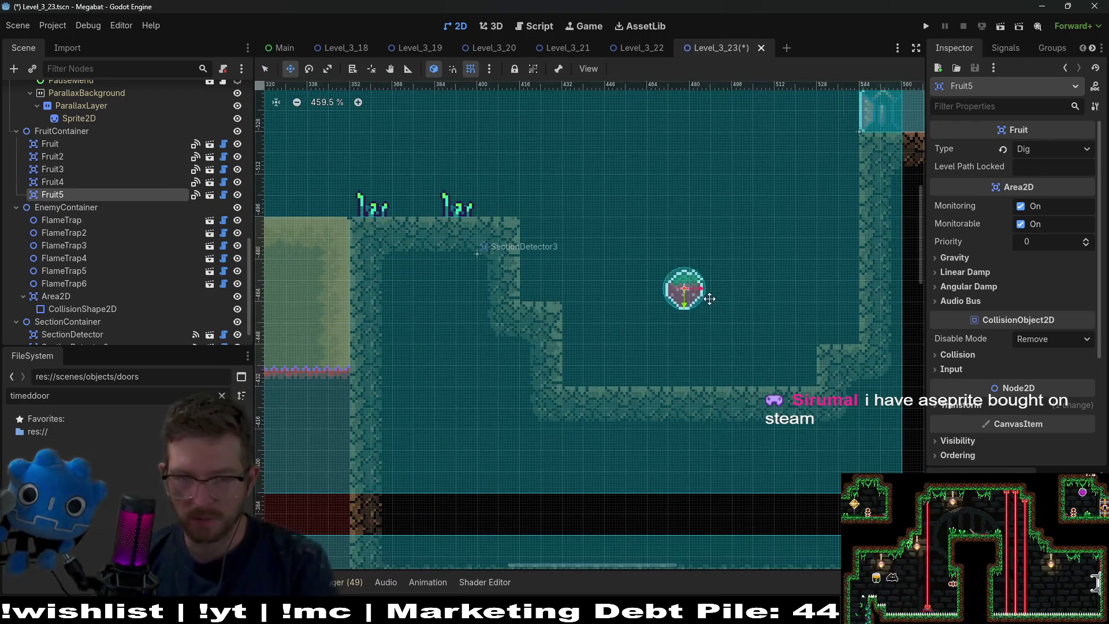
{"action": "key", "text": "Right"}
{"action": "key", "text": "Right"}
{"action": "key", "text": "Up"}
{"action": "scroll", "coordinate": [700, 289], "scroll_direction": "down", "scroll_amount": 6}
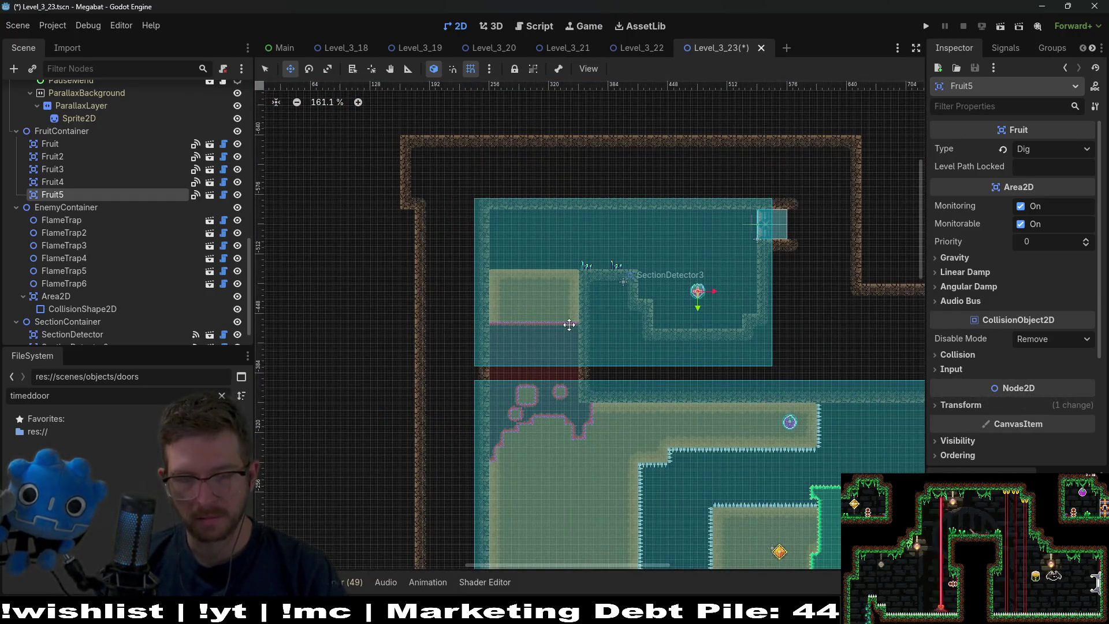
{"action": "key", "text": "f"}
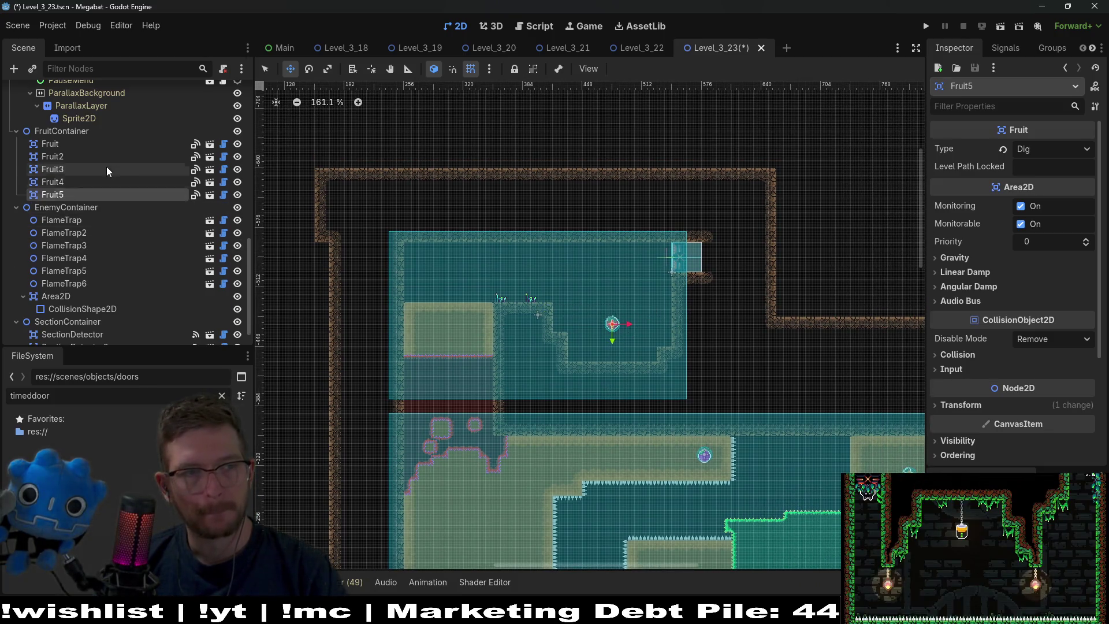
{"action": "scroll", "coordinate": [107, 167], "scroll_direction": "down", "scroll_amount": 5}
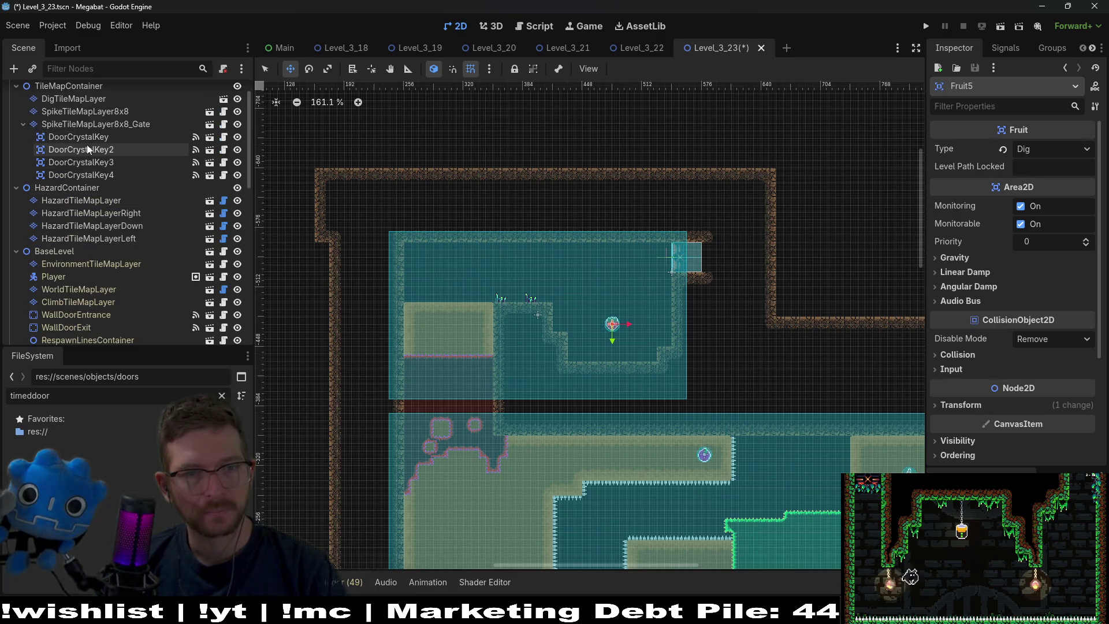
{"action": "scroll", "coordinate": [85, 139], "scroll_direction": "up", "scroll_amount": 2}
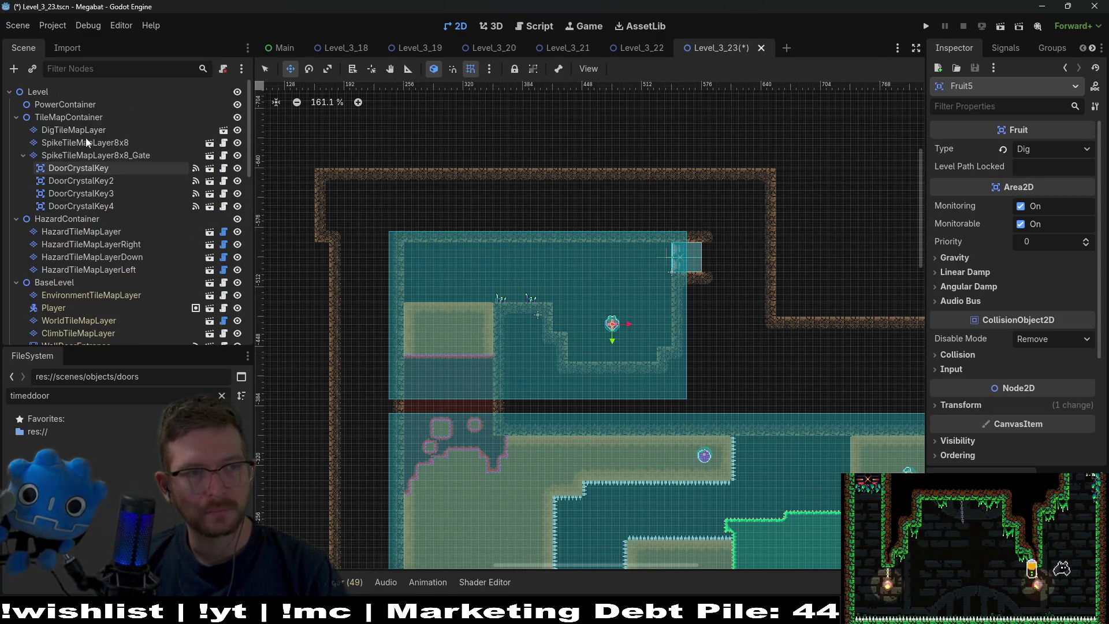
{"action": "left_click", "coordinate": [116, 231]}
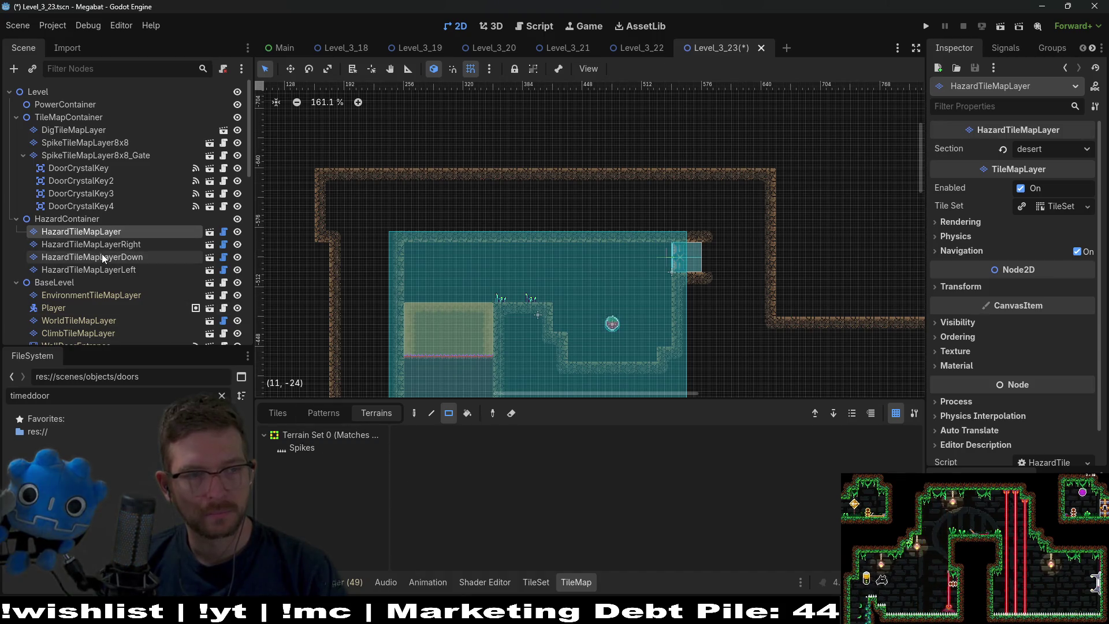
{"action": "scroll", "coordinate": [102, 254], "scroll_direction": "down", "scroll_amount": 5}
{"action": "left_click", "coordinate": [68, 194]}
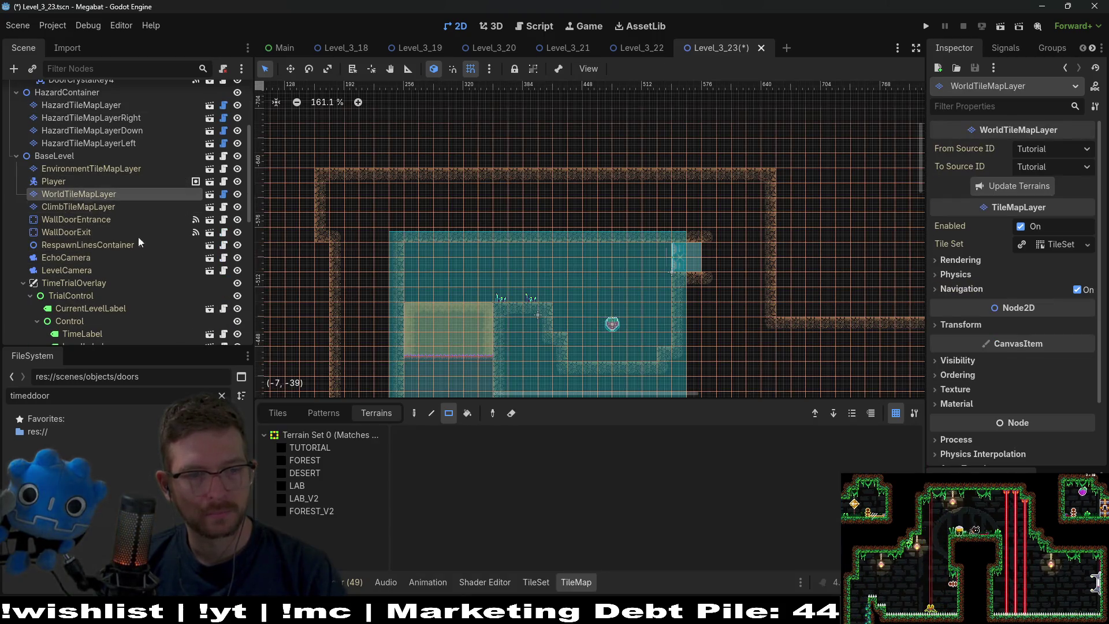
{"action": "left_click", "coordinate": [317, 460]}
{"action": "left_click", "coordinate": [313, 471]}
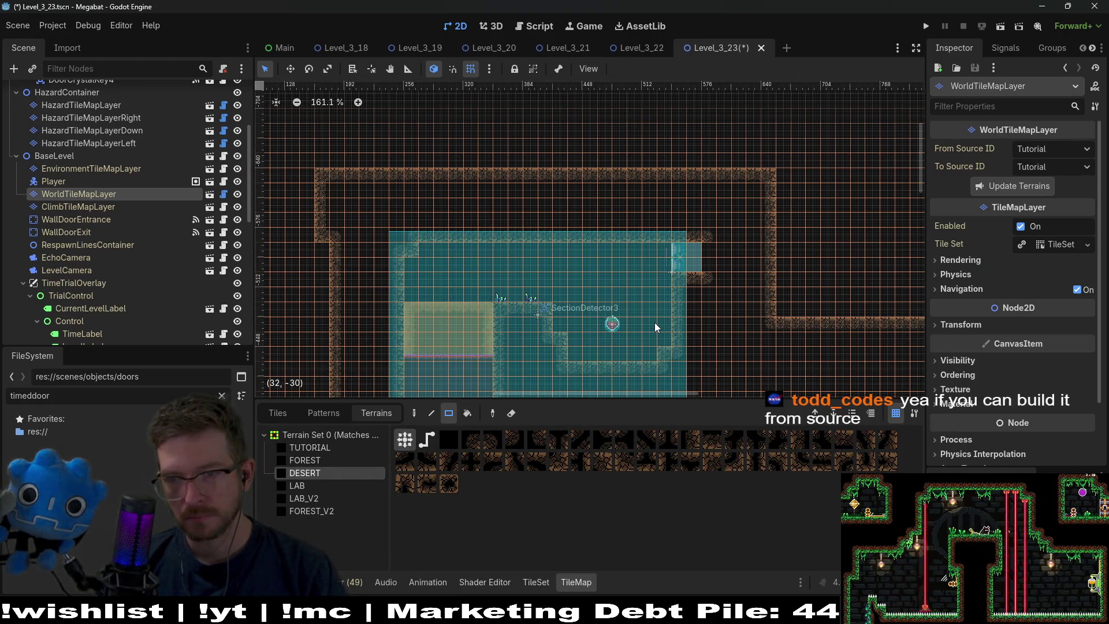
{"action": "scroll", "coordinate": [666, 328], "scroll_direction": "up", "scroll_amount": 3}
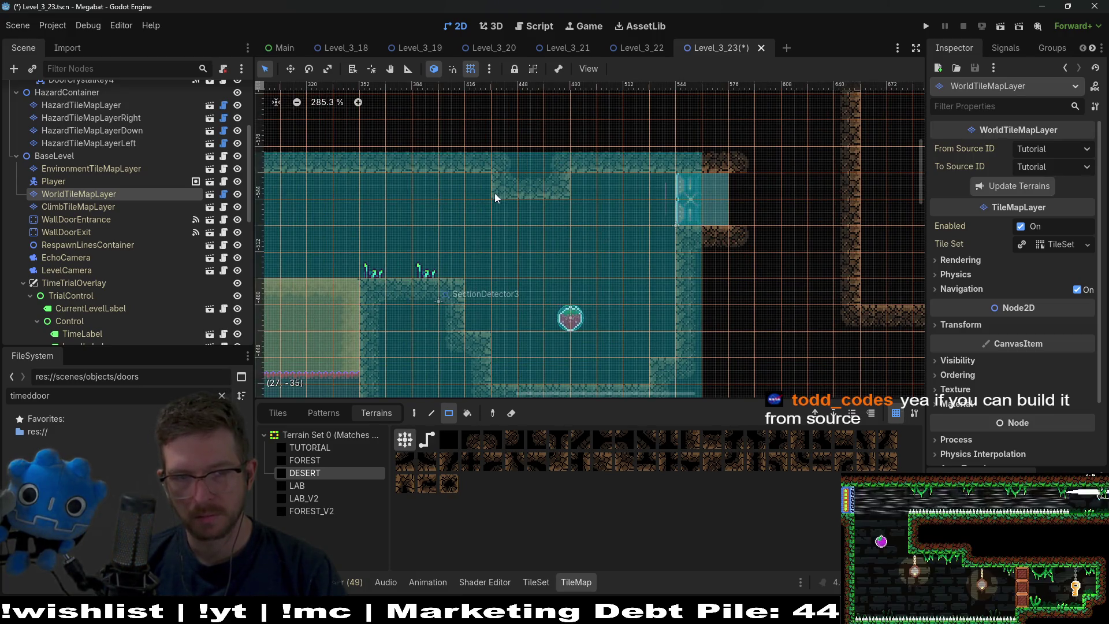
{"action": "scroll", "coordinate": [487, 255], "scroll_direction": "down", "scroll_amount": 2}
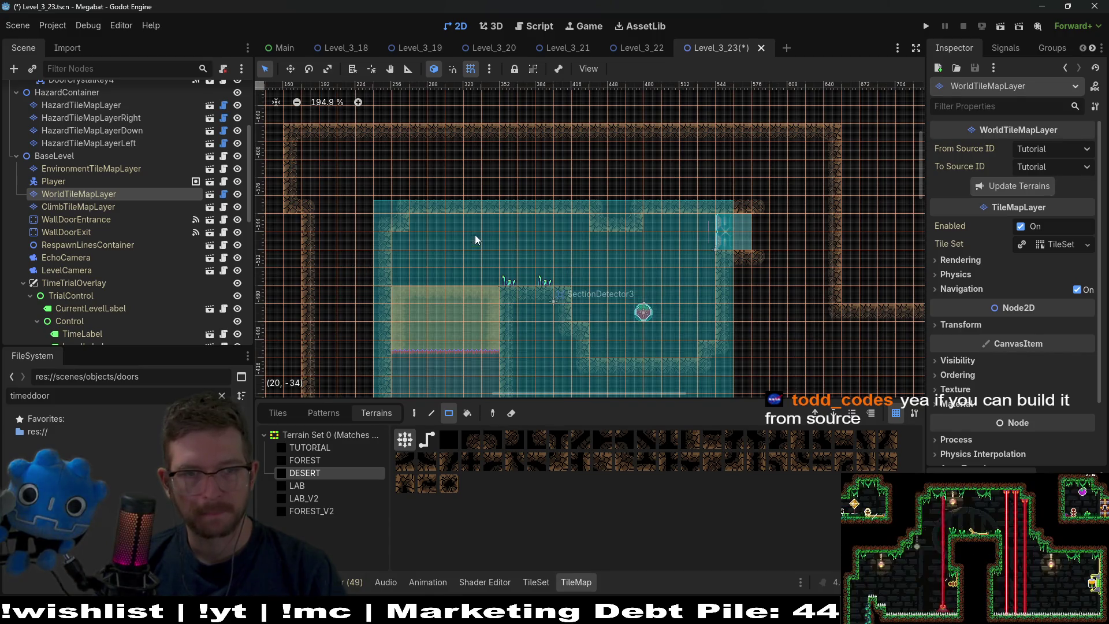
{"action": "scroll", "coordinate": [150, 180], "scroll_direction": "up", "scroll_amount": 5}
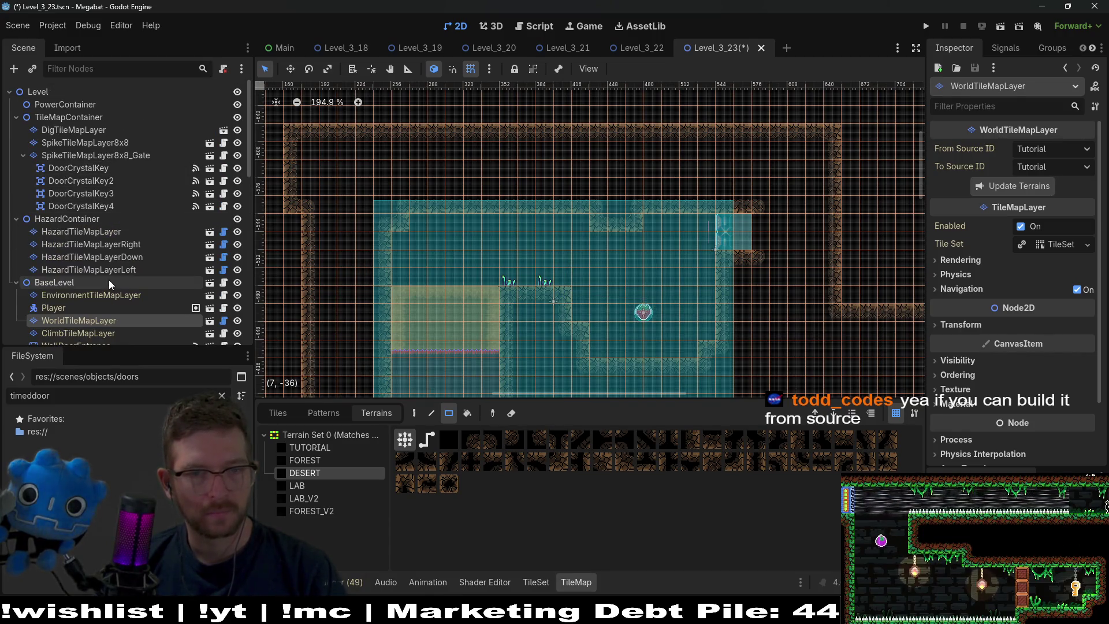
{"action": "left_click", "coordinate": [92, 295]}
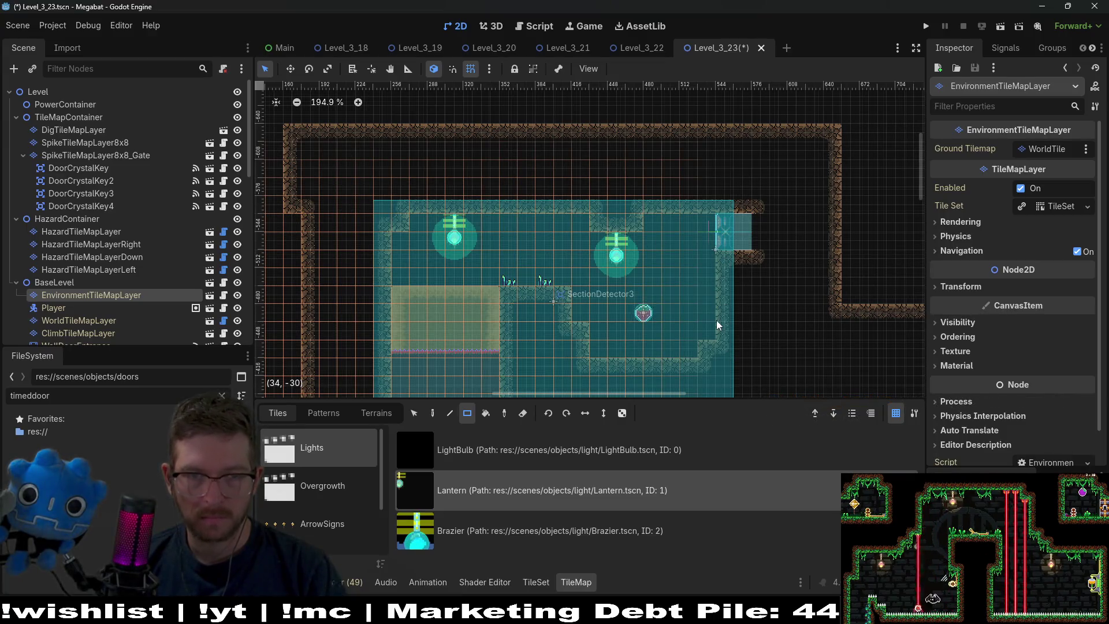
Place a lantern in the room, then remove it again
{"action": "left_click", "coordinate": [528, 224]}
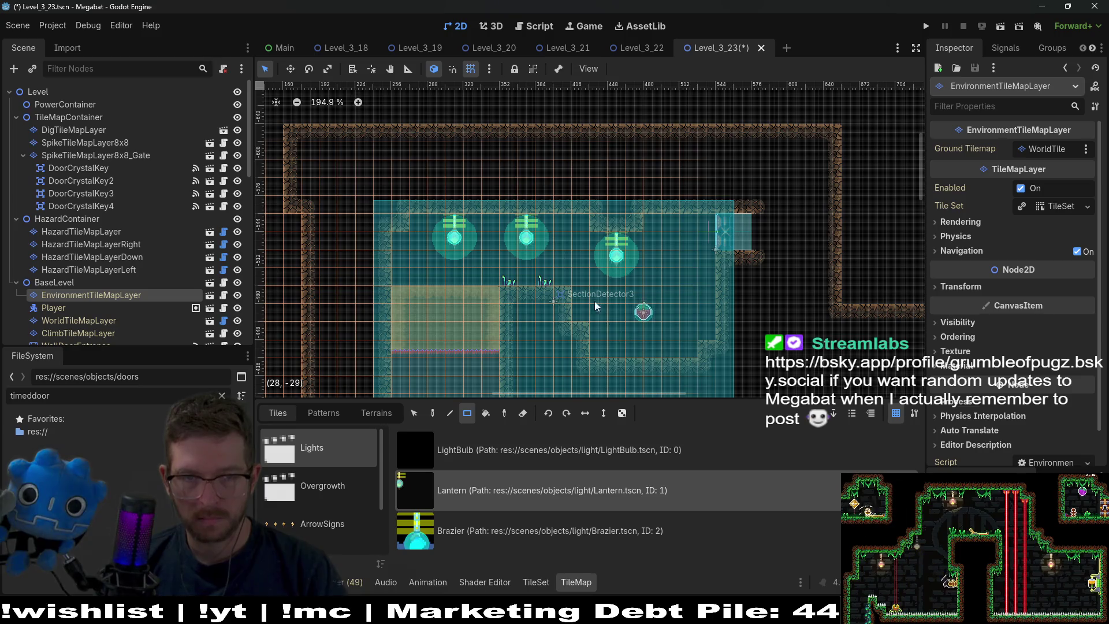
{"action": "right_click", "coordinate": [534, 223]}
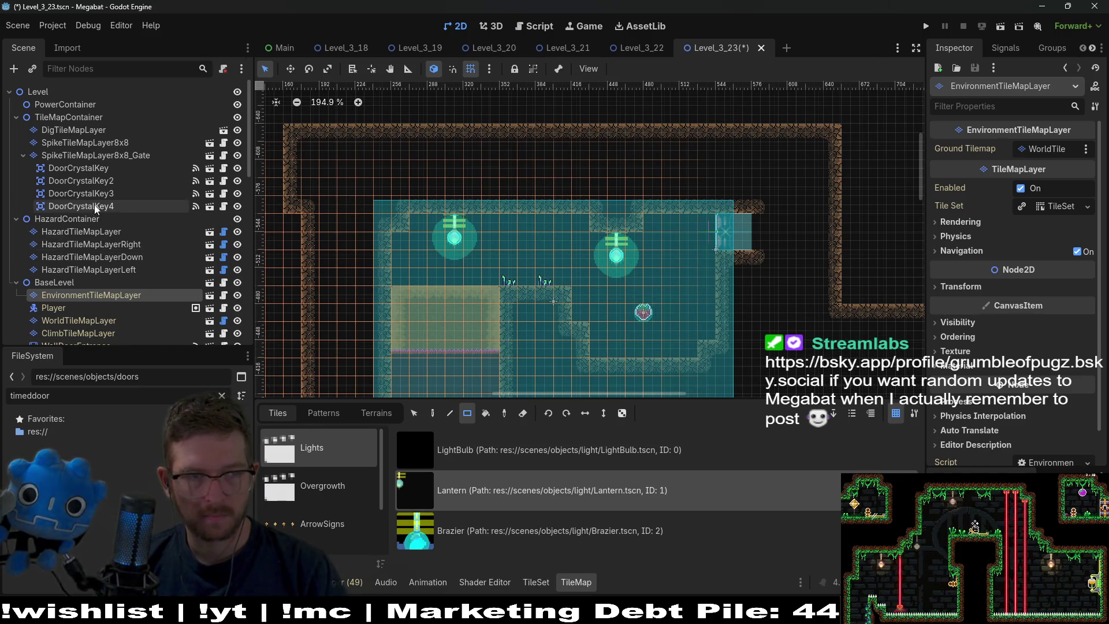
{"action": "scroll", "coordinate": [313, 487], "scroll_direction": "down", "scroll_amount": 3}
Place five DesertOvergrowth grass tufts along the lower floor and left of SectionDetector3
{"action": "left_click", "coordinate": [342, 457]}
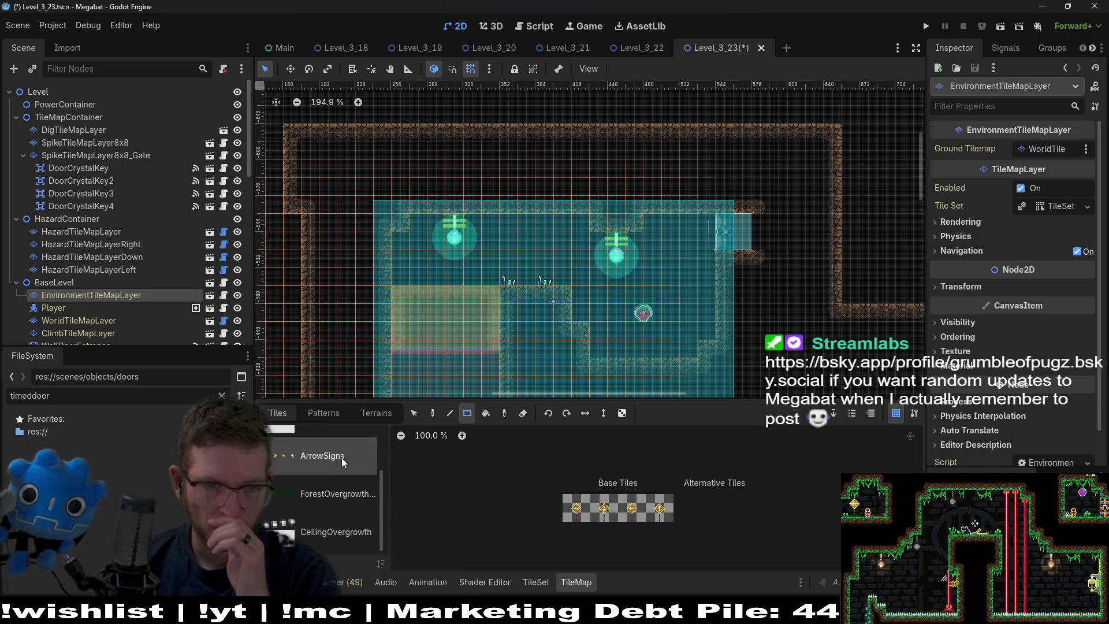
{"action": "scroll", "coordinate": [334, 470], "scroll_direction": "up", "scroll_amount": 2}
{"action": "left_click", "coordinate": [334, 470]}
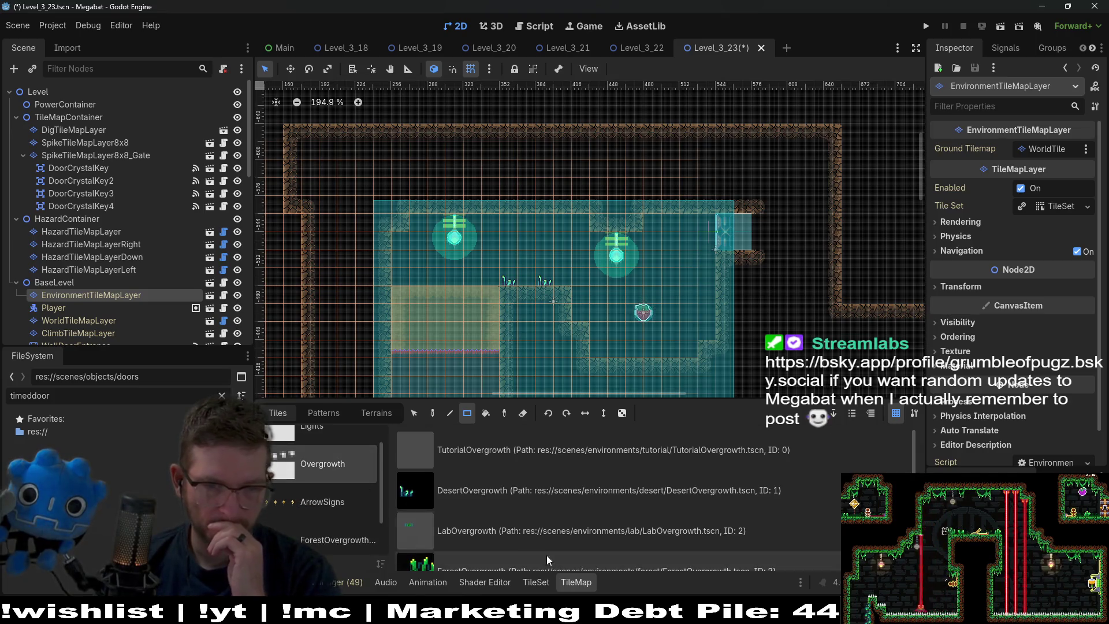
{"action": "left_click", "coordinate": [476, 489]}
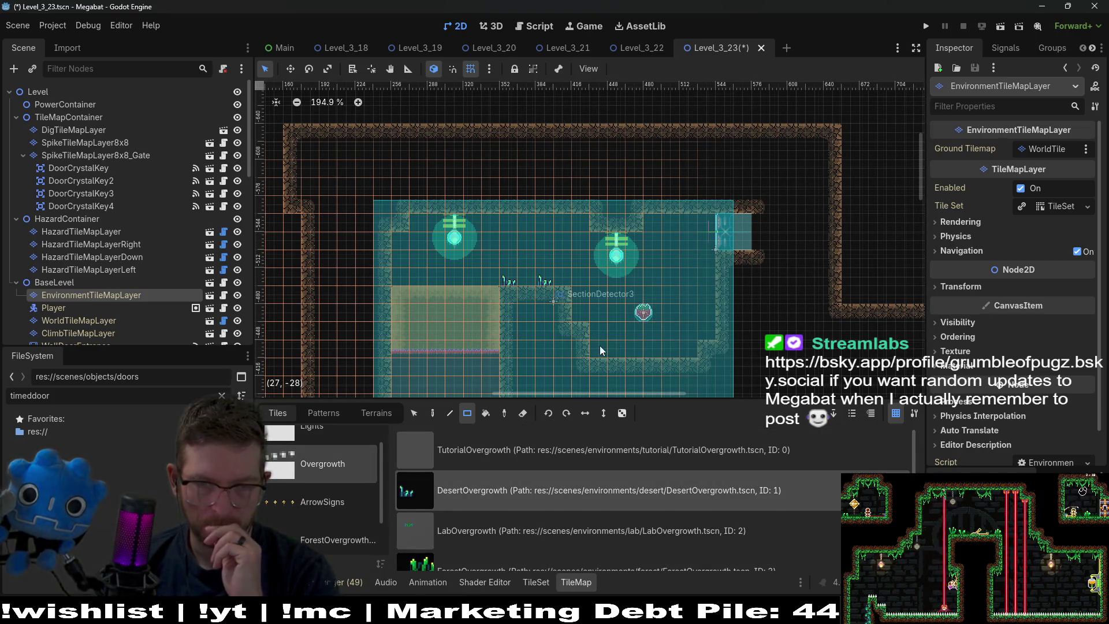
{"action": "left_click", "coordinate": [600, 349]}
{"action": "left_click", "coordinate": [686, 347]}
{"action": "left_click", "coordinate": [655, 351]}
{"action": "left_click", "coordinate": [709, 336]}
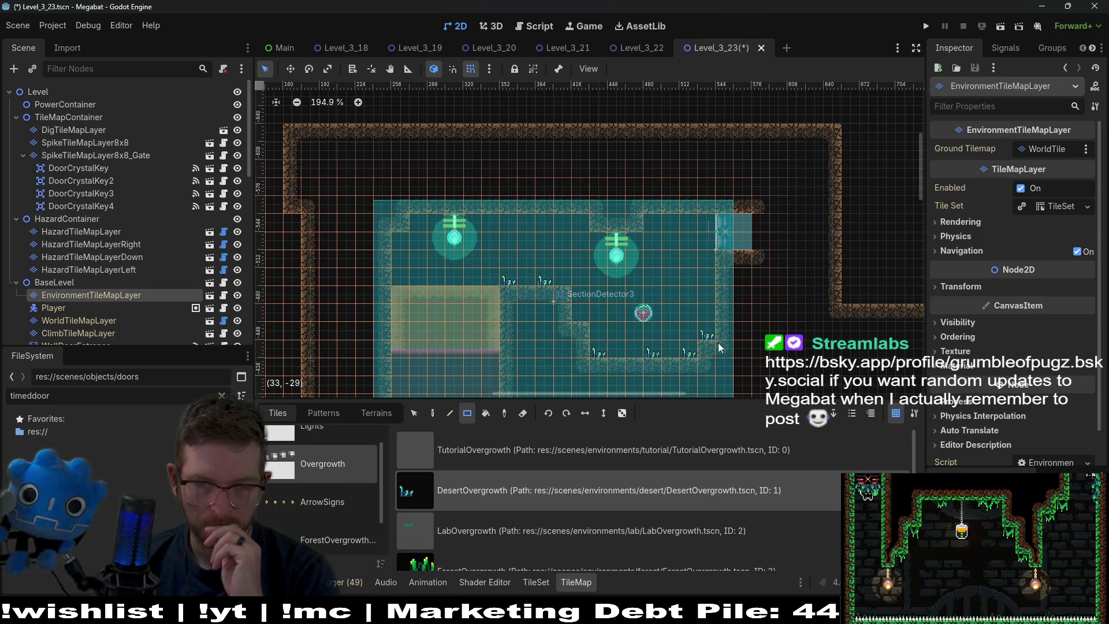
{"action": "left_click", "coordinate": [580, 315]}
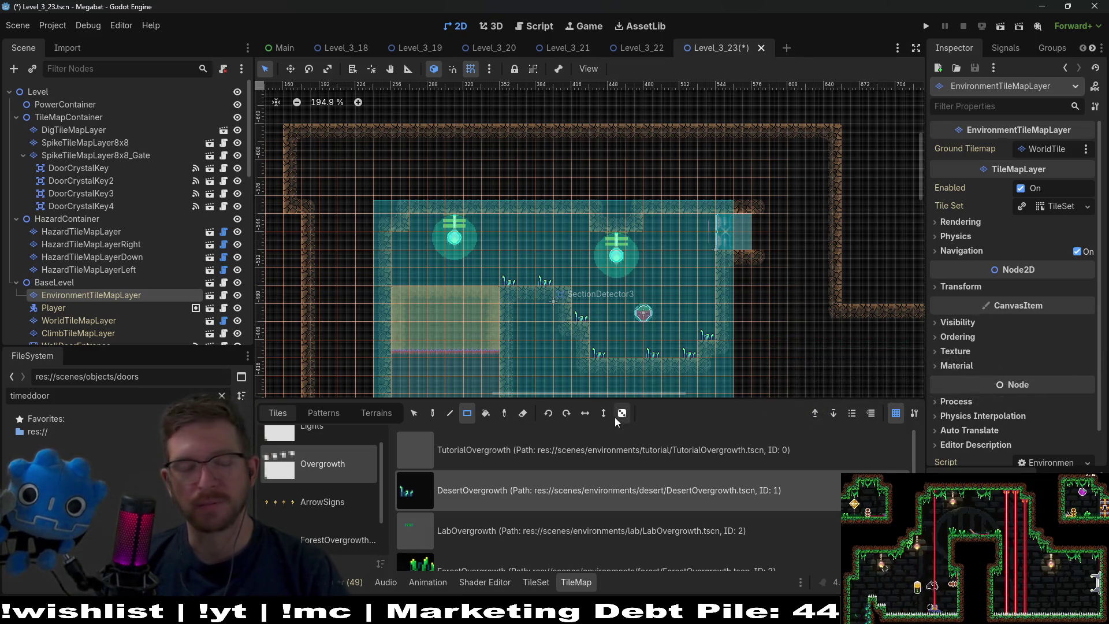
Pick DesertForegroundVineSmall from CeilingOvergrowth and hang a small vine on the room ceiling
{"action": "scroll", "coordinate": [601, 335], "scroll_direction": "down", "scroll_amount": 8}
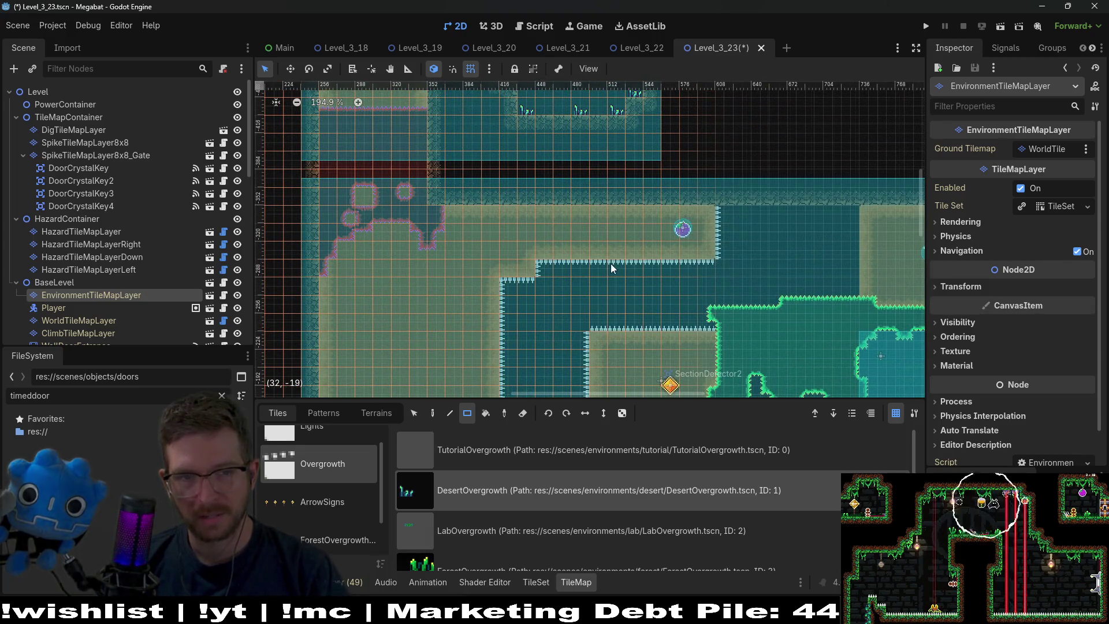
{"action": "scroll", "coordinate": [337, 517], "scroll_direction": "down", "scroll_amount": 1}
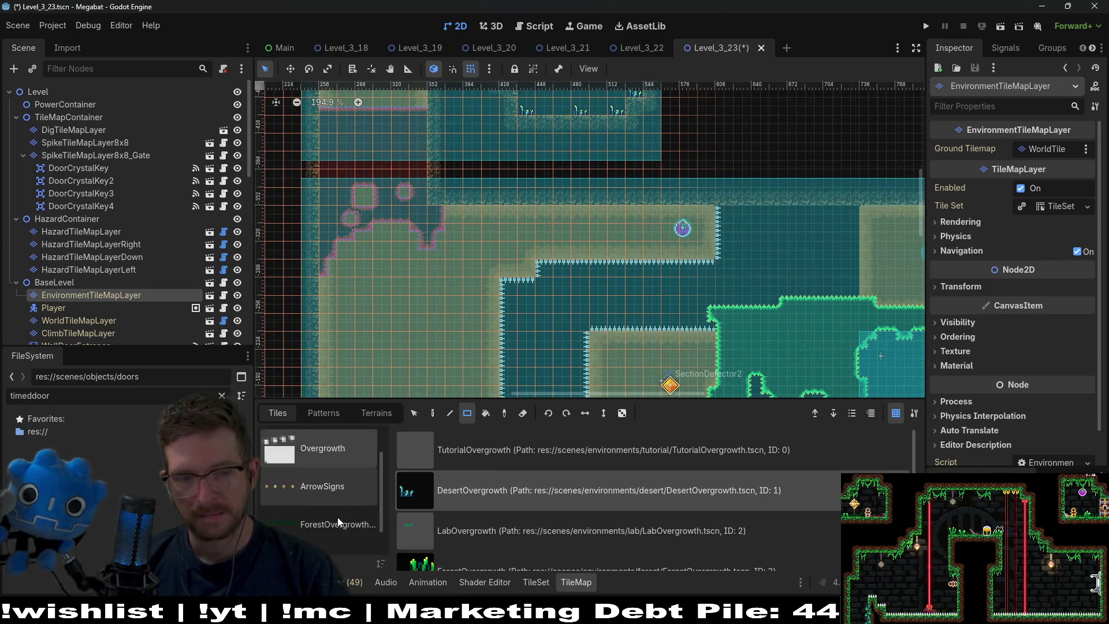
{"action": "left_click", "coordinate": [337, 524]}
{"action": "scroll", "coordinate": [489, 521], "scroll_direction": "down", "scroll_amount": 3}
{"action": "scroll", "coordinate": [477, 528], "scroll_direction": "down", "scroll_amount": 1}
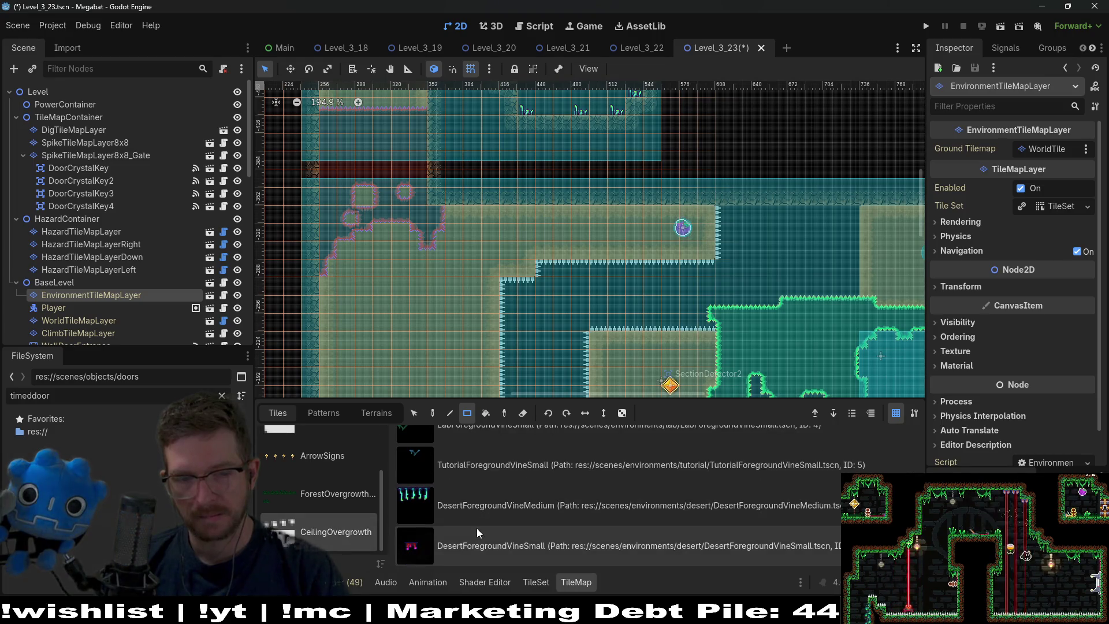
{"action": "left_click", "coordinate": [476, 528]}
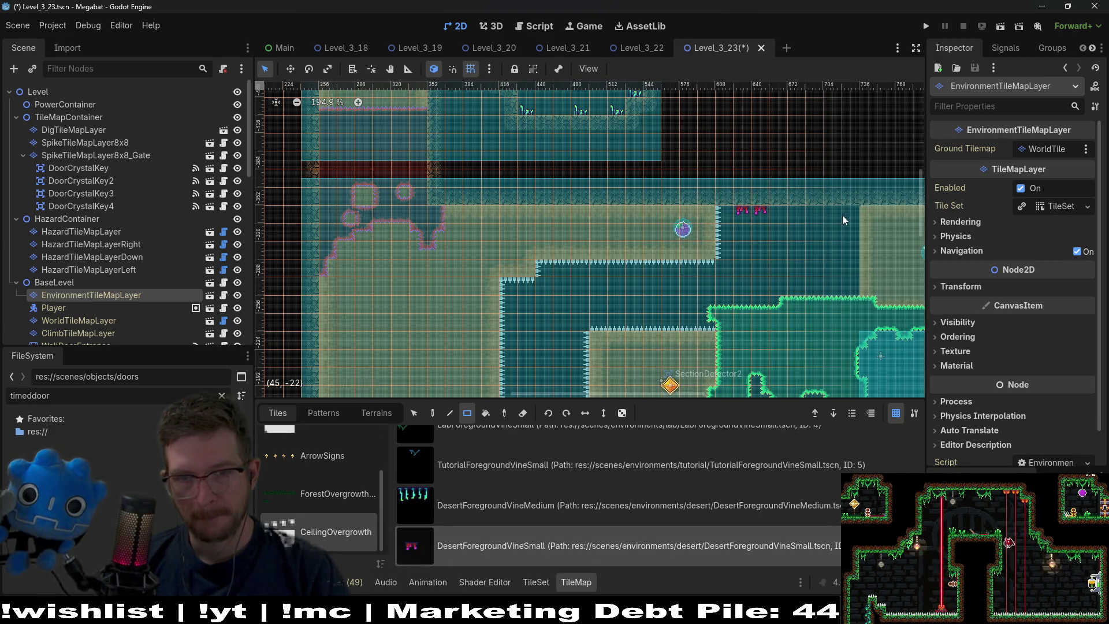
{"action": "scroll", "coordinate": [620, 194], "scroll_direction": "up", "scroll_amount": 3}
{"action": "scroll", "coordinate": [580, 251], "scroll_direction": "up", "scroll_amount": 2}
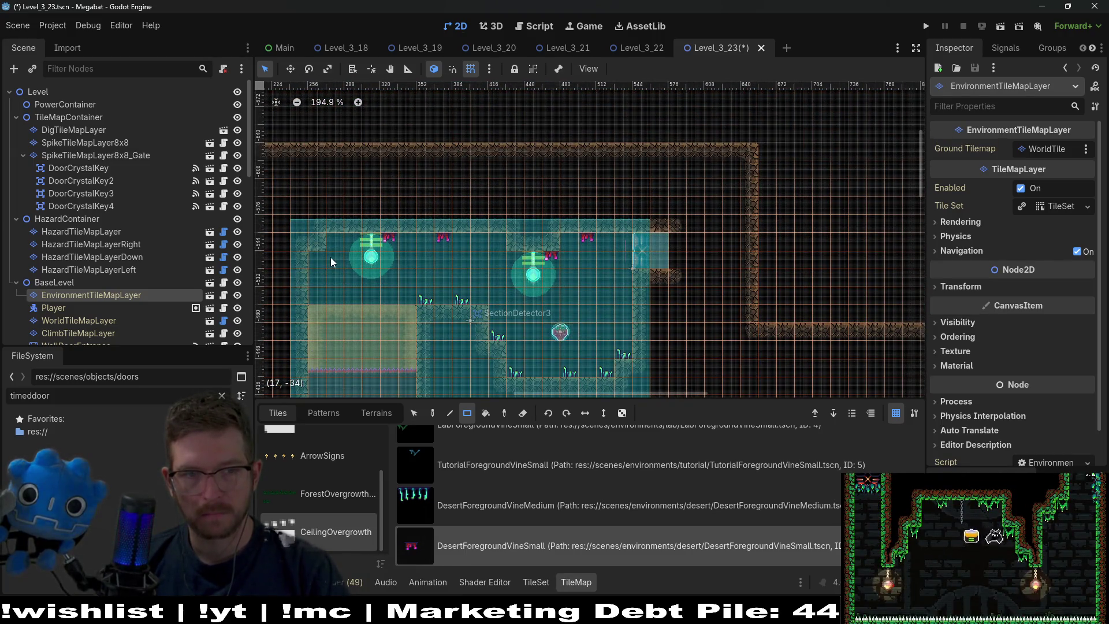
{"action": "scroll", "coordinate": [558, 289], "scroll_direction": "down", "scroll_amount": 15}
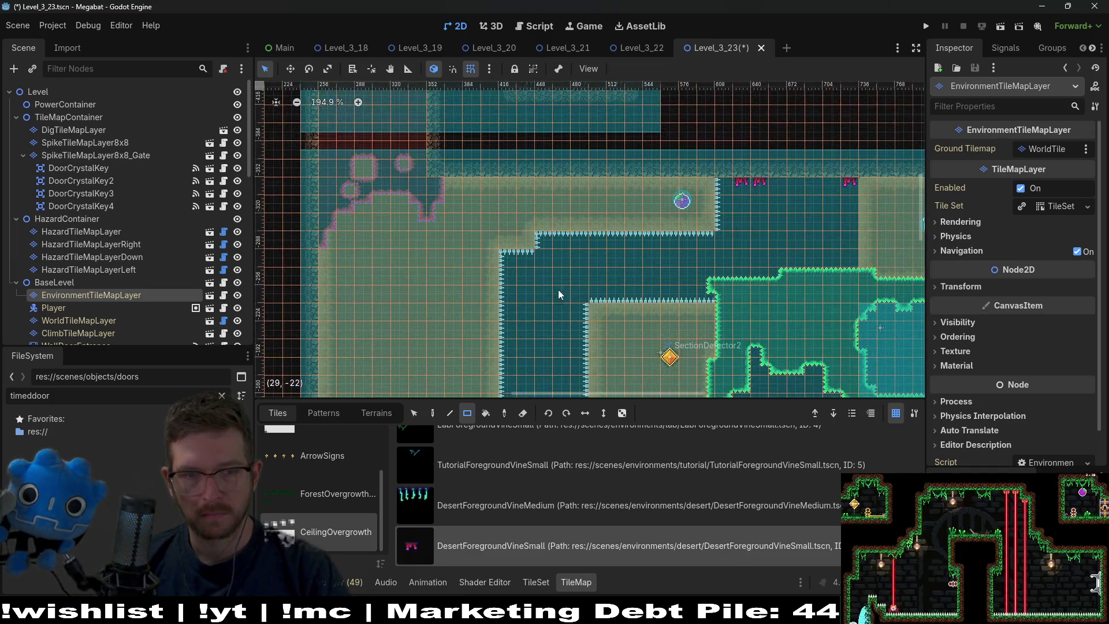
{"action": "scroll", "coordinate": [478, 296], "scroll_direction": "left", "scroll_amount": 4}
{"action": "scroll", "coordinate": [461, 198], "scroll_direction": "up", "scroll_amount": 2}
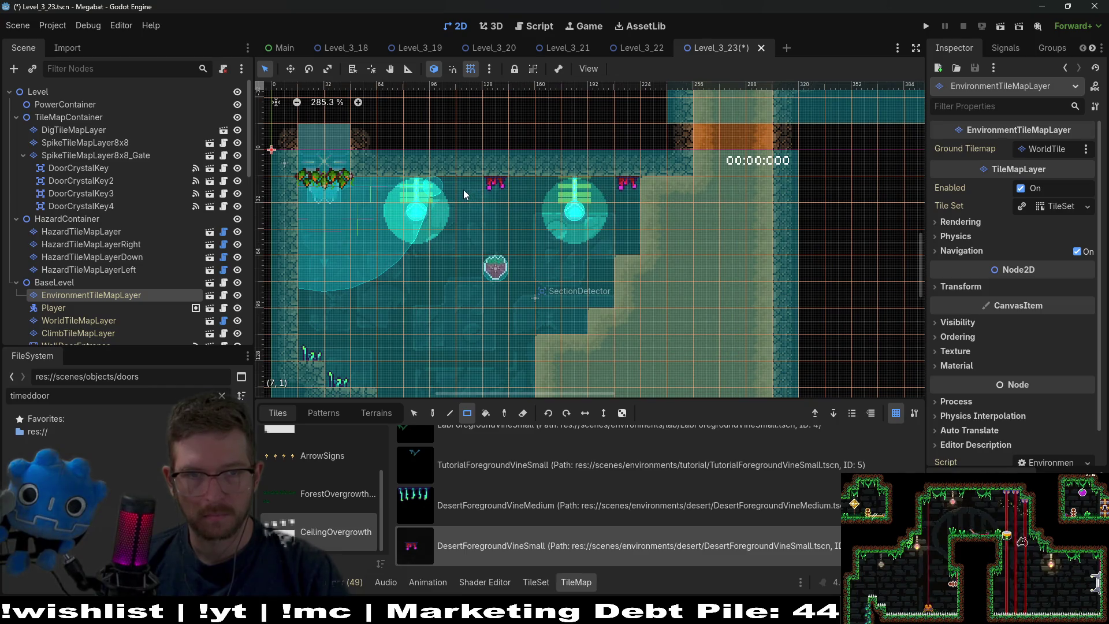
{"action": "left_click", "coordinate": [462, 189]}
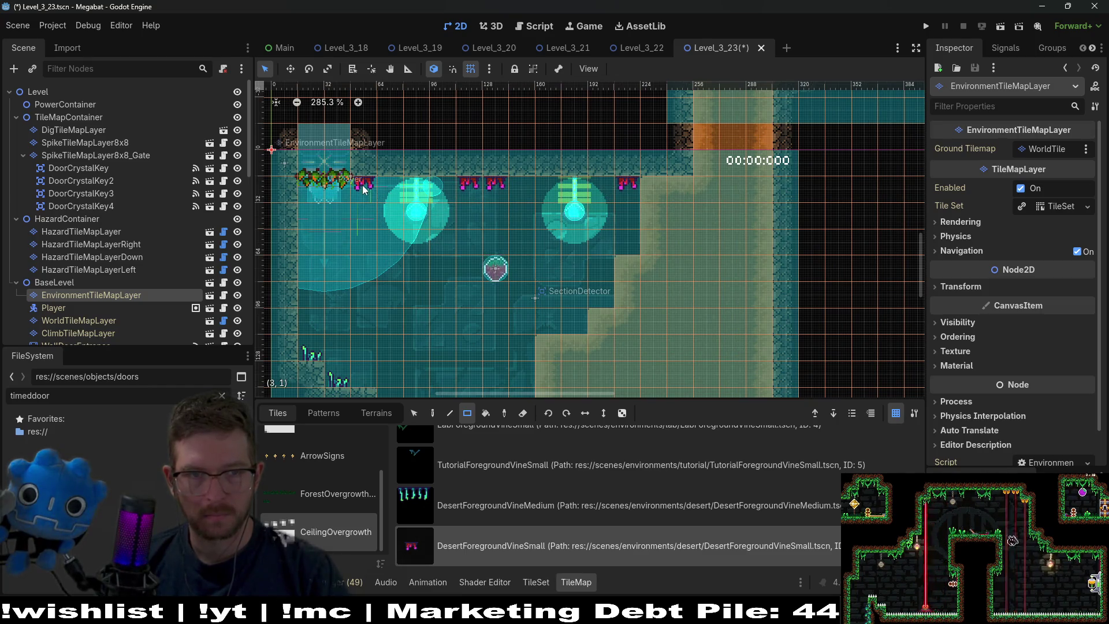
{"action": "scroll", "coordinate": [455, 240], "scroll_direction": "down", "scroll_amount": 5}
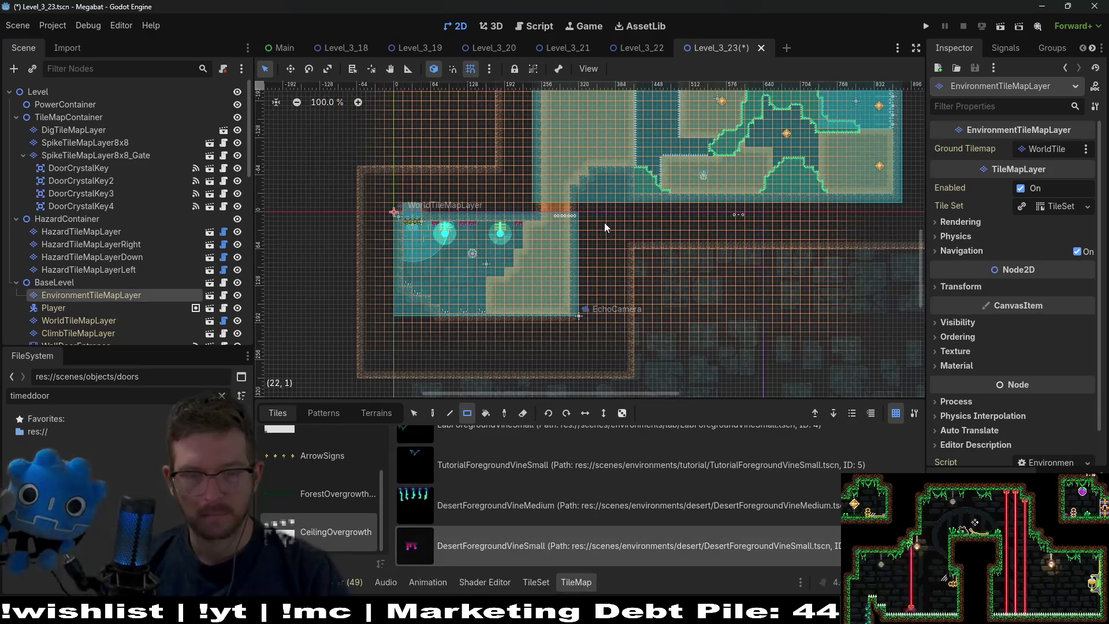
{"action": "scroll", "coordinate": [630, 289], "scroll_direction": "up", "scroll_amount": 10}
{"action": "scroll", "coordinate": [631, 338], "scroll_direction": "right", "scroll_amount": 4}
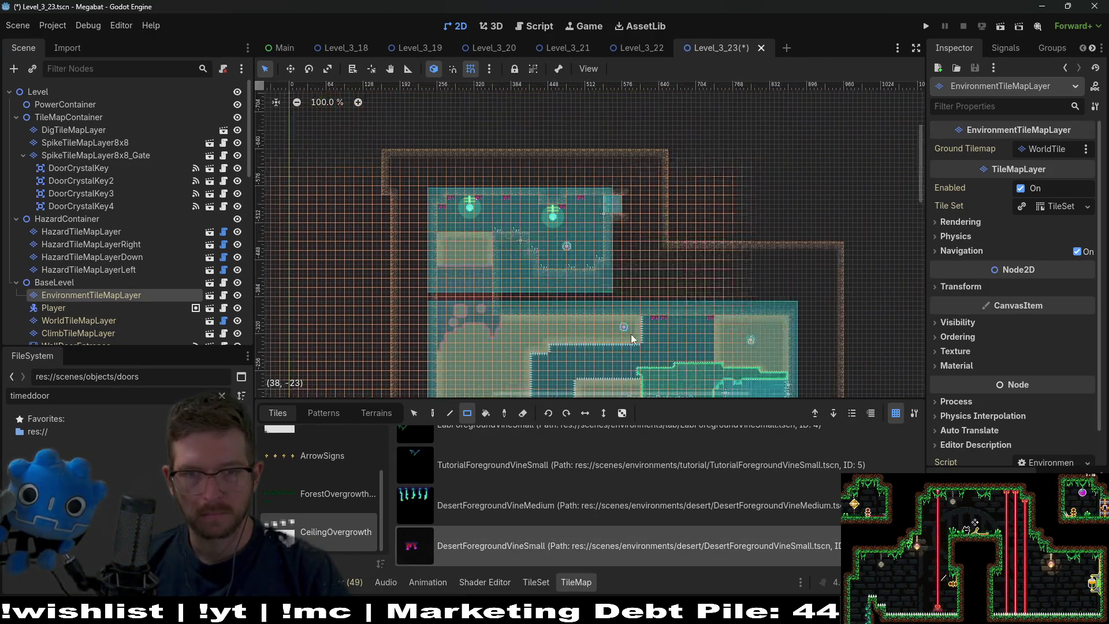
{"action": "scroll", "coordinate": [631, 337], "scroll_direction": "up", "scroll_amount": 5}
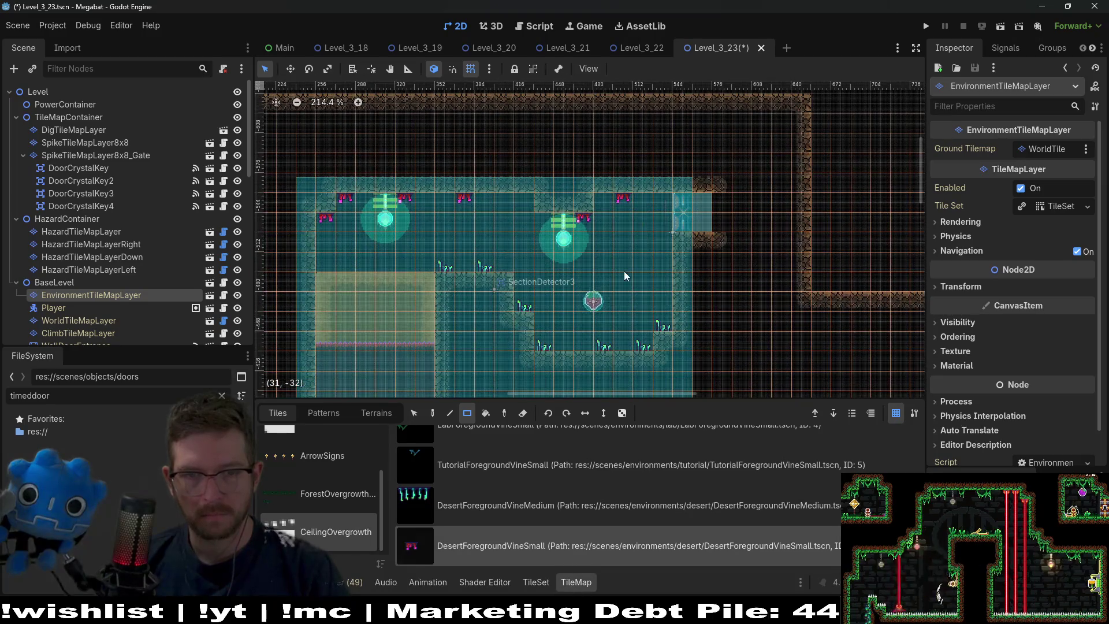
{"action": "scroll", "coordinate": [649, 229], "scroll_direction": "down", "scroll_amount": 6}
{"action": "scroll", "coordinate": [649, 229], "scroll_direction": "right", "scroll_amount": 2}
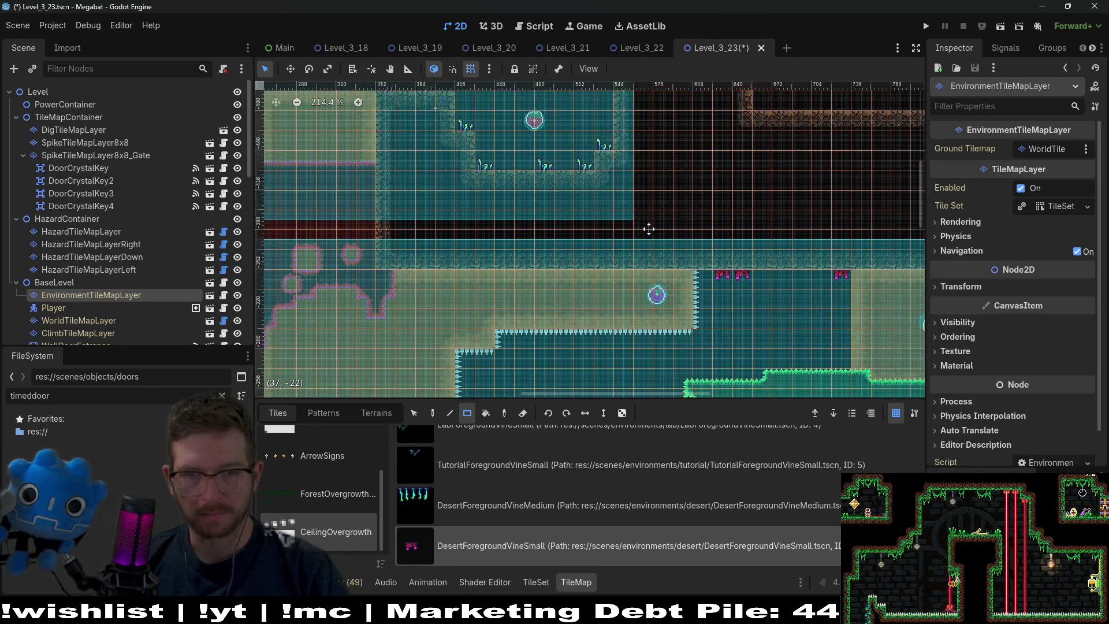
{"action": "scroll", "coordinate": [649, 230], "scroll_direction": "down", "scroll_amount": 3}
{"action": "scroll", "coordinate": [649, 229], "scroll_direction": "right", "scroll_amount": 4}
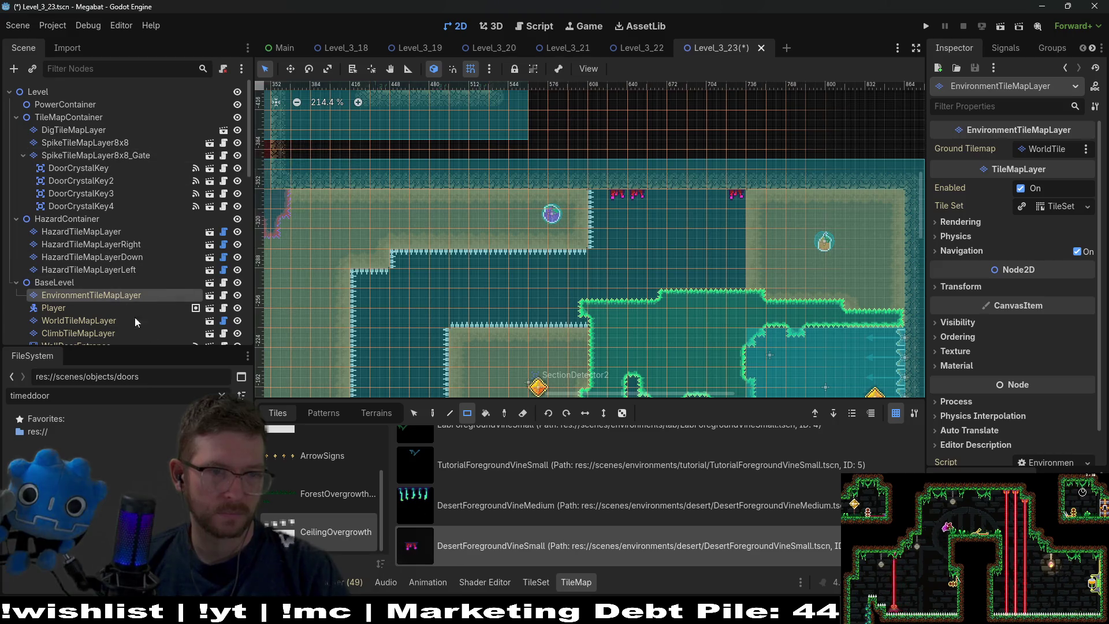
{"action": "scroll", "coordinate": [351, 481], "scroll_direction": "up", "scroll_amount": 3}
{"action": "left_click", "coordinate": [339, 460]}
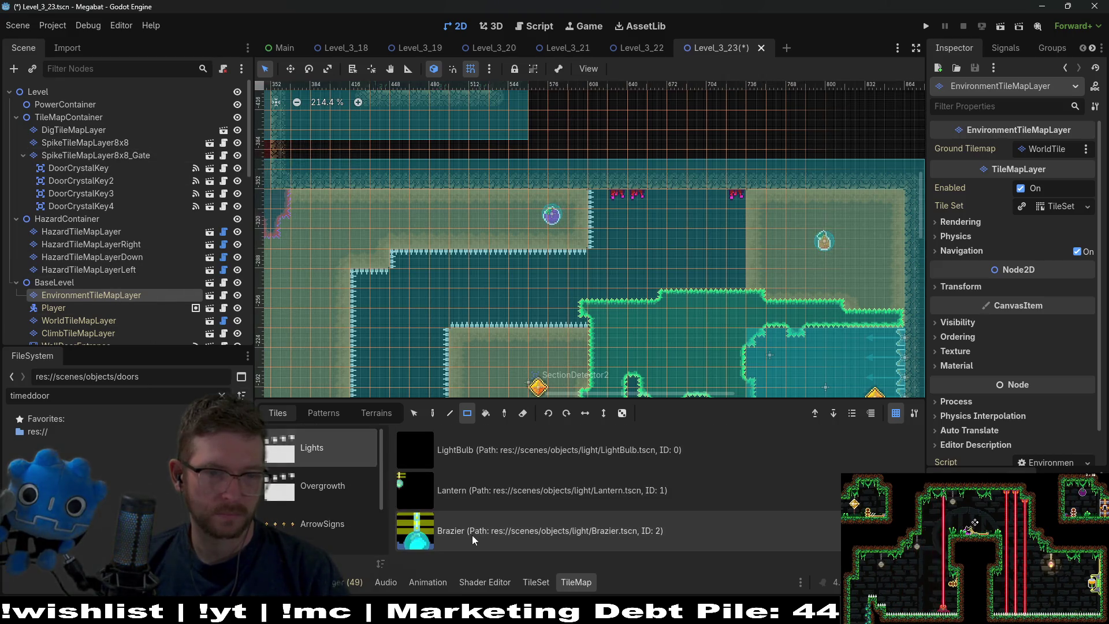
Place a Brazier light at the top of the room, erase a stray brazier, and save Level_3_23
{"action": "left_click", "coordinate": [473, 535]}
{"action": "scroll", "coordinate": [664, 215], "scroll_direction": "down", "scroll_amount": 5}
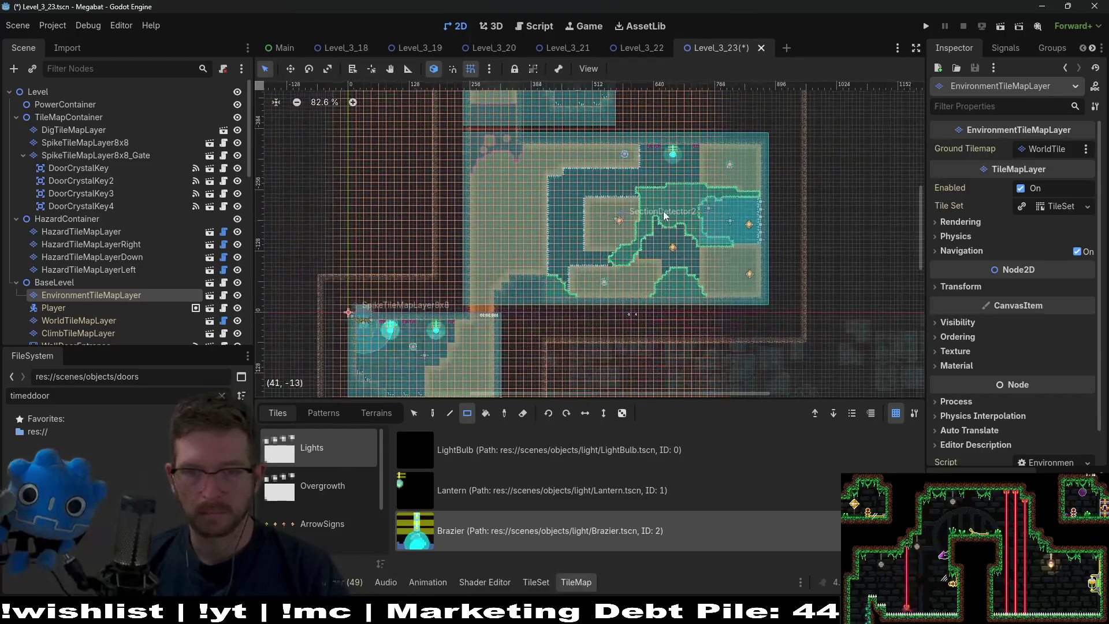
{"action": "key", "text": "ctrl+s"}
{"action": "scroll", "coordinate": [648, 218], "scroll_direction": "up", "scroll_amount": 4}
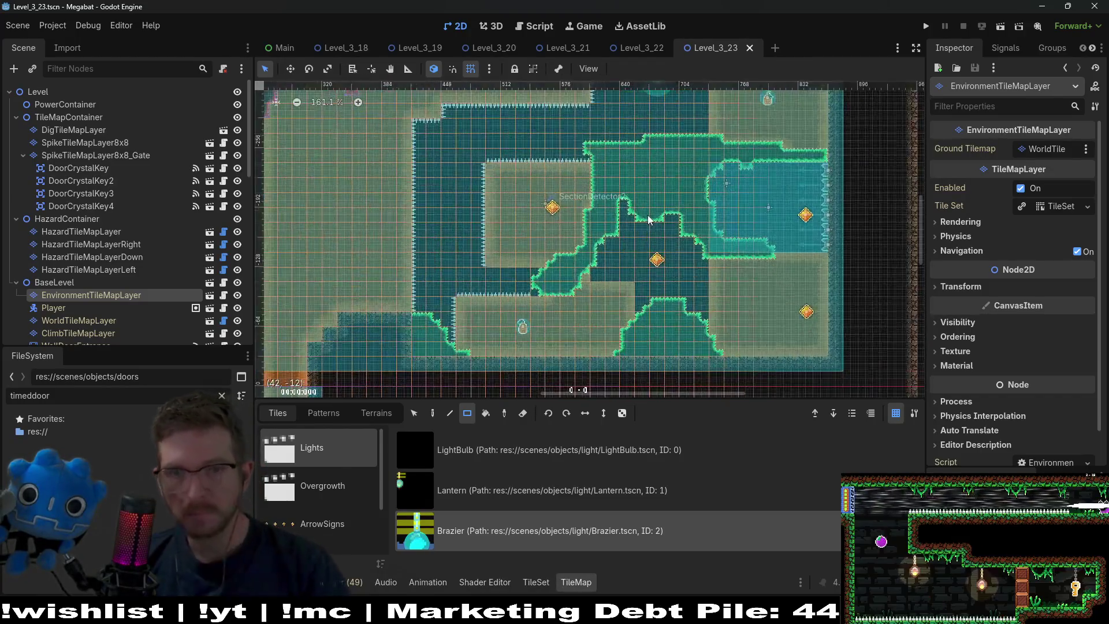
{"action": "scroll", "coordinate": [648, 219], "scroll_direction": "up", "scroll_amount": 2}
{"action": "left_click", "coordinate": [641, 249]}
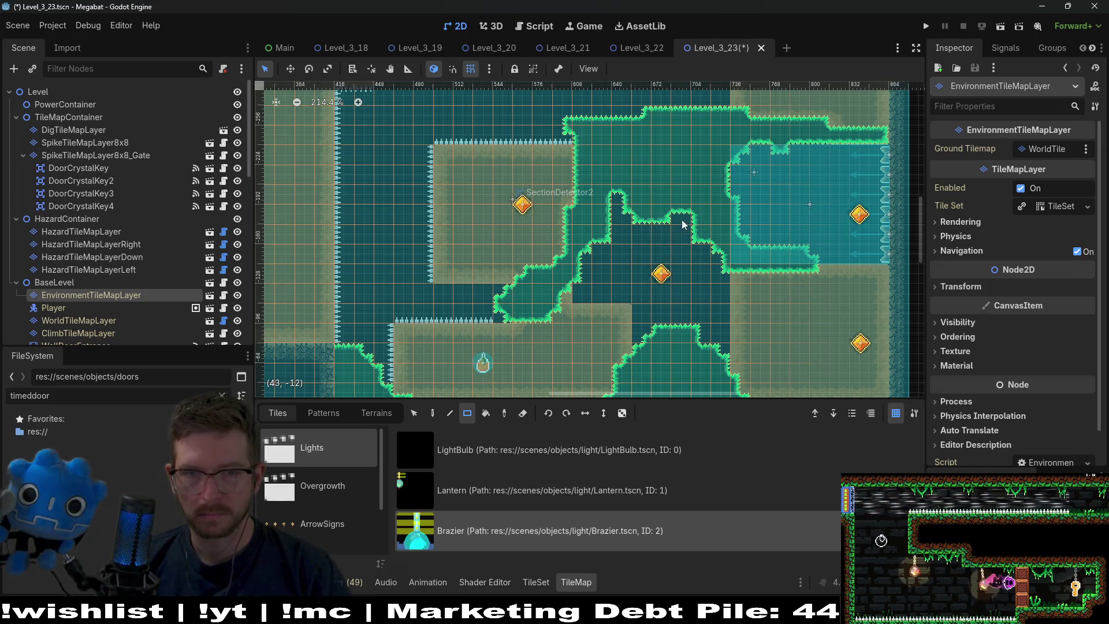
{"action": "scroll", "coordinate": [691, 232], "scroll_direction": "up", "scroll_amount": 2}
{"action": "scroll", "coordinate": [691, 232], "scroll_direction": "right", "scroll_amount": 1}
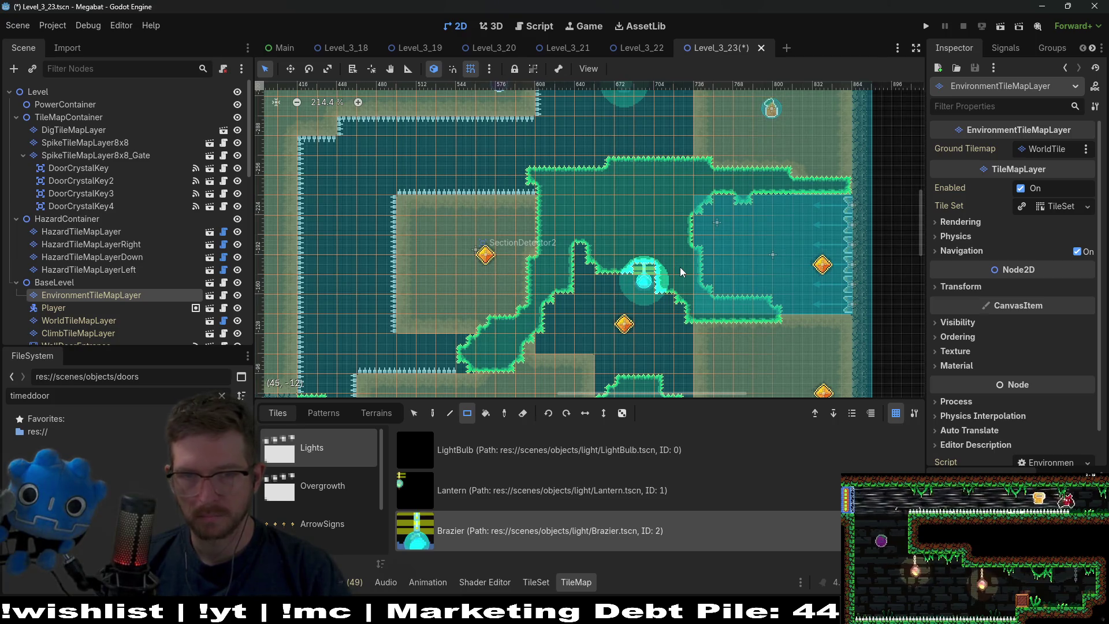
{"action": "right_click", "coordinate": [655, 269]}
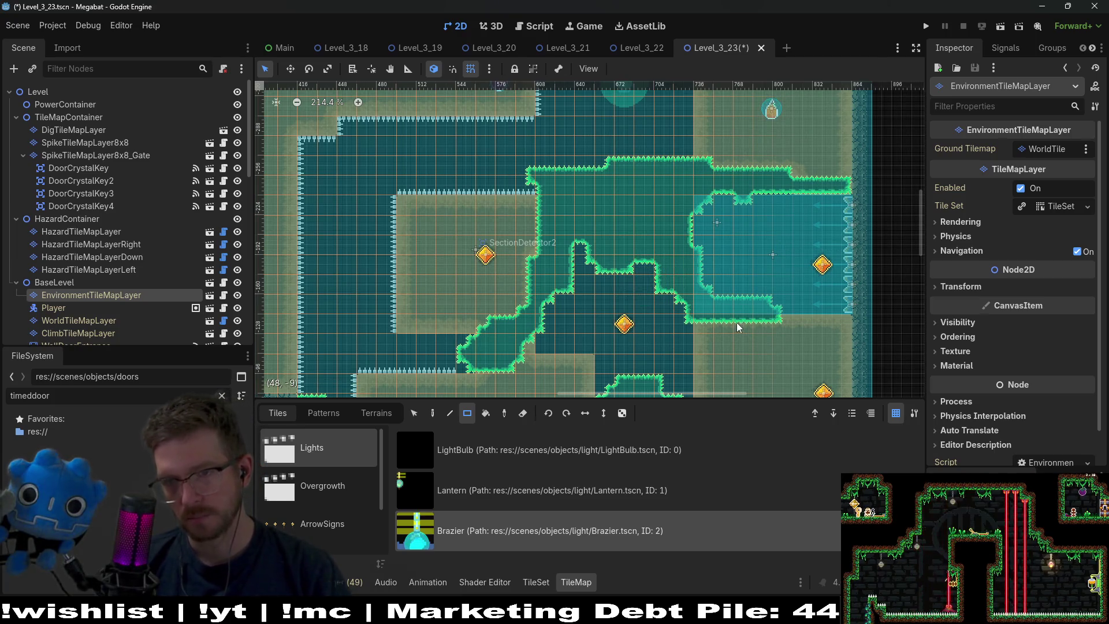
{"action": "key", "text": "ctrl+s"}
{"action": "scroll", "coordinate": [662, 242], "scroll_direction": "down", "scroll_amount": 3}
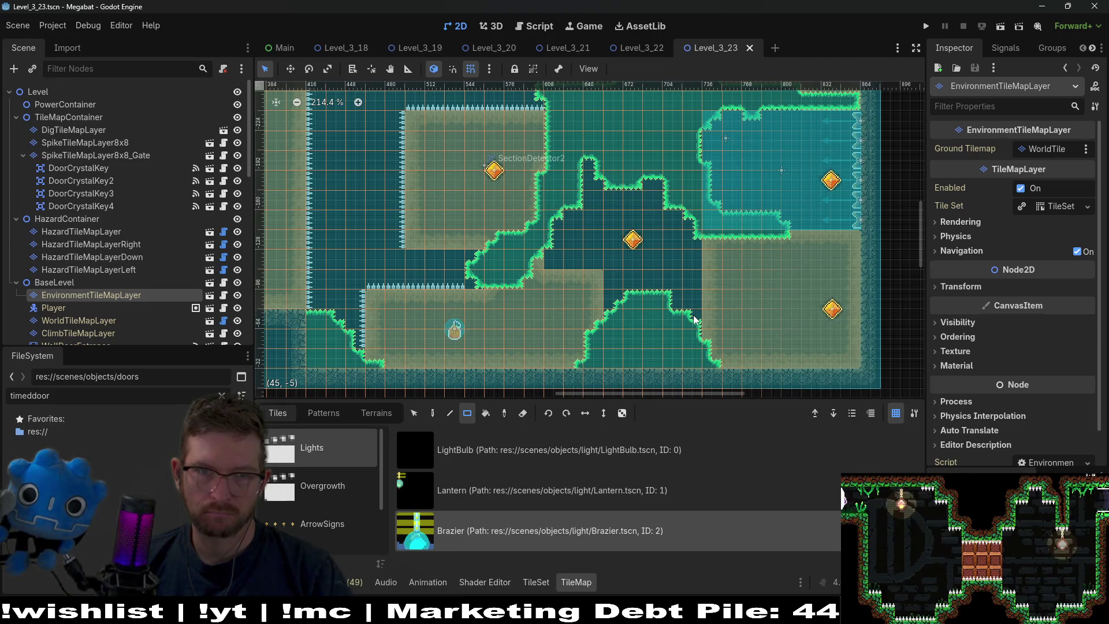
{"action": "scroll", "coordinate": [693, 319], "scroll_direction": "down", "scroll_amount": 3}
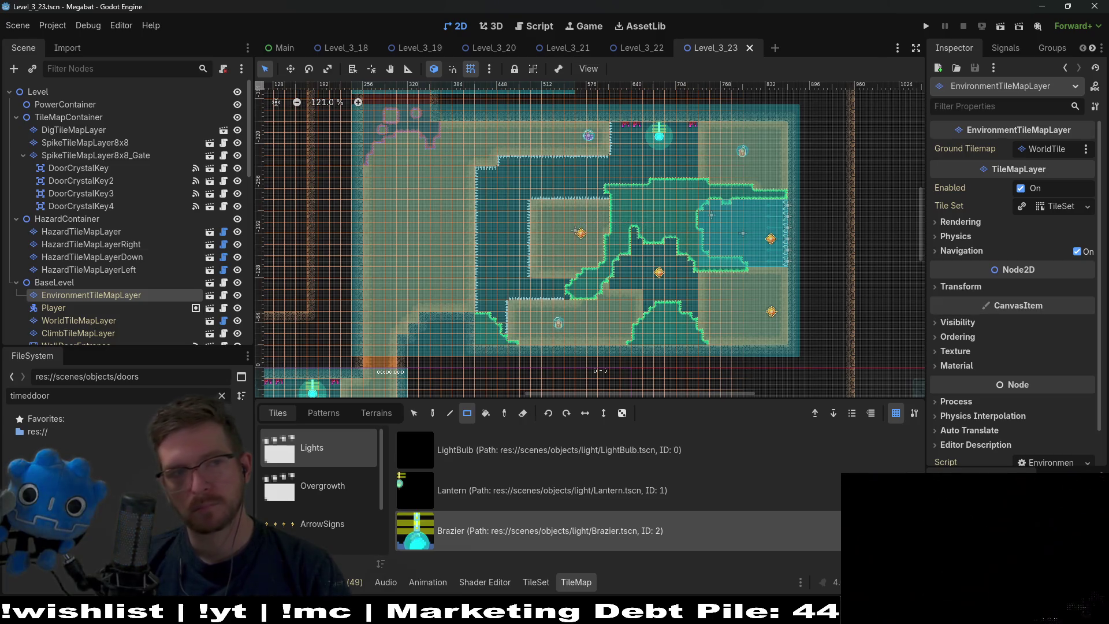
Paint Emerald terrain on SpikeTileMapLayer8x8 along the room's top-right corner and the cave's upper edge
{"action": "left_click", "coordinate": [98, 129]}
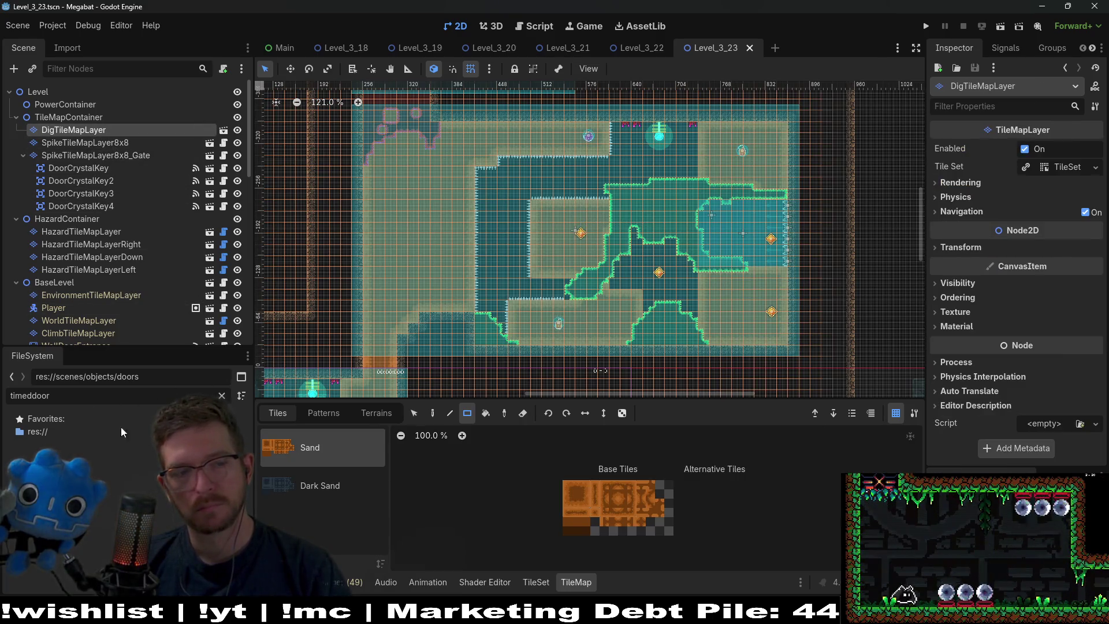
{"action": "left_click", "coordinate": [377, 413]}
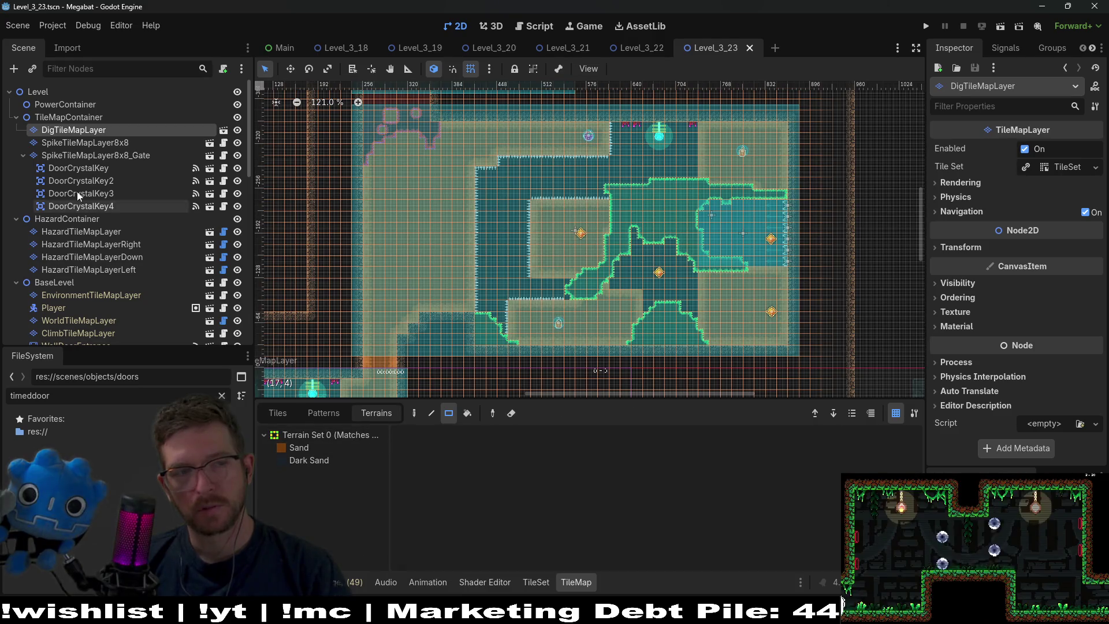
{"action": "left_click", "coordinate": [103, 144]}
{"action": "left_click", "coordinate": [310, 442]}
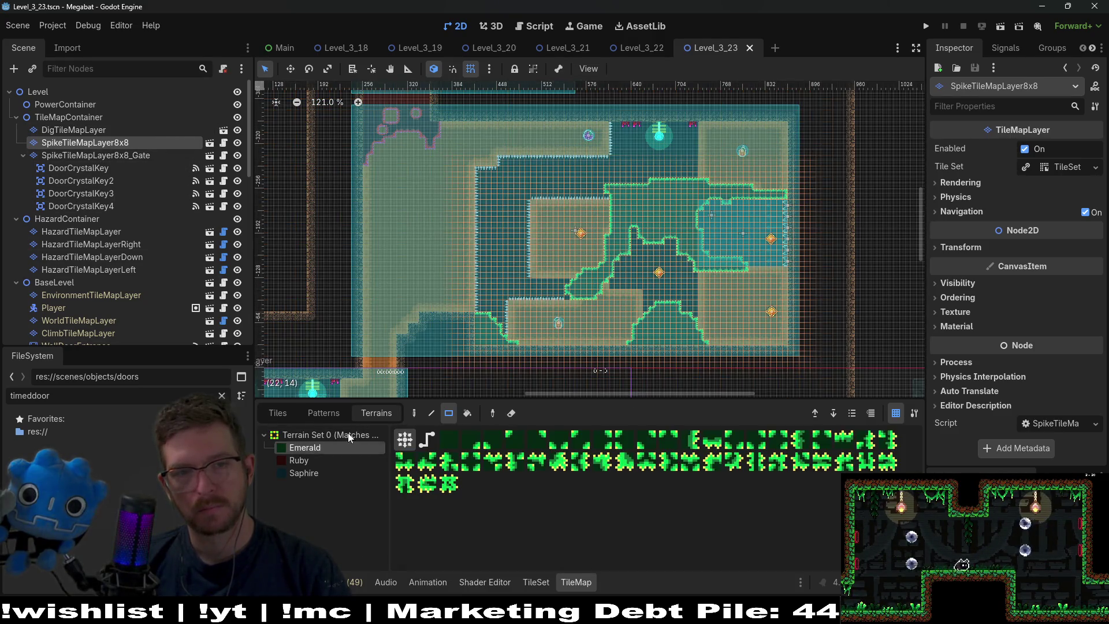
{"action": "scroll", "coordinate": [751, 133], "scroll_direction": "up", "scroll_amount": 5}
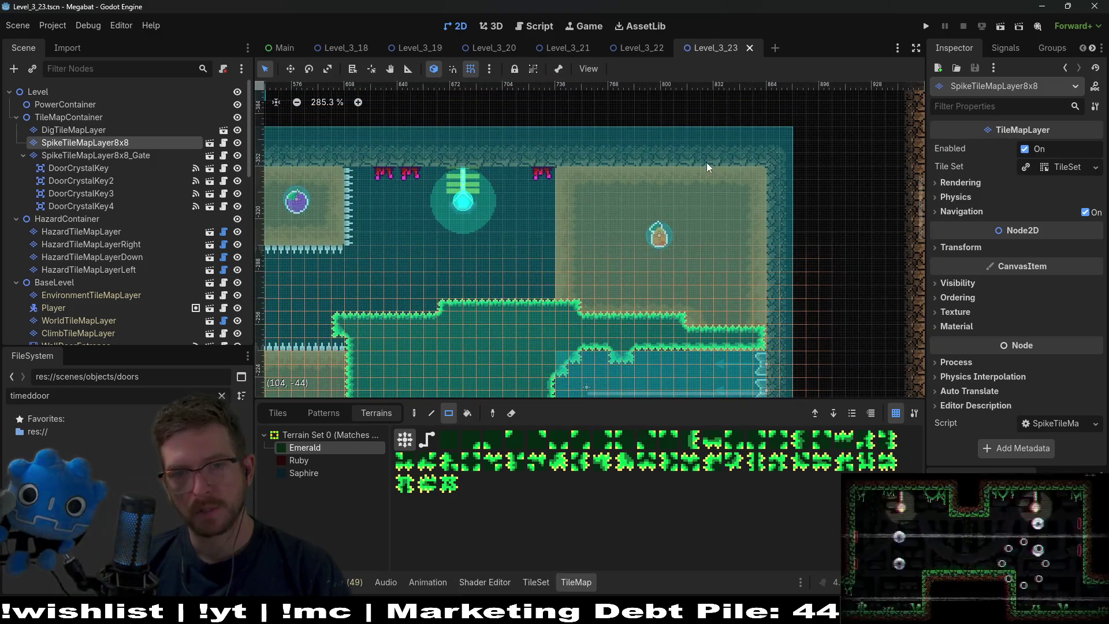
{"action": "mouse_move", "coordinate": [704, 171]}
{"action": "left_mouse_down"}
{"action": "mouse_move", "coordinate": [764, 167]}
{"action": "mouse_move", "coordinate": [767, 178]}
{"action": "left_mouse_up"}
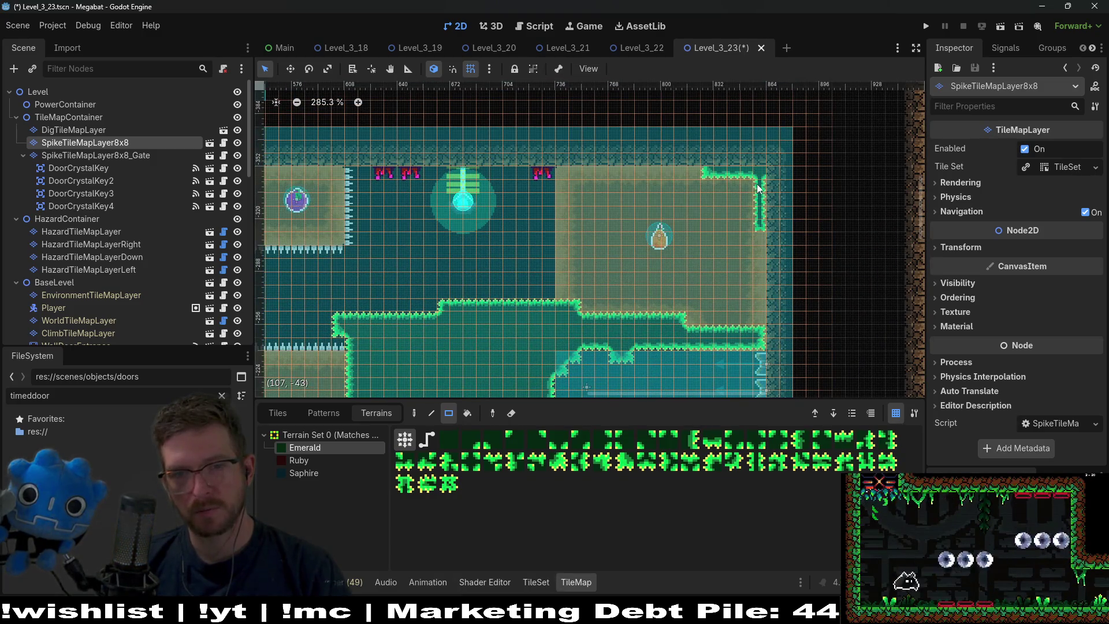
{"action": "scroll", "coordinate": [734, 262], "scroll_direction": "down", "scroll_amount": 2}
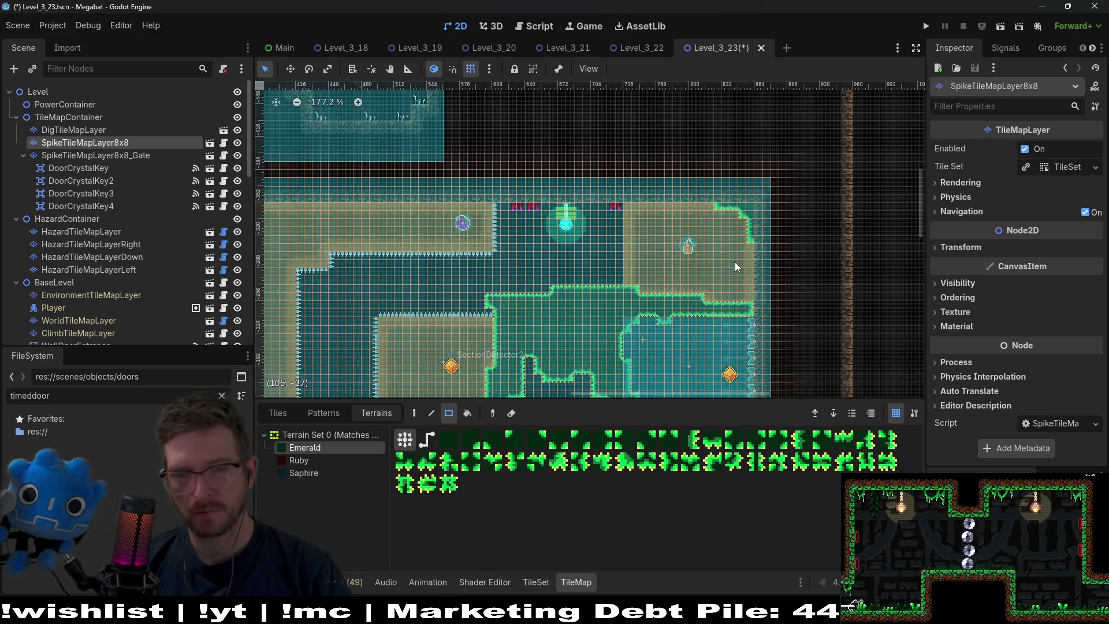
{"action": "scroll", "coordinate": [757, 238], "scroll_direction": "up", "scroll_amount": 1}
{"action": "left_click_drag", "start_coordinate": [753, 229], "coordinate": [785, 247]}
{"action": "scroll", "coordinate": [765, 221], "scroll_direction": "down", "scroll_amount": 2}
{"action": "scroll", "coordinate": [688, 205], "scroll_direction": "up", "scroll_amount": 2}
{"action": "scroll", "coordinate": [715, 227], "scroll_direction": "down", "scroll_amount": 1}
{"action": "scroll", "coordinate": [715, 228], "scroll_direction": "up", "scroll_amount": 1}
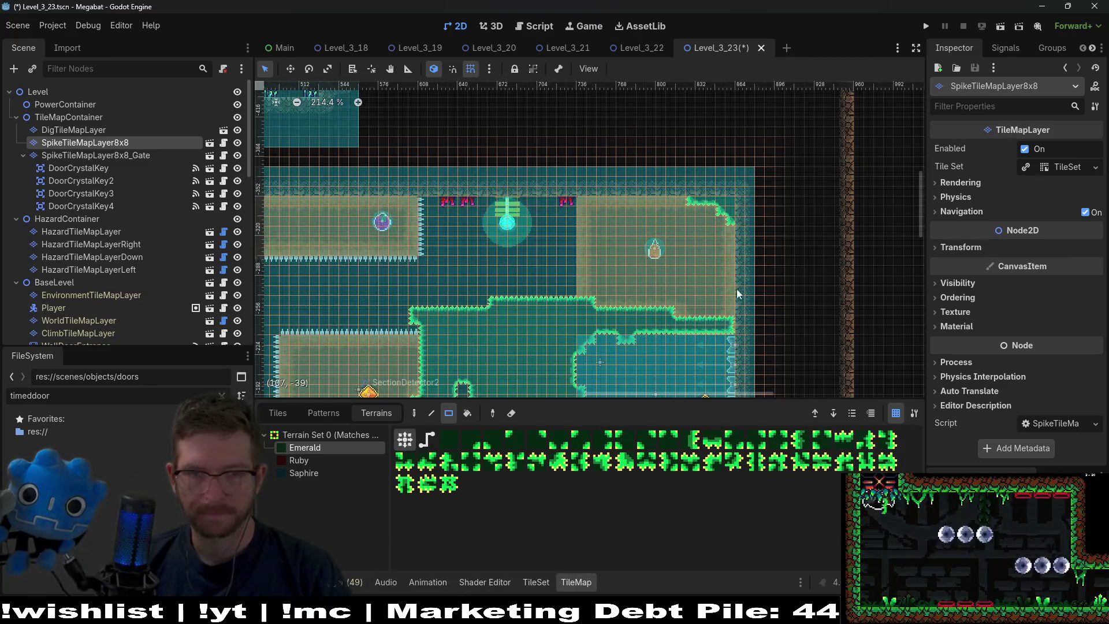
{"action": "scroll", "coordinate": [736, 293], "scroll_direction": "down", "scroll_amount": 1}
{"action": "scroll", "coordinate": [507, 266], "scroll_direction": "up", "scroll_amount": 1}
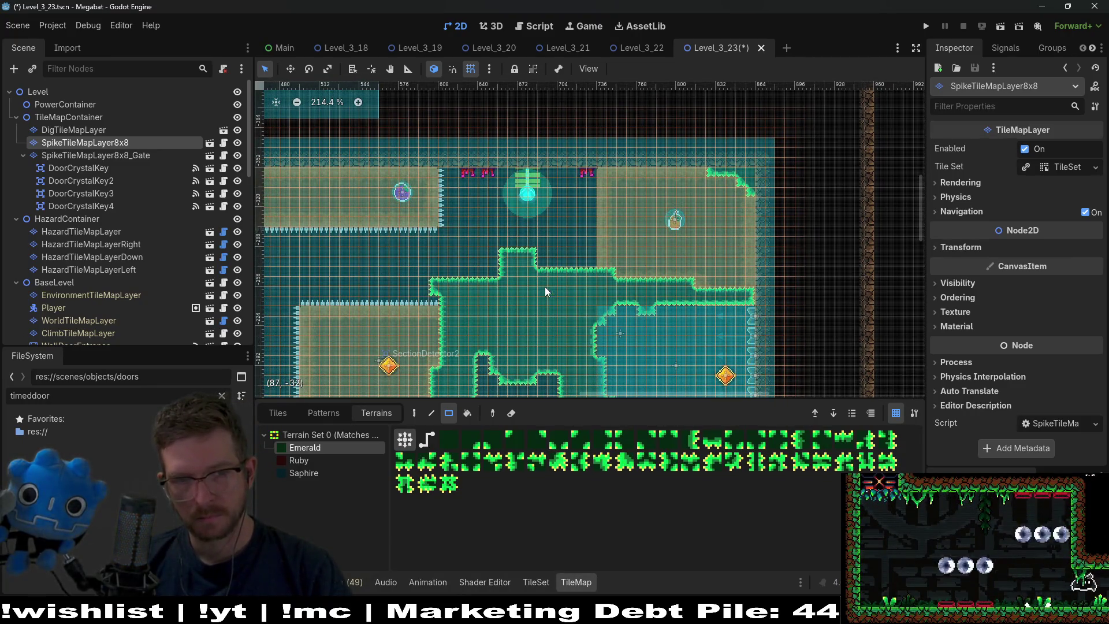
{"action": "left_click_drag", "start_coordinate": [503, 240], "coordinate": [504, 250]}
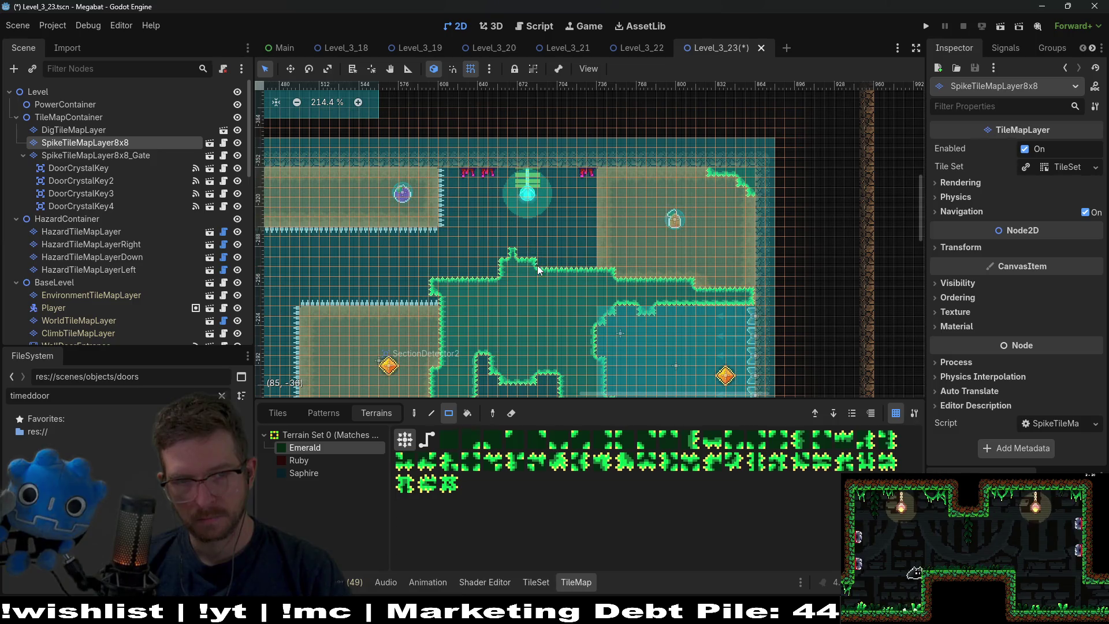
Erase three test cells from the Emerald terrain, fill them back in, and save Level_3_23
{"action": "scroll", "coordinate": [552, 283], "scroll_direction": "down", "scroll_amount": 2}
{"action": "scroll", "coordinate": [556, 290], "scroll_direction": "up", "scroll_amount": 5}
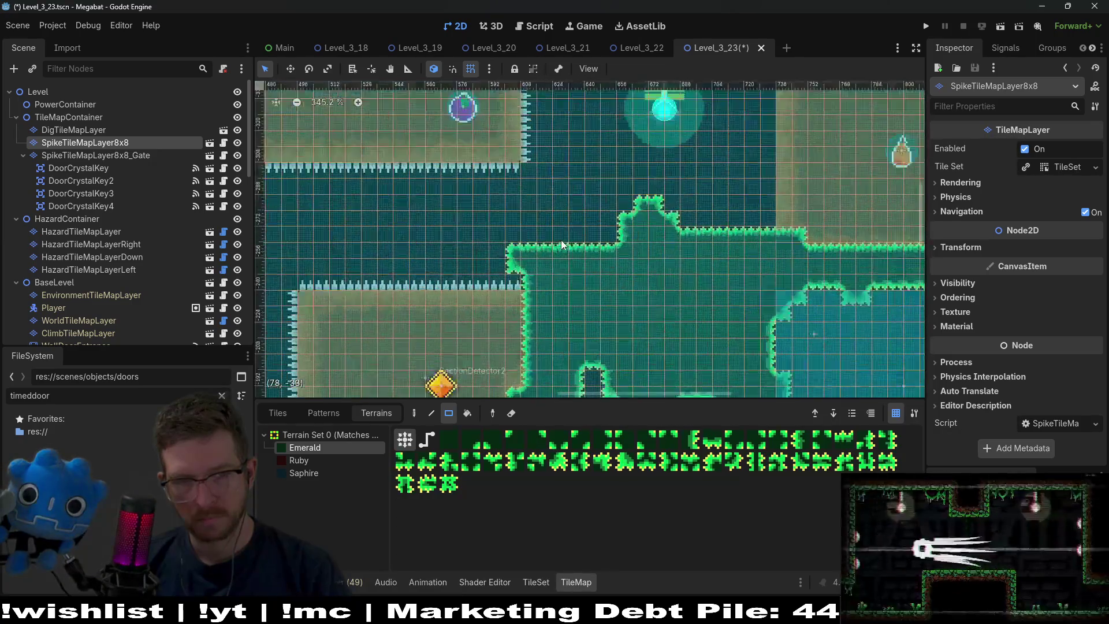
{"action": "scroll", "coordinate": [587, 247], "scroll_direction": "down", "scroll_amount": 1}
{"action": "scroll", "coordinate": [586, 247], "scroll_direction": "right", "scroll_amount": 1}
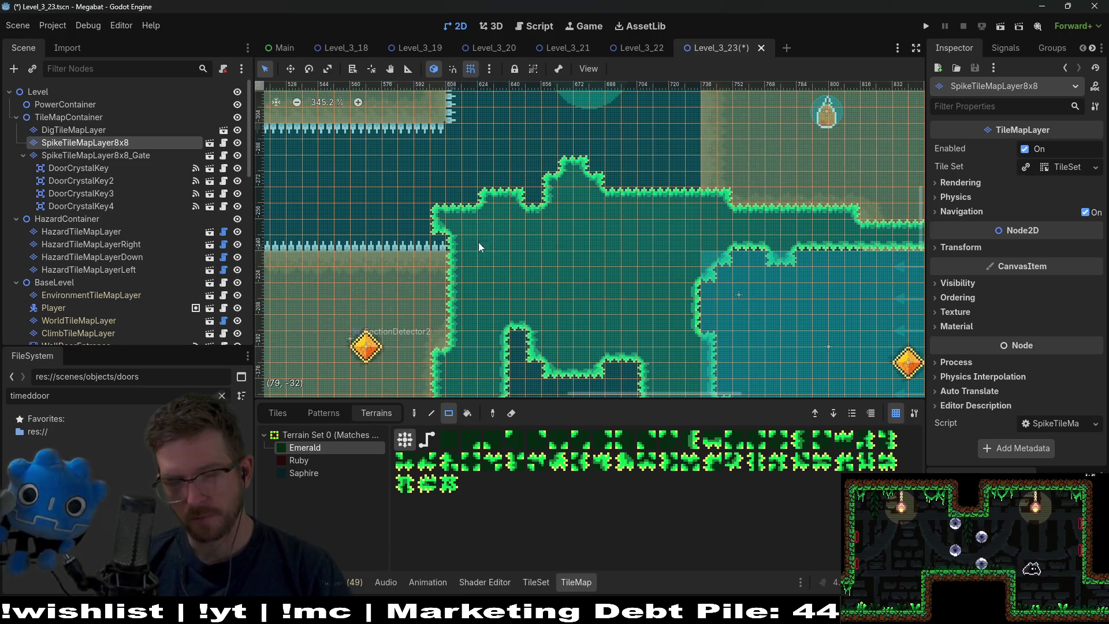
{"action": "right_click", "coordinate": [581, 268]}
{"action": "right_click", "coordinate": [501, 266]}
{"action": "right_click", "coordinate": [555, 314]}
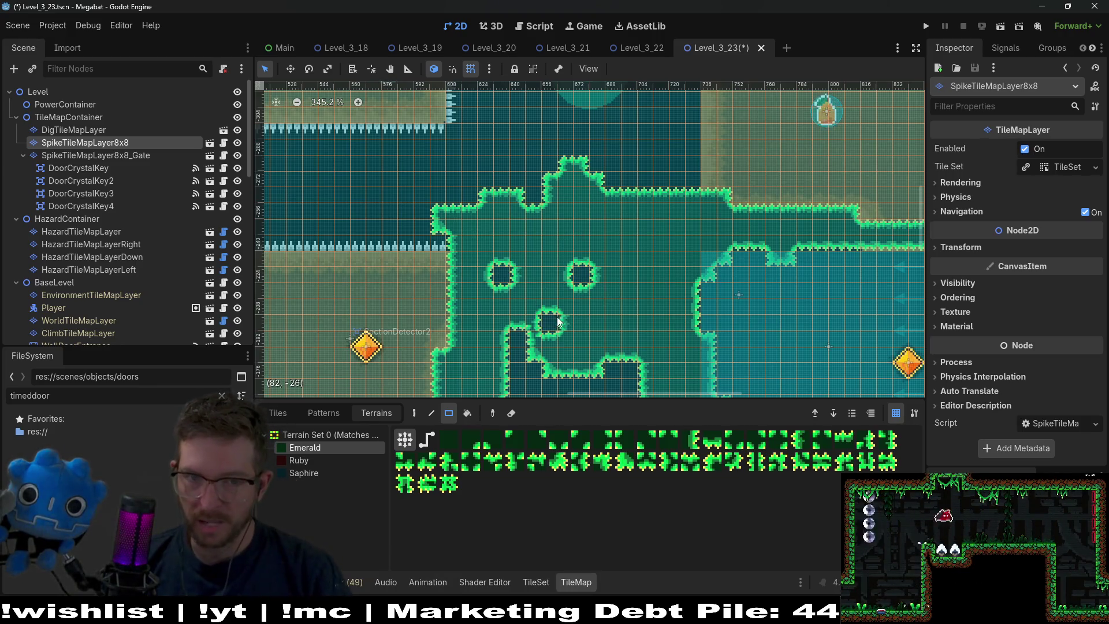
{"action": "left_click", "coordinate": [631, 227]}
{"action": "left_click", "coordinate": [582, 275]}
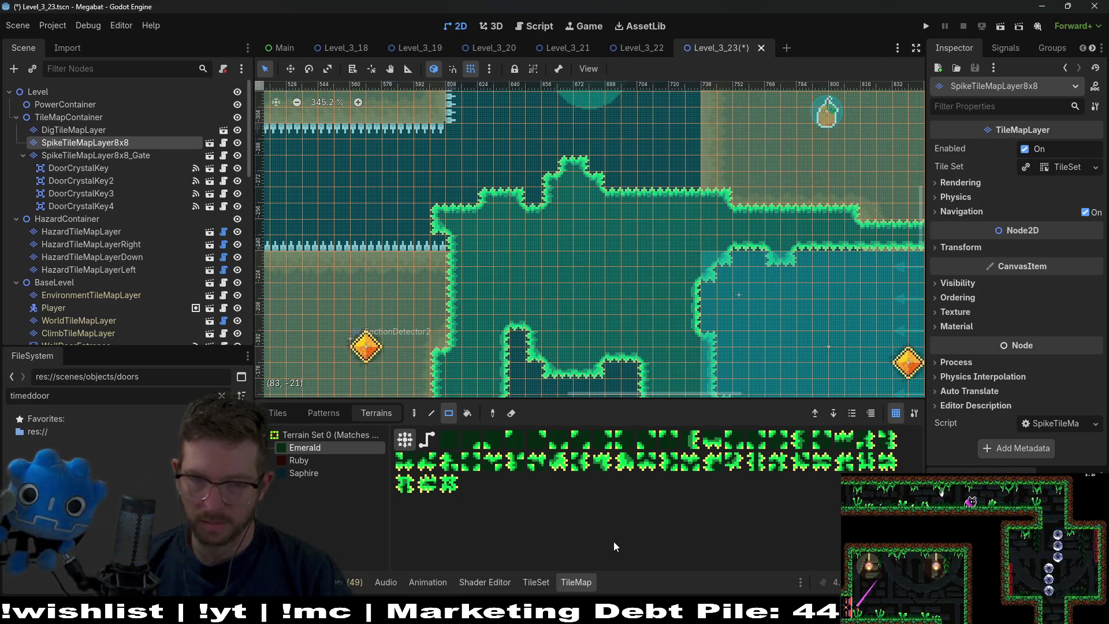
{"action": "key", "text": "ctrl+s"}
{"action": "key", "text": "alt+Tab"}
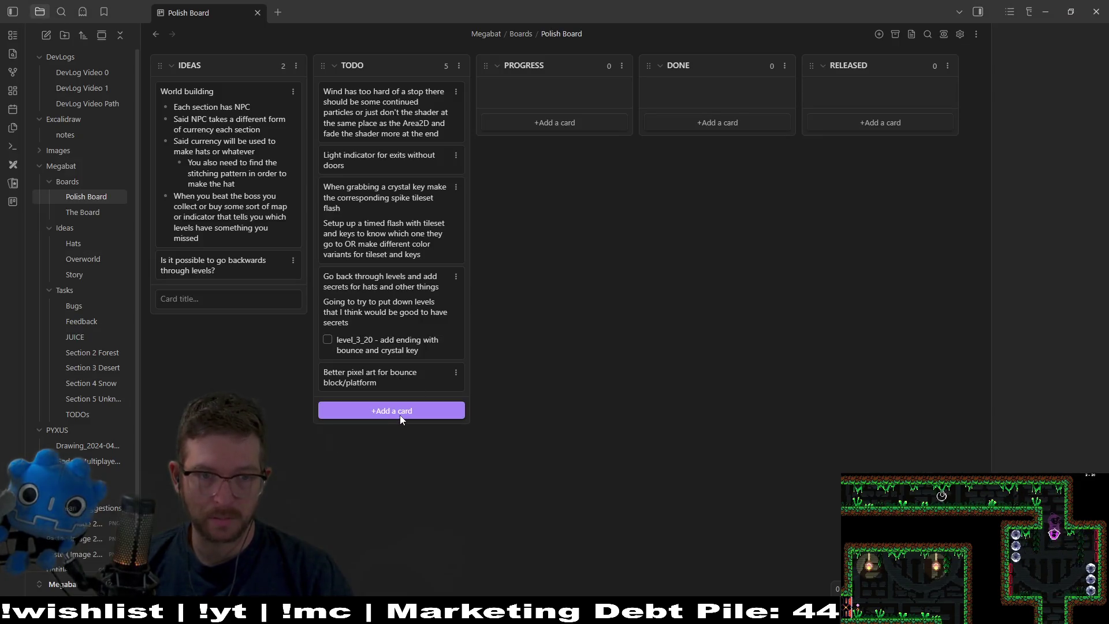
Add a TODO card titled 'Add variation in crystal tileset' and minimize Obsidian
{"action": "left_click", "coordinate": [400, 415]}
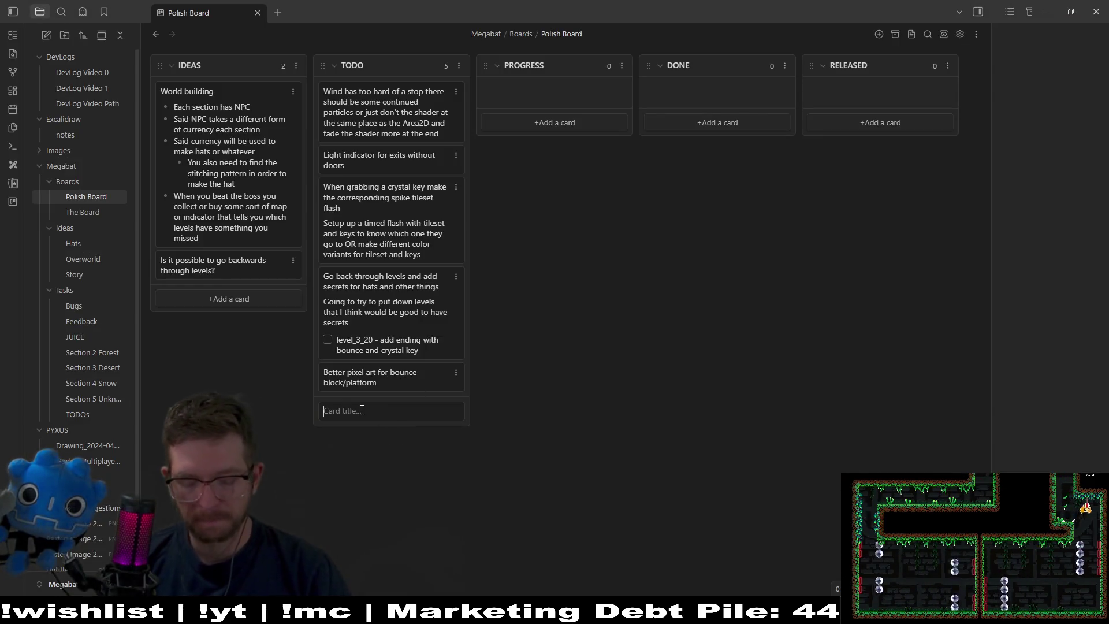
{"action": "type", "text": "Add Po"}
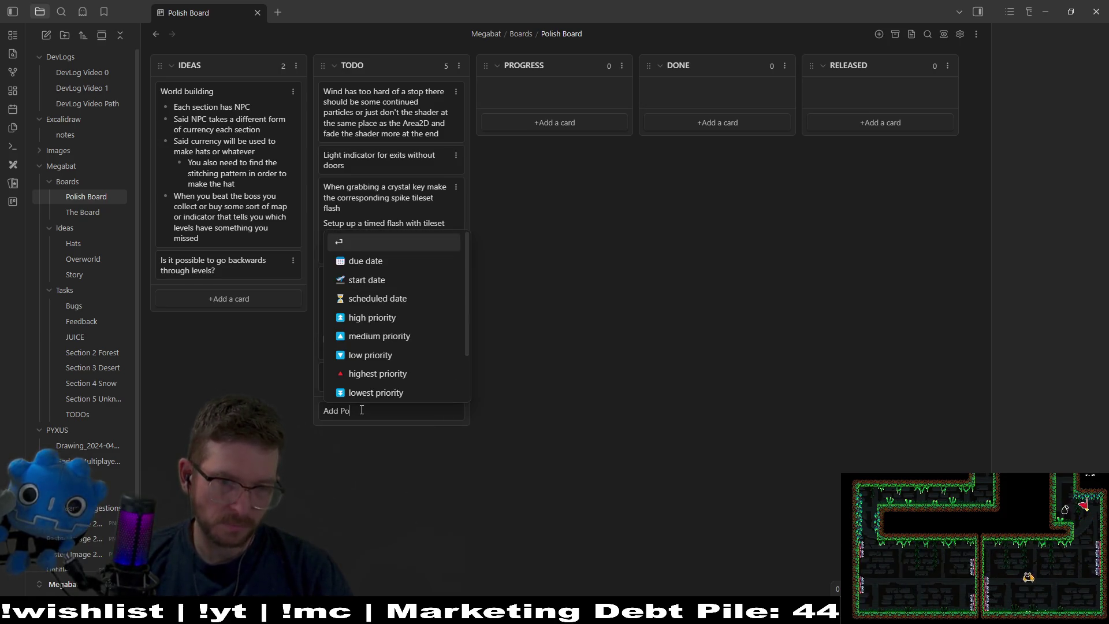
{"action": "key", "text": "BackSpace"}
{"action": "key", "text": "BackSpace"}
{"action": "type", "text": "variation"}
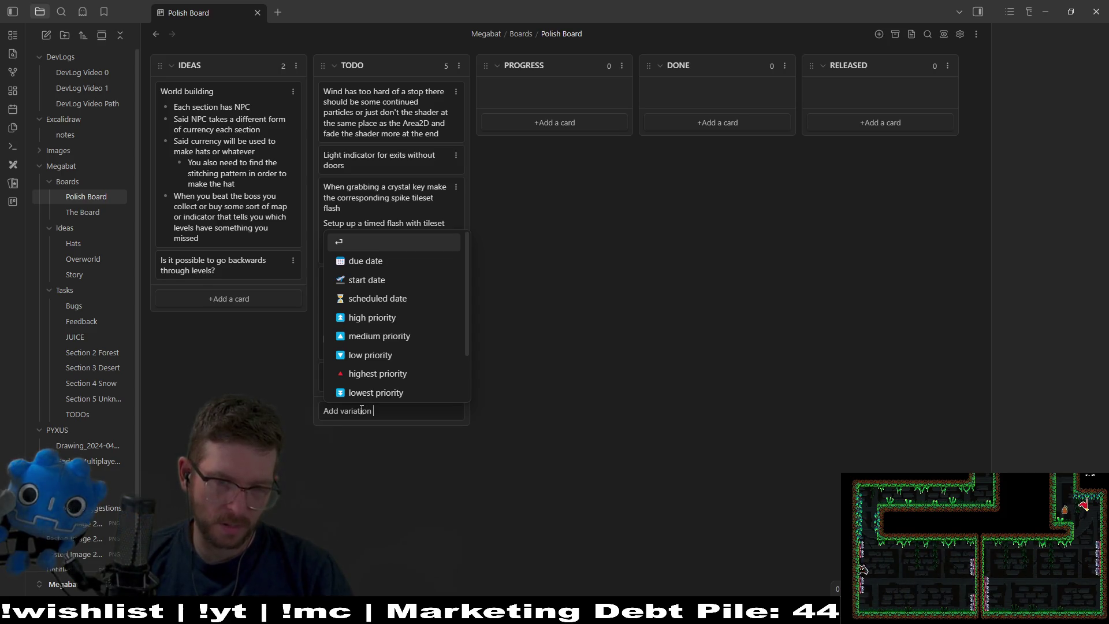
{"action": "type", "text": "in "}
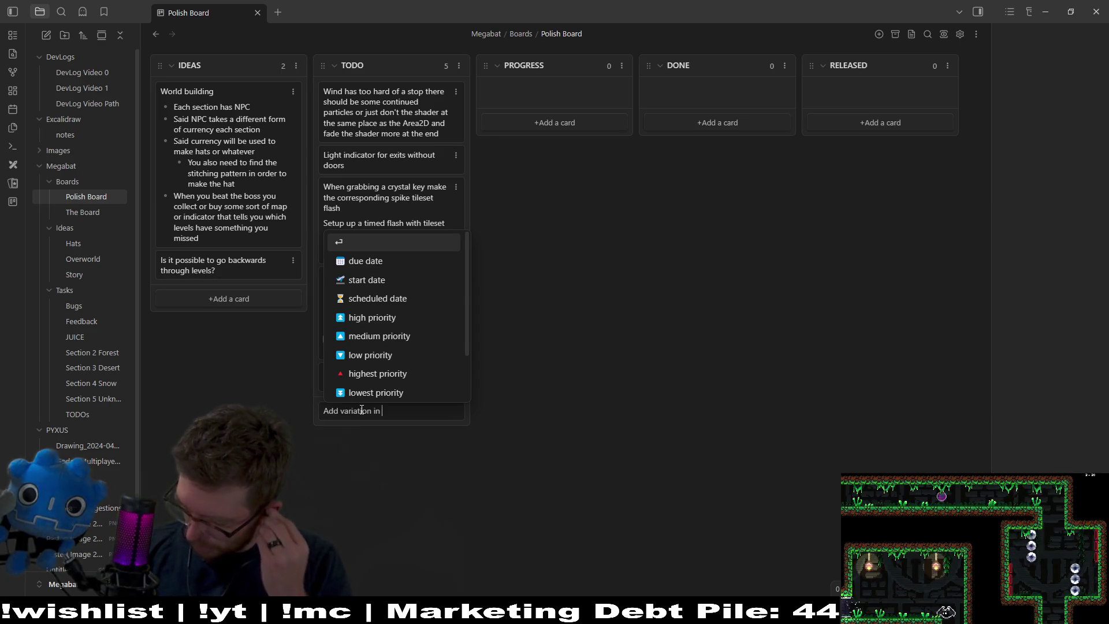
{"action": "type", "text": "cry"}
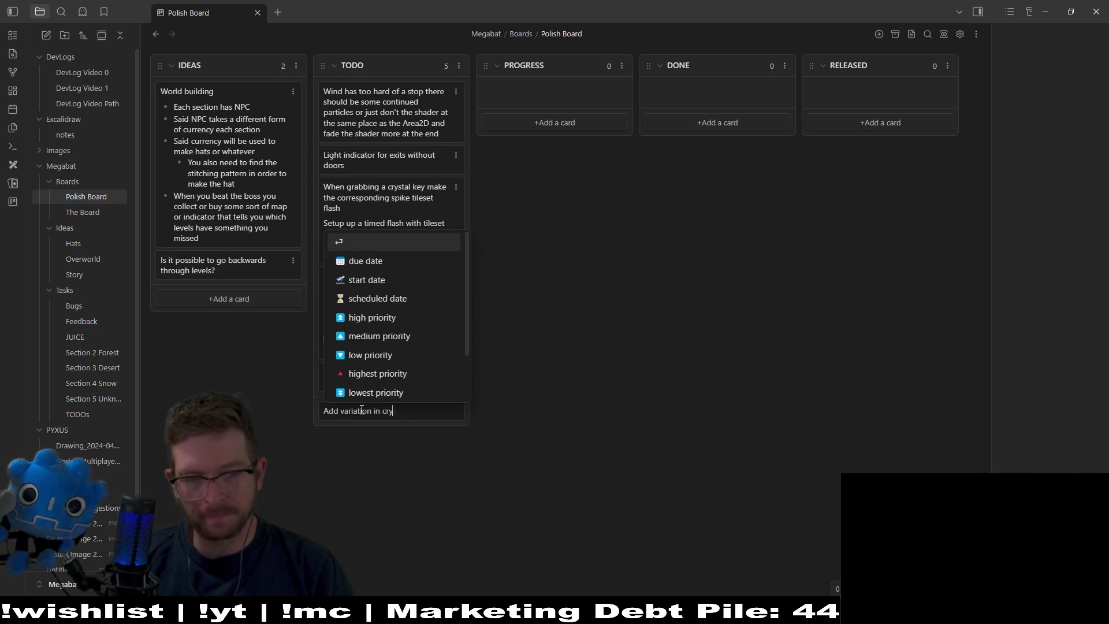
{"action": "type", "text": "stal tileset"}
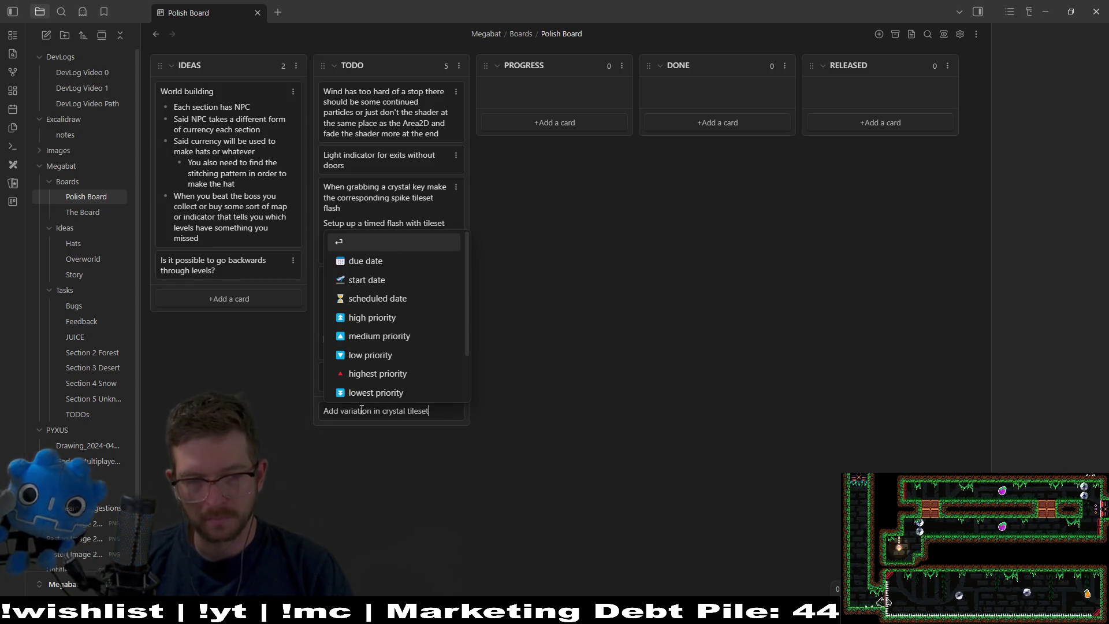
{"action": "key", "text": "Return"}
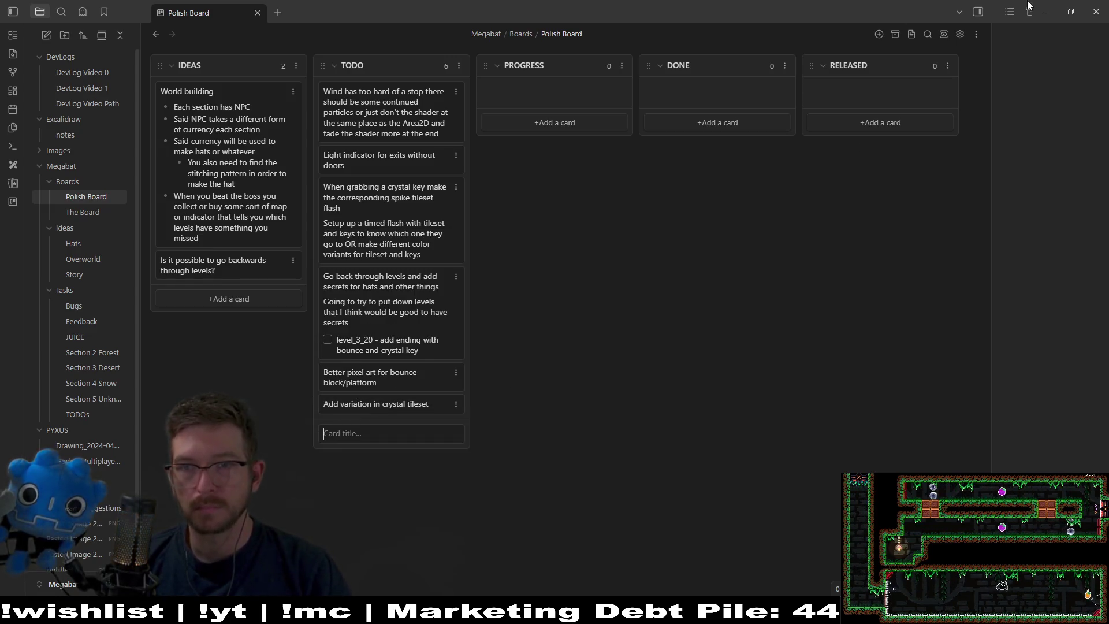
{"action": "left_click", "coordinate": [1046, 7]}
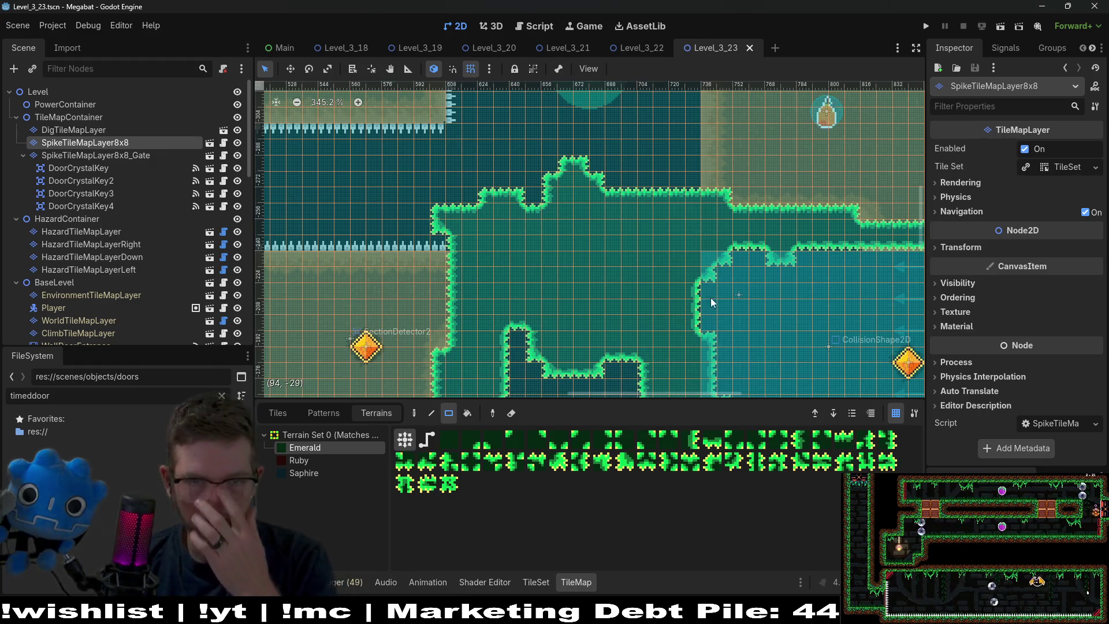
{"action": "scroll", "coordinate": [711, 302], "scroll_direction": "down", "scroll_amount": 2}
{"action": "key", "text": "ctrl+s"}
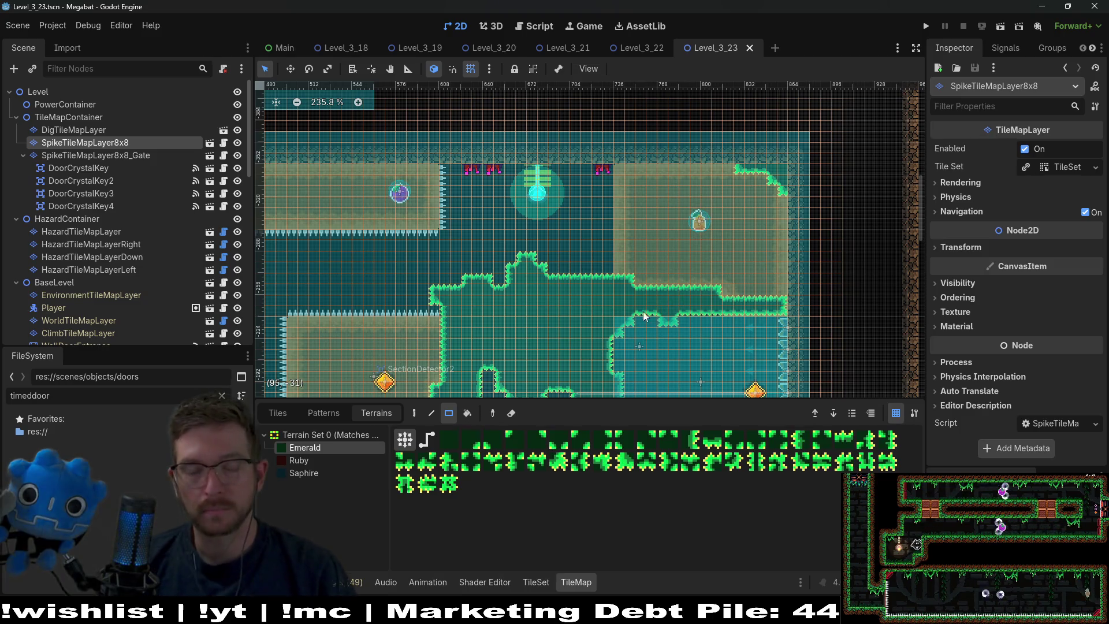
{"action": "scroll", "coordinate": [645, 316], "scroll_direction": "down", "scroll_amount": 3}
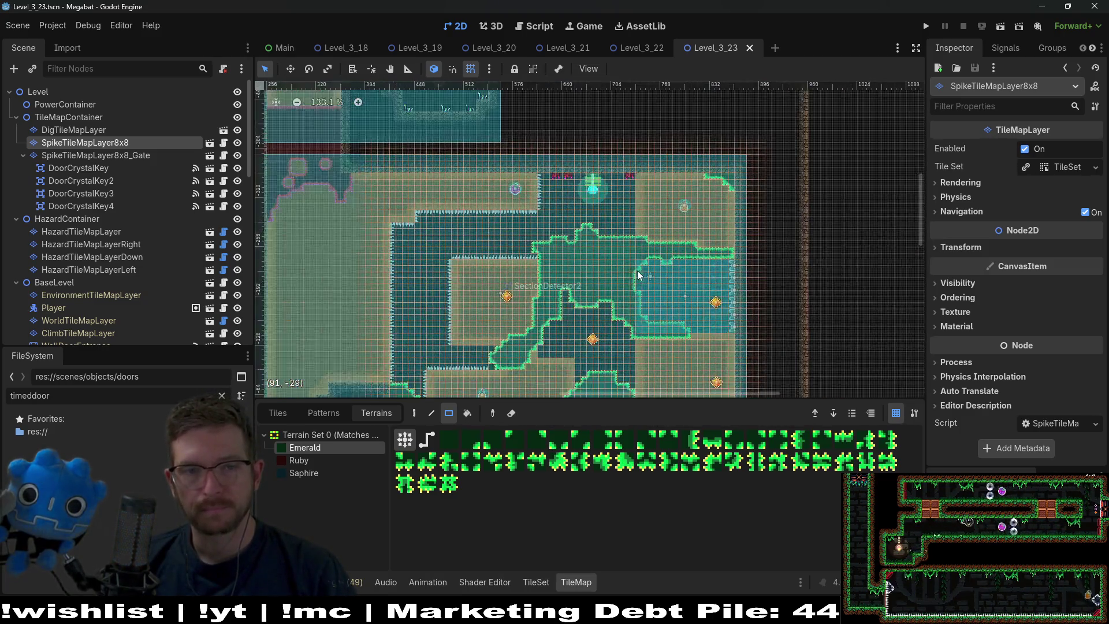
{"action": "scroll", "coordinate": [637, 270], "scroll_direction": "left", "scroll_amount": 5}
{"action": "scroll", "coordinate": [634, 277], "scroll_direction": "up", "scroll_amount": 2}
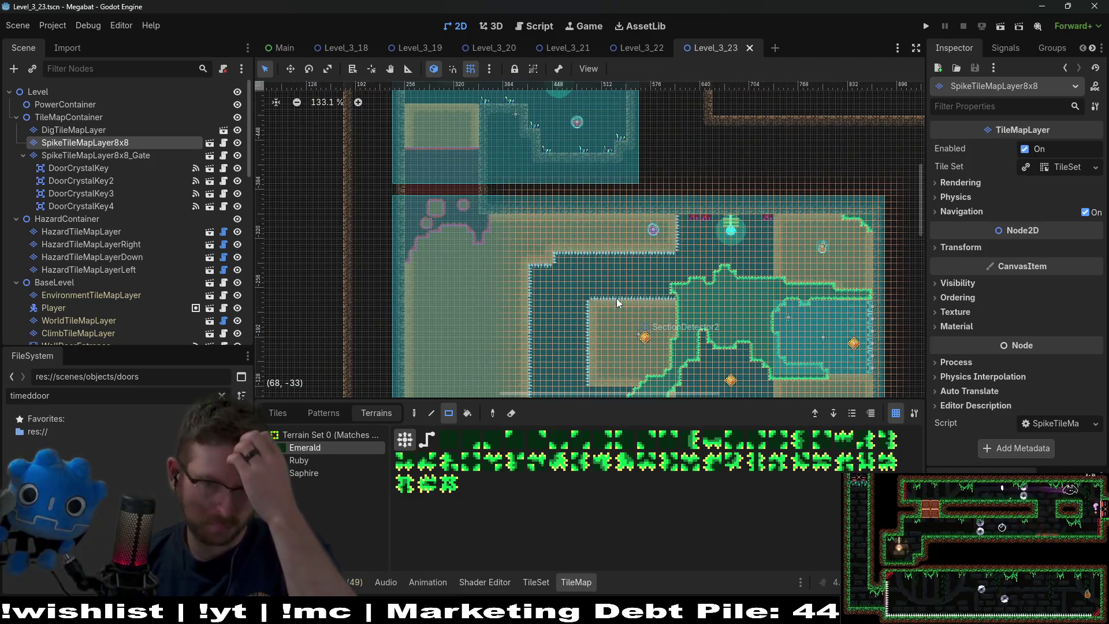
{"action": "scroll", "coordinate": [616, 285], "scroll_direction": "up", "scroll_amount": 2}
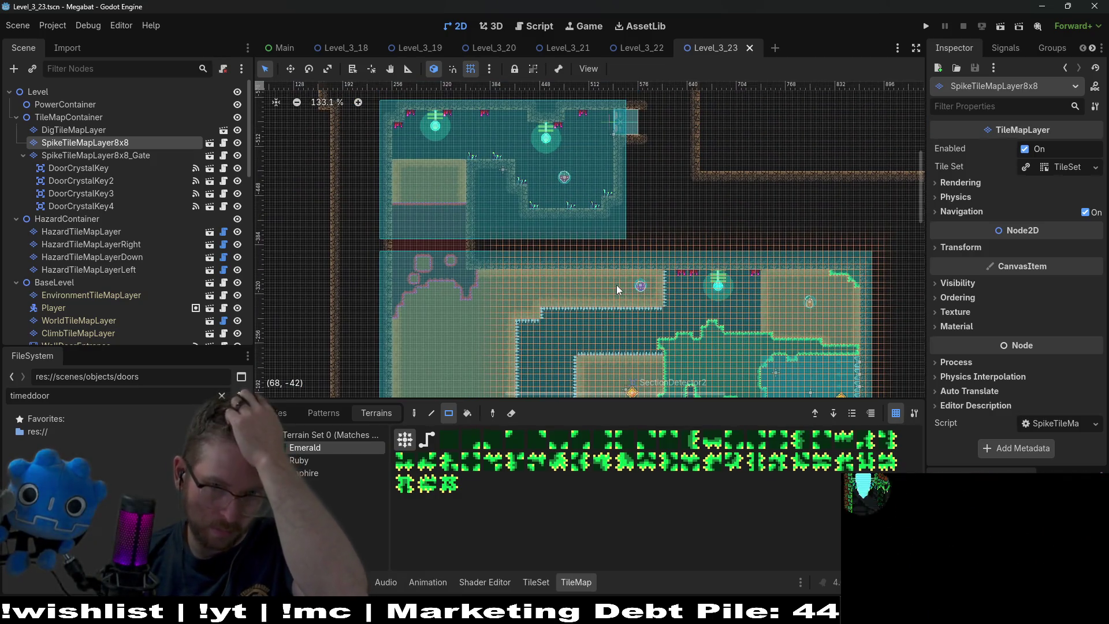
{"action": "scroll", "coordinate": [616, 286], "scroll_direction": "down", "scroll_amount": 10}
{"action": "scroll", "coordinate": [431, 222], "scroll_direction": "left", "scroll_amount": 2}
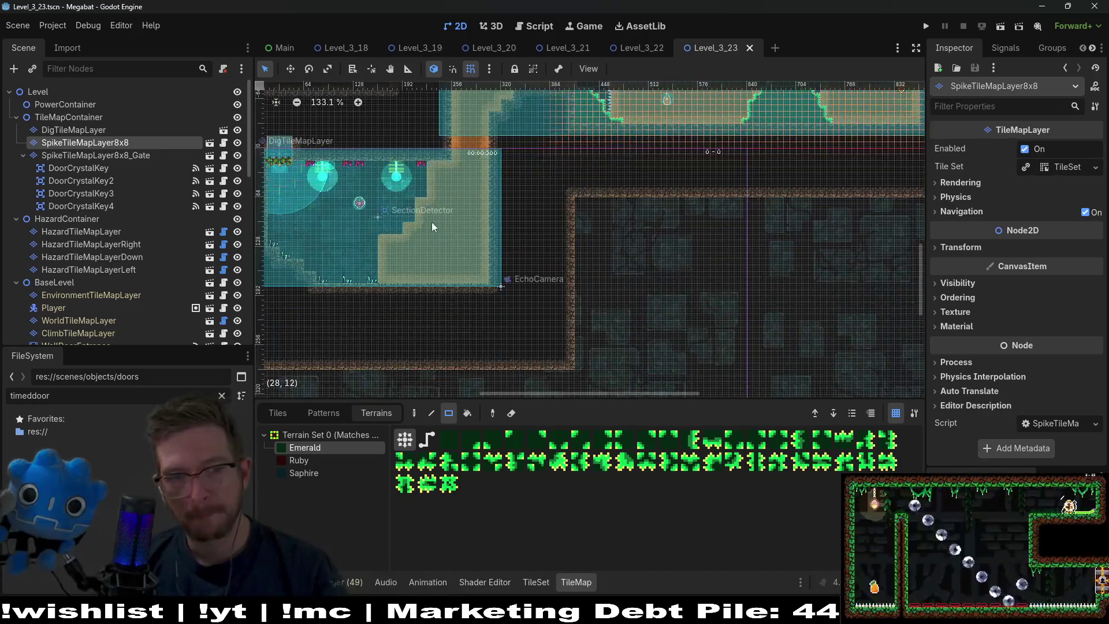
{"action": "scroll", "coordinate": [671, 297], "scroll_direction": "up", "scroll_amount": 3}
{"action": "scroll", "coordinate": [671, 298], "scroll_direction": "left", "scroll_amount": 7}
{"action": "scroll", "coordinate": [670, 293], "scroll_direction": "down", "scroll_amount": 5}
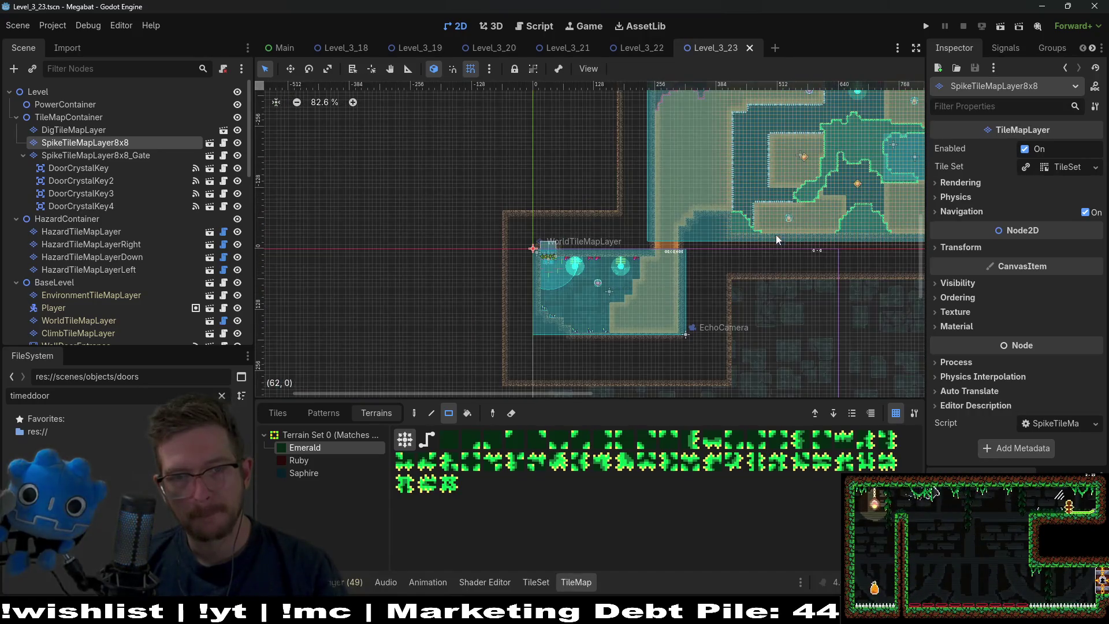
{"action": "scroll", "coordinate": [702, 292], "scroll_direction": "up", "scroll_amount": 1}
{"action": "scroll", "coordinate": [703, 292], "scroll_direction": "right", "scroll_amount": 1}
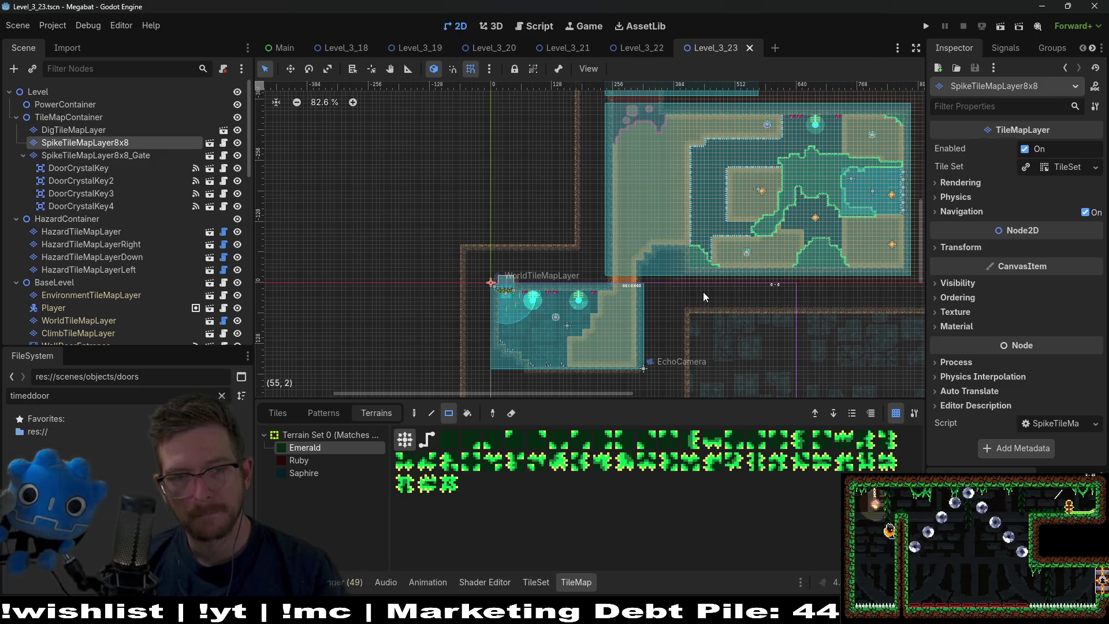
{"action": "scroll", "coordinate": [628, 344], "scroll_direction": "up", "scroll_amount": 6}
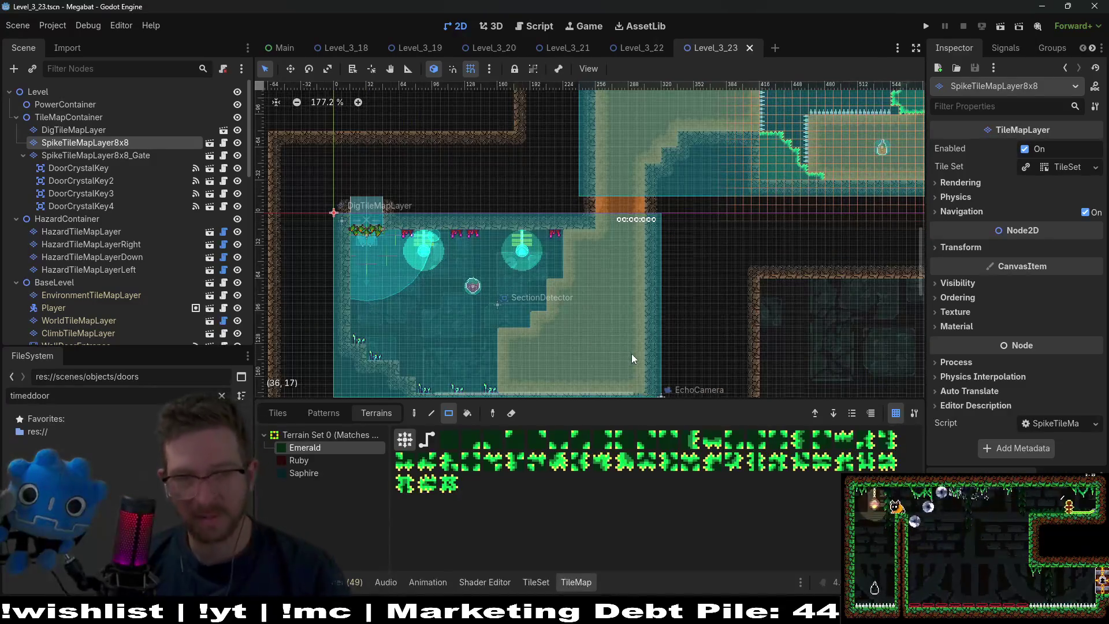
{"action": "scroll", "coordinate": [698, 266], "scroll_direction": "right", "scroll_amount": 1}
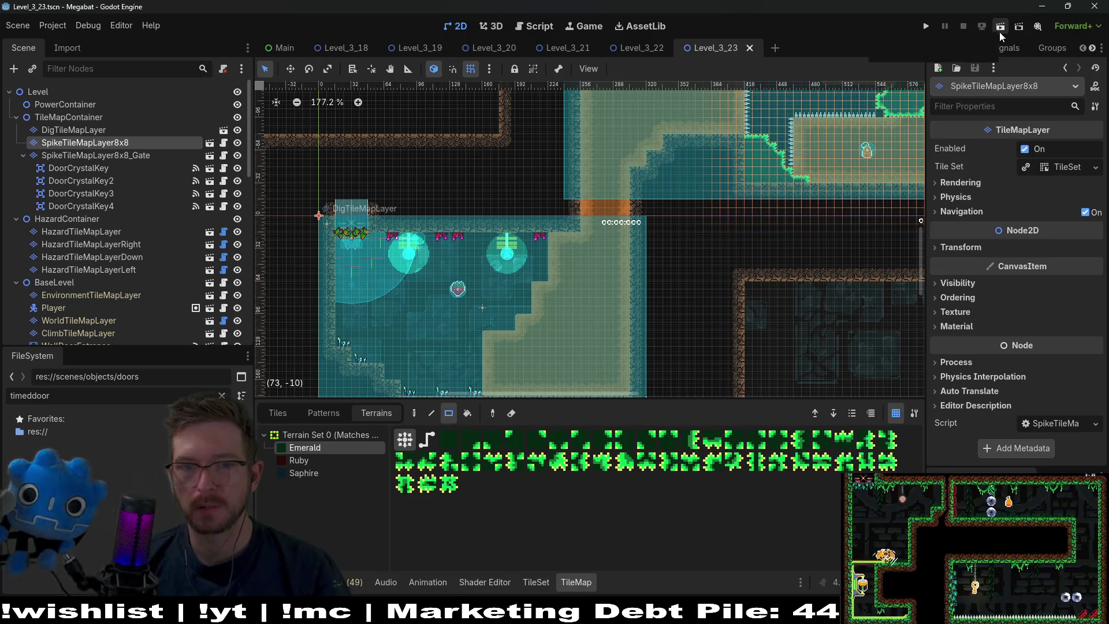
Run Level_3_23 and fly the bat from the starting room through the fruit, gem and strawberry
{"action": "left_click", "coordinate": [999, 32]}
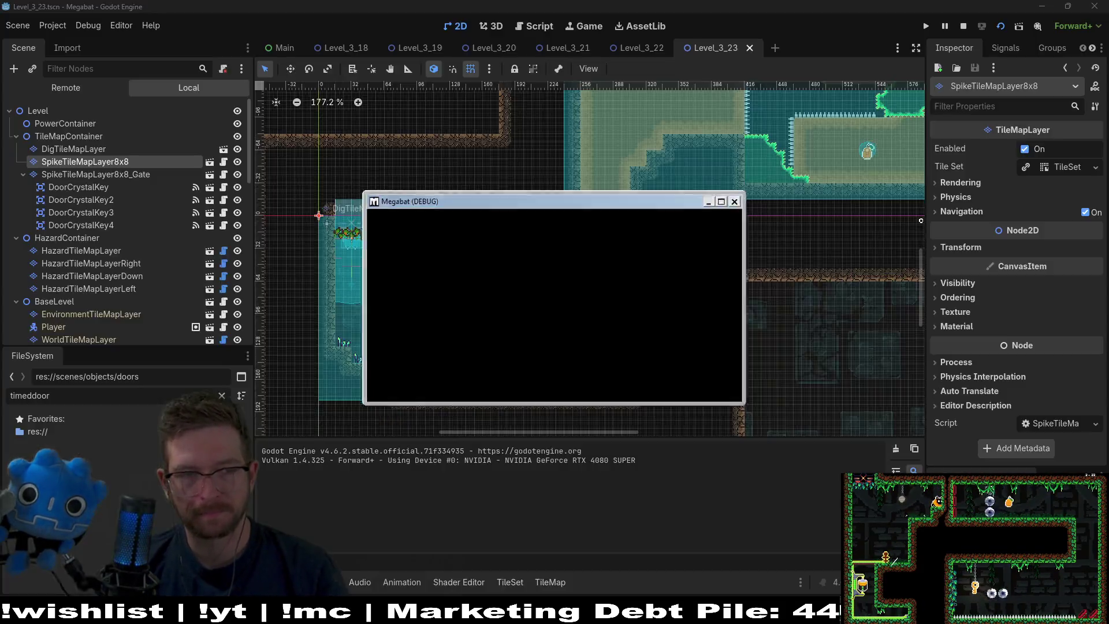
{"action": "key", "text": "Right"}
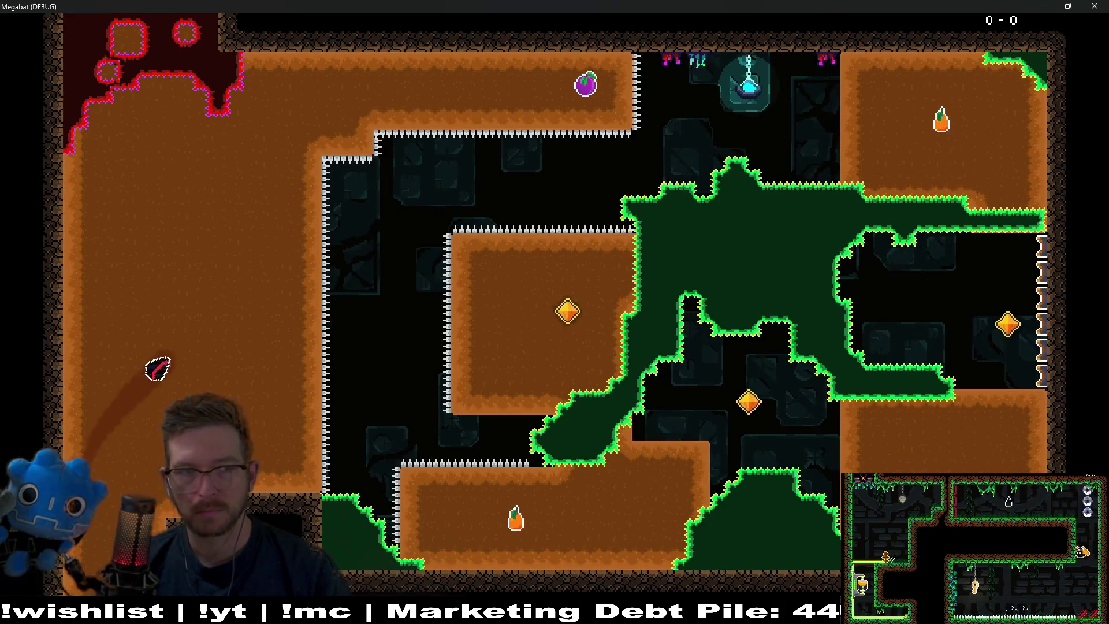
{"action": "key", "text": "Right"}
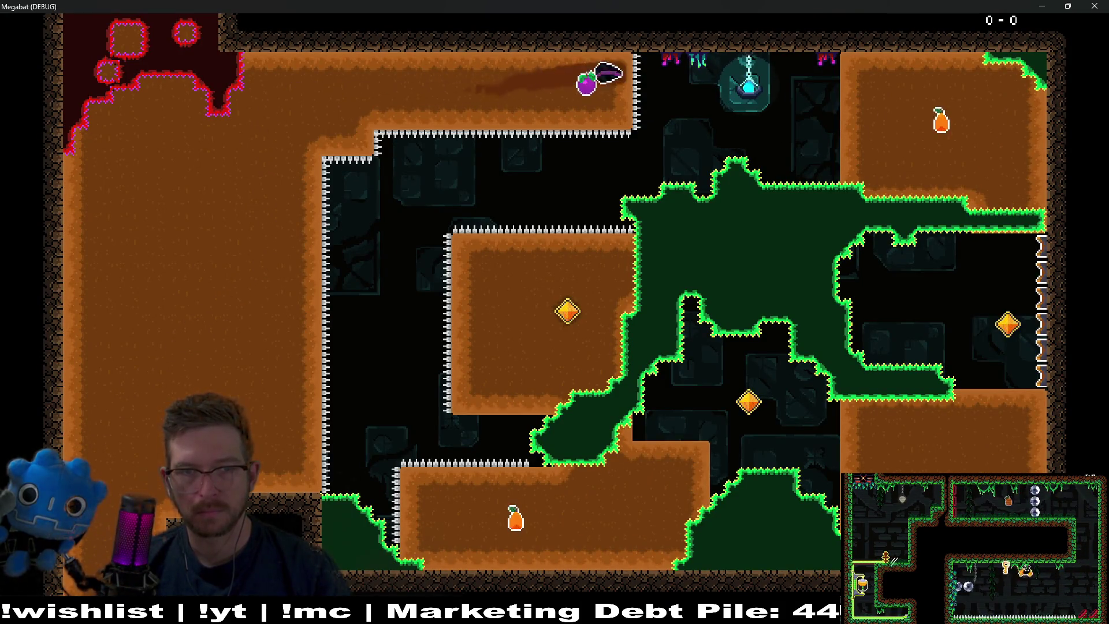
{"action": "key", "text": "Down"}
{"action": "key", "text": "Left"}
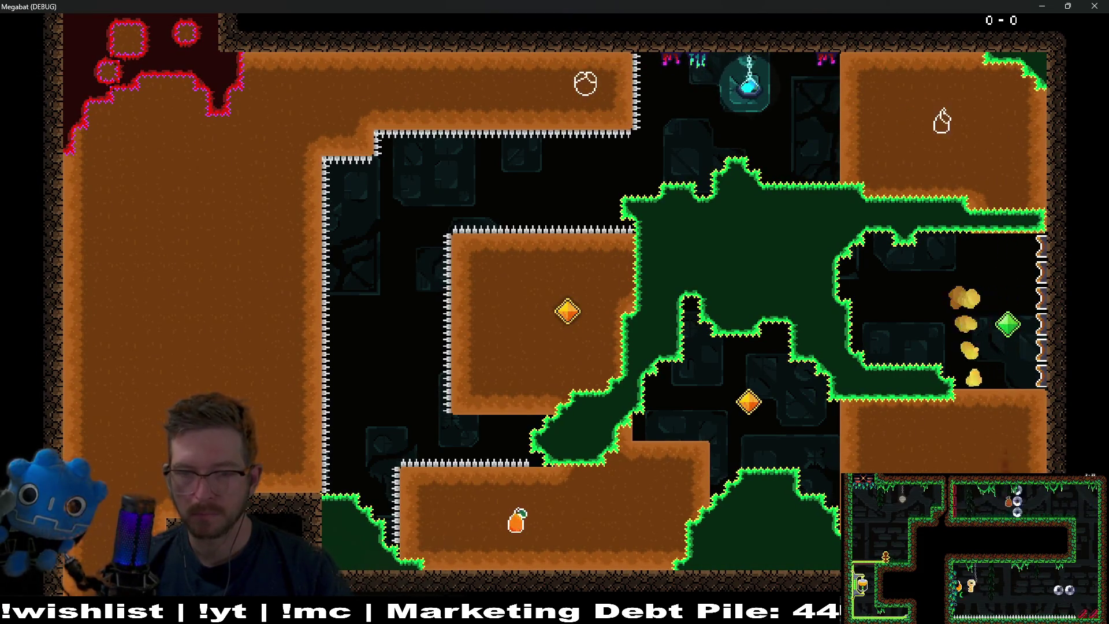
{"action": "key", "text": "Down"}
{"action": "key", "text": "Up"}
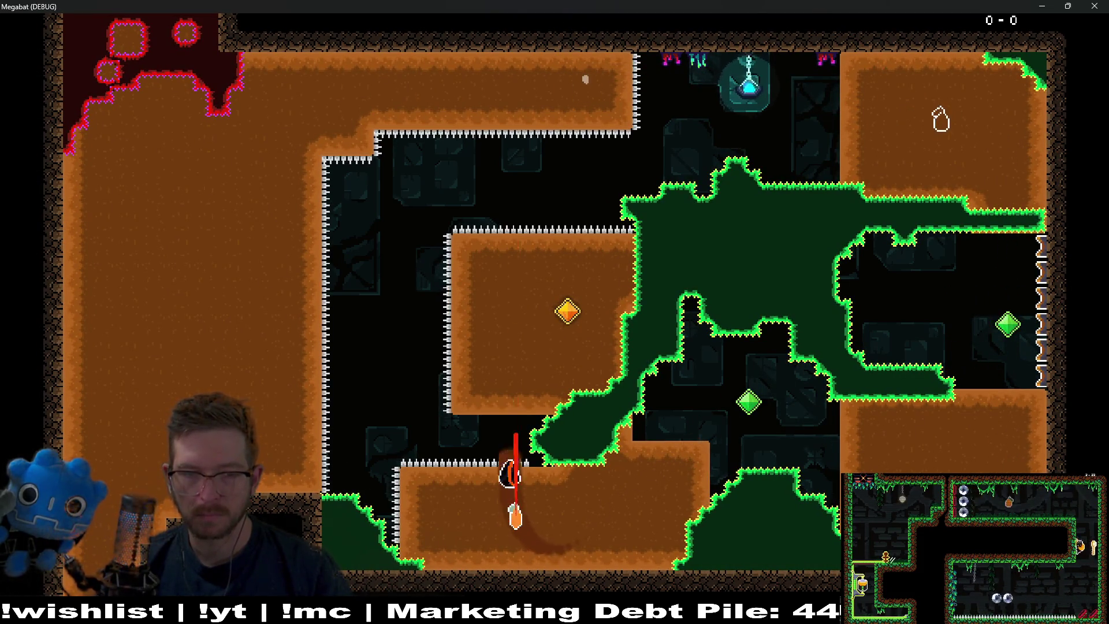
{"action": "key", "text": "Left"}
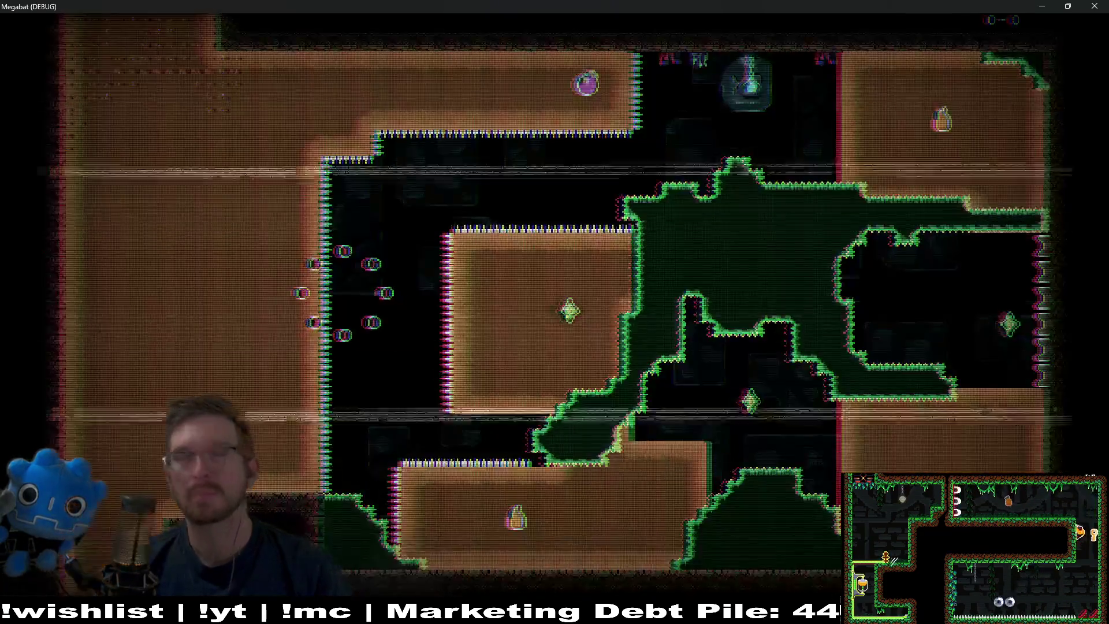
{"action": "key", "text": "Right"}
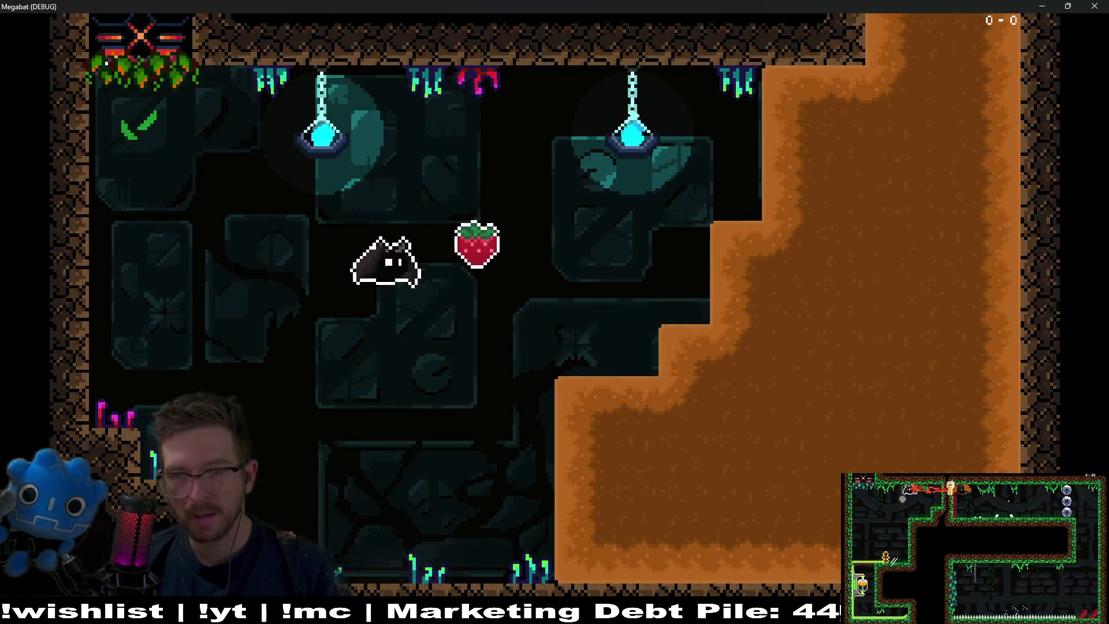
{"action": "key", "text": "Up"}
{"action": "key", "text": "Right"}
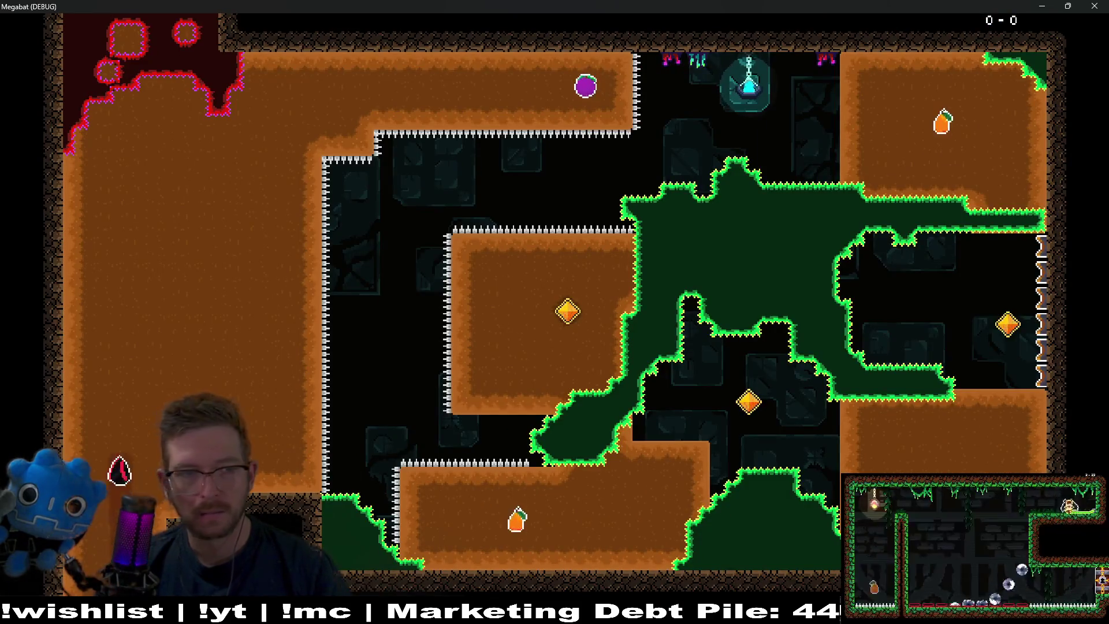
Fly through the plum and gems and grab the final strawberry to open the gate, then close the game
{"action": "key", "text": "Right"}
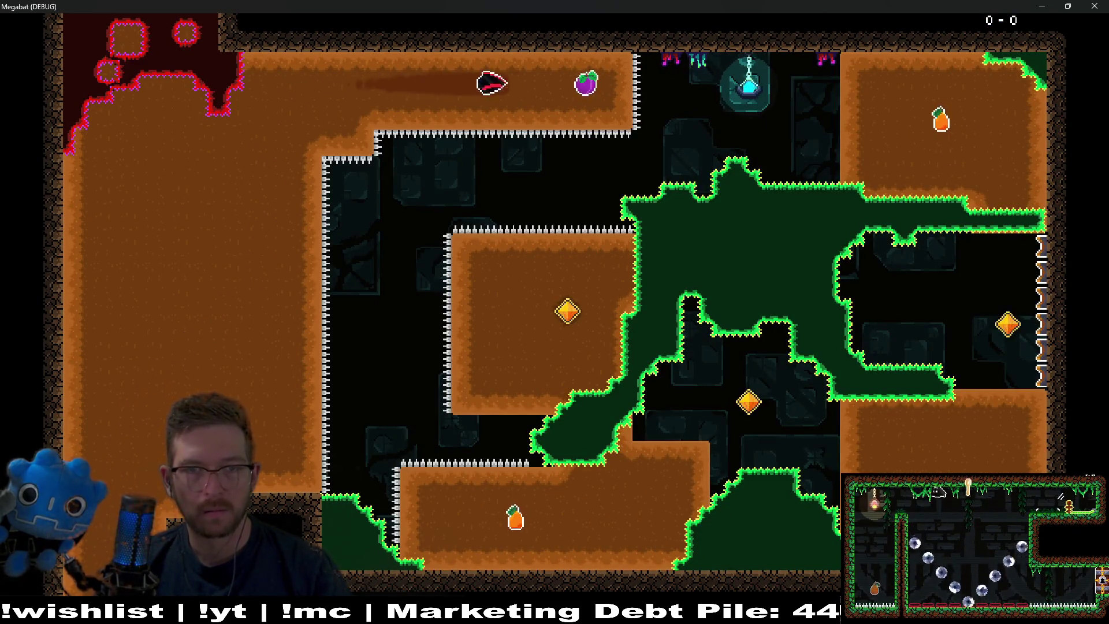
{"action": "key", "text": "Down"}
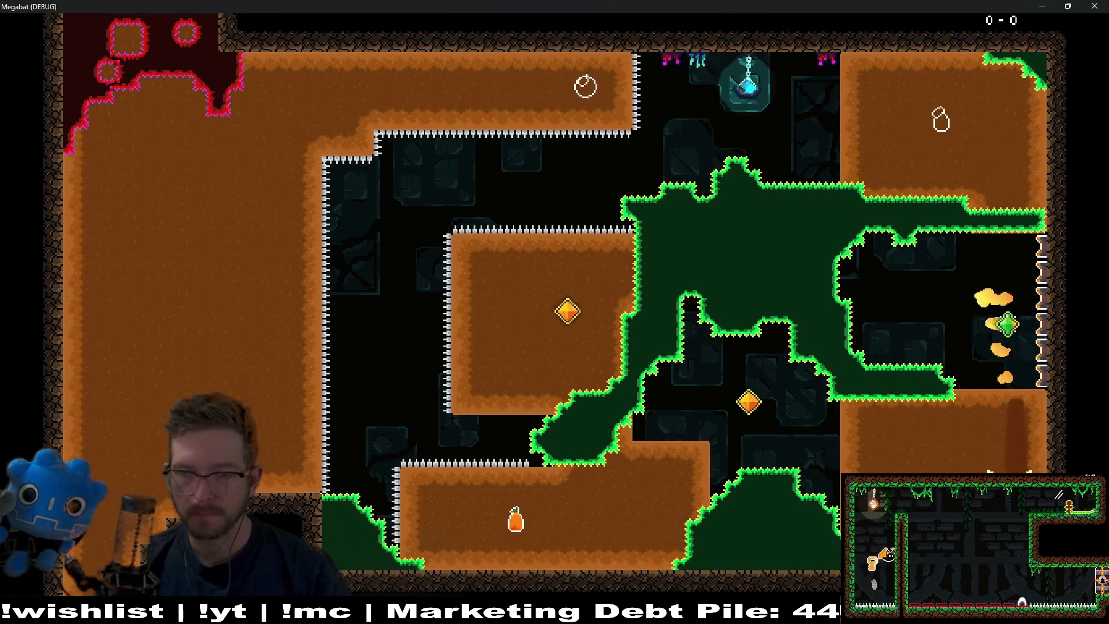
{"action": "key", "text": "Left"}
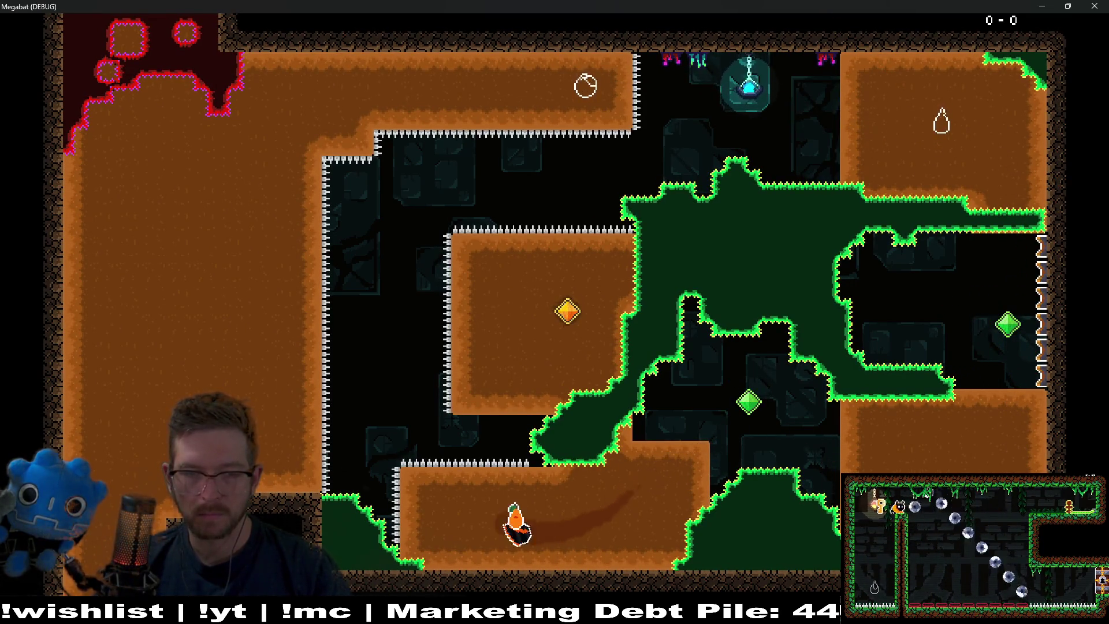
{"action": "key", "text": "Up"}
{"action": "key", "text": "Right"}
{"action": "key", "text": "Left"}
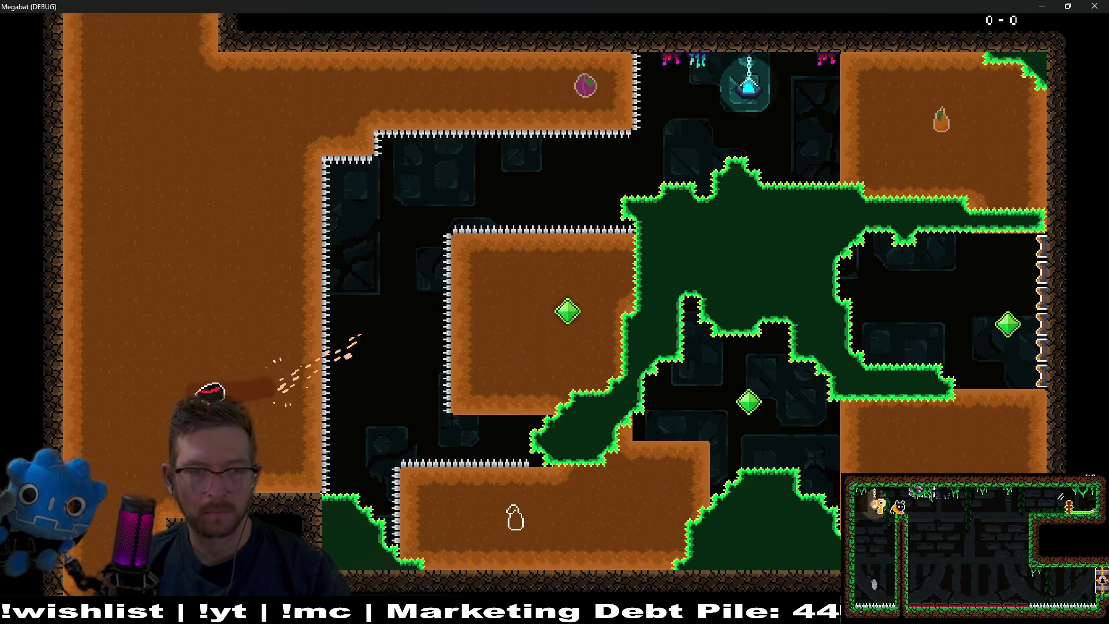
{"action": "key", "text": "Up"}
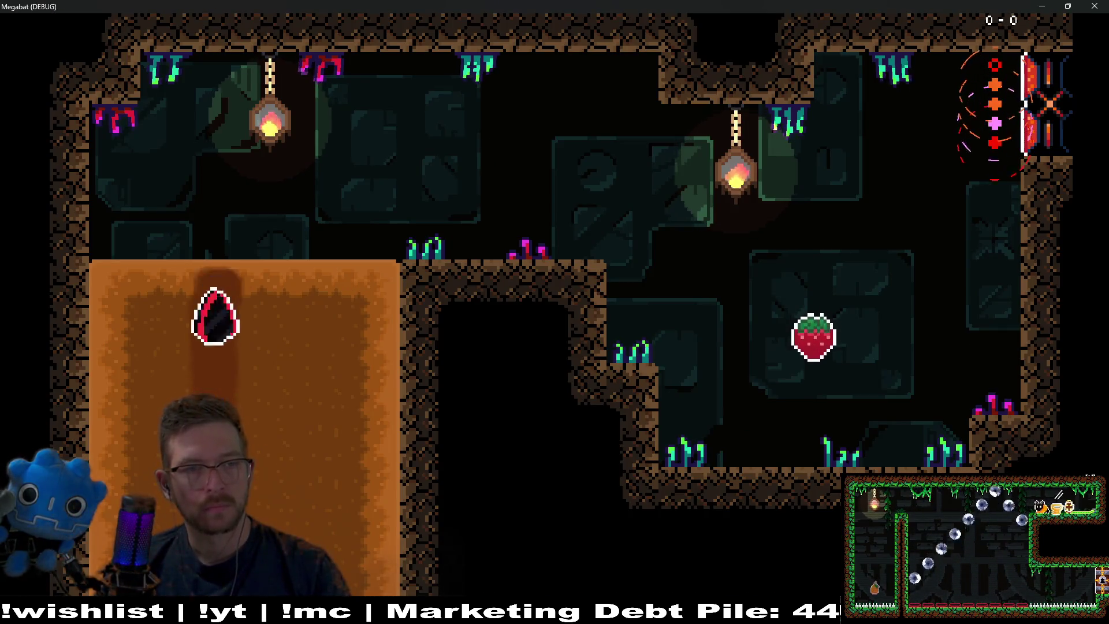
{"action": "key", "text": "Right"}
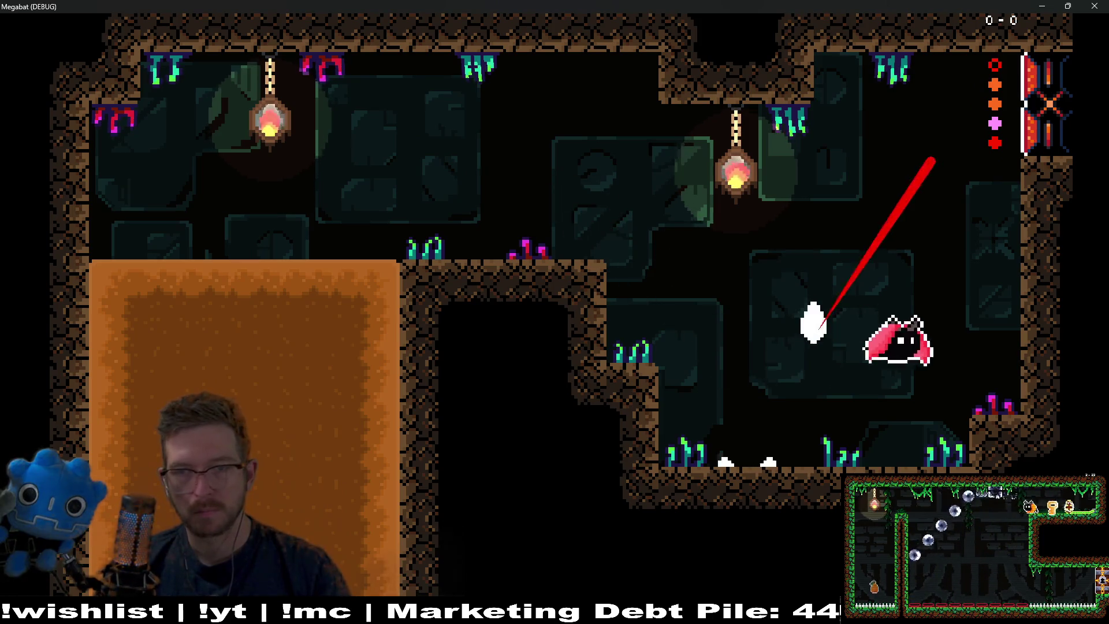
{"action": "key", "text": "Down"}
{"action": "key", "text": "Left"}
{"action": "key", "text": "Left"}
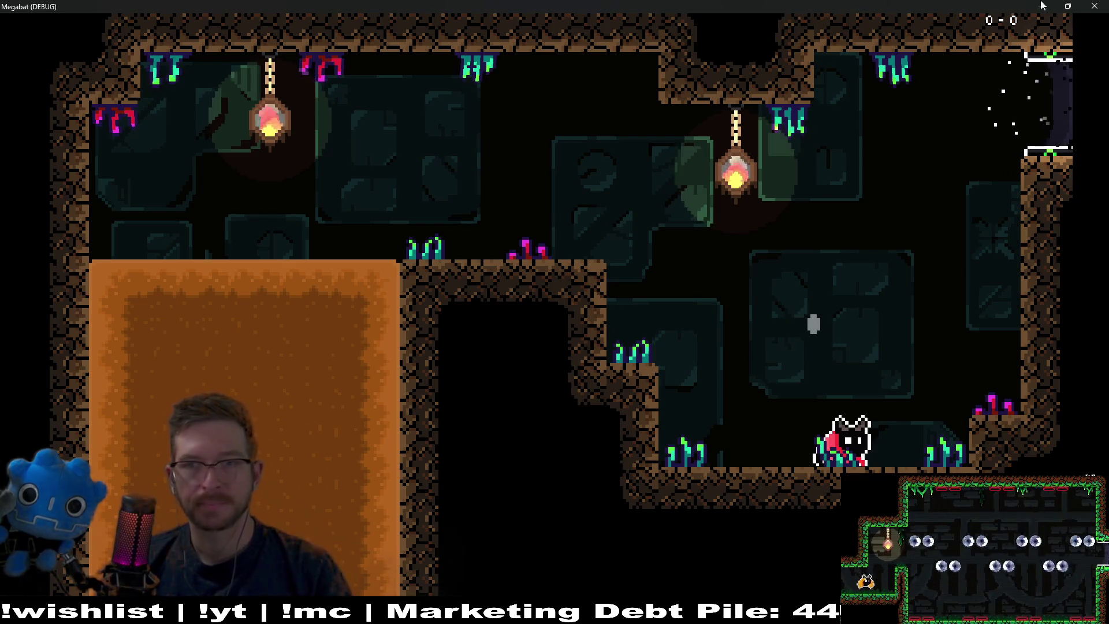
{"action": "key", "text": "F8"}
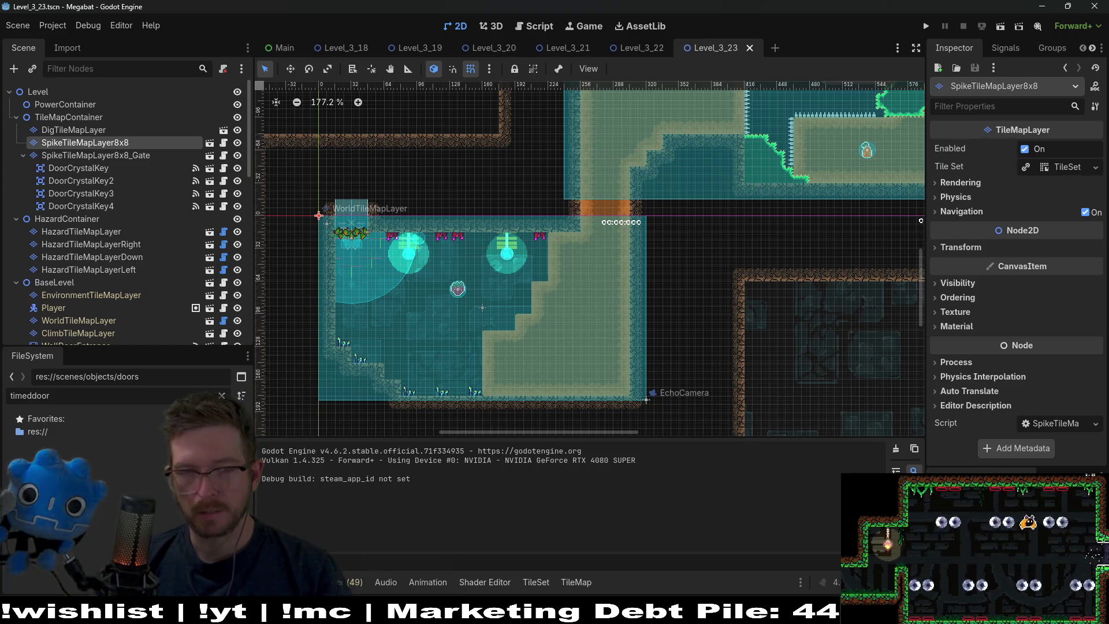
Quick-open GlobalConstants.gd by searching 'globalconst'
{"action": "key", "text": "shift+alt+o"}
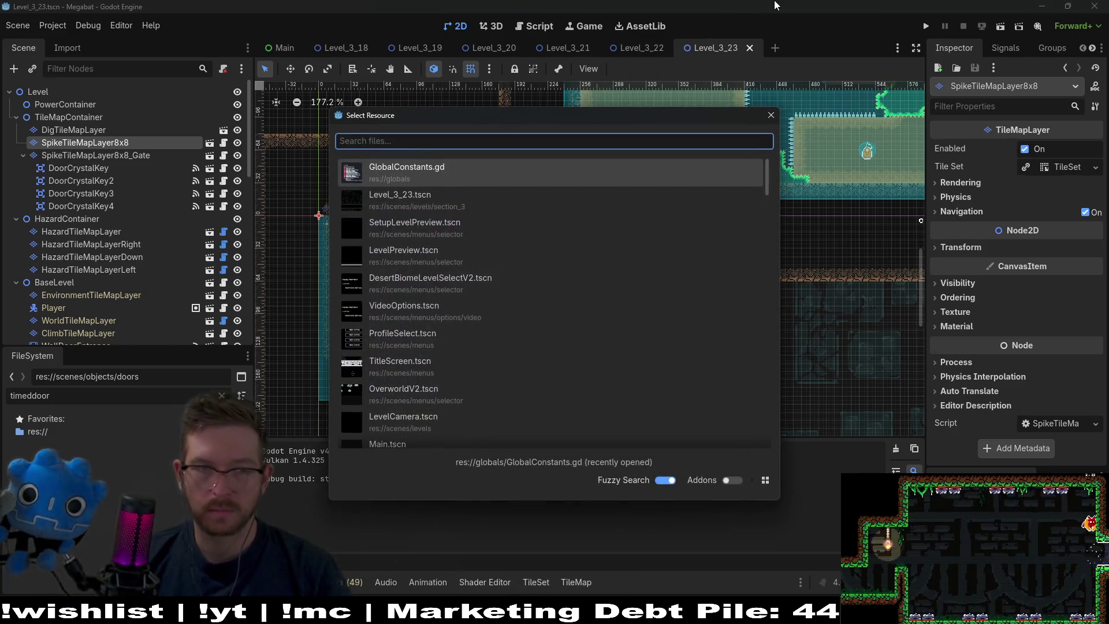
{"action": "type", "text": "globalconst"}
{"action": "key", "text": "Return"}
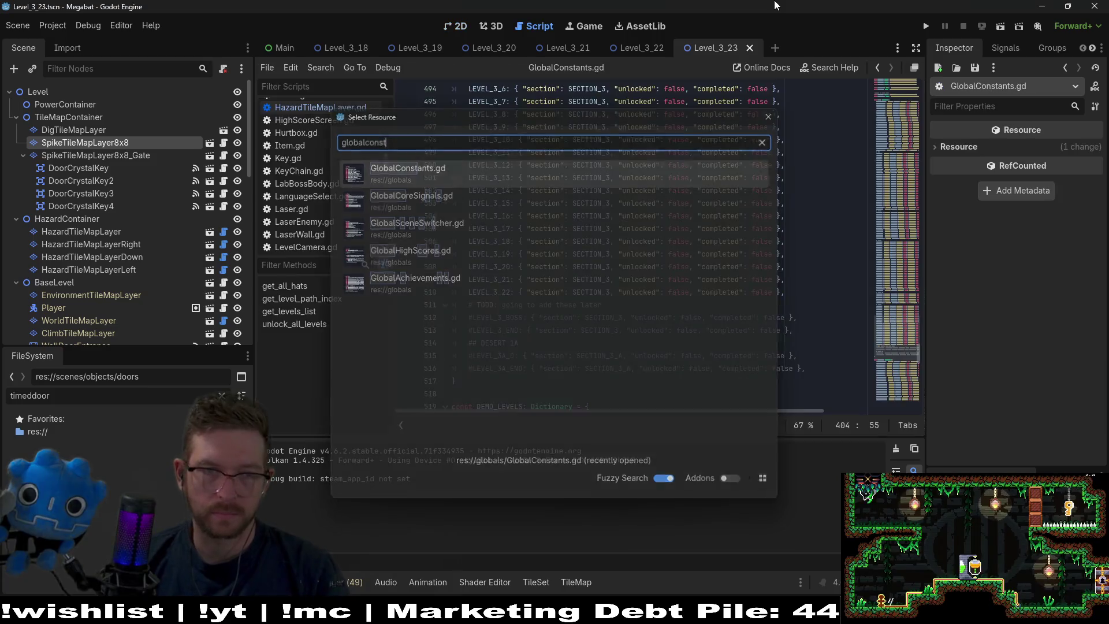
Duplicate the LEVEL_3_22 levels-list entry as LEVEL_3_23 and save the script
{"action": "left_click_drag", "start_coordinate": [793, 294], "coordinate": [797, 282]}
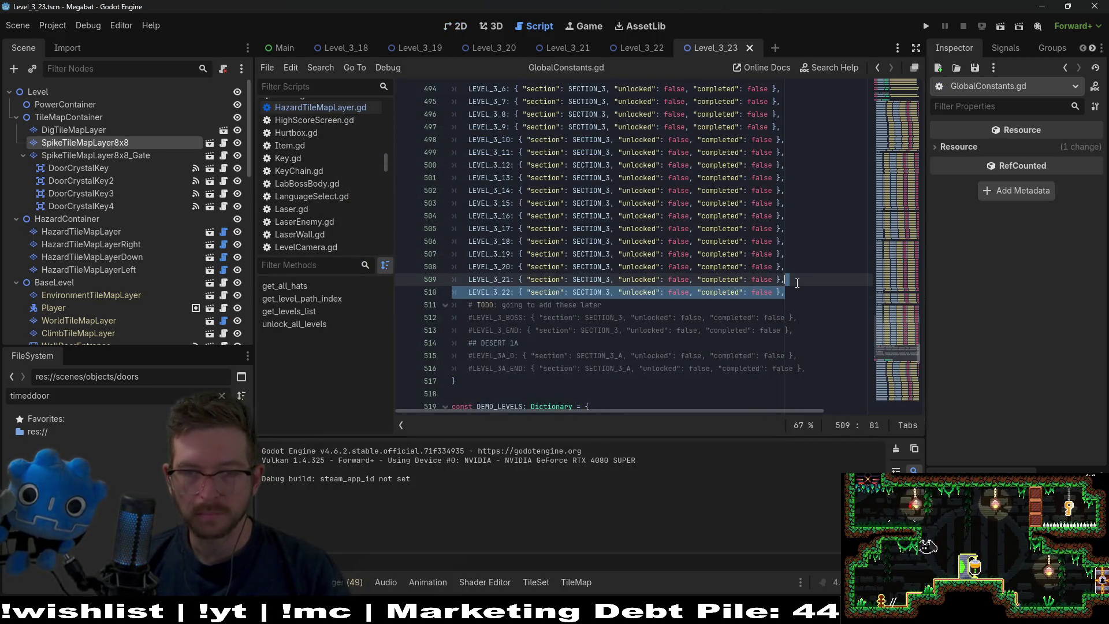
{"action": "key", "text": "ctrl+c"}
{"action": "key", "text": "ctrl+v"}
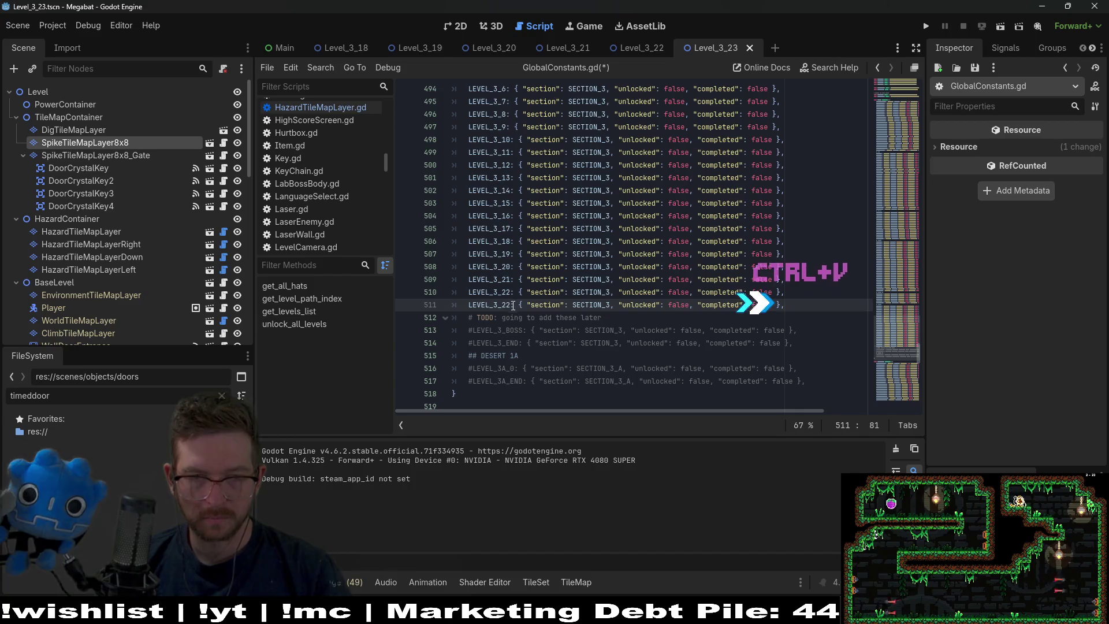
{"action": "key", "text": "BackSpace"}
{"action": "type", "text": "3"}
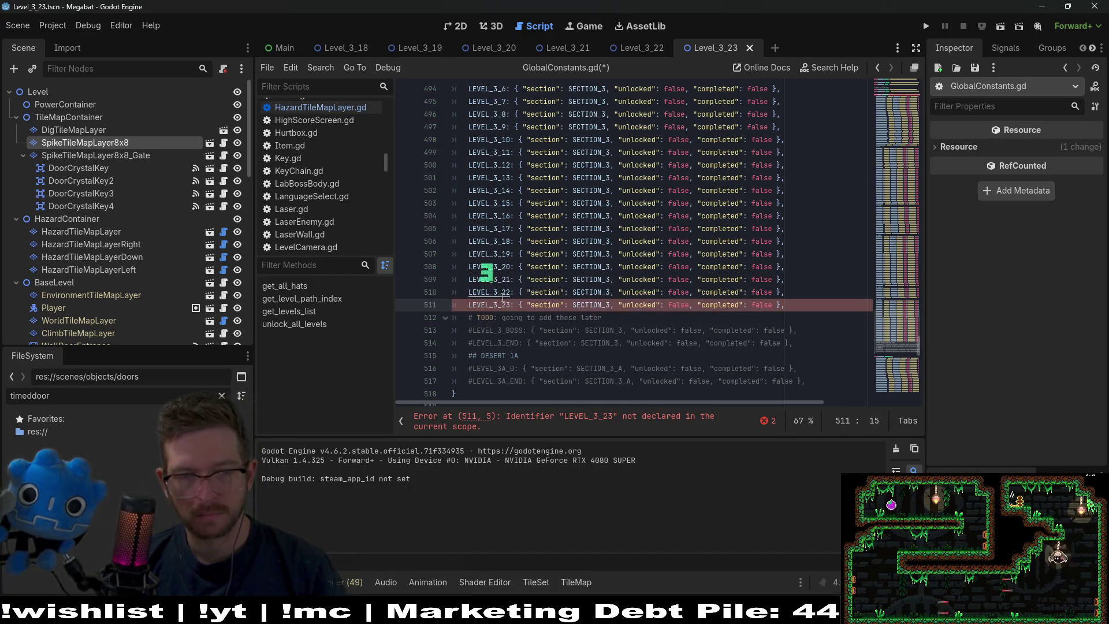
{"action": "key", "text": "ctrl+s"}
Paste a copy of the LEVEL_3_22 constant, renaming it and its path to LEVEL_3_23 / Level_3_23.tscn, and save
{"action": "left_click", "coordinate": [774, 241]}
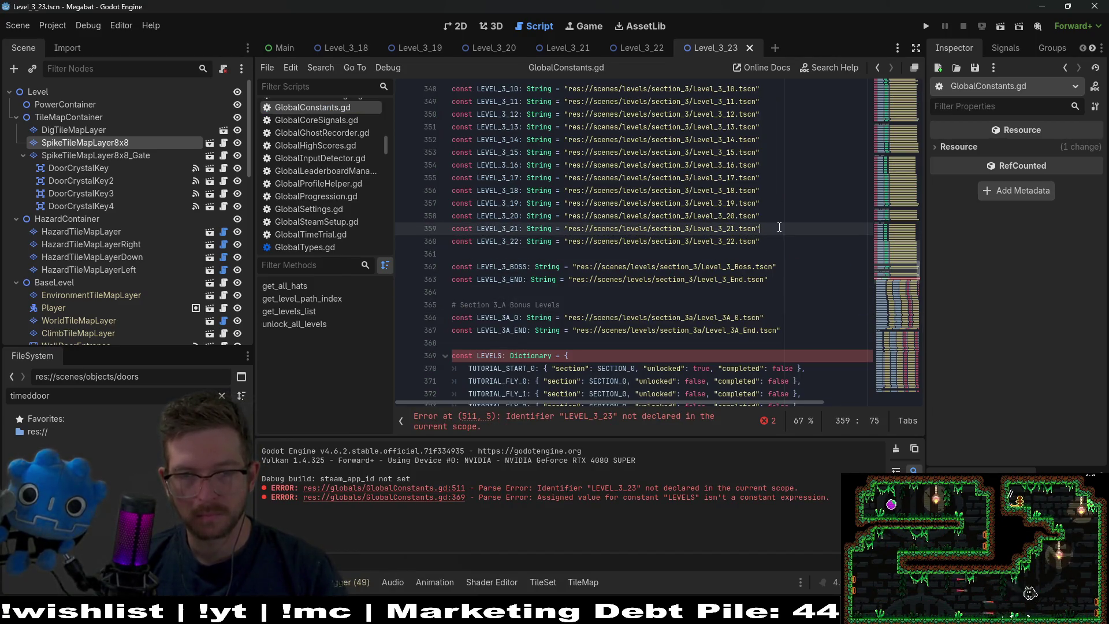
{"action": "key", "text": "ctrl+v"}
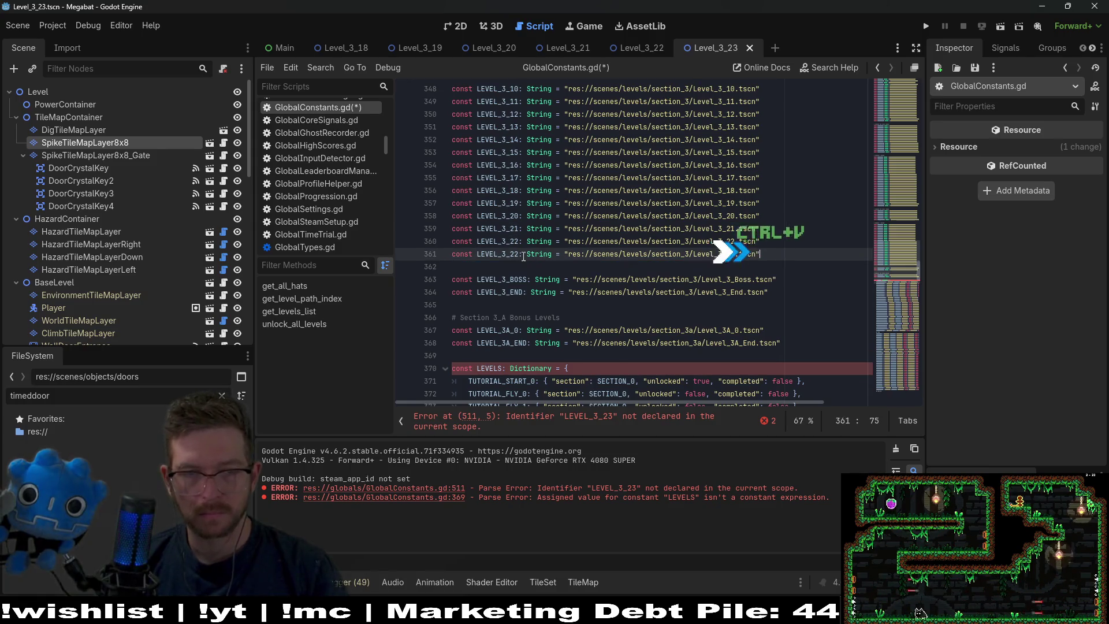
{"action": "left_click", "coordinate": [518, 253]}
{"action": "key", "text": "BackSpace"}
{"action": "type", "text": "3"}
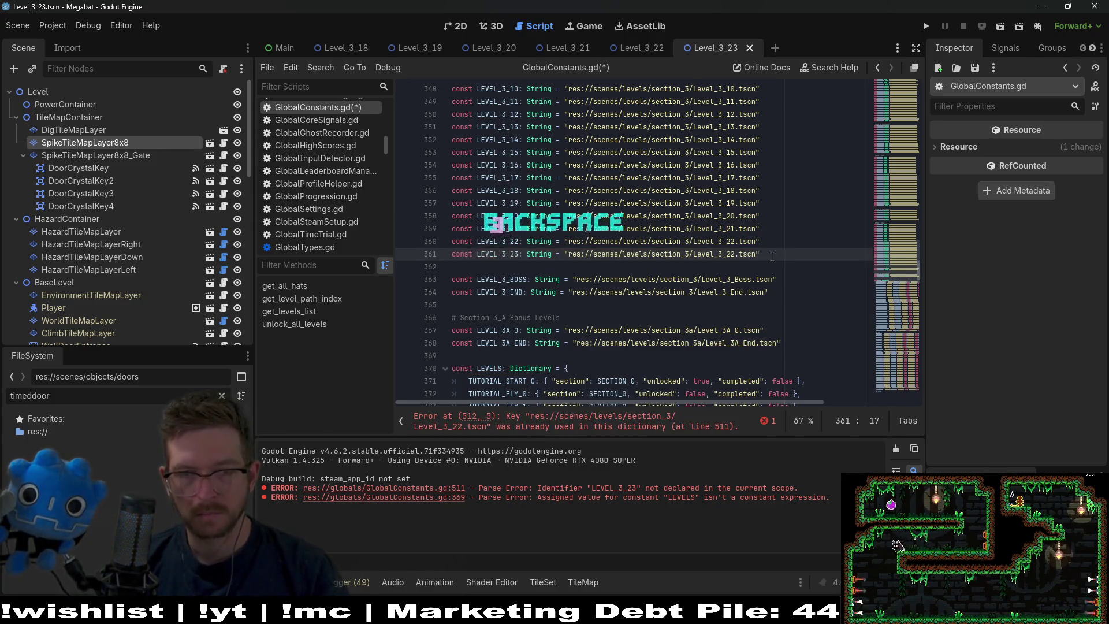
{"action": "left_click", "coordinate": [730, 253]}
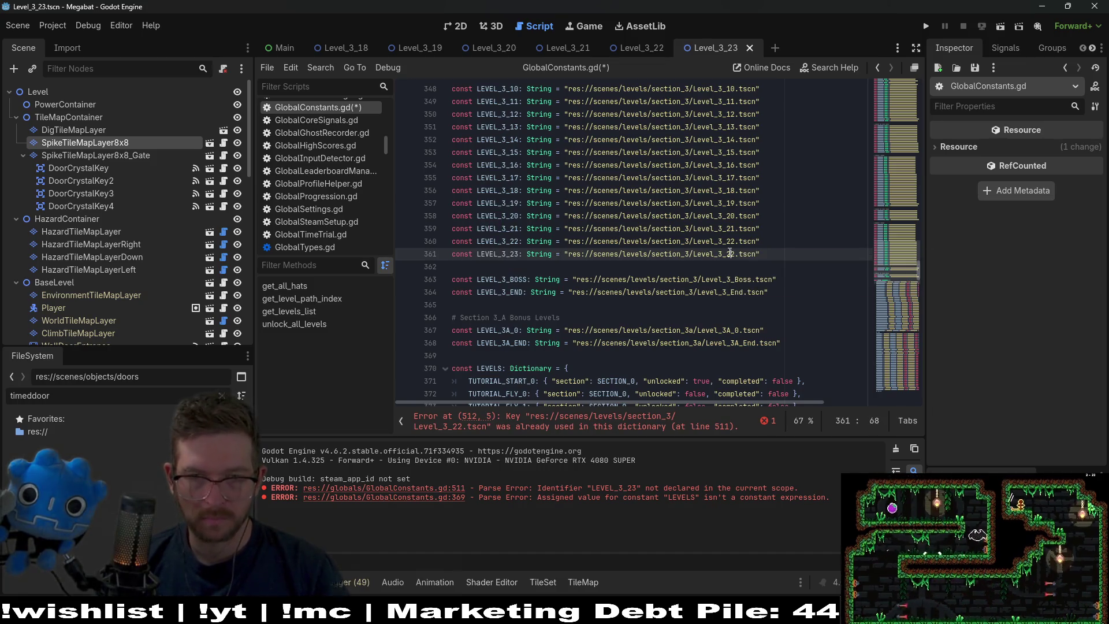
{"action": "key", "text": "BackSpace"}
{"action": "type", "text": "3"}
{"action": "key", "text": "ctrl+s"}
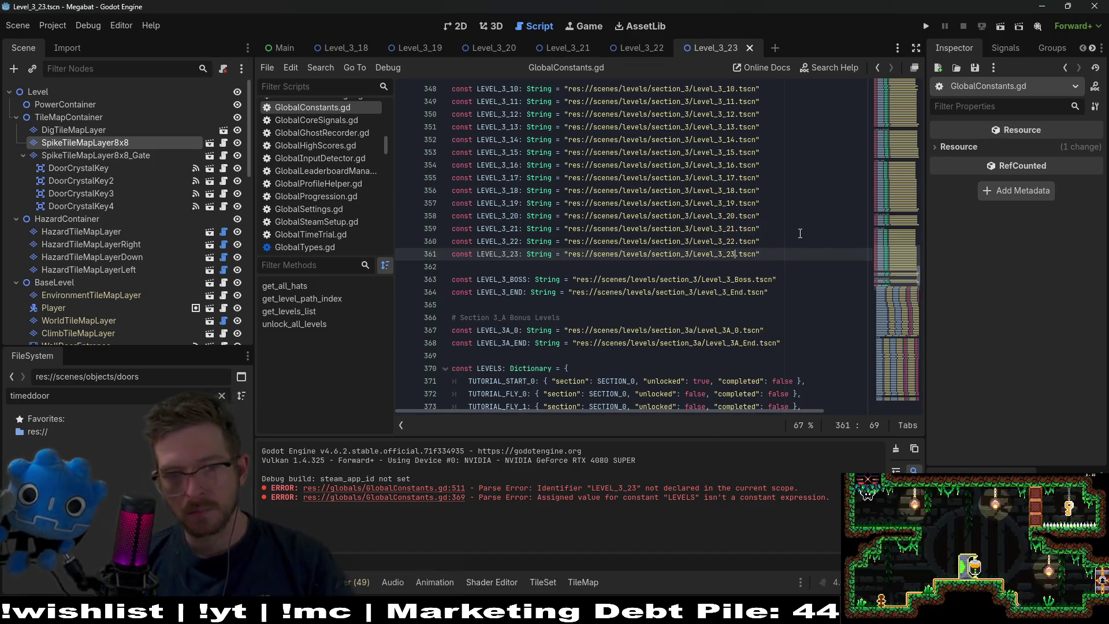
{"action": "left_click", "coordinate": [799, 231]}
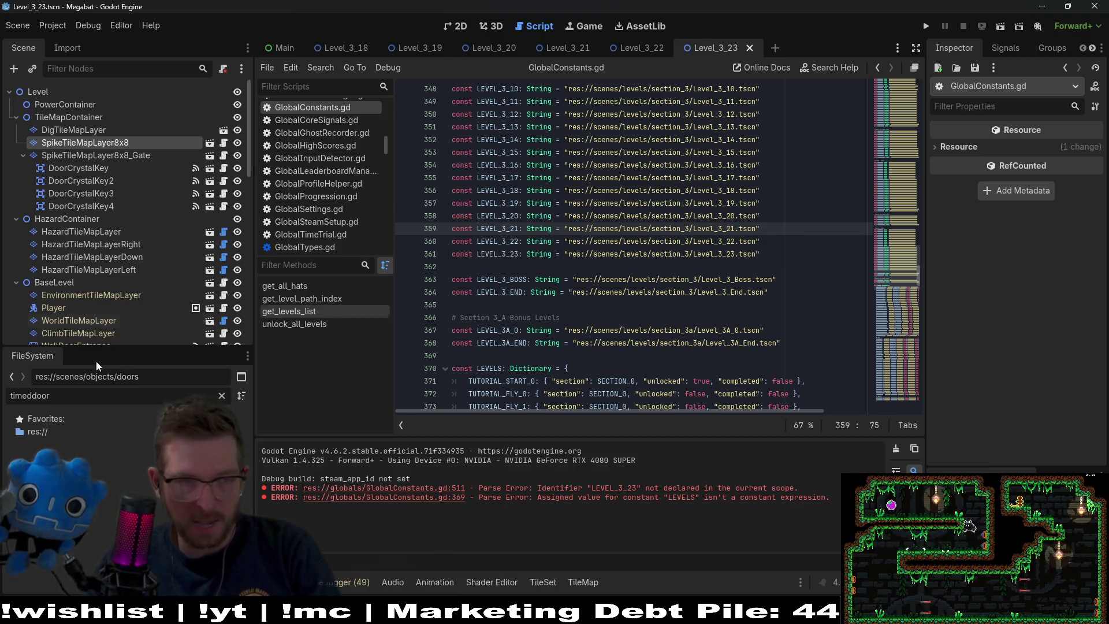
Search the FileSystem for 'level_3_end' and open Level_3_End.tscn from the section_3 folder
{"action": "double_click", "coordinate": [64, 396]}
{"action": "type", "text": "lew"}
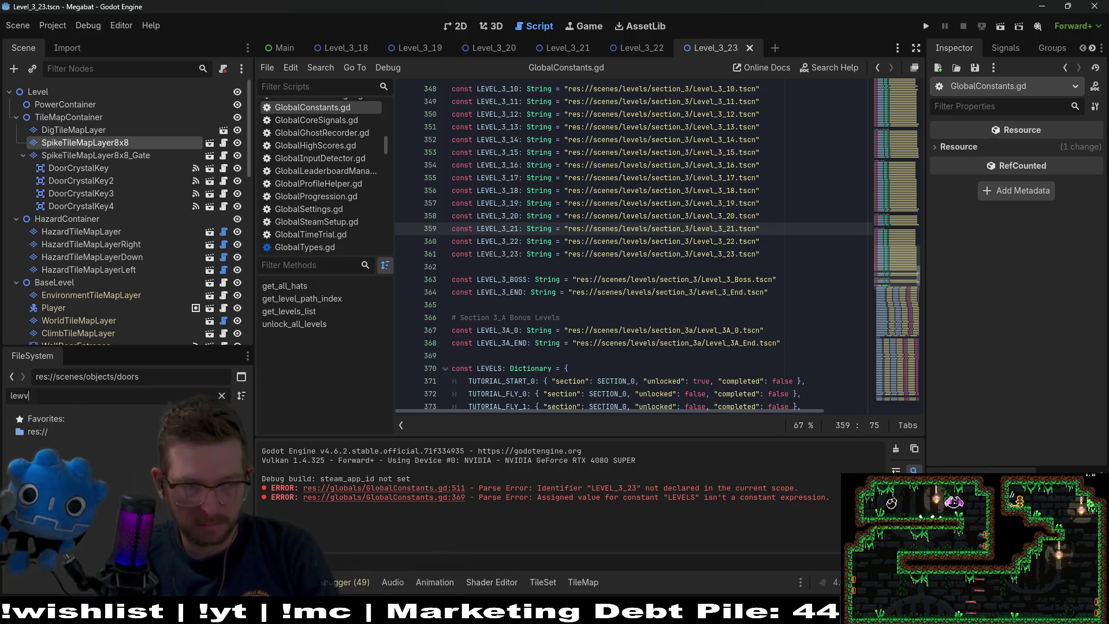
{"action": "key", "text": "BackSpace"}
{"action": "type", "text": "vel"}
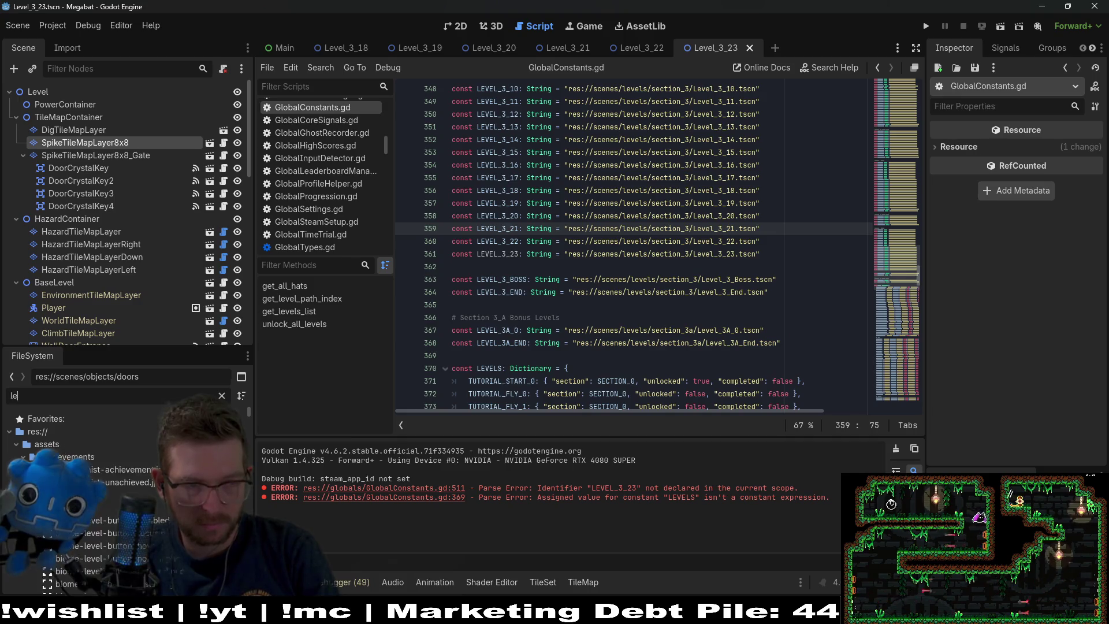
{"action": "type", "text": "_3_end"}
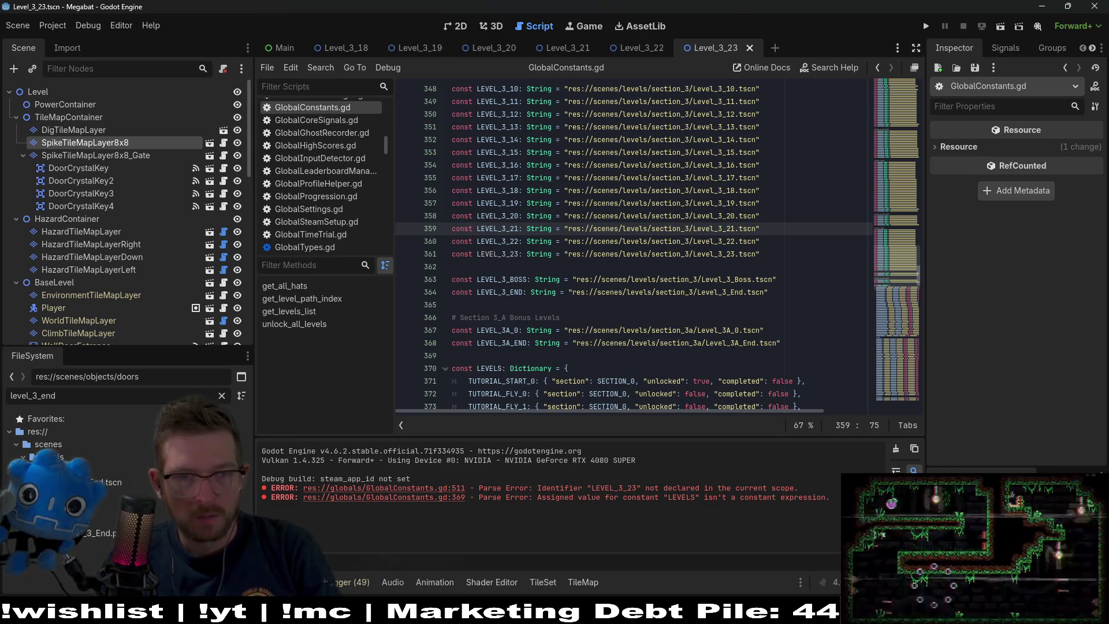
{"action": "double_click", "coordinate": [106, 481]}
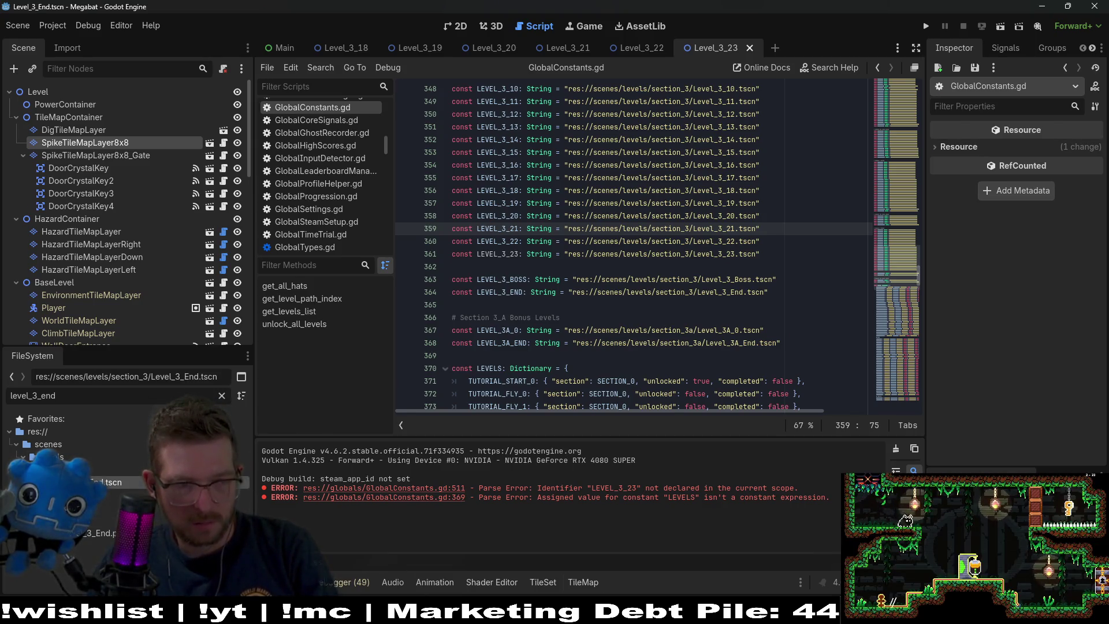
Look over the Level_3_End layout in the 2D view, then close its scene tab
{"action": "left_click", "coordinate": [455, 29]}
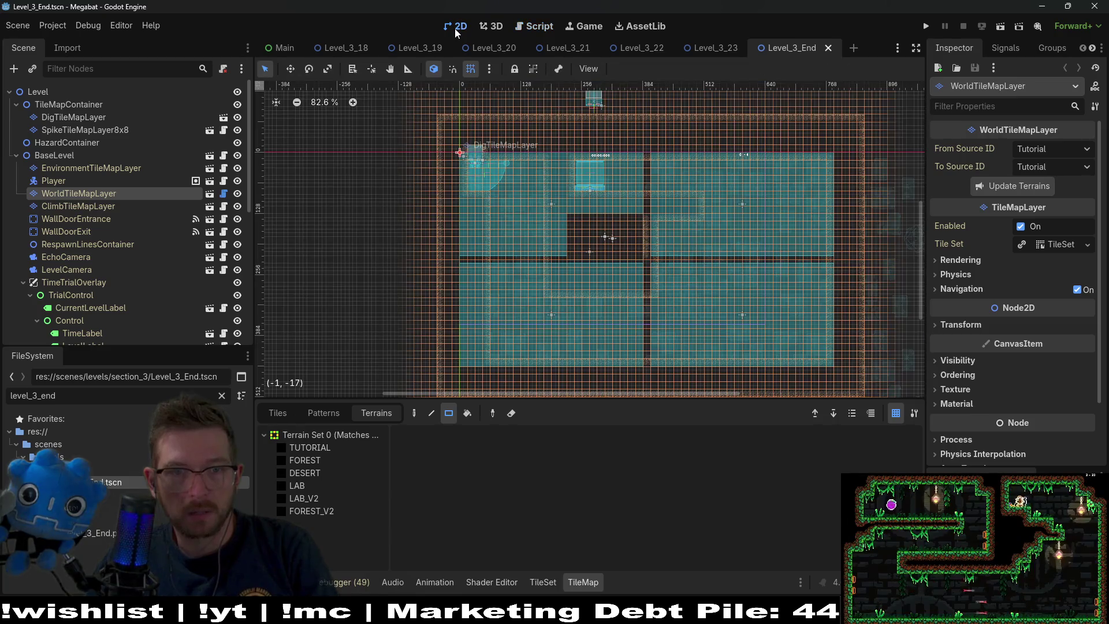
{"action": "scroll", "coordinate": [610, 237], "scroll_direction": "up", "scroll_amount": 3}
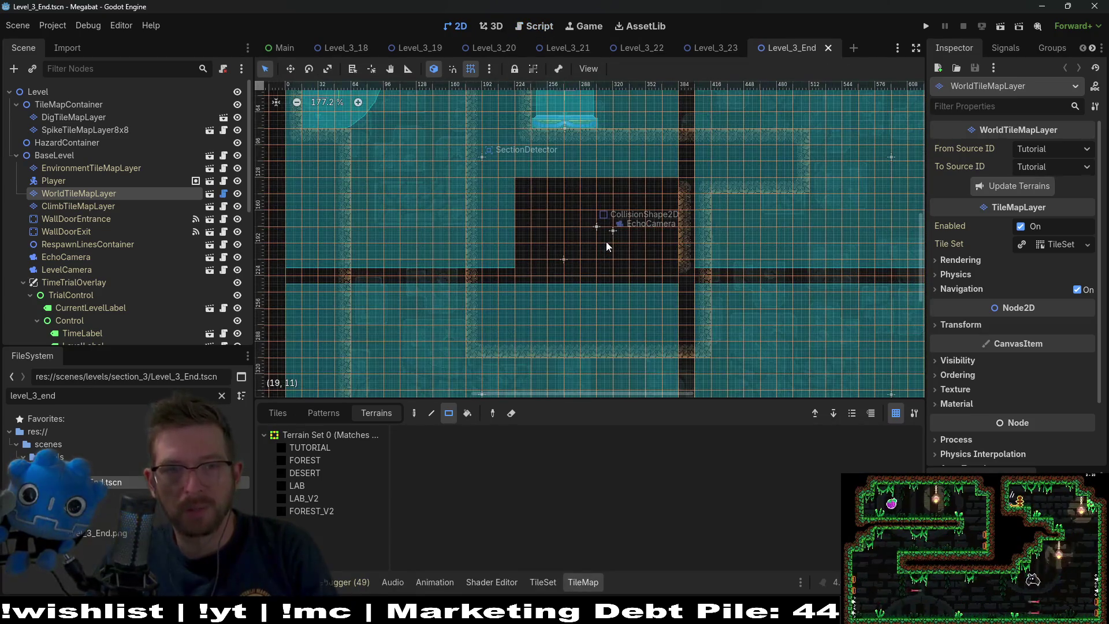
{"action": "scroll", "coordinate": [606, 246], "scroll_direction": "down", "scroll_amount": 3}
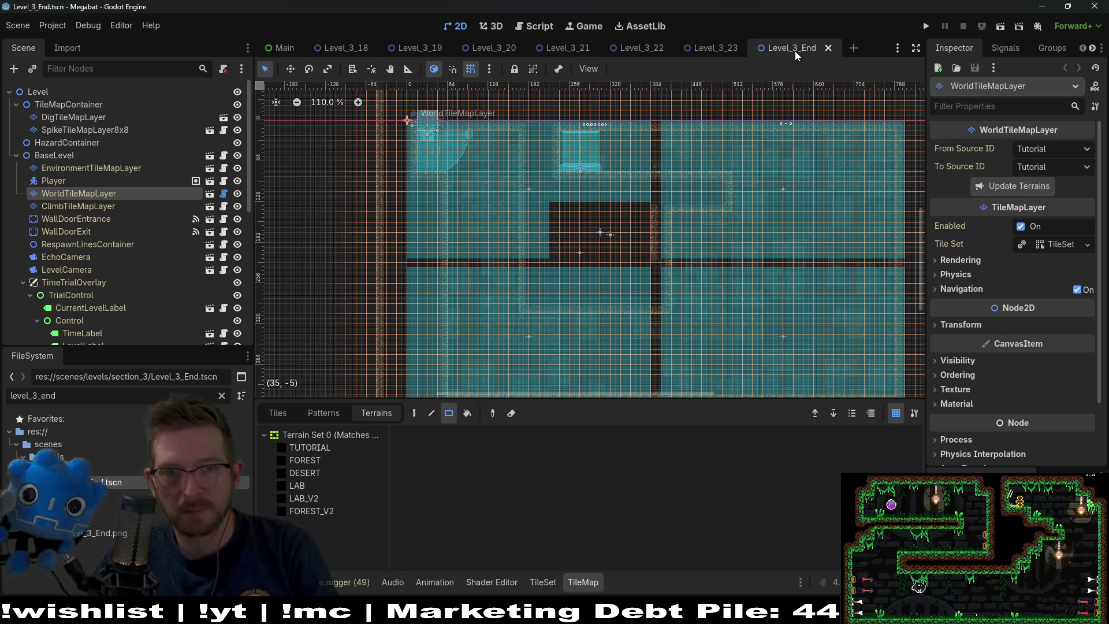
{"action": "mouse_move", "coordinate": [726, 314]}
{"action": "left_mouse_down"}
{"action": "mouse_move", "coordinate": [767, 254]}
{"action": "mouse_move", "coordinate": [691, 328]}
{"action": "left_mouse_up"}
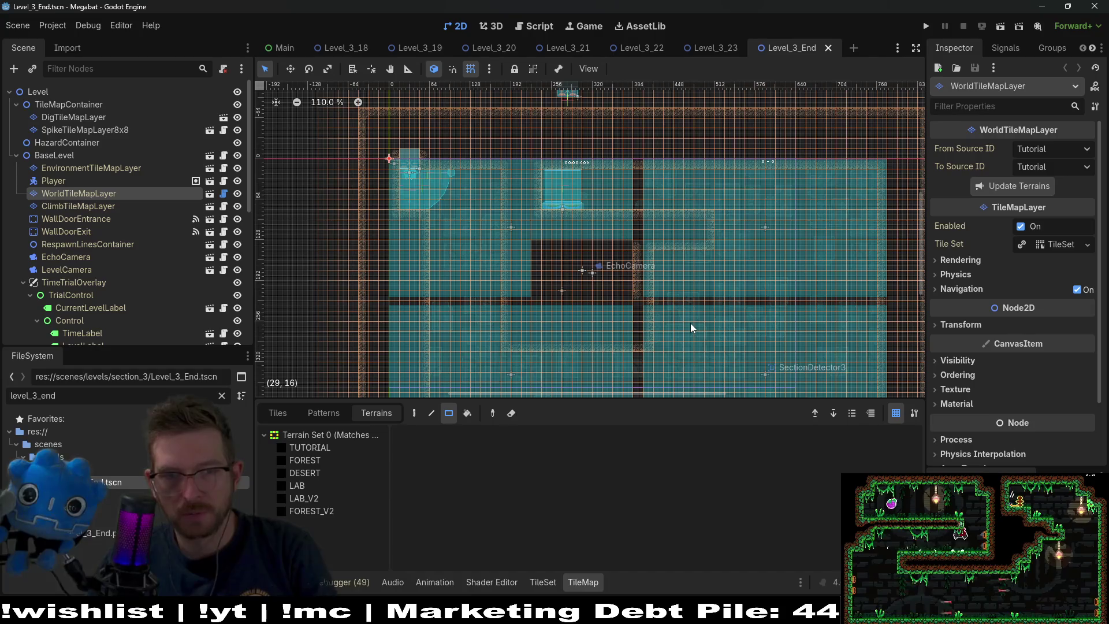
{"action": "middle_click", "coordinate": [806, 51]}
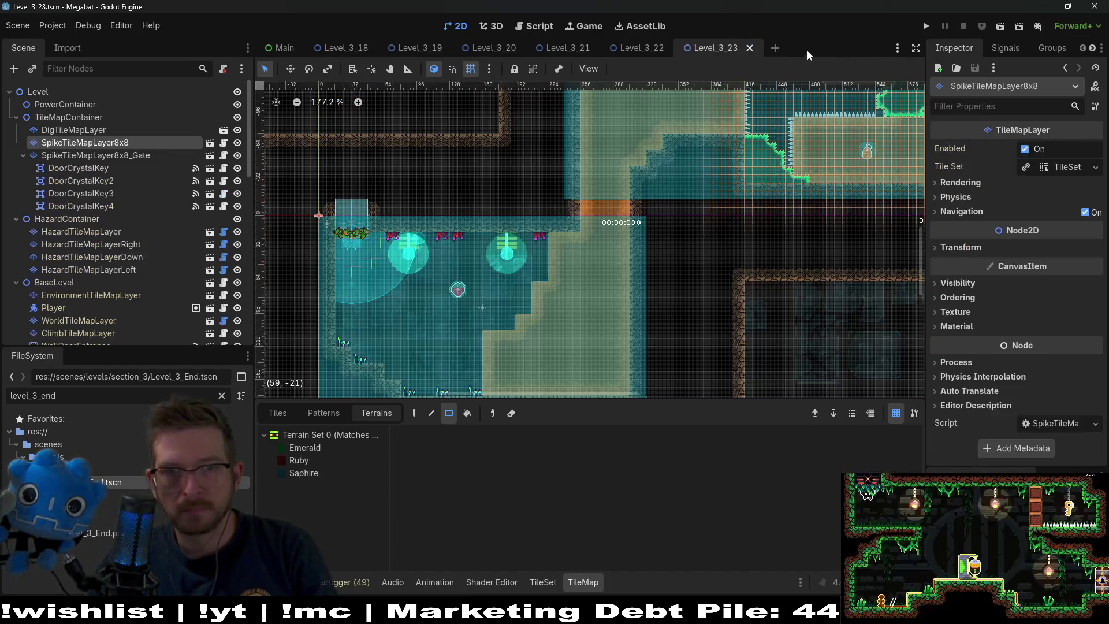
Save Level_3_23 with Ctrl+S and clear the 'level_3_end' FileSystem filter
{"action": "left_click_drag", "start_coordinate": [540, 263], "coordinate": [585, 200]}
{"action": "key", "text": "ctrl+s"}
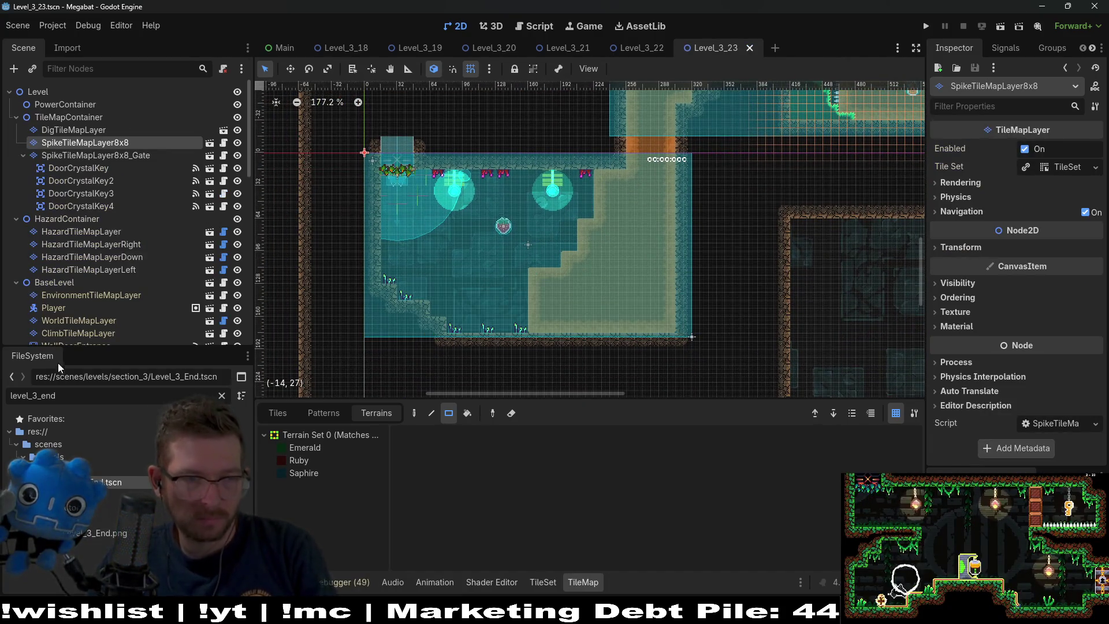
{"action": "left_click", "coordinate": [222, 396]}
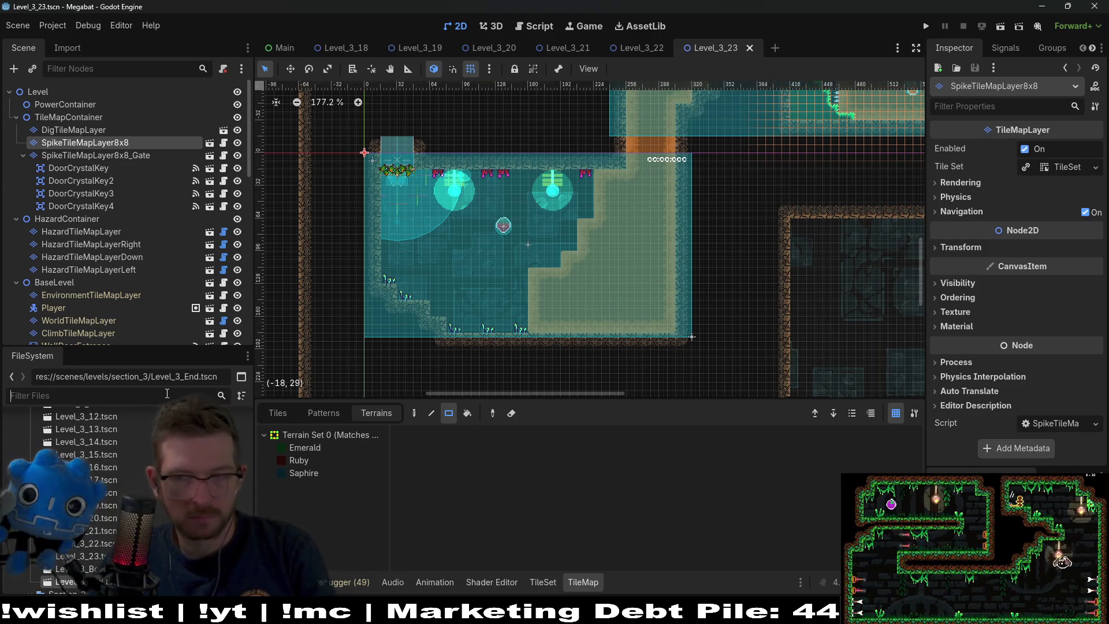
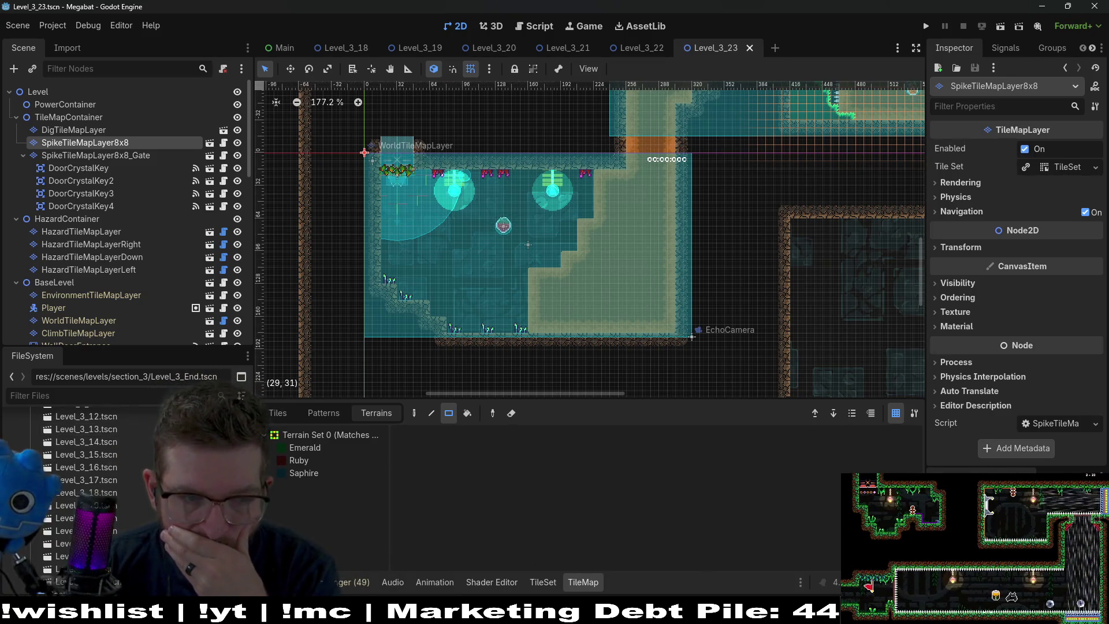
Filter the FileSystem dock with 'basede' to find the BaseDesert scene
{"action": "scroll", "coordinate": [86, 491], "scroll_direction": "down", "scroll_amount": 3}
{"action": "scroll", "coordinate": [88, 472], "scroll_direction": "down", "scroll_amount": 3}
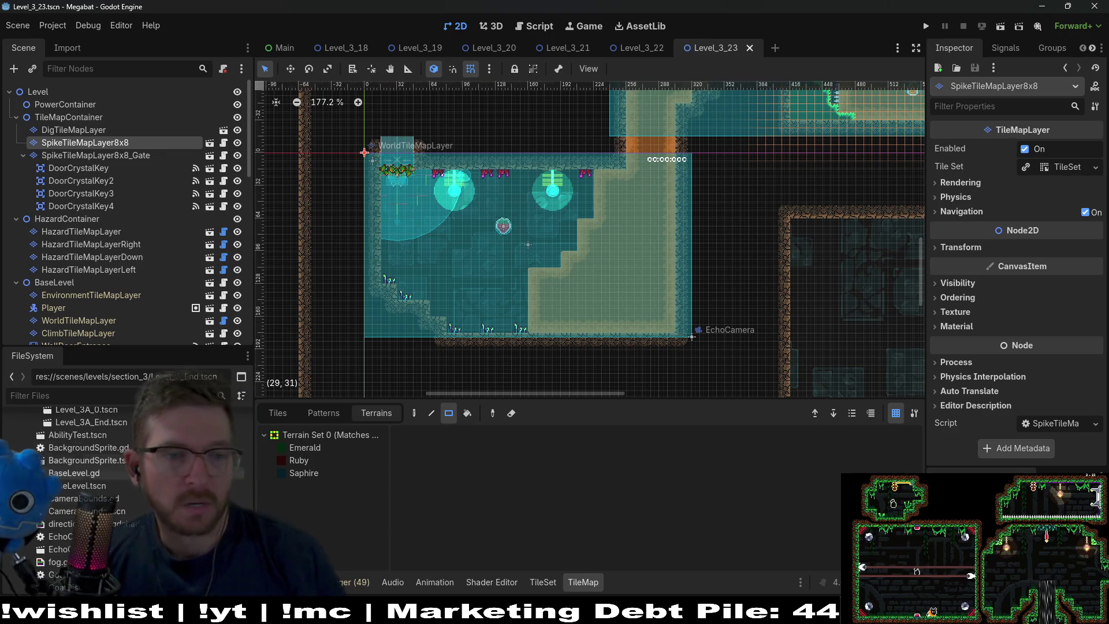
{"action": "left_click", "coordinate": [75, 395]}
{"action": "type", "text": "bas"}
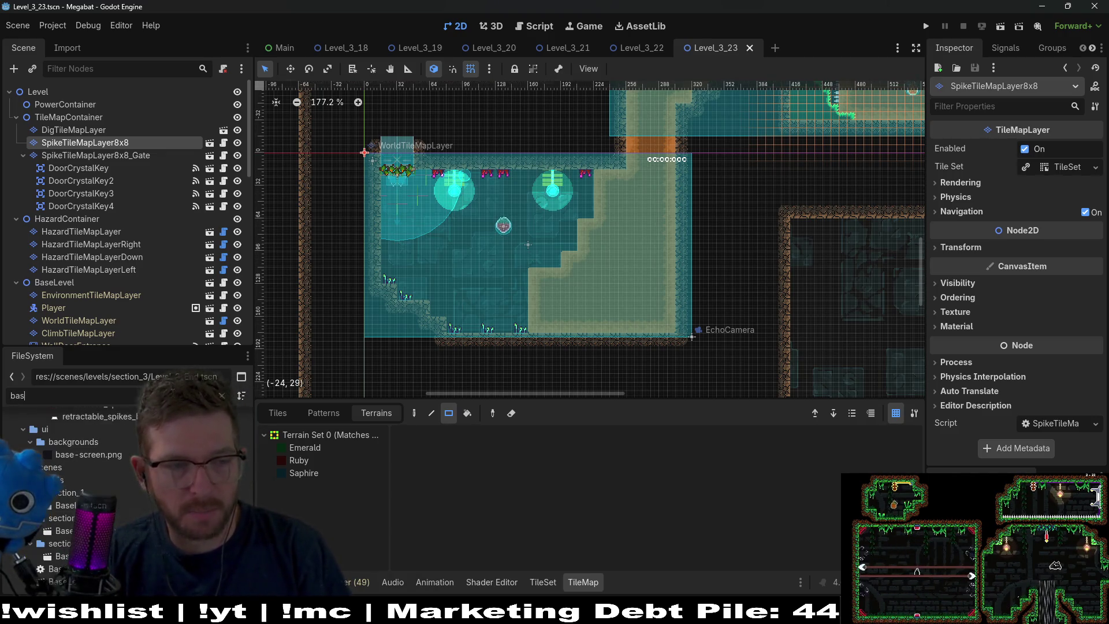
{"action": "type", "text": "ede"}
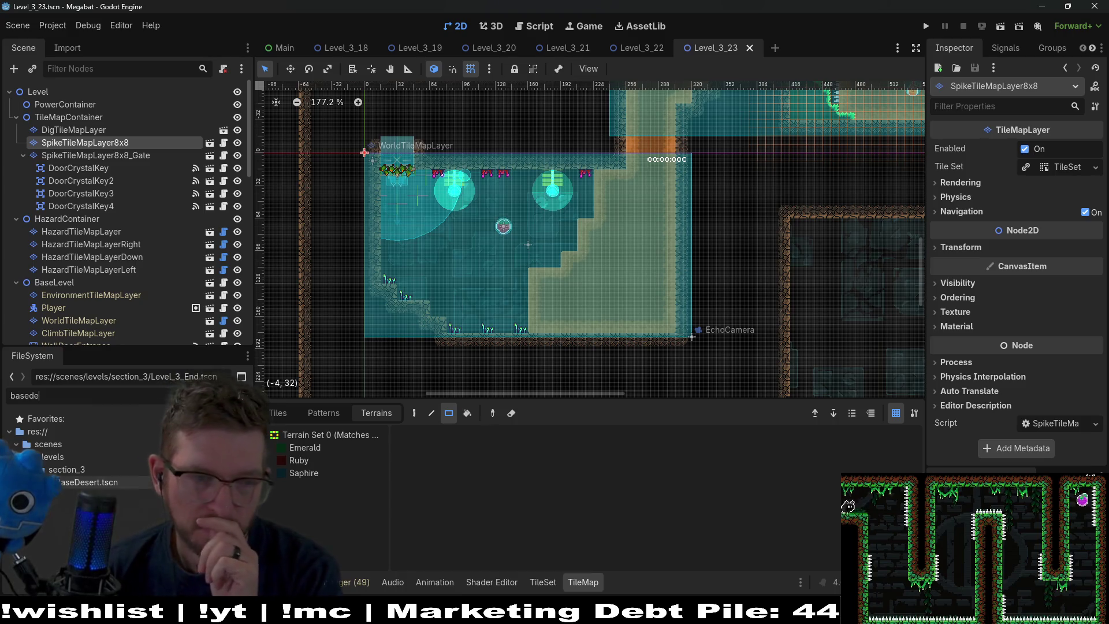
Duplicate BaseDesert.tscn as Level_3_24.tscn
{"action": "right_click", "coordinate": [84, 484]}
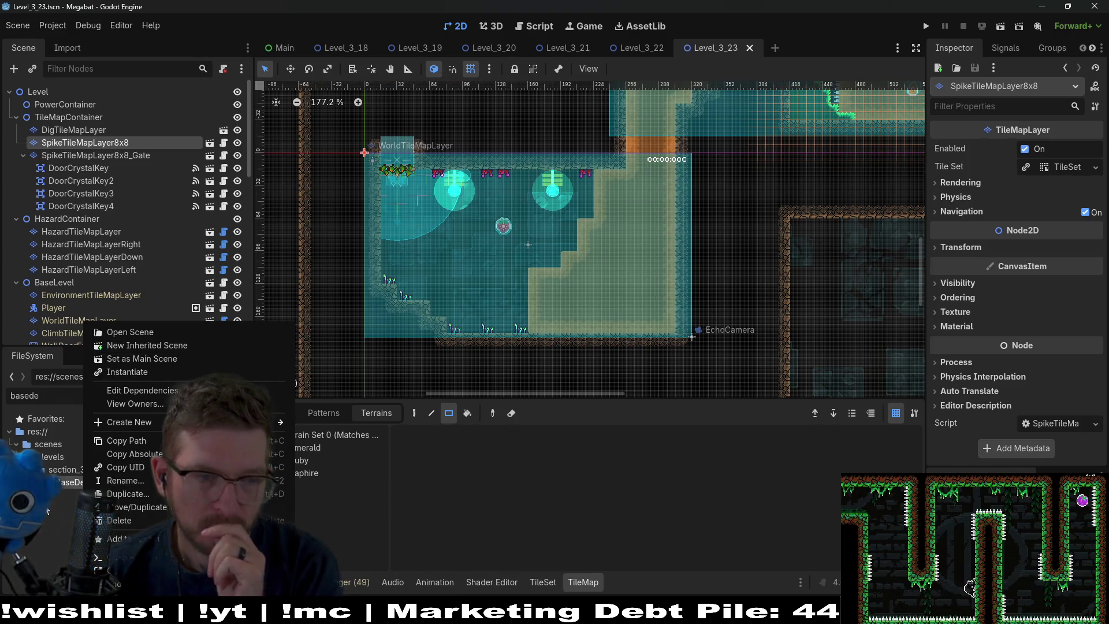
{"action": "left_click", "coordinate": [80, 482]}
{"action": "key", "text": "ctrl+d"}
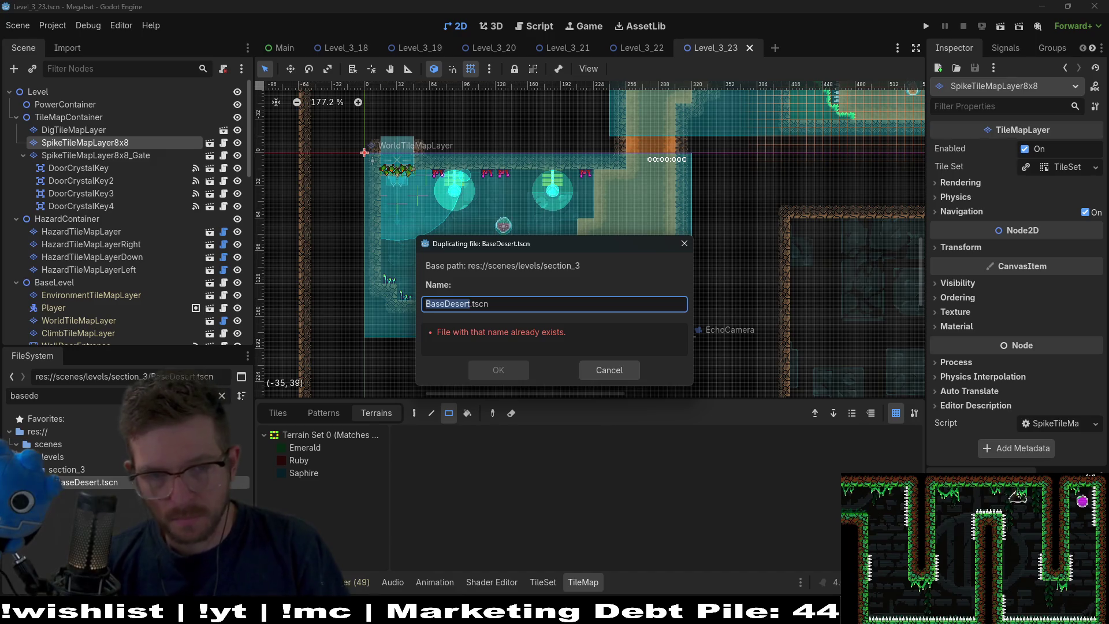
{"action": "type", "text": "Level"}
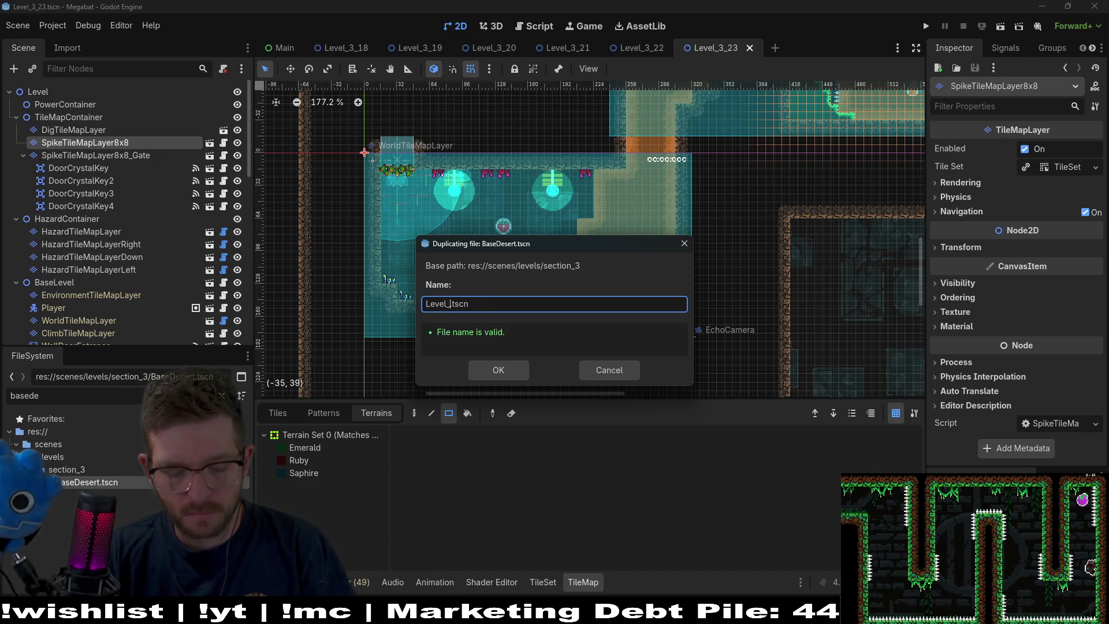
{"action": "type", "text": "_3_23"}
{"action": "key", "text": "BackSpace"}
{"action": "type", "text": "4"}
{"action": "key", "text": "Return"}
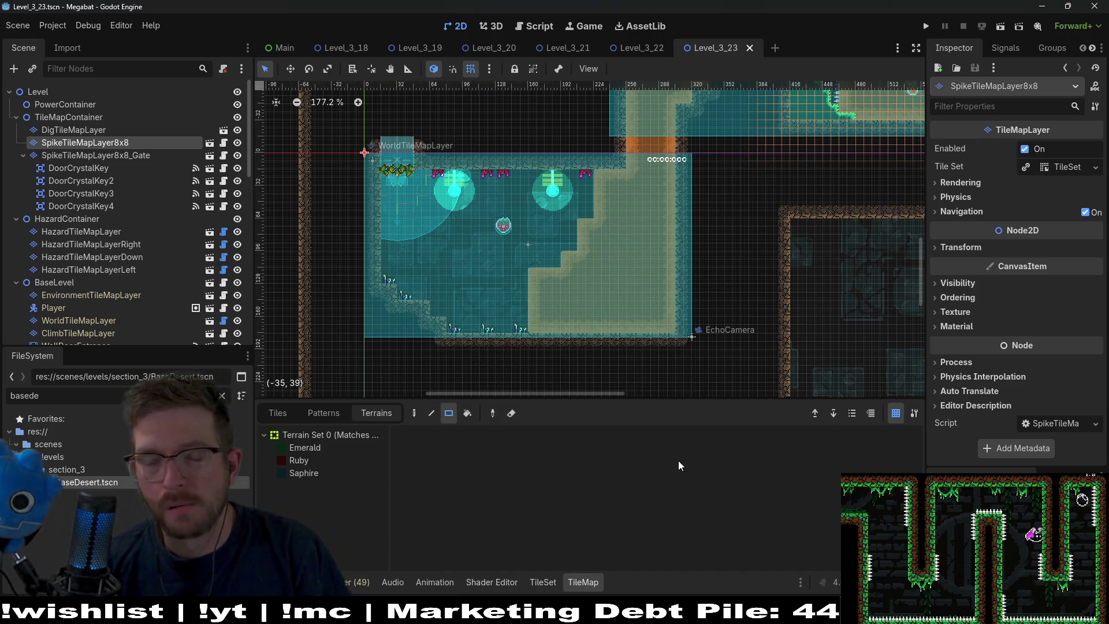
Open Level_3_24 through quick search and run the game
{"action": "key", "text": "alt+shift+o"}
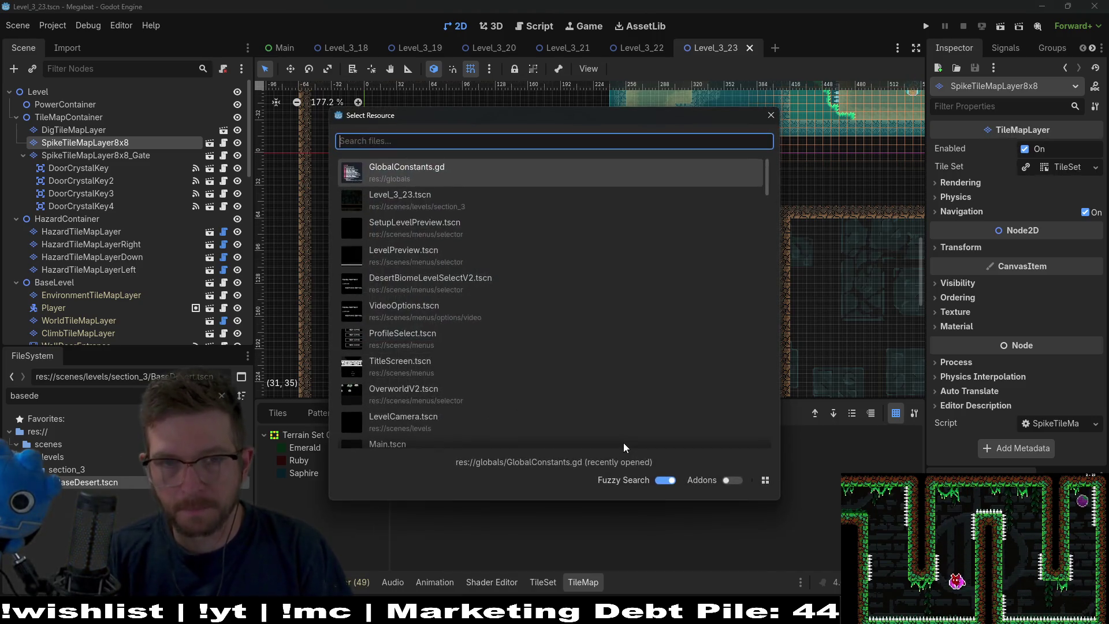
{"action": "type", "text": "level_3_24"}
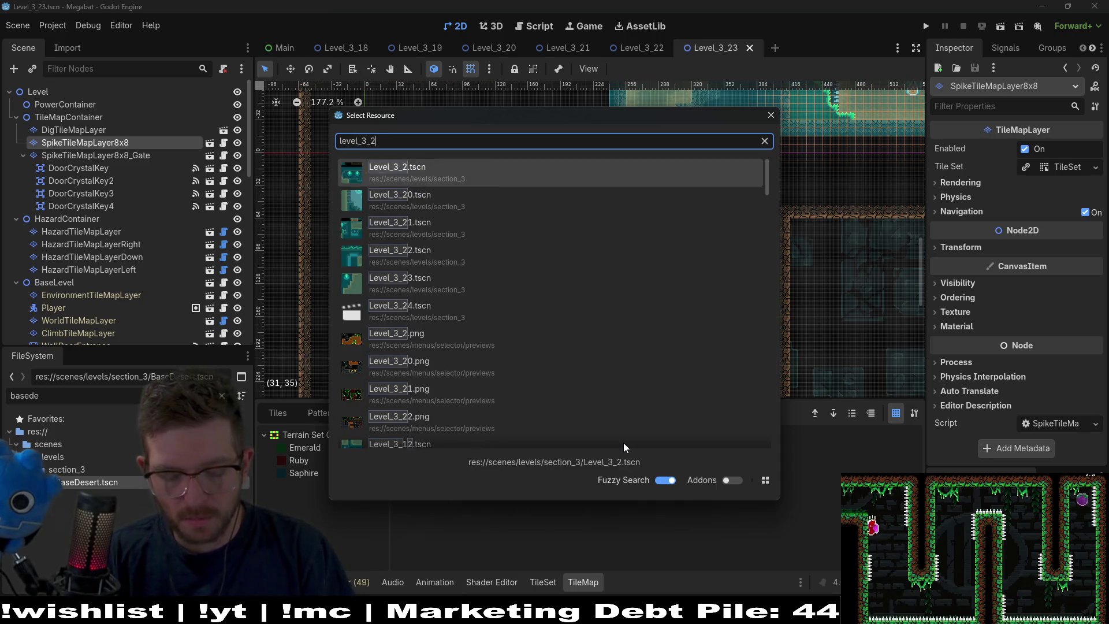
{"action": "key", "text": "Return"}
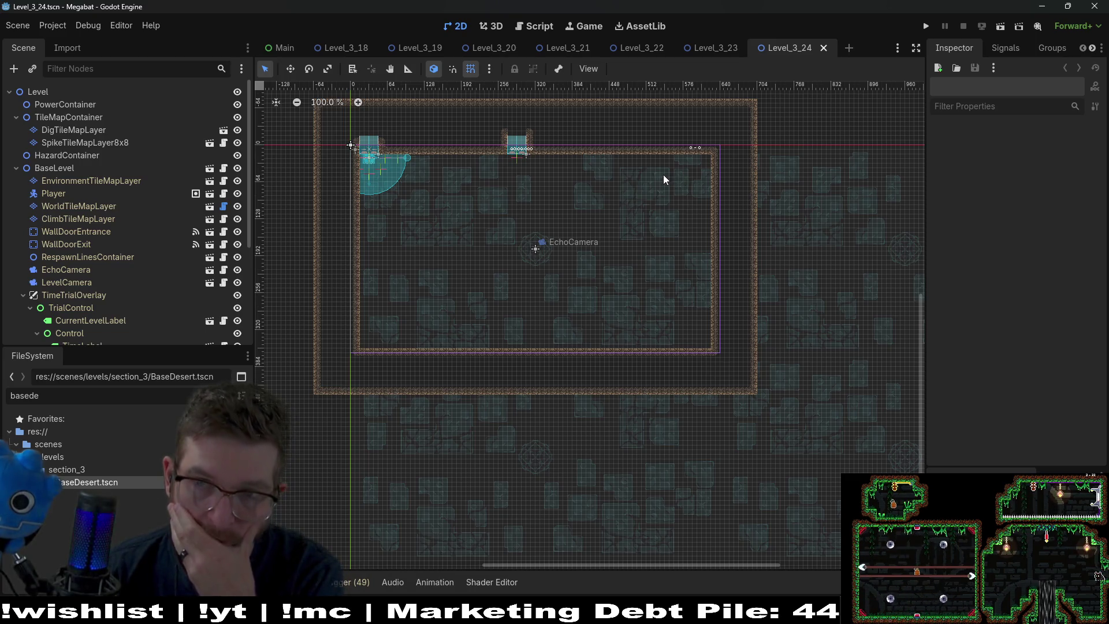
{"action": "left_click", "coordinate": [927, 27]}
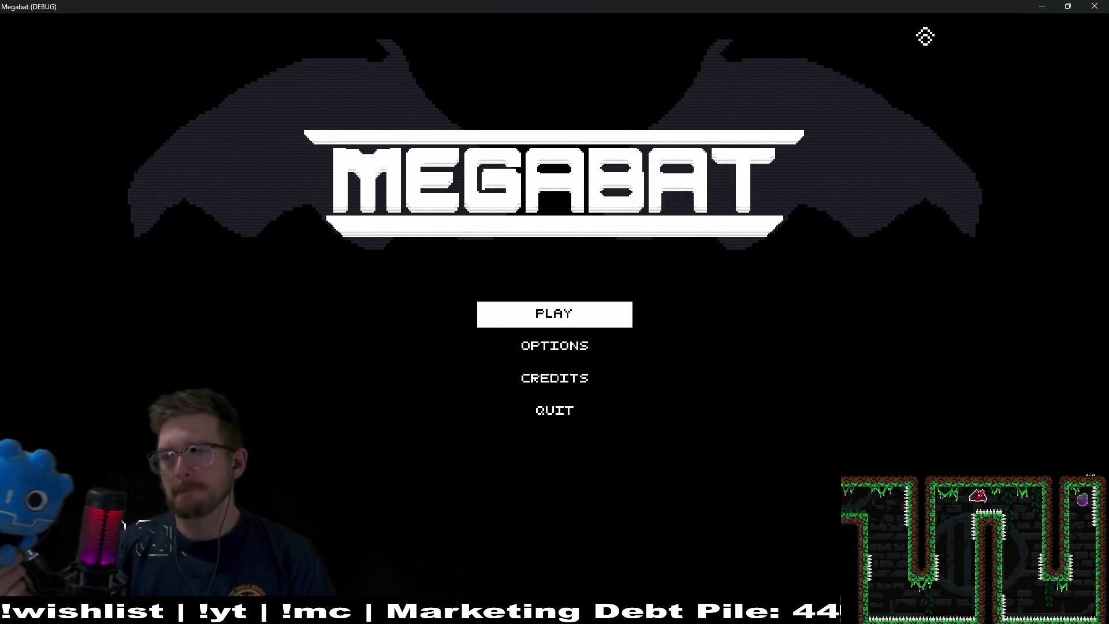
Start the game from the title menu and load the first save profile
{"action": "key", "text": "Return"}
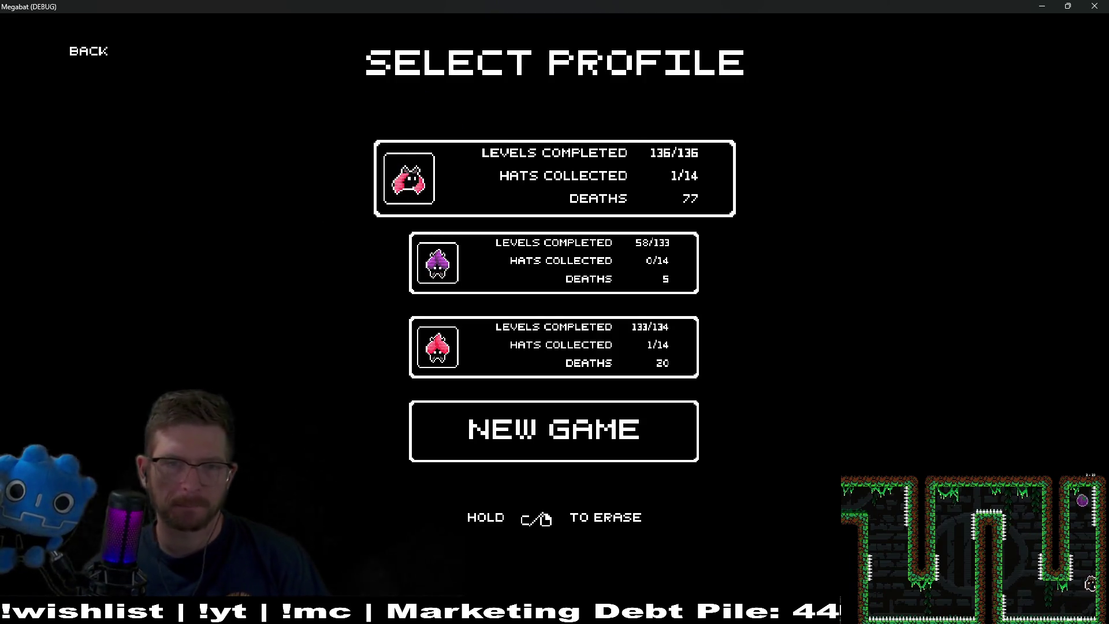
{"action": "key", "text": "Down"}
{"action": "key", "text": "Up"}
{"action": "key", "text": "Return"}
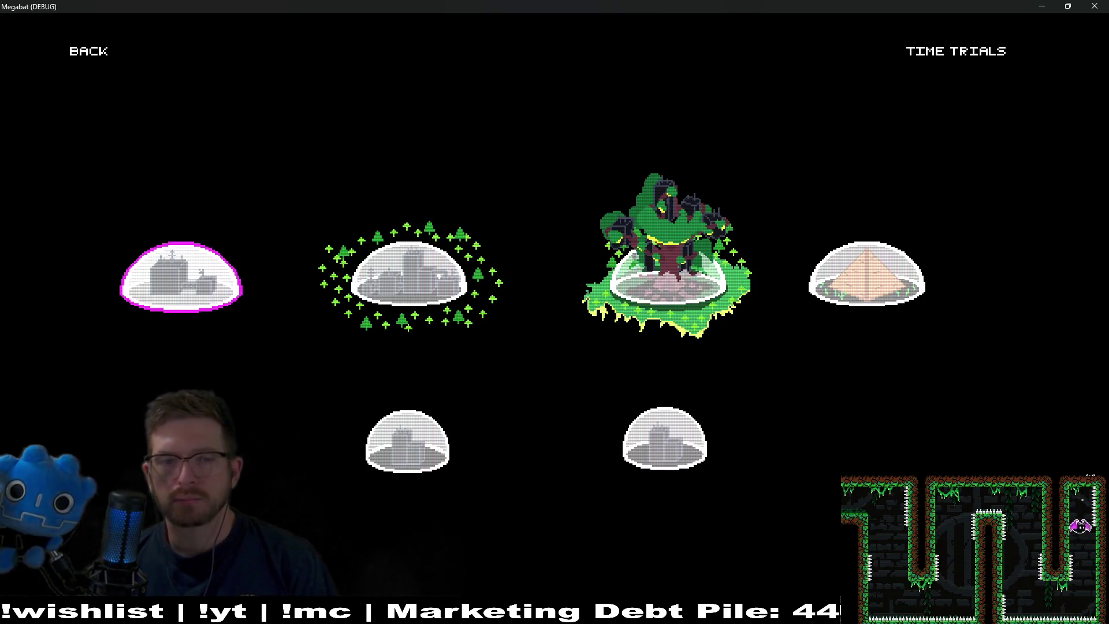
Browse the world domes, including the desert pyramid and time trials entries, ending on the leftmost world
{"action": "key", "text": "Right"}
{"action": "key", "text": "Right"}
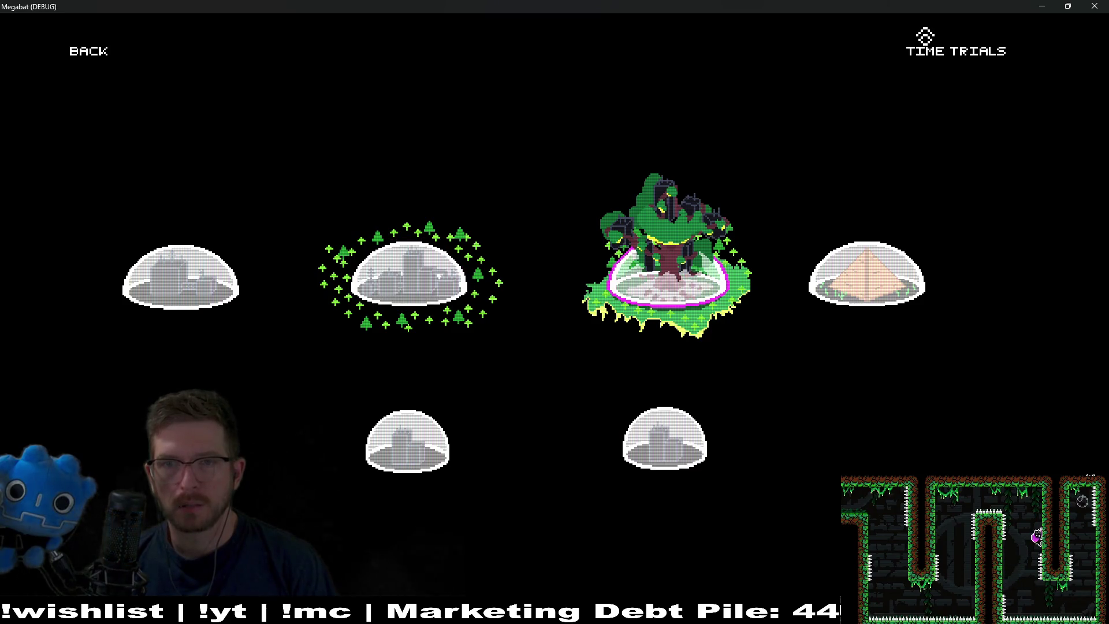
{"action": "key", "text": "Left"}
{"action": "key", "text": "Left"}
{"action": "key", "text": "Right"}
{"action": "key", "text": "Right"}
{"action": "key", "text": "Right"}
{"action": "key", "text": "Down"}
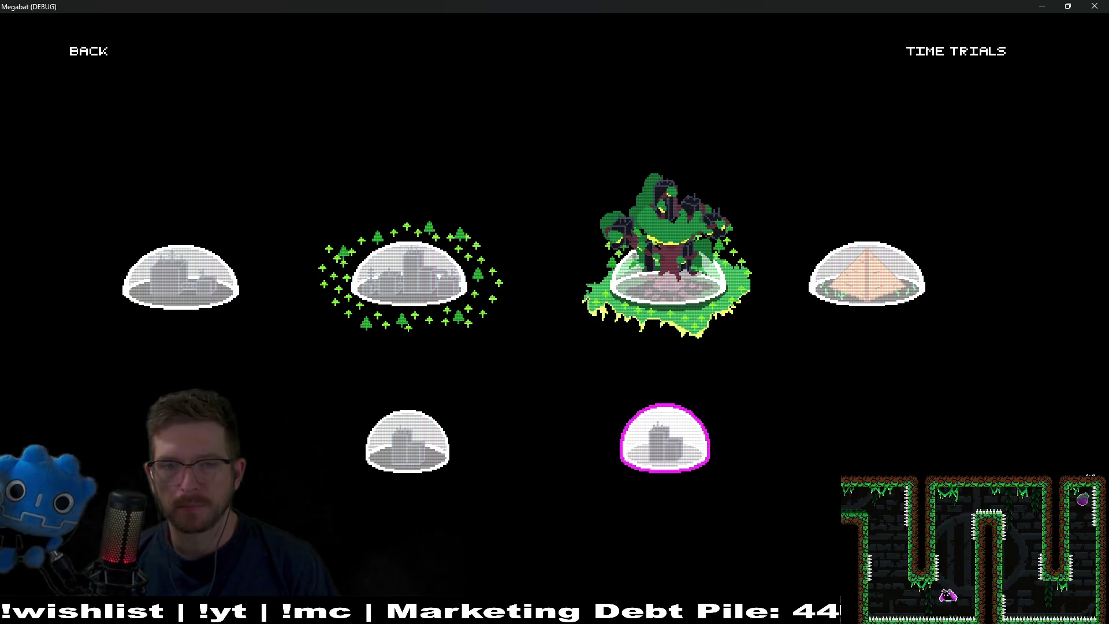
{"action": "key", "text": "Up"}
{"action": "key", "text": "Left"}
{"action": "key", "text": "Down"}
{"action": "key", "text": "Up"}
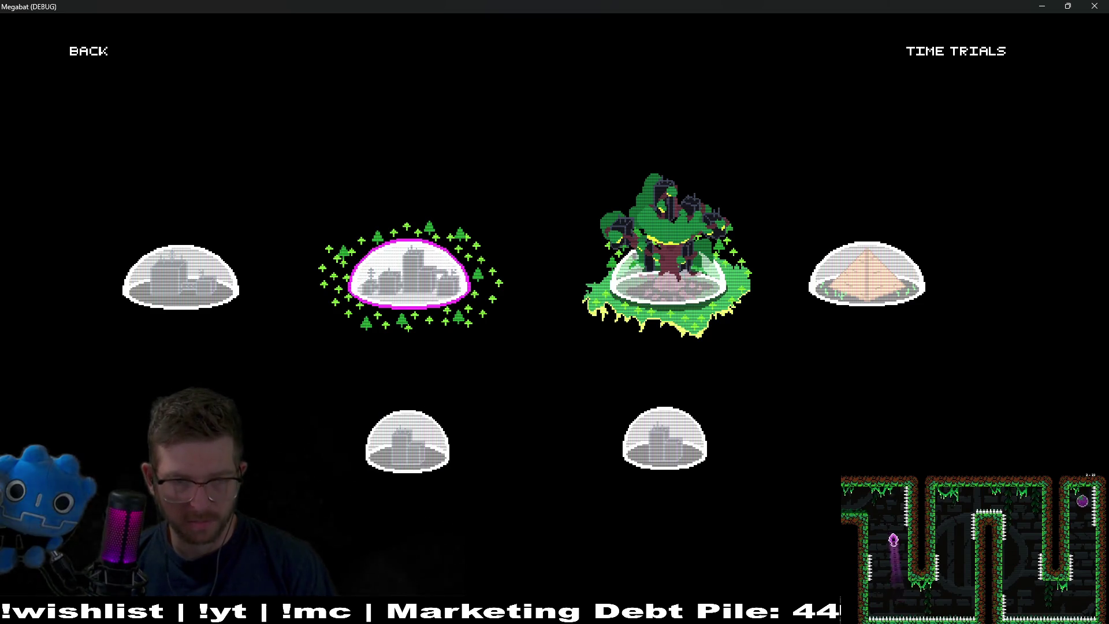
{"action": "key", "text": "Right"}
{"action": "key", "text": "Down"}
{"action": "key", "text": "Up"}
{"action": "key", "text": "Up"}
{"action": "key", "text": "Down"}
{"action": "key", "text": "Left"}
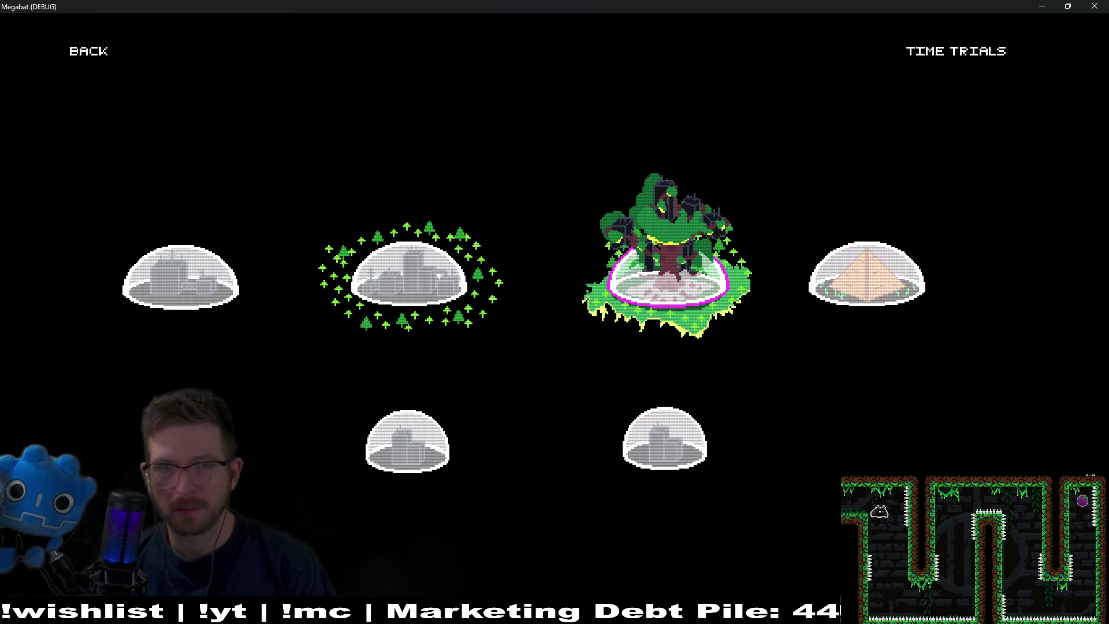
{"action": "key", "text": "Left"}
{"action": "key", "text": "Left"}
{"action": "key", "text": "Up"}
{"action": "key", "text": "Down"}
{"action": "key", "text": "Right"}
{"action": "key", "text": "Right"}
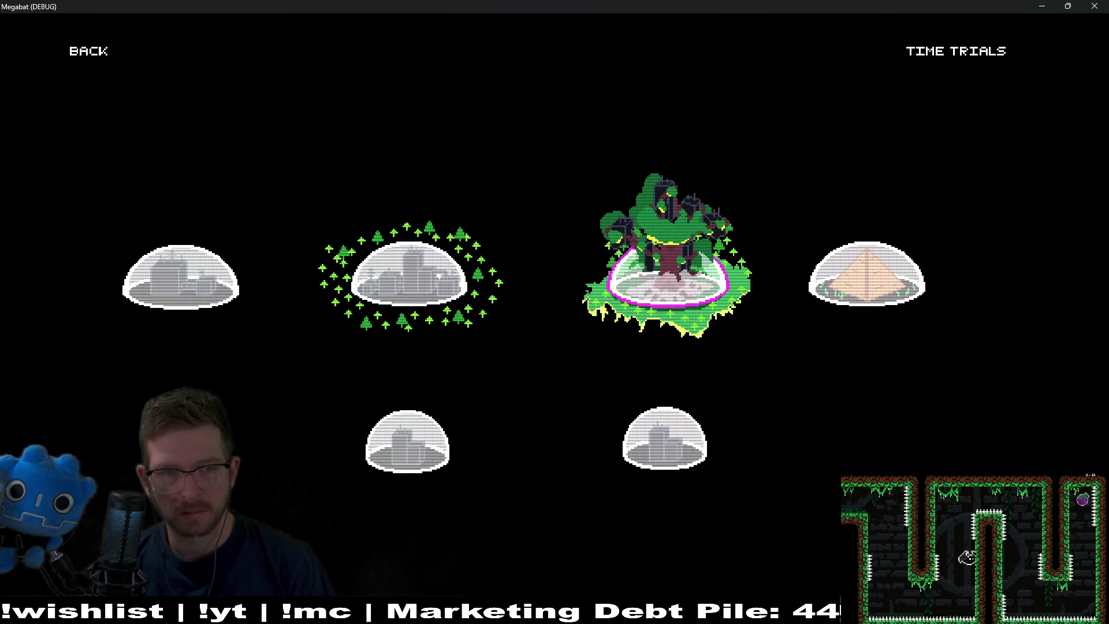
{"action": "key", "text": "Left"}
{"action": "key", "text": "Down"}
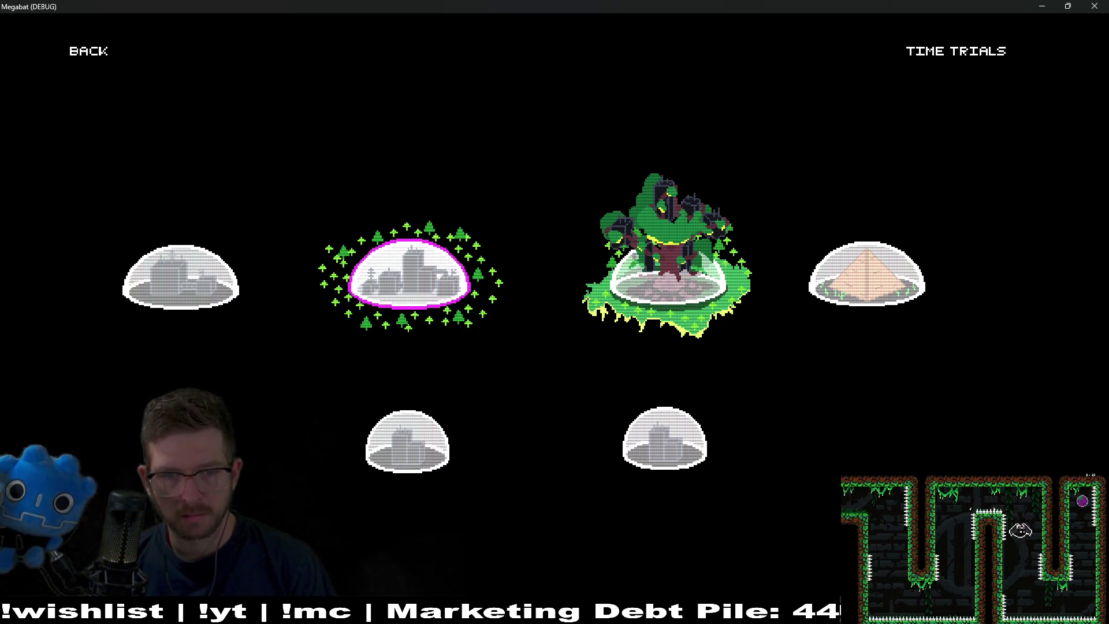
{"action": "key", "text": "Left"}
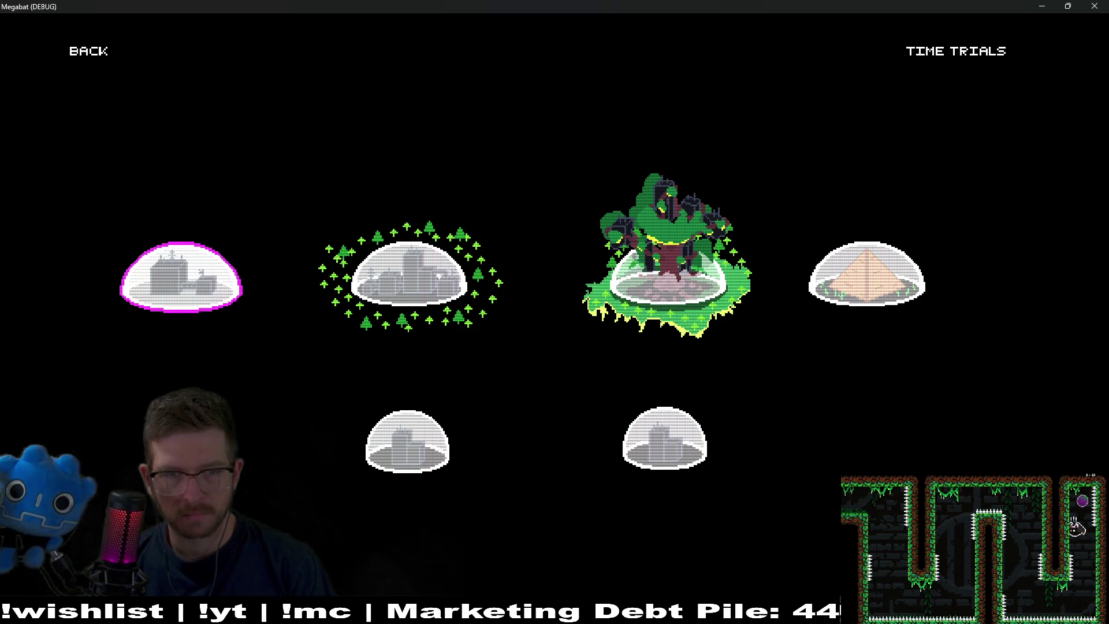
Look through the first and second worlds' level lists, previewing level 02
{"action": "key", "text": "Return"}
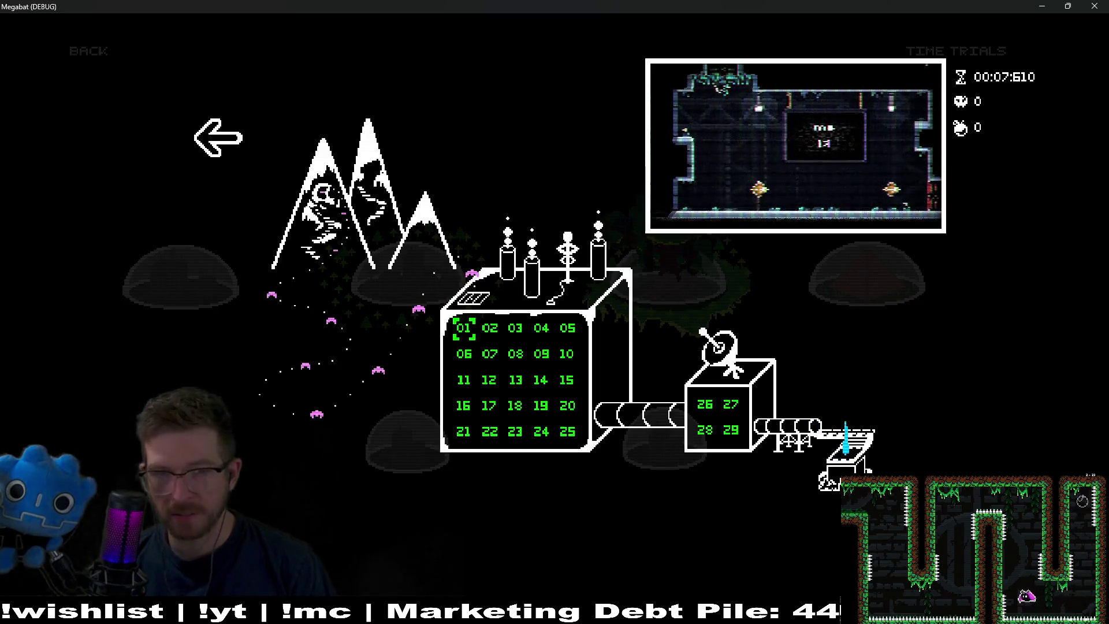
{"action": "key", "text": "Escape"}
{"action": "key", "text": "Right"}
{"action": "key", "text": "Return"}
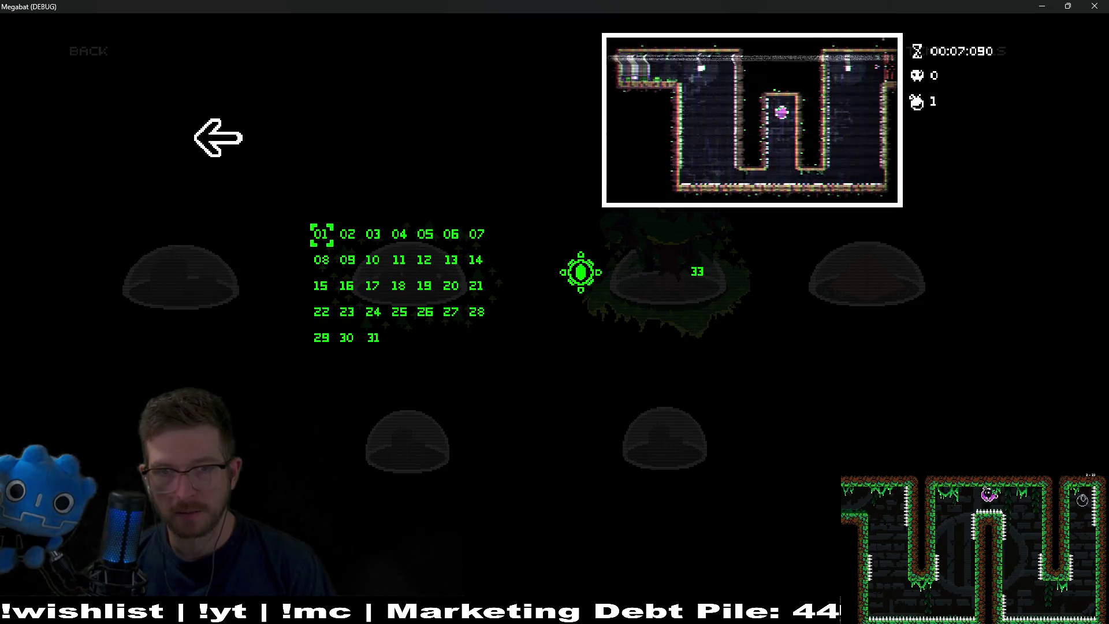
{"action": "key", "text": "Right"}
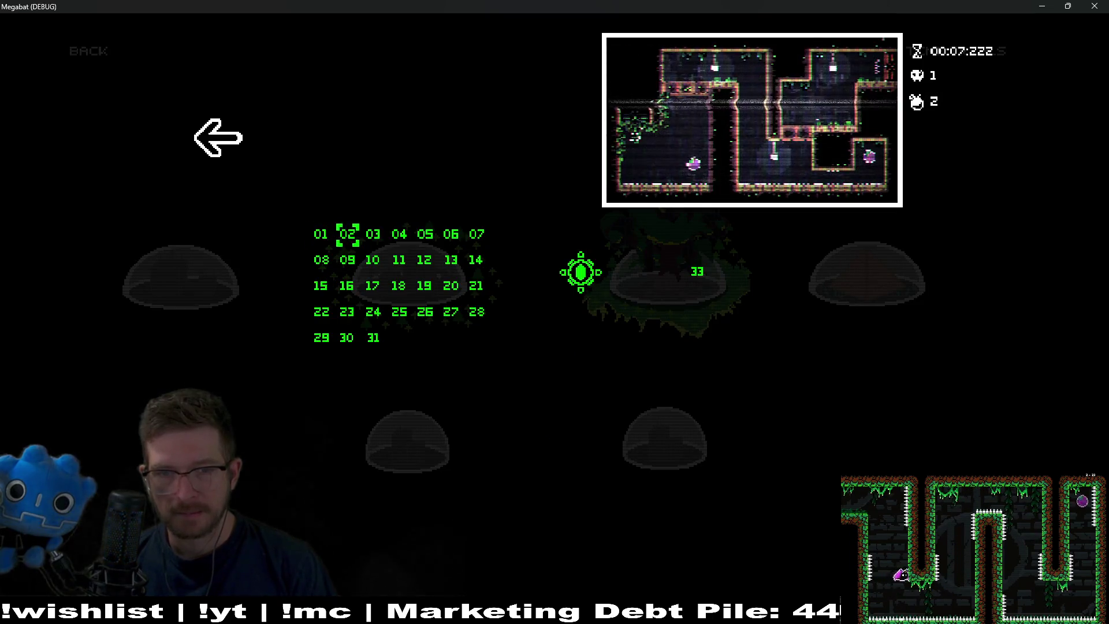
{"action": "key", "text": "Escape"}
Open the forest world's level list and start level 01
{"action": "key", "text": "Right"}
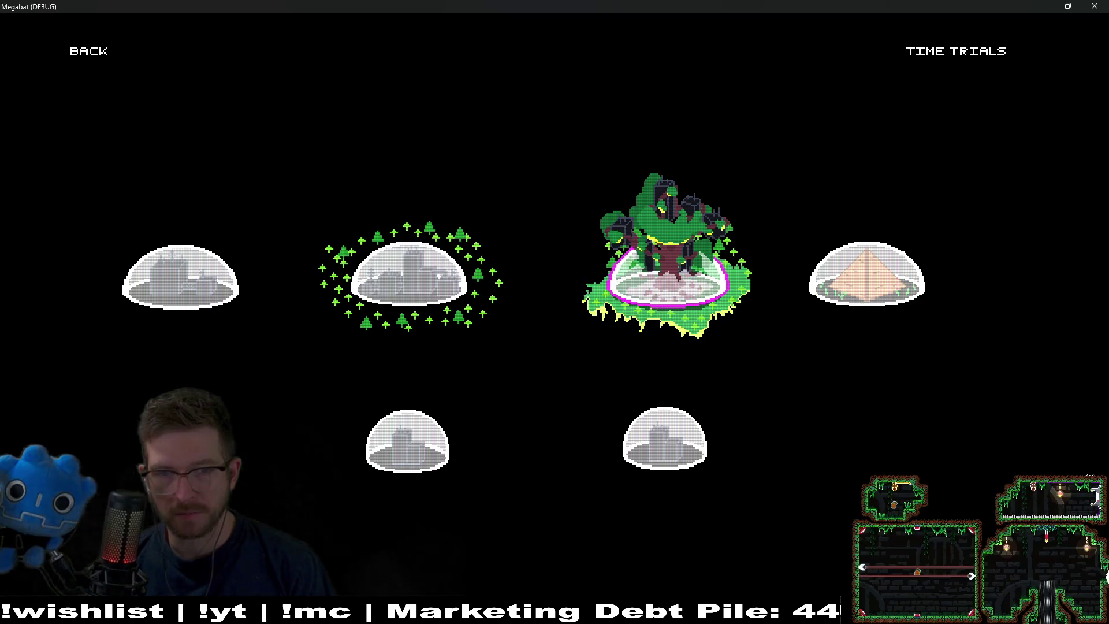
{"action": "key", "text": "Return"}
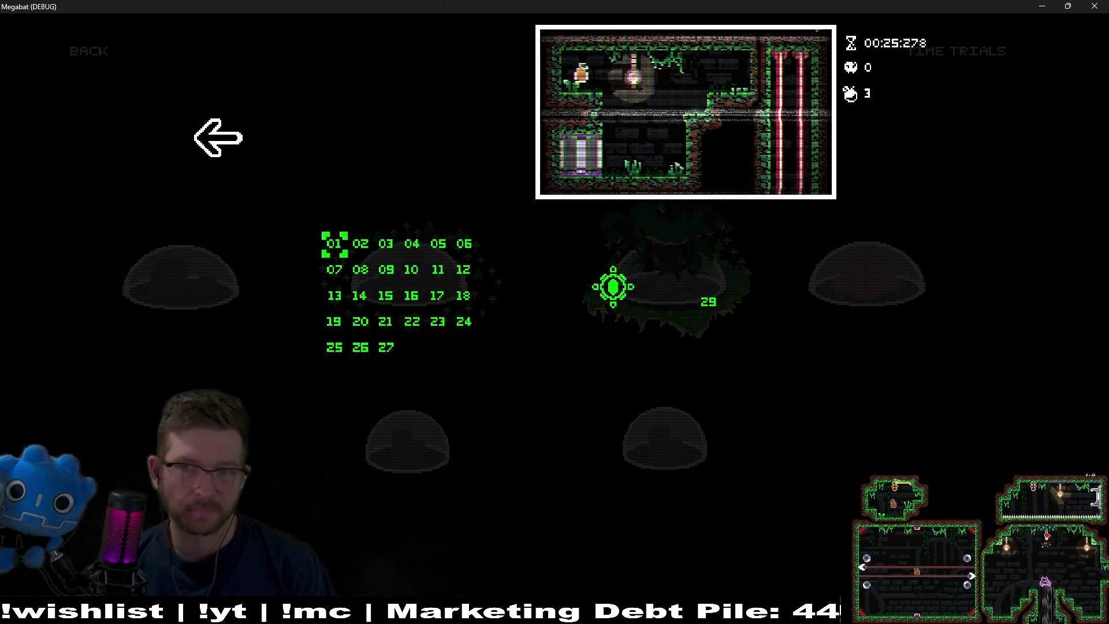
{"action": "key", "text": "Return"}
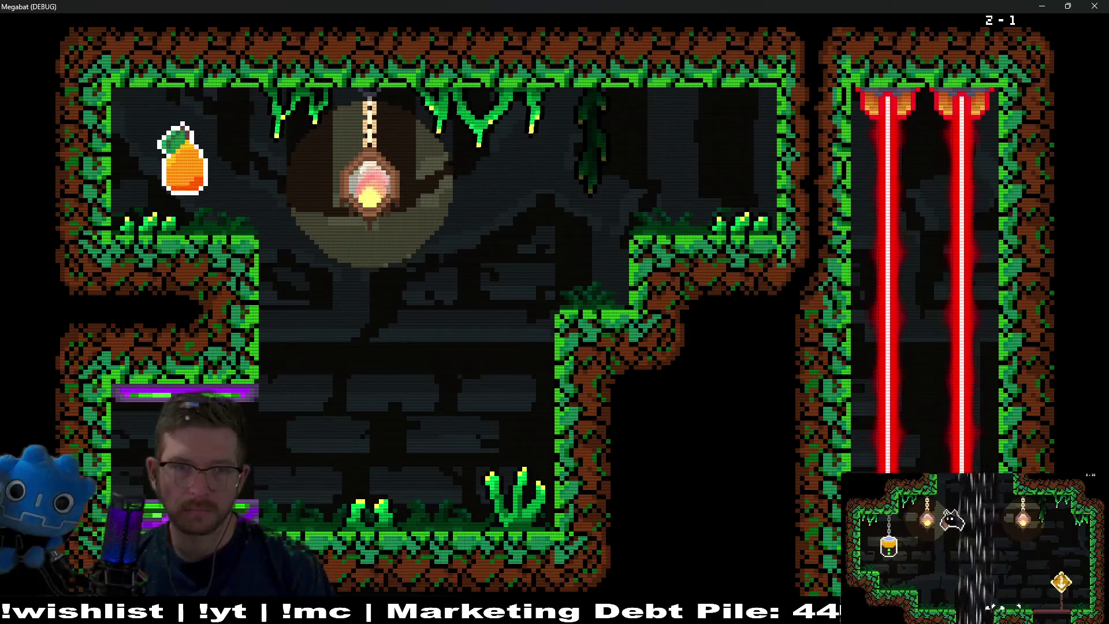
Fly the bat up through the cave toward the pear, then pause
{"action": "key", "text": "Up"}
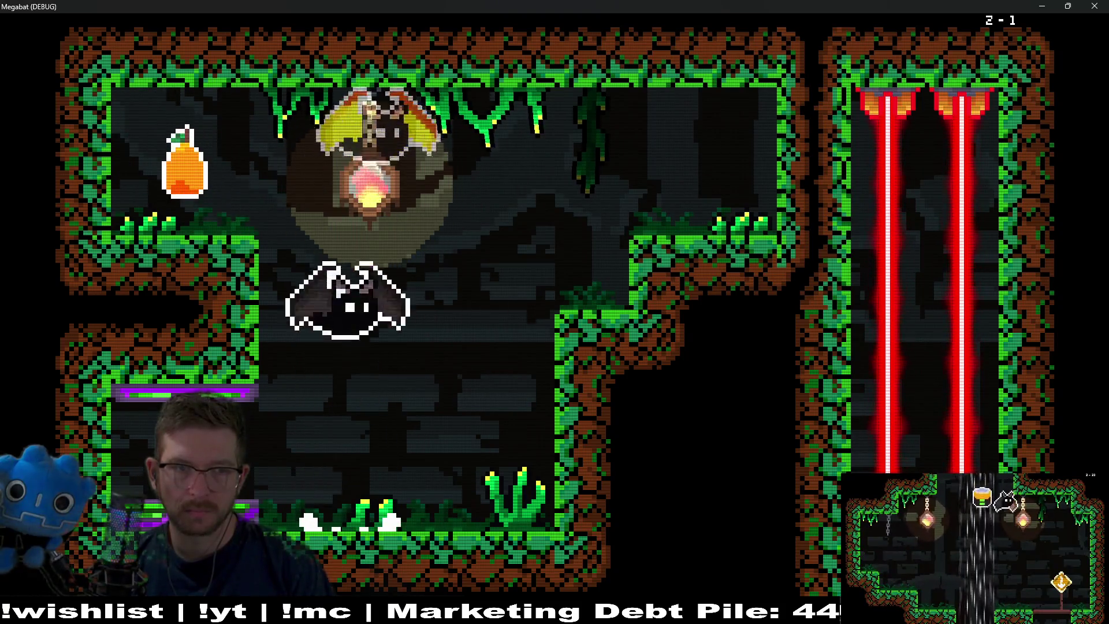
{"action": "key", "text": "Left"}
{"action": "key", "text": "Escape"}
Review the controller bindings under Options > Controls, then back out to the level
{"action": "key", "text": "Down"}
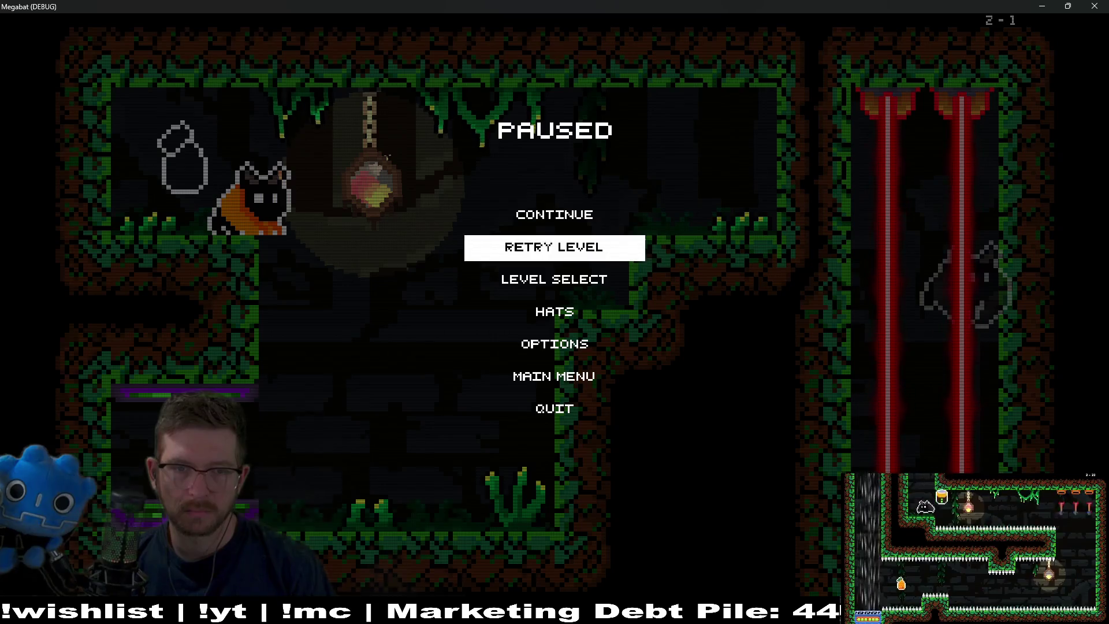
{"action": "key", "text": "Down"}
{"action": "key", "text": "Down"}
{"action": "key", "text": "Return"}
{"action": "key", "text": "Down"}
{"action": "key", "text": "Down"}
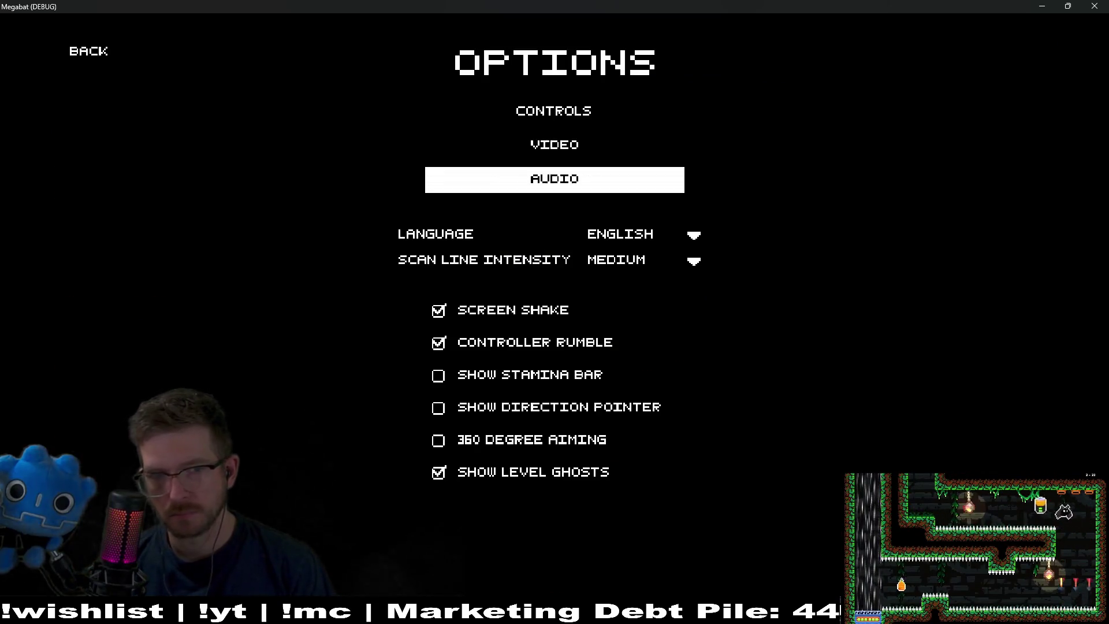
{"action": "key", "text": "Up"}
{"action": "key", "text": "Up"}
{"action": "key", "text": "Return"}
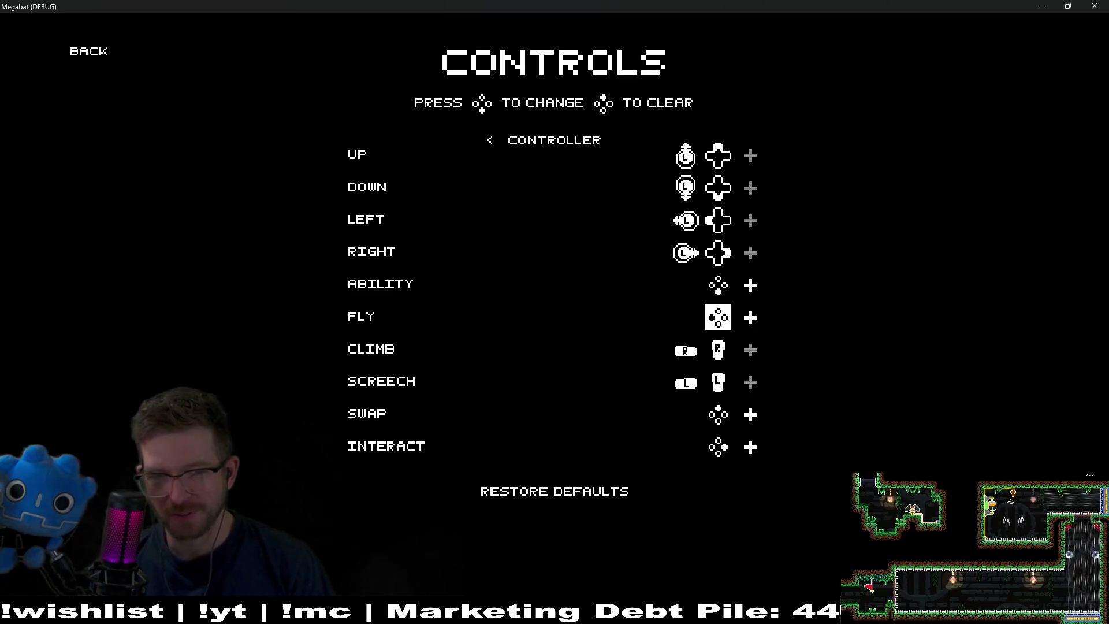
{"action": "key", "text": "Escape"}
{"action": "key", "text": "Escape"}
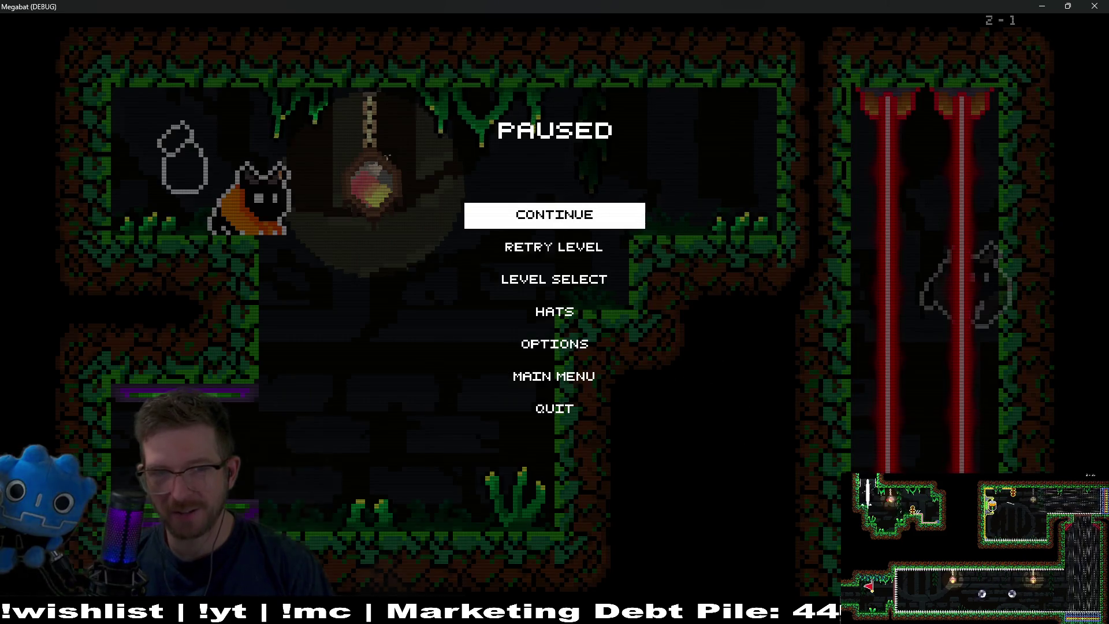
{"action": "key", "text": "Escape"}
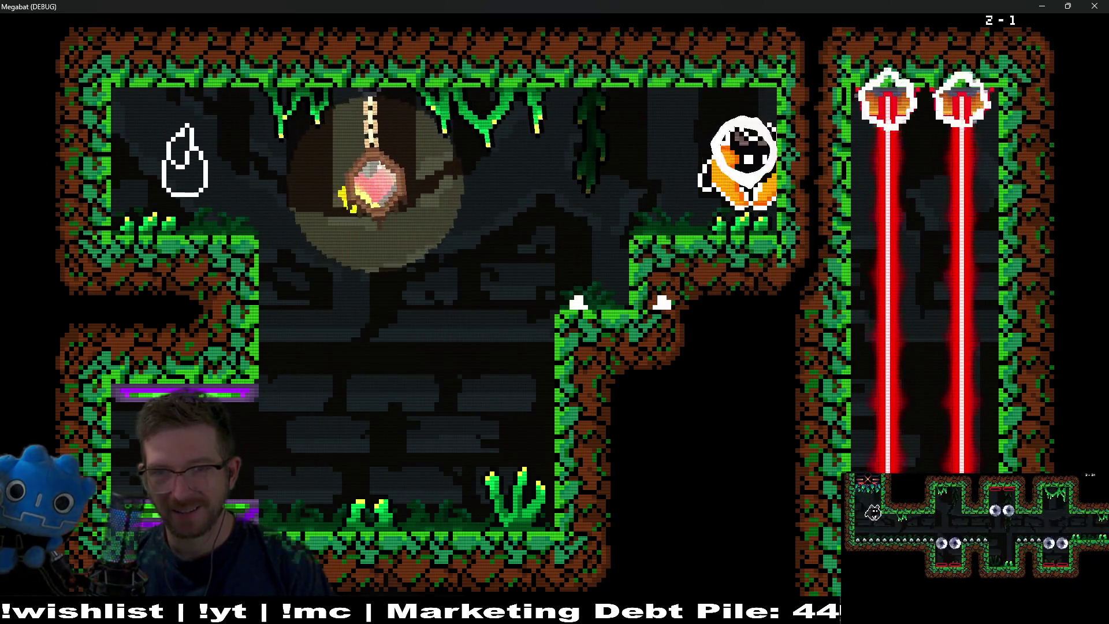
Complete level 2-1, passing the spikes and laser room to reach the exit
{"action": "key", "text": "Right"}
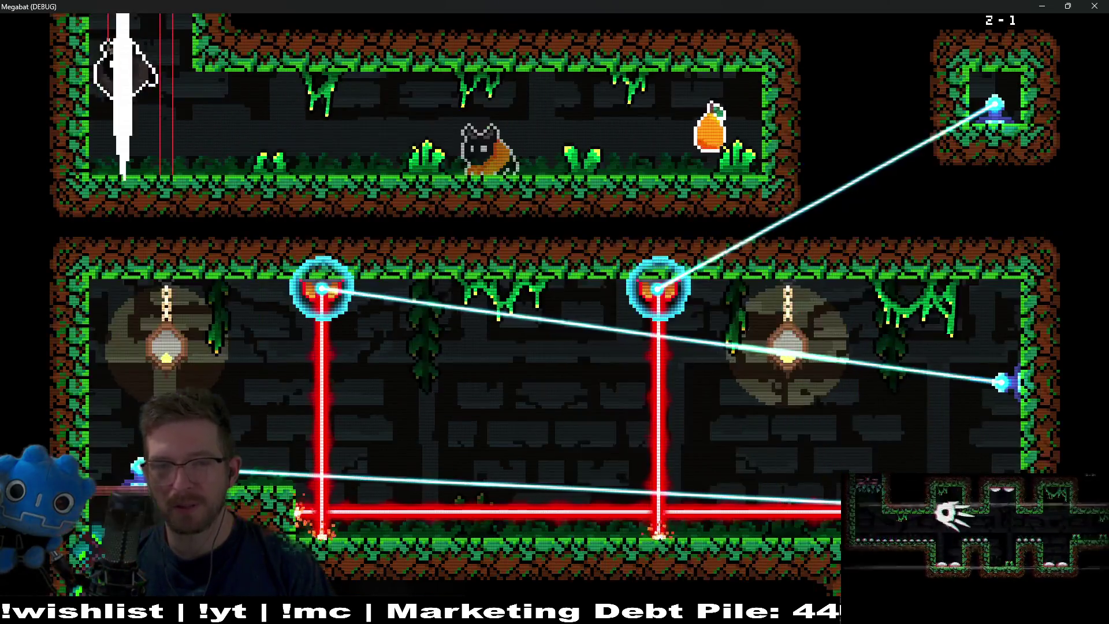
{"action": "key", "text": "Right"}
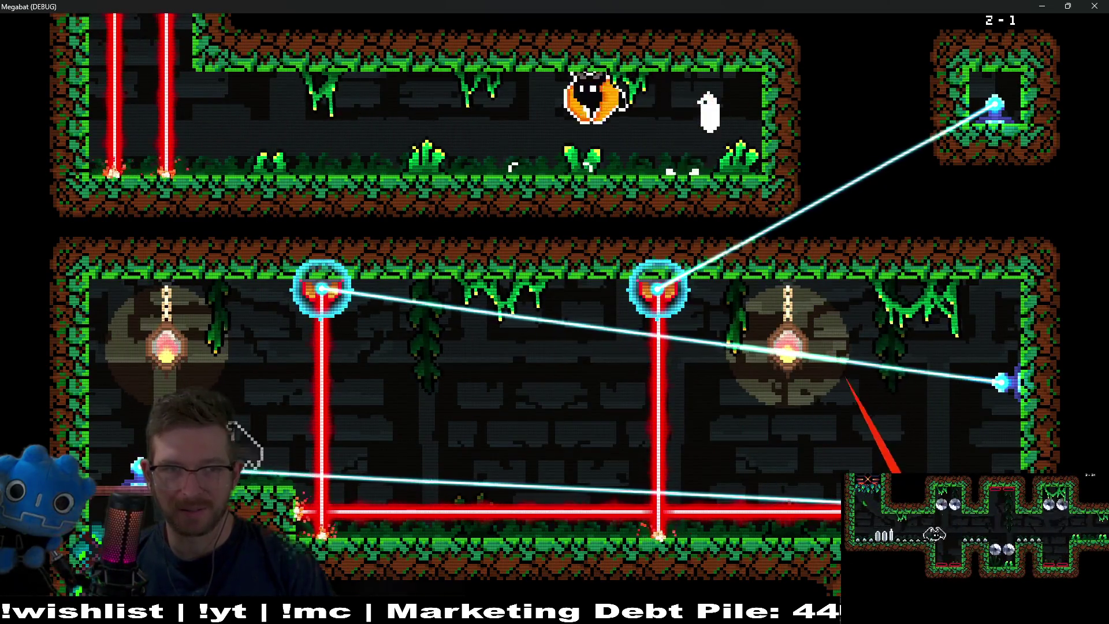
{"action": "key", "text": "Left"}
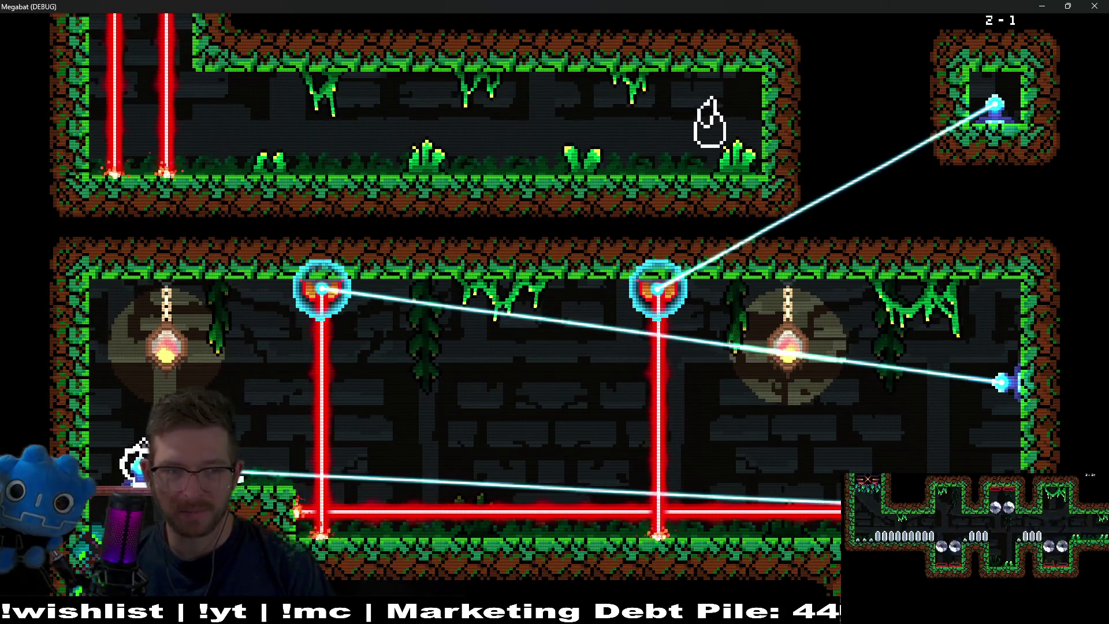
{"action": "key", "text": "Right"}
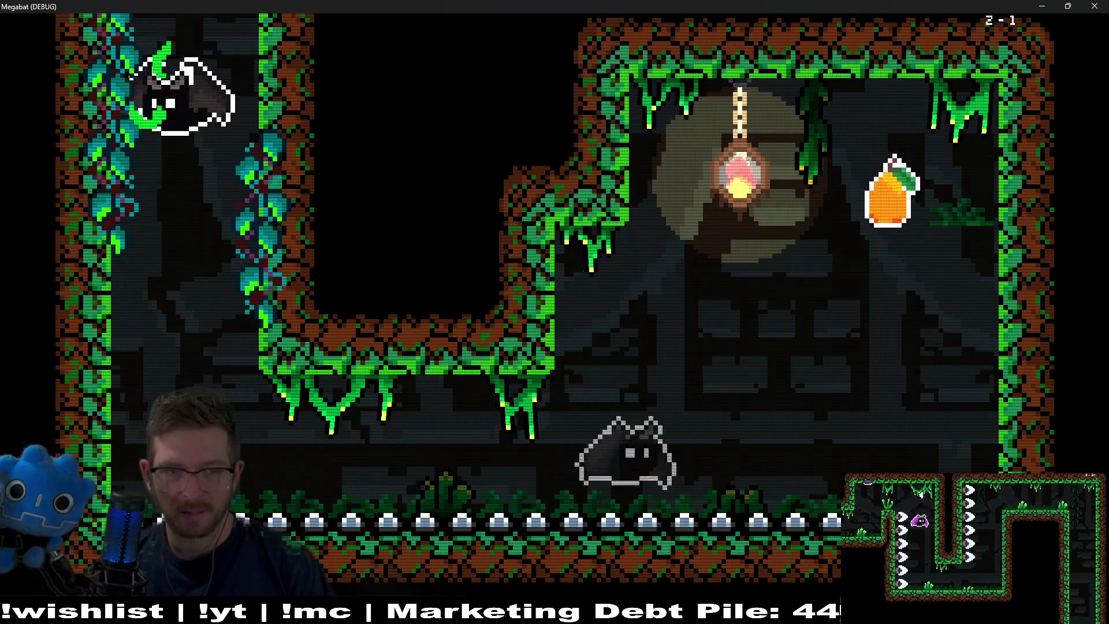
{"action": "key", "text": "Right"}
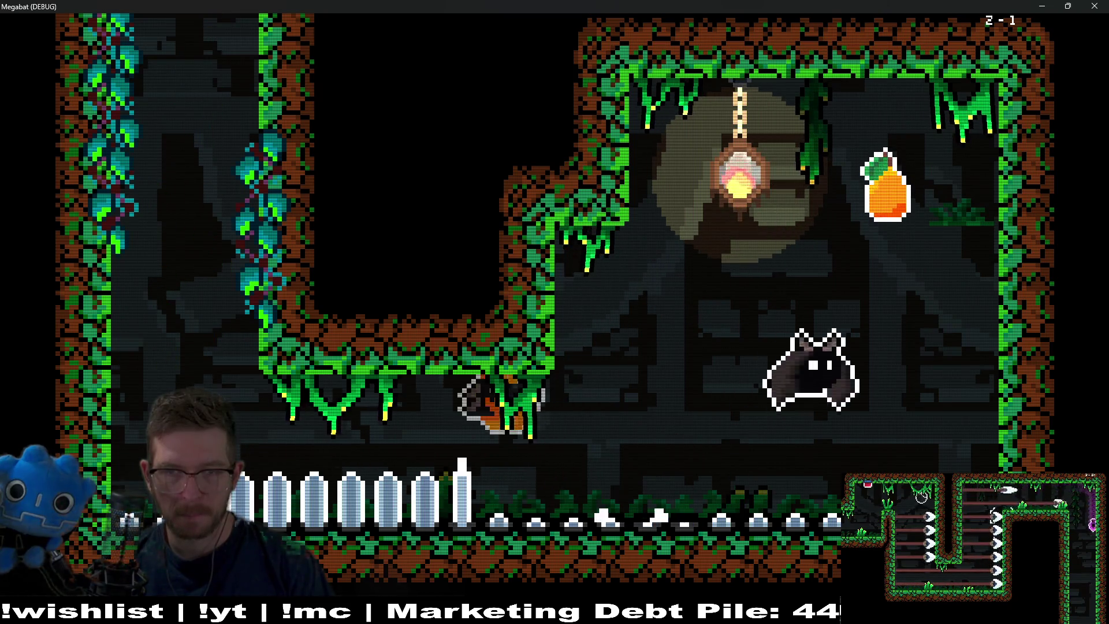
{"action": "key", "text": "Left"}
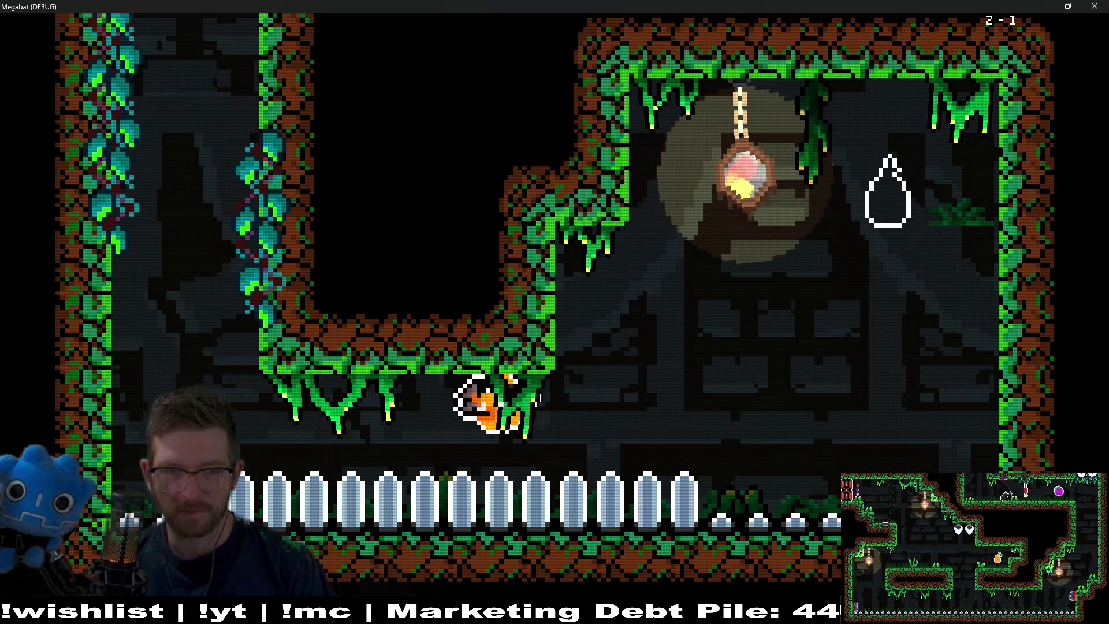
{"action": "key", "text": "Left"}
{"action": "key", "text": "Up"}
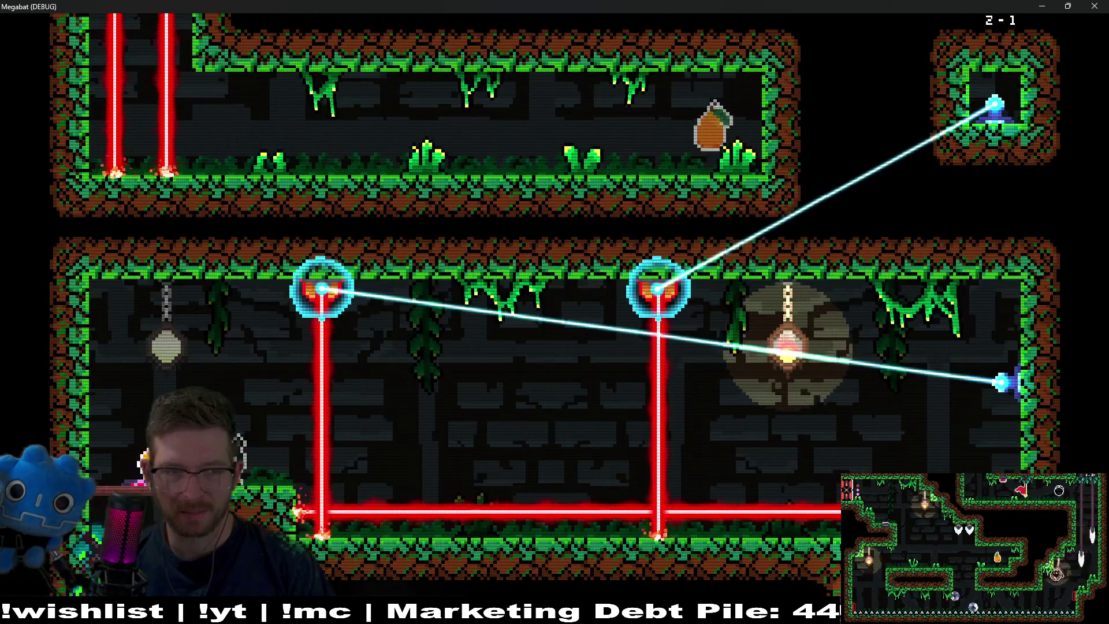
{"action": "key", "text": "Up"}
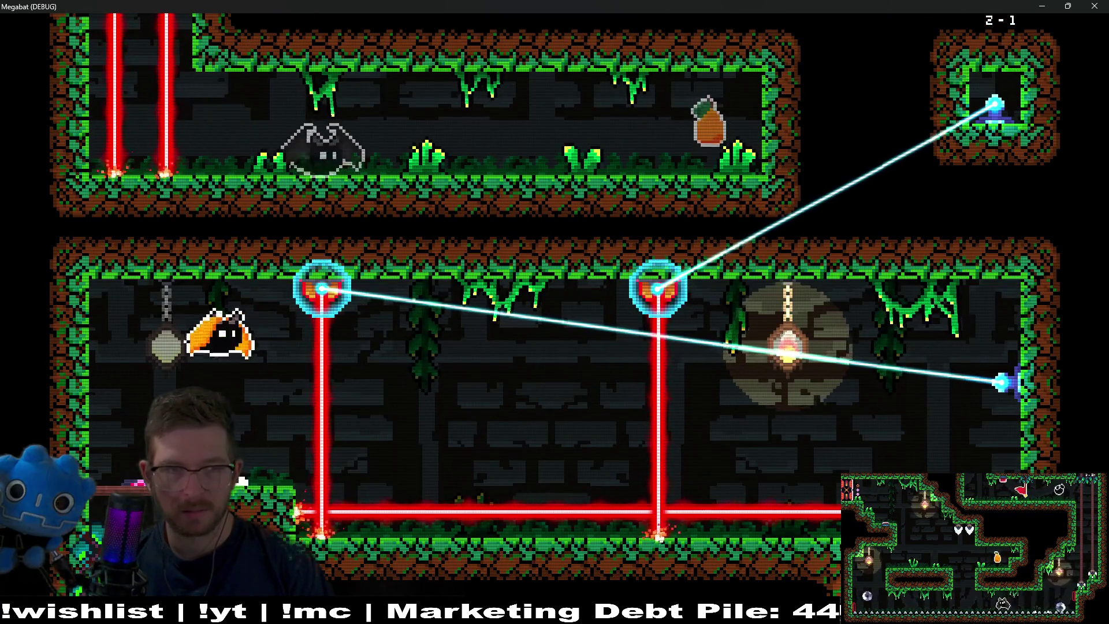
{"action": "key", "text": "Right"}
{"action": "key", "text": "Down"}
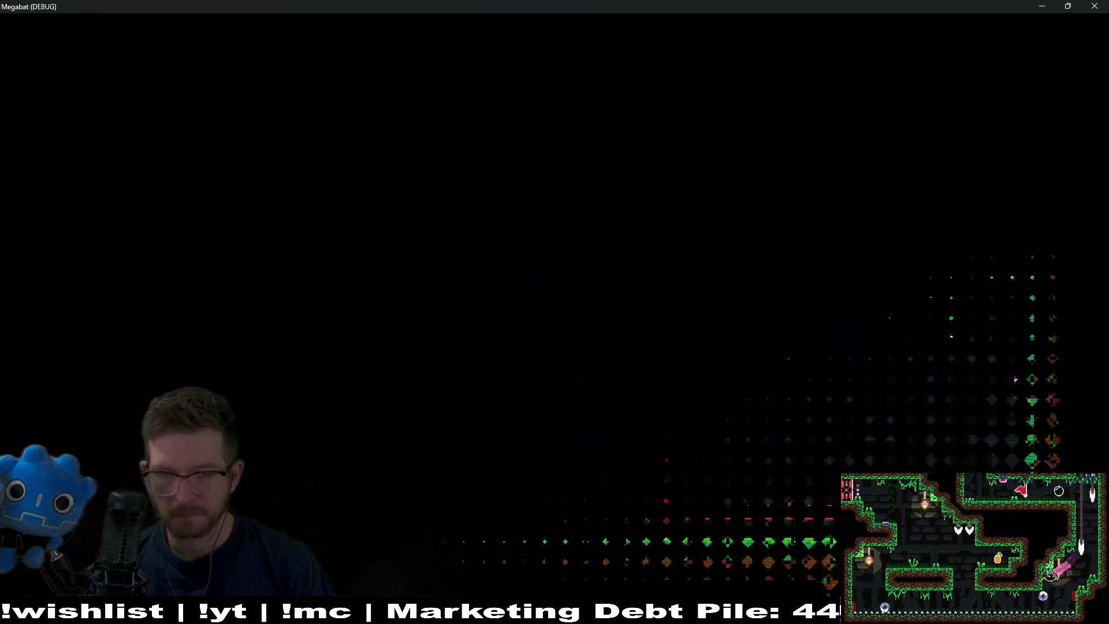
Fly into level 2-2, collecting the plum and the pear
{"action": "key", "text": "Right"}
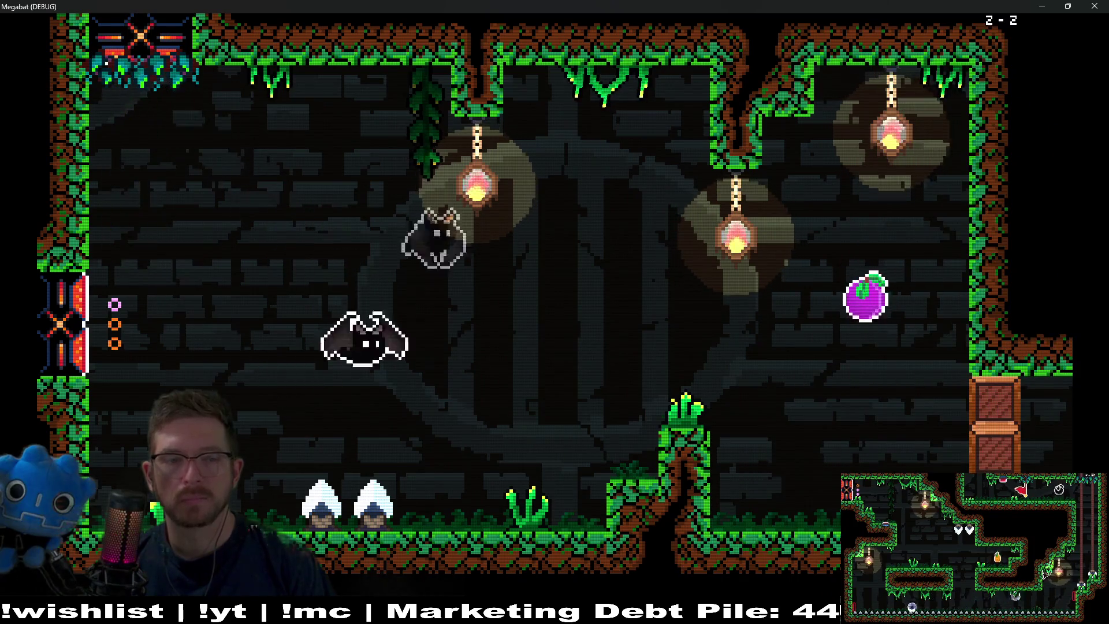
{"action": "key", "text": "Right"}
{"action": "key", "text": "Down"}
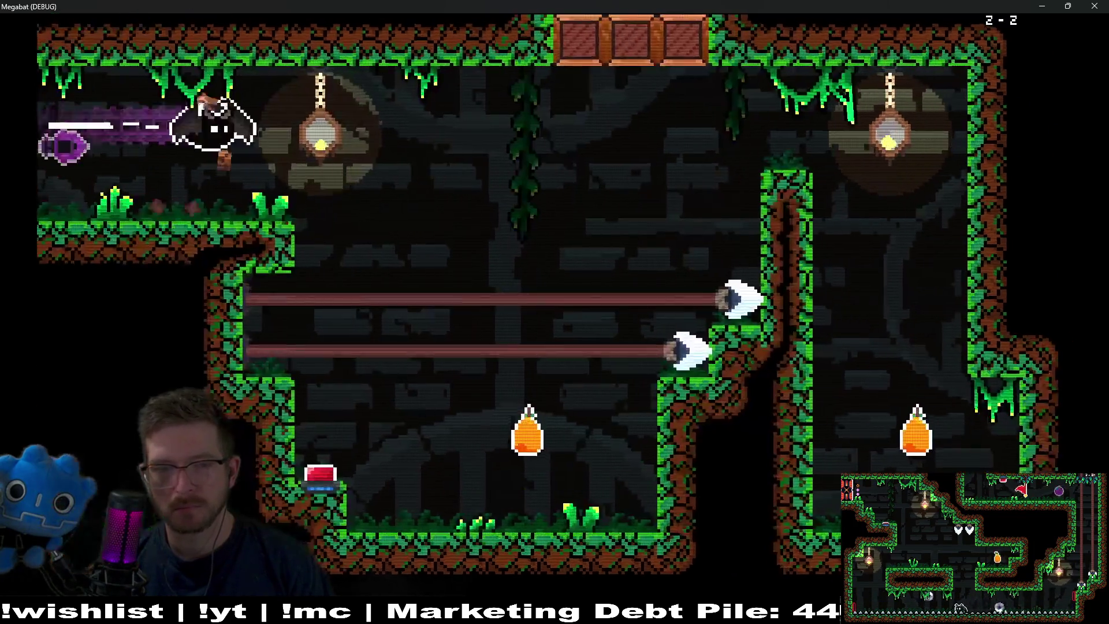
{"action": "key", "text": "Down"}
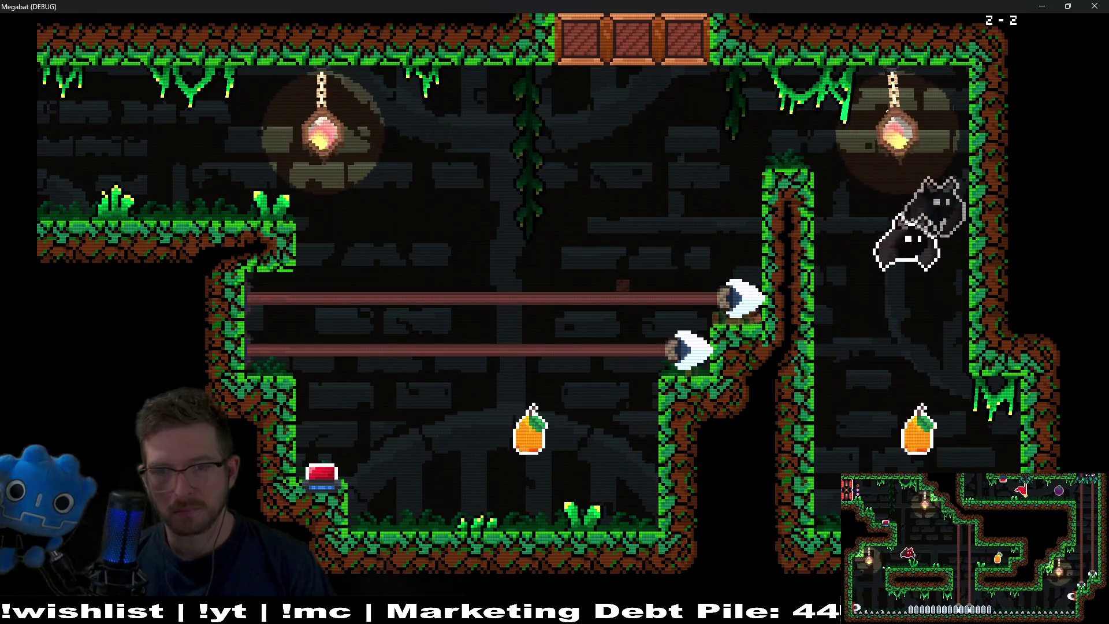
{"action": "key", "text": "Left"}
{"action": "key", "text": "Up"}
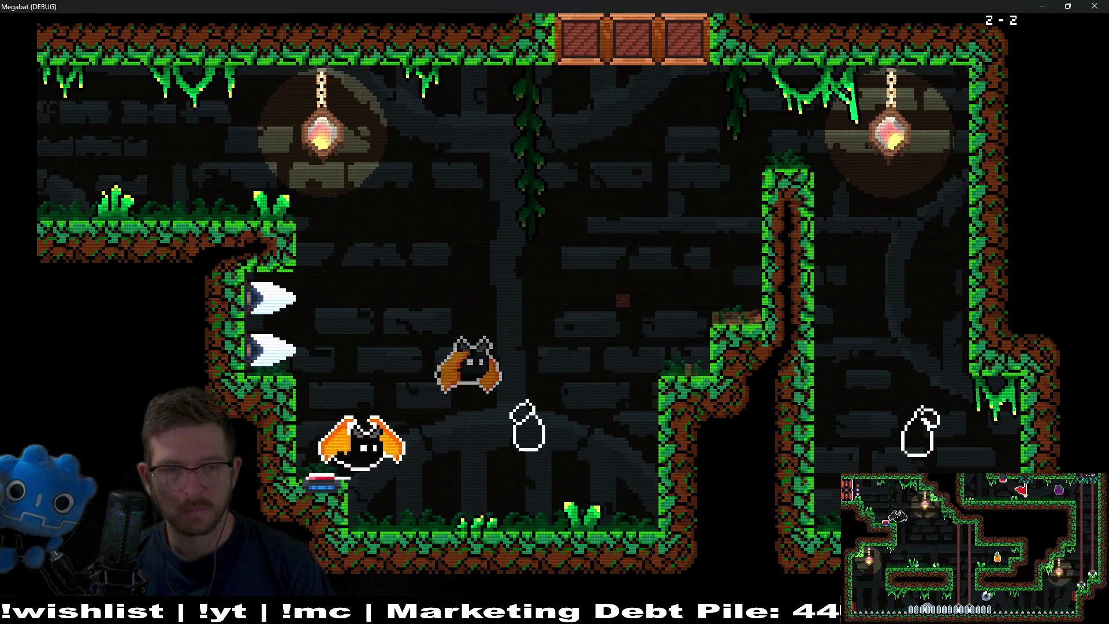
{"action": "key", "text": "Left"}
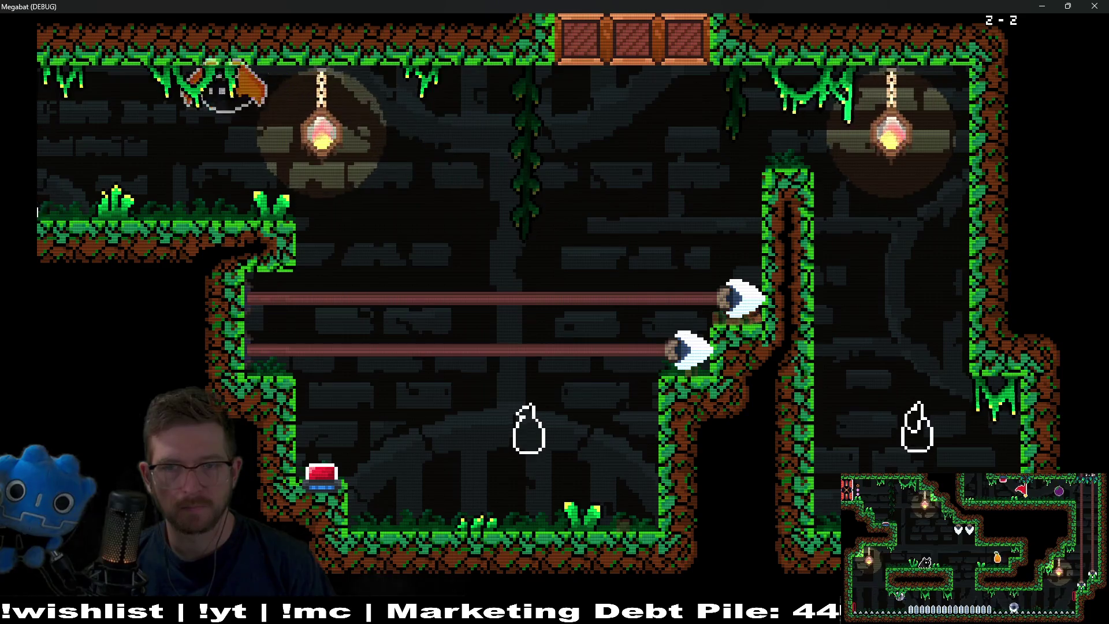
Pause, glance at the hat picker, and resume play
{"action": "key", "text": "Escape"}
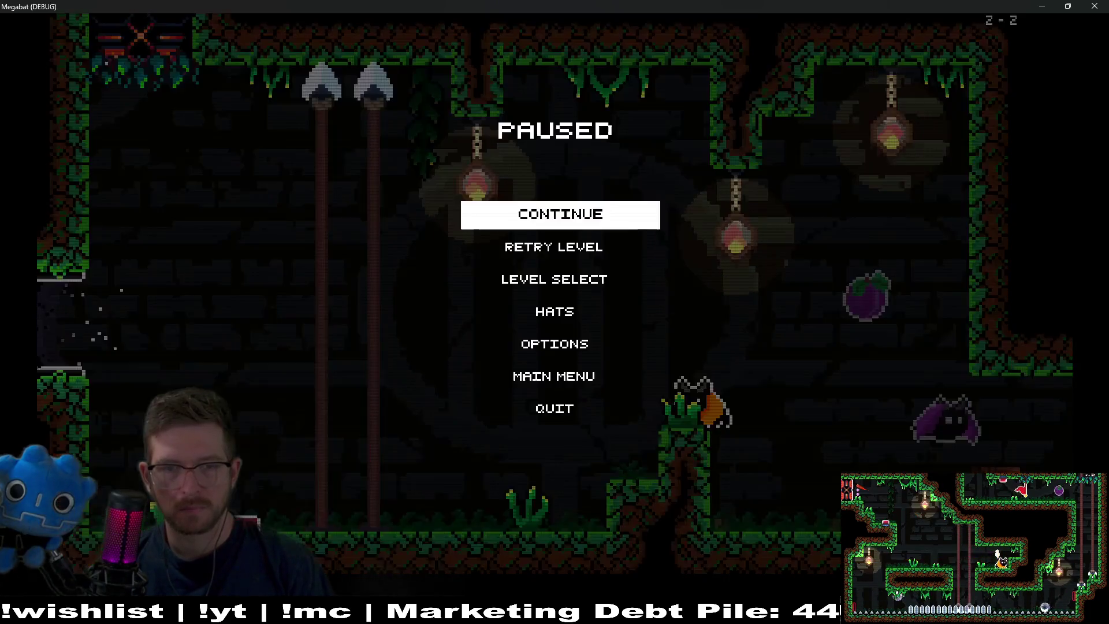
{"action": "key", "text": "Down"}
{"action": "key", "text": "Down"}
{"action": "key", "text": "Return"}
{"action": "key", "text": "Escape"}
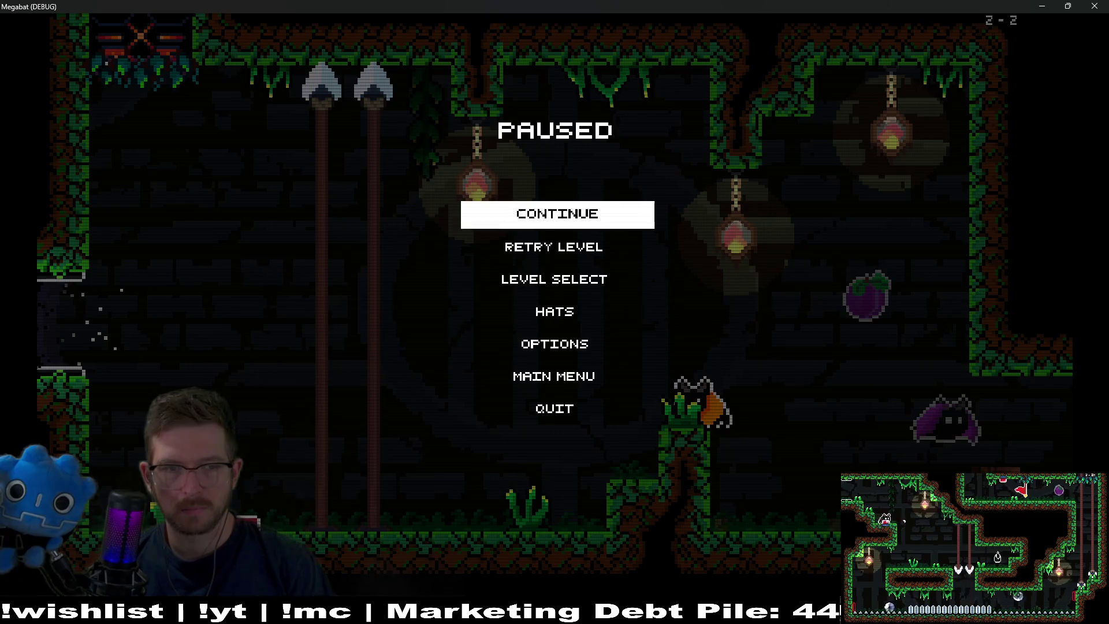
{"action": "key", "text": "Return"}
Collect the plum and the elf hat, then fly through the exit into level 2-3
{"action": "key", "text": "Right"}
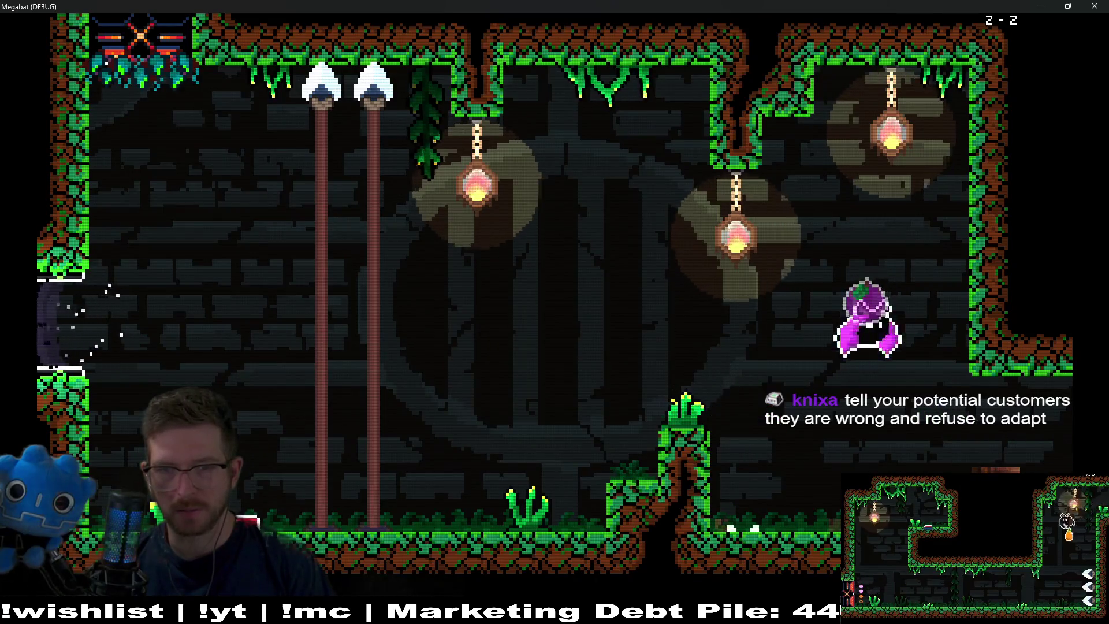
{"action": "key", "text": "Up"}
{"action": "key", "text": "Right"}
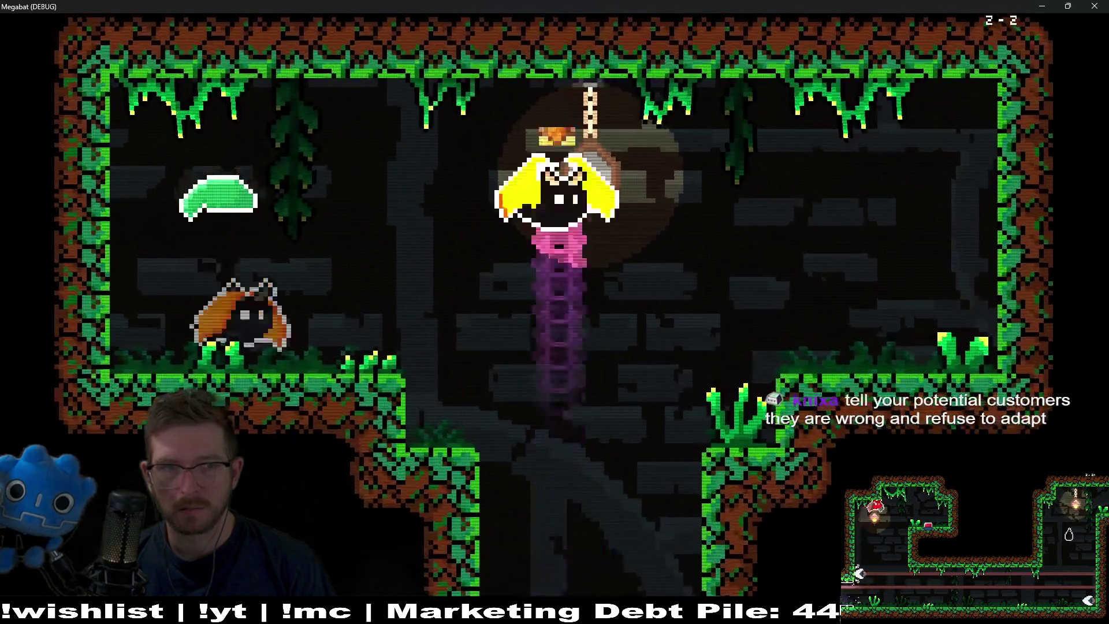
{"action": "key", "text": "Left"}
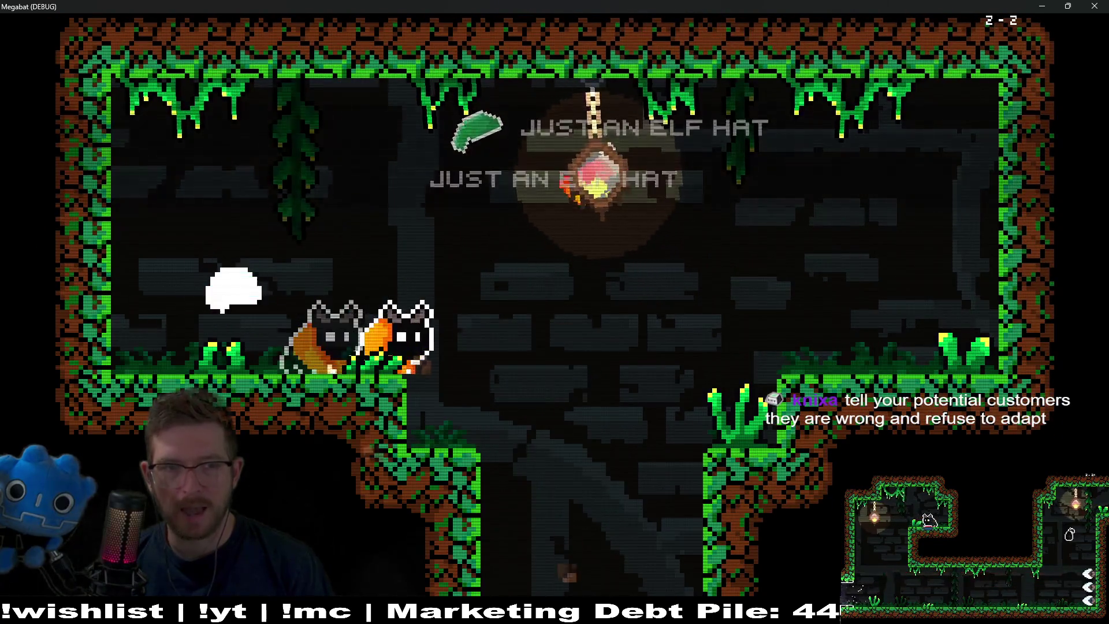
{"action": "key", "text": "Down"}
{"action": "key", "text": "Left"}
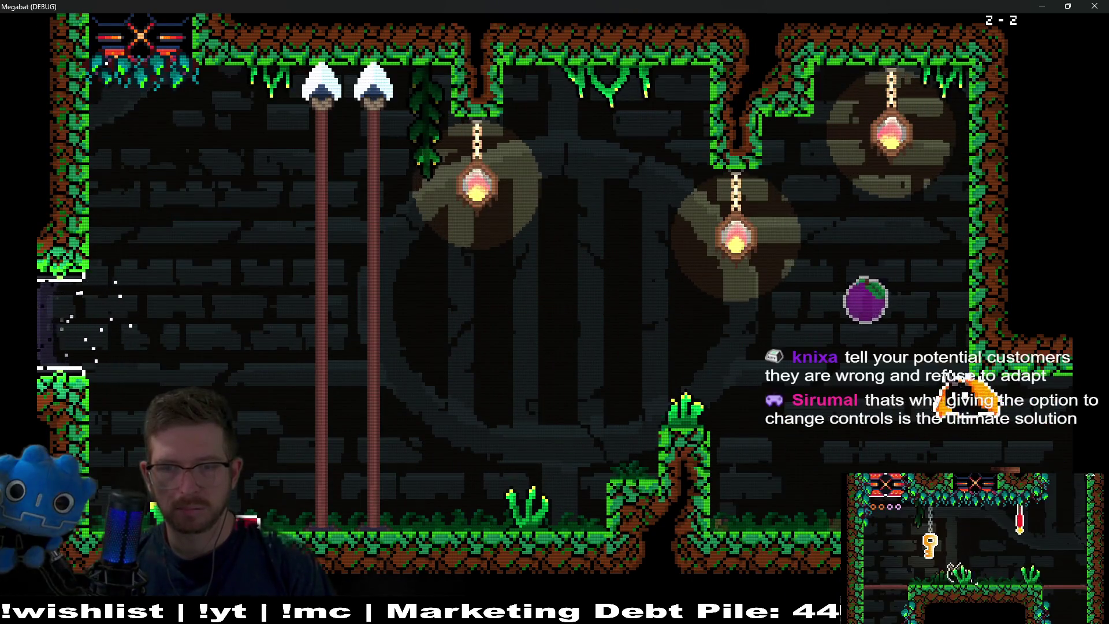
{"action": "key", "text": "Left"}
{"action": "key", "text": "Left"}
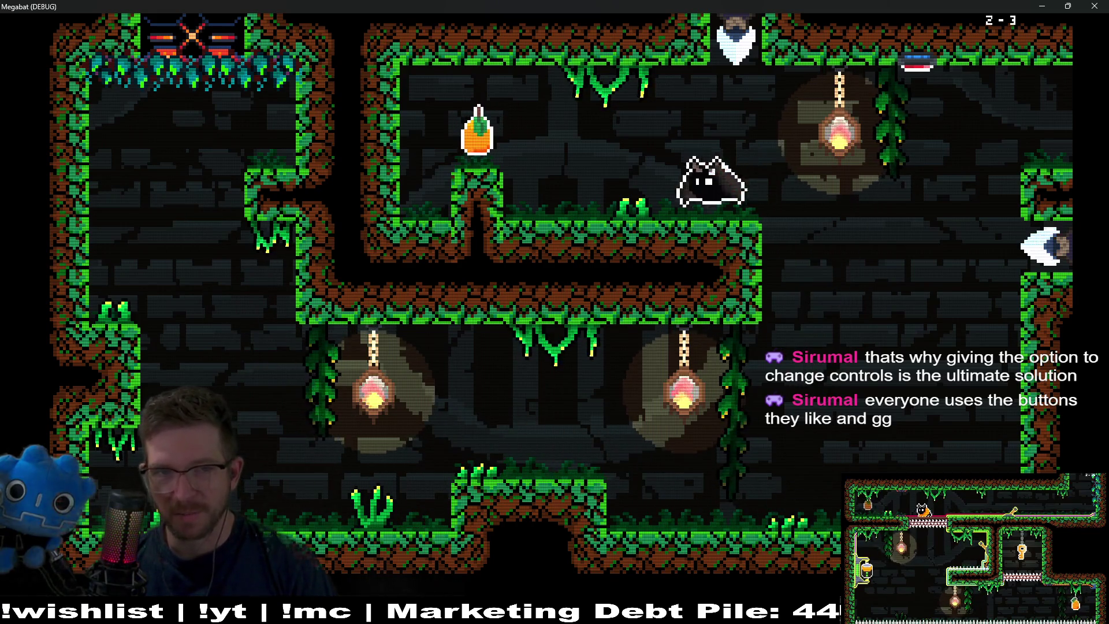
Carry the orange fruit through the laser room and land on the middle floor platform
{"action": "key", "text": "Left"}
{"action": "key", "text": "Right"}
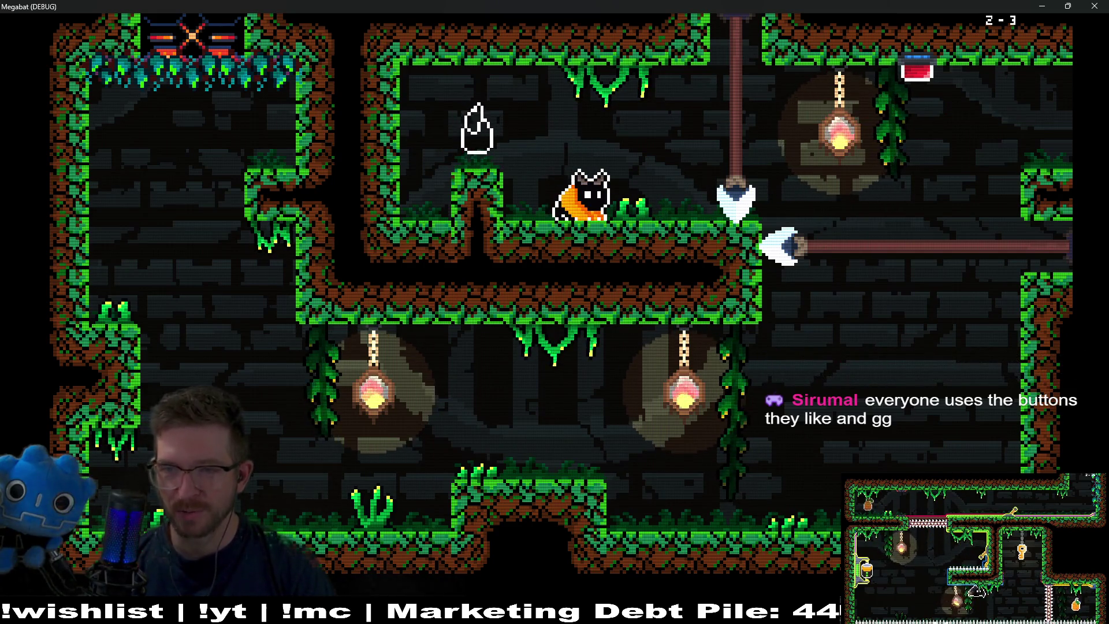
{"action": "key", "text": "Right"}
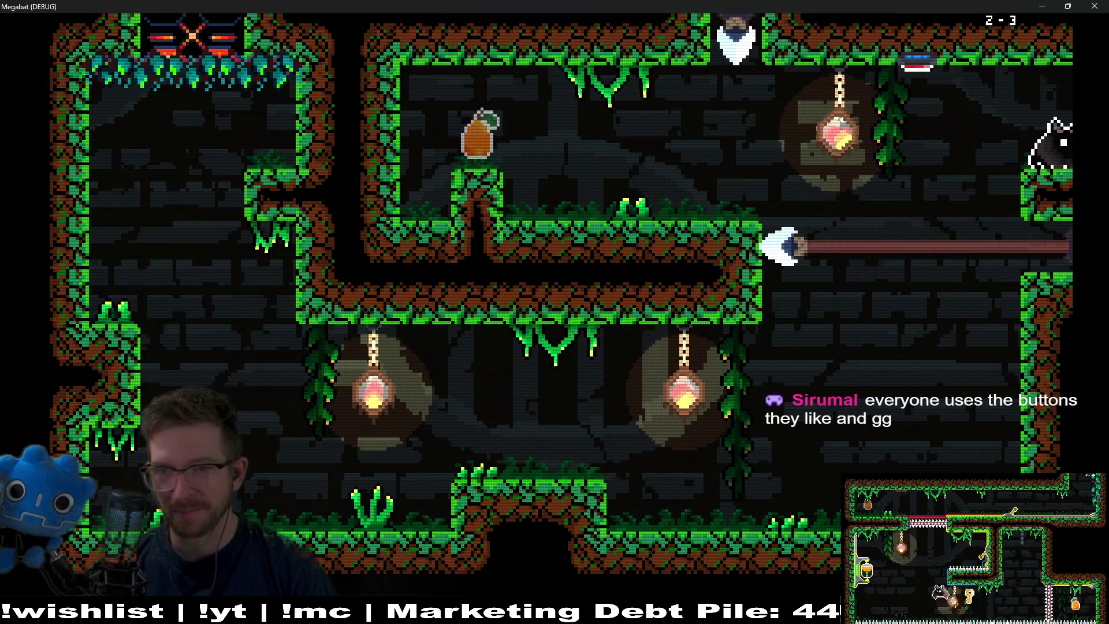
{"action": "key", "text": "Right"}
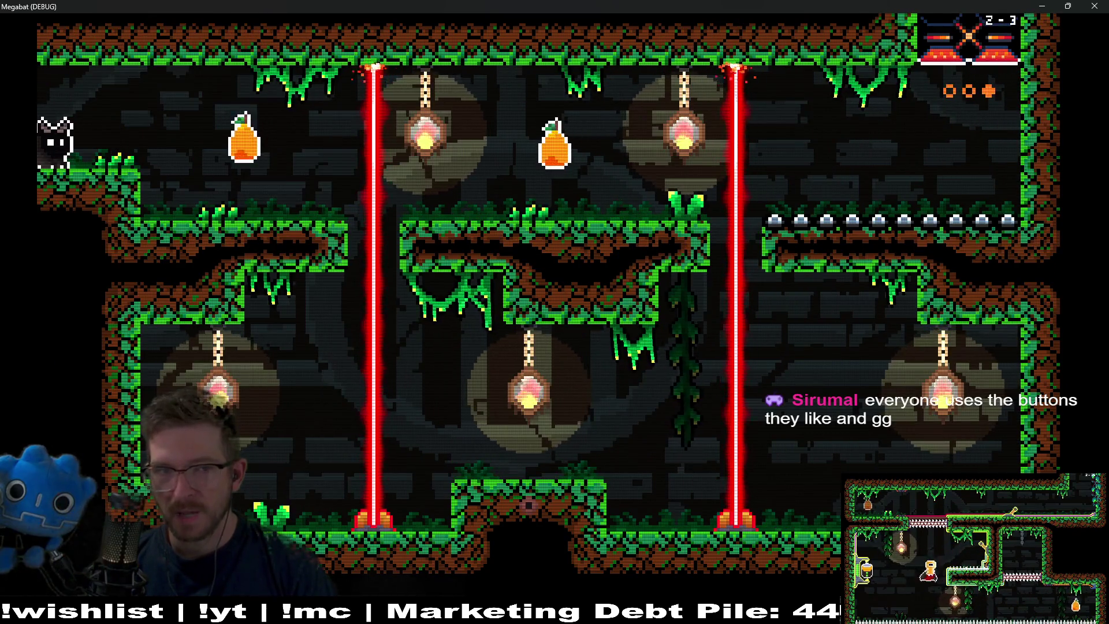
{"action": "key", "text": "Right"}
{"action": "key", "text": "Left"}
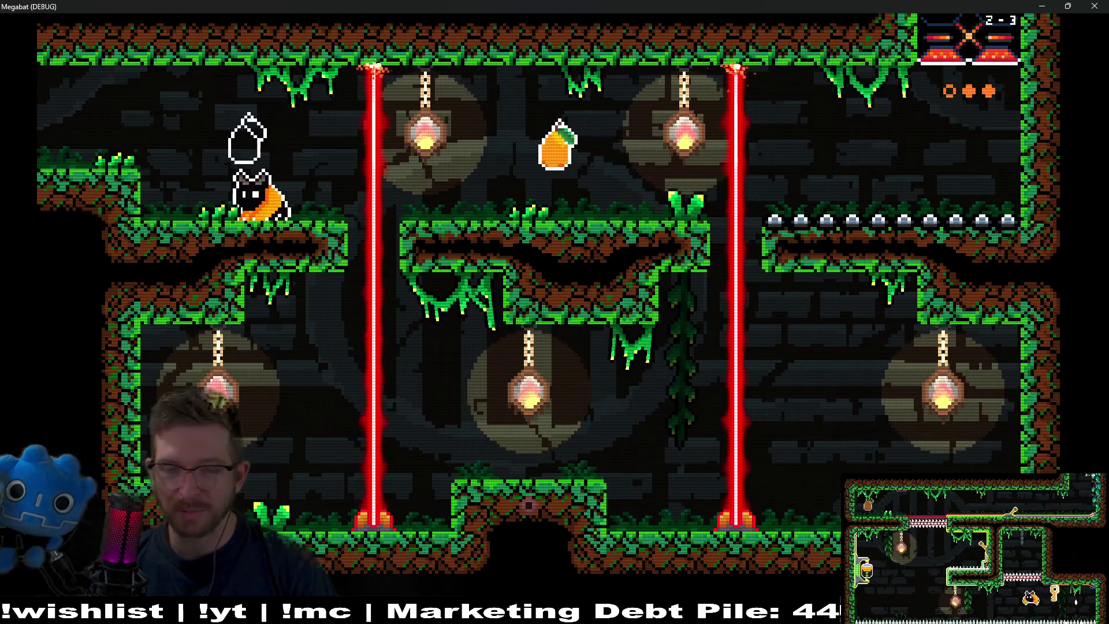
{"action": "key", "text": "Right"}
{"action": "key", "text": "Down"}
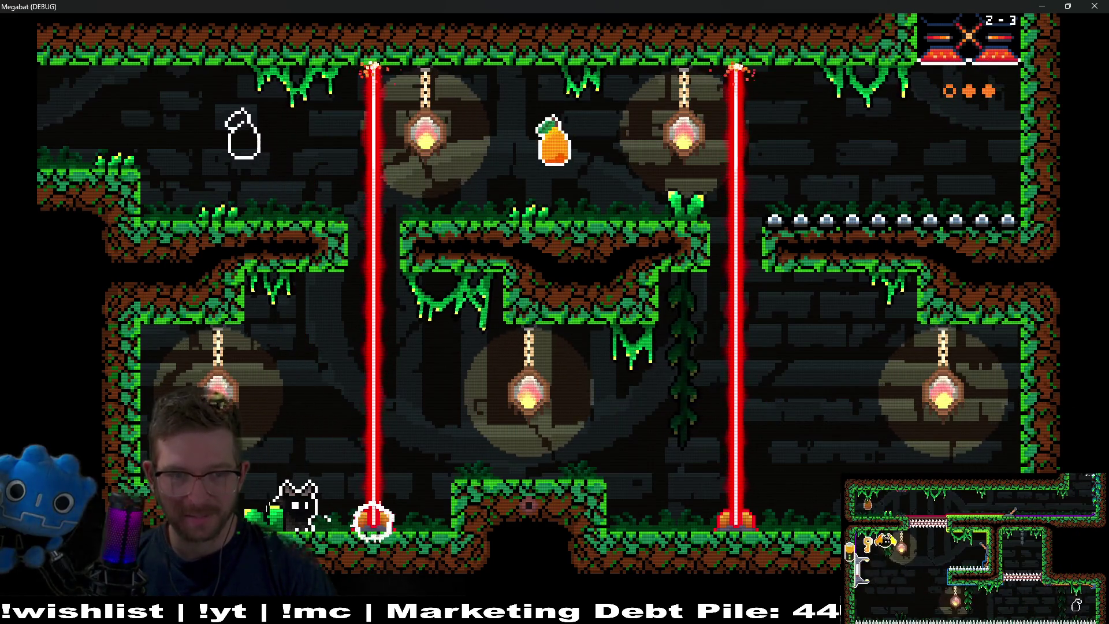
{"action": "key", "text": "Up"}
{"action": "key", "text": "Left"}
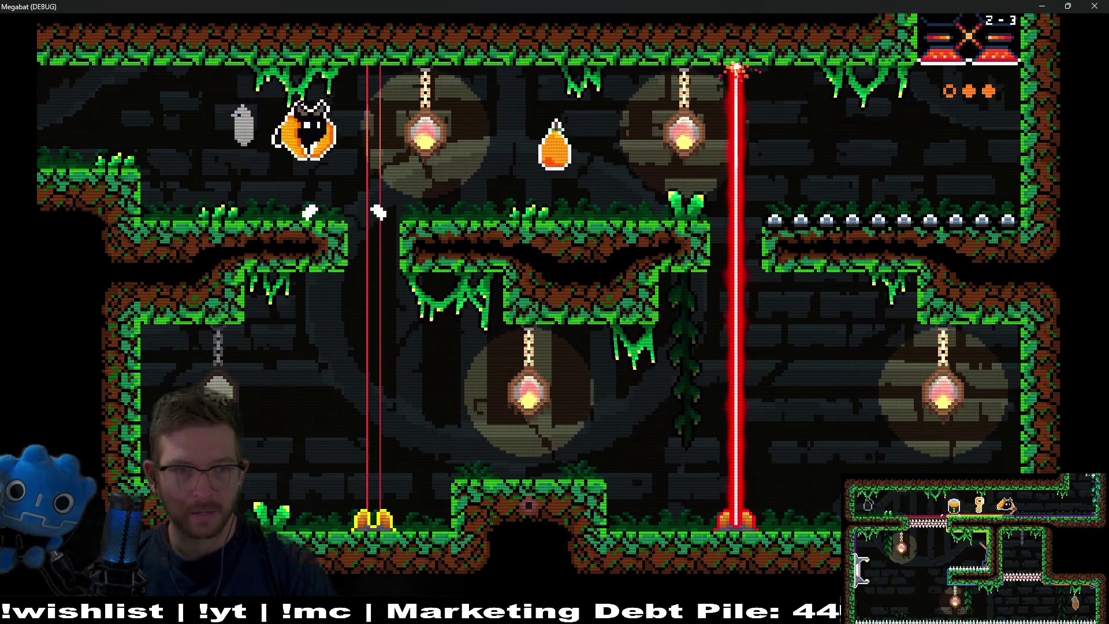
{"action": "key", "text": "Down"}
{"action": "key", "text": "Right"}
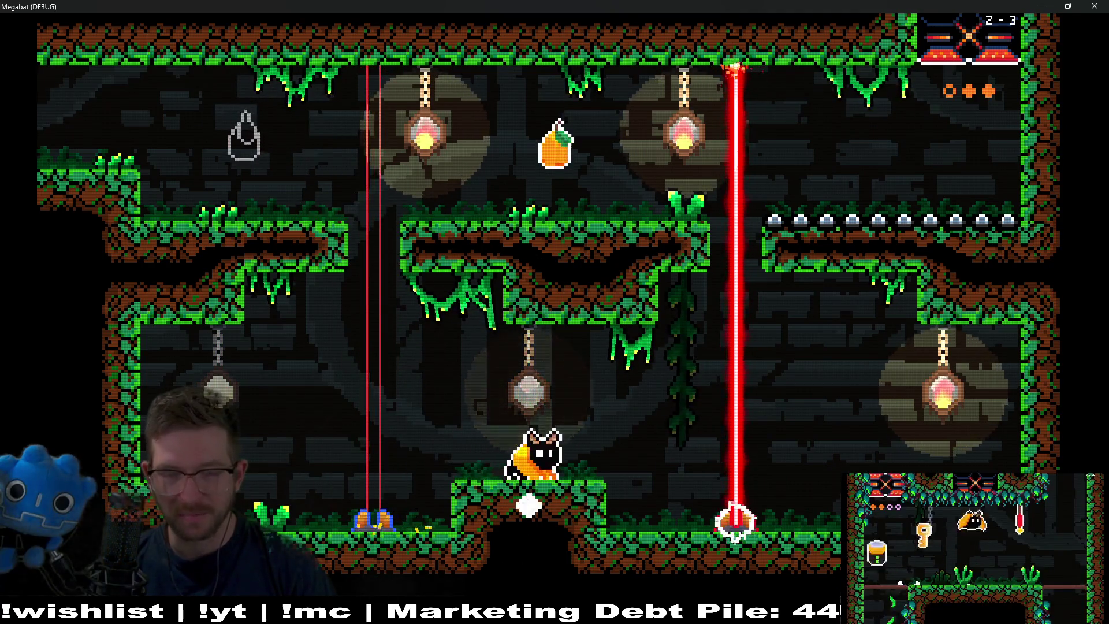
Drop down the shafts to grab the fez, switch off the right laser, and pause near the pear
{"action": "key", "text": "Down"}
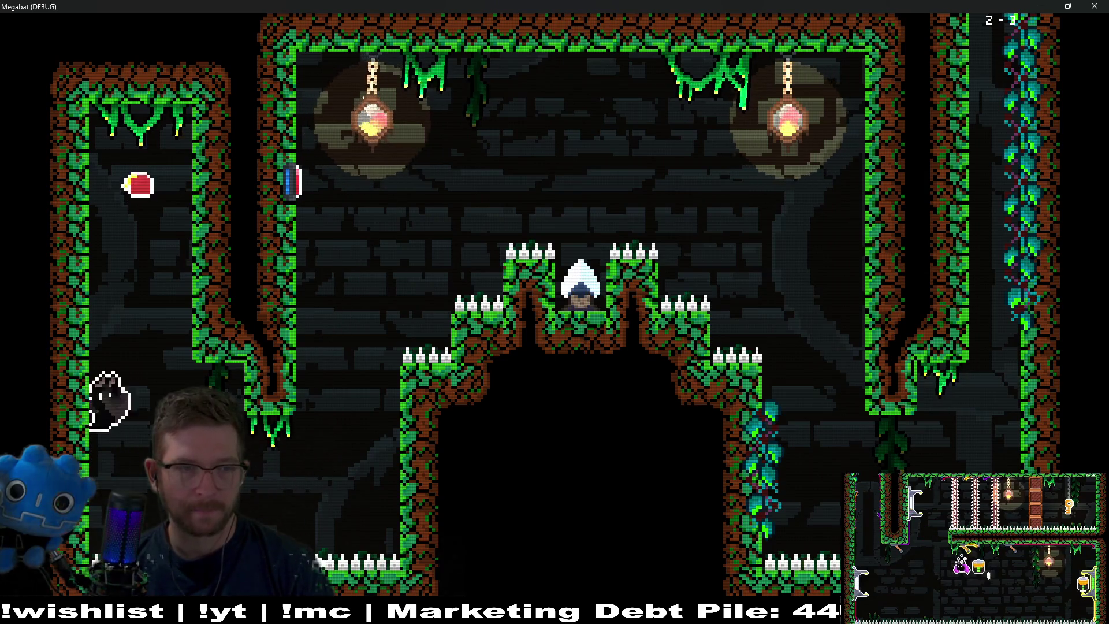
{"action": "key", "text": "Down"}
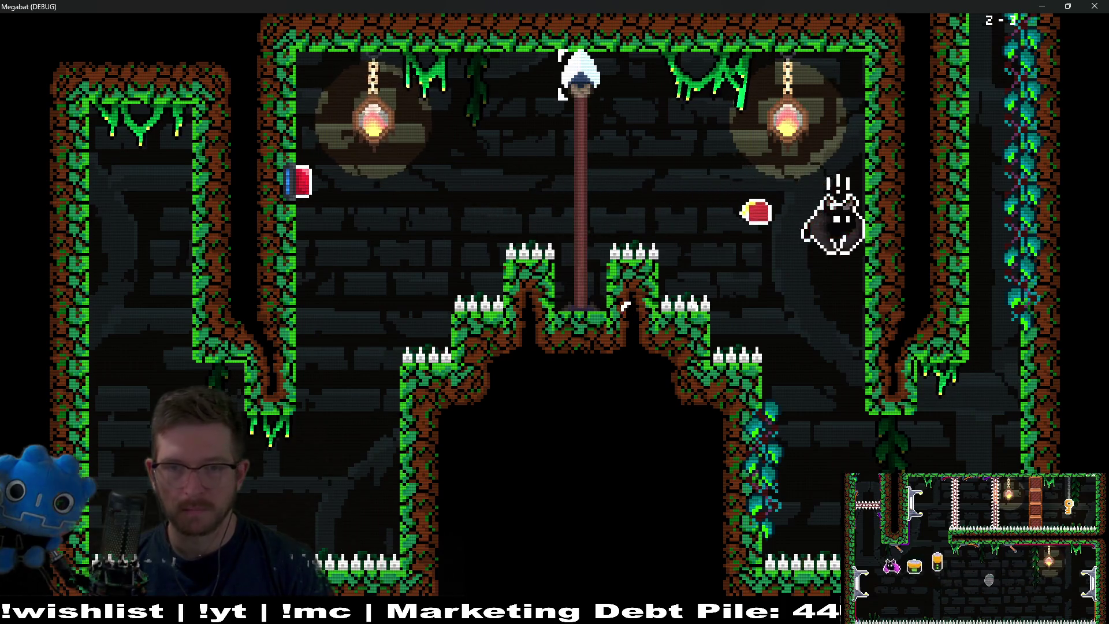
{"action": "key", "text": "Down"}
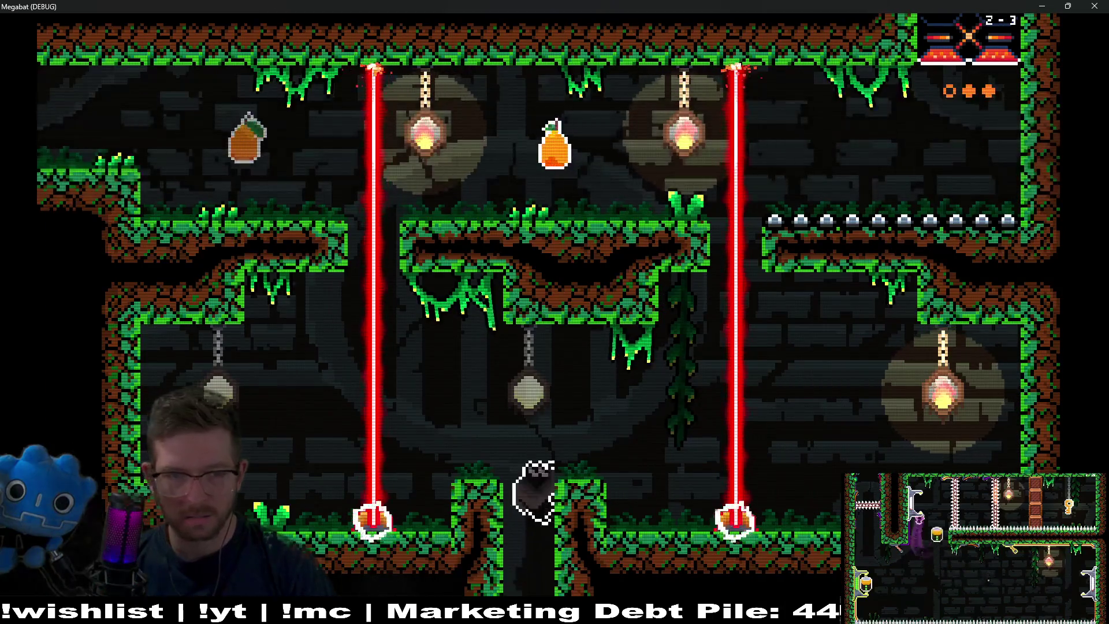
{"action": "key", "text": "Right"}
{"action": "key", "text": "Right"}
{"action": "key", "text": "Up"}
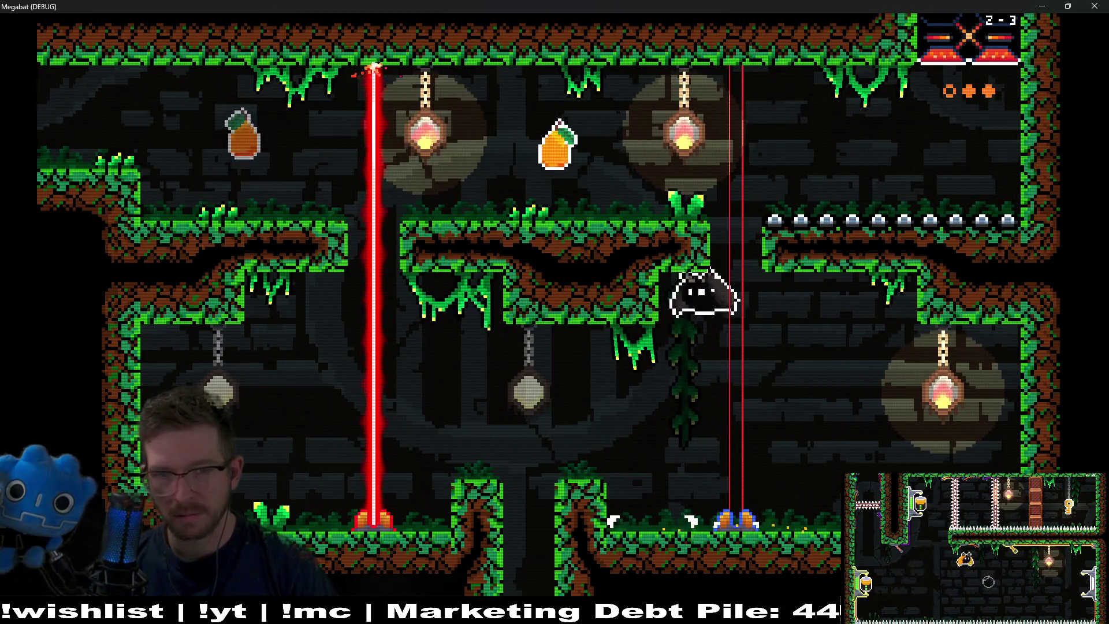
{"action": "key", "text": "Left"}
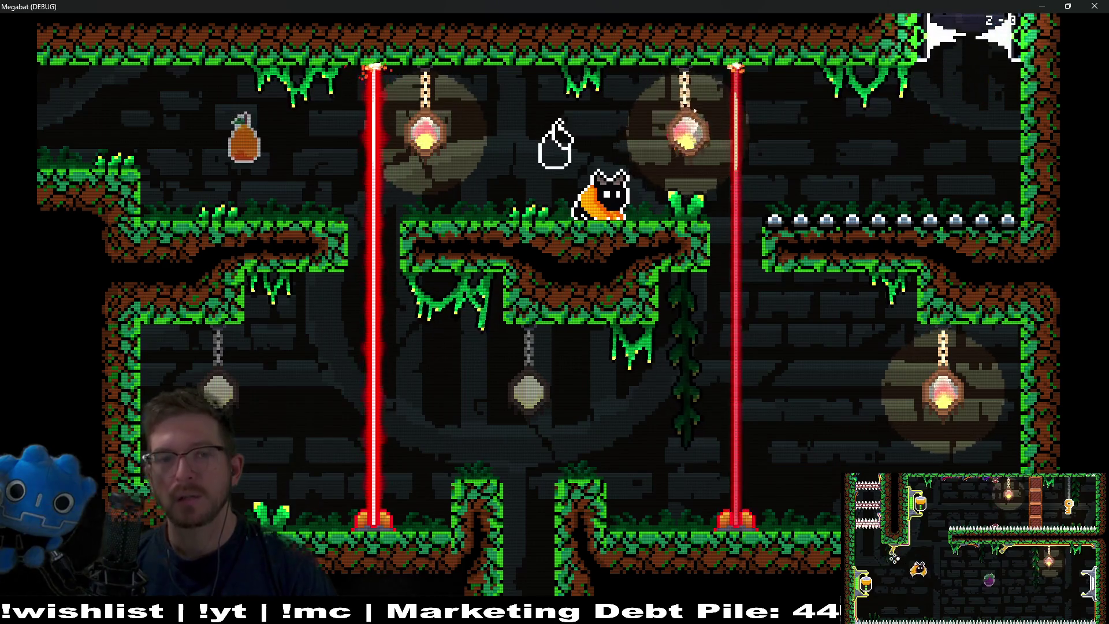
{"action": "key", "text": "Escape"}
Equip the elf hat from the Hats screen and resume, dashing onto the right platform
{"action": "key", "text": "Down"}
{"action": "key", "text": "Down"}
{"action": "key", "text": "Down"}
{"action": "key", "text": "Return"}
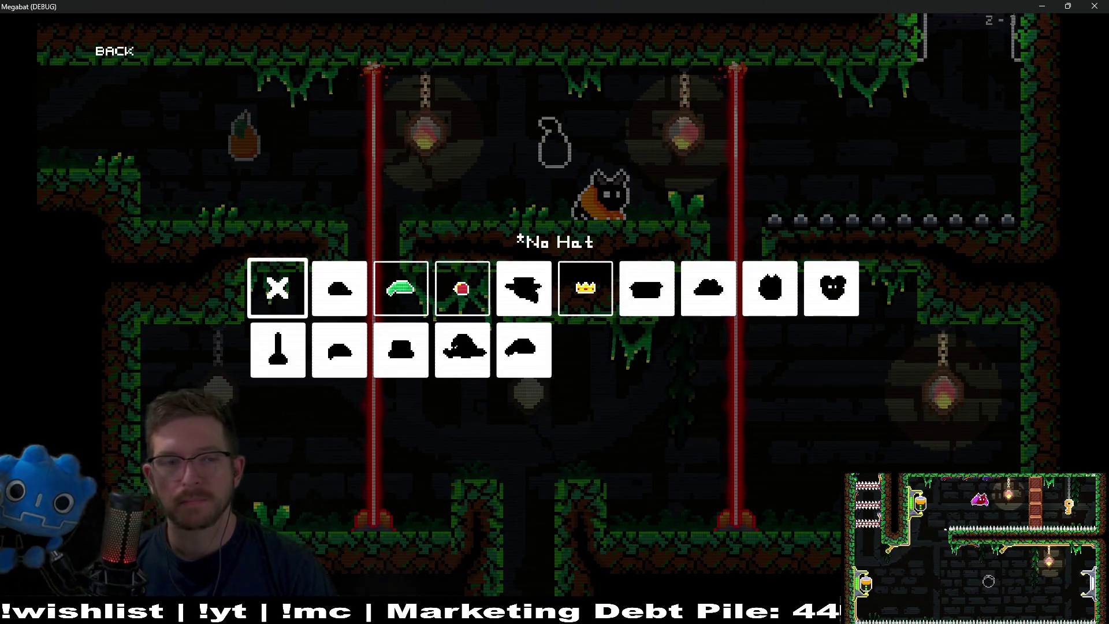
{"action": "key", "text": "Right"}
{"action": "key", "text": "Right"}
{"action": "key", "text": "Escape"}
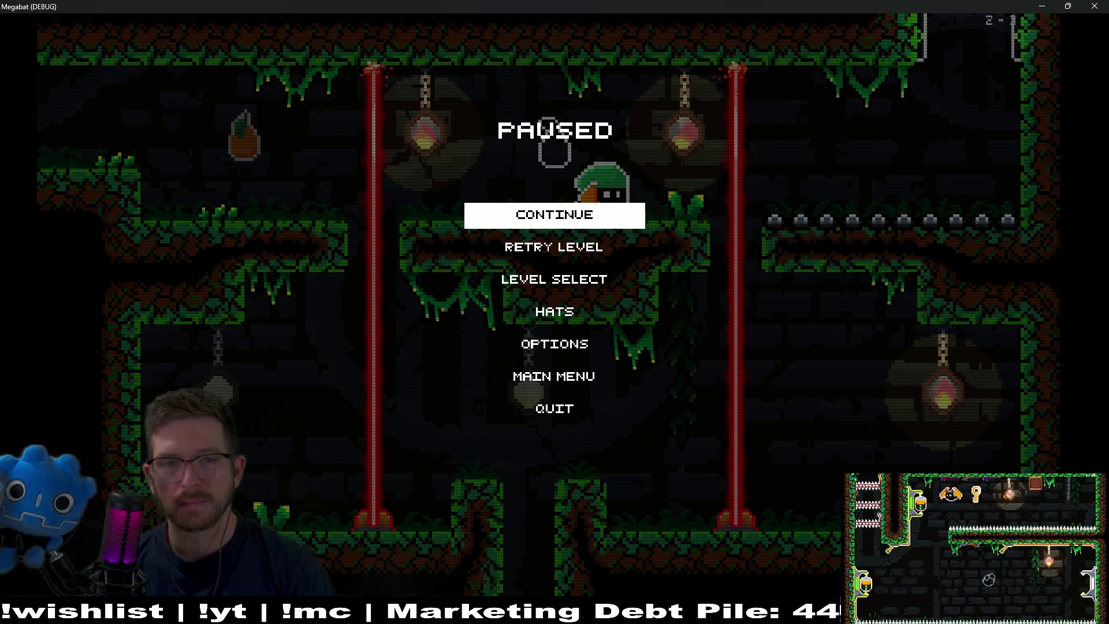
{"action": "key", "text": "Return"}
{"action": "key", "text": "Right"}
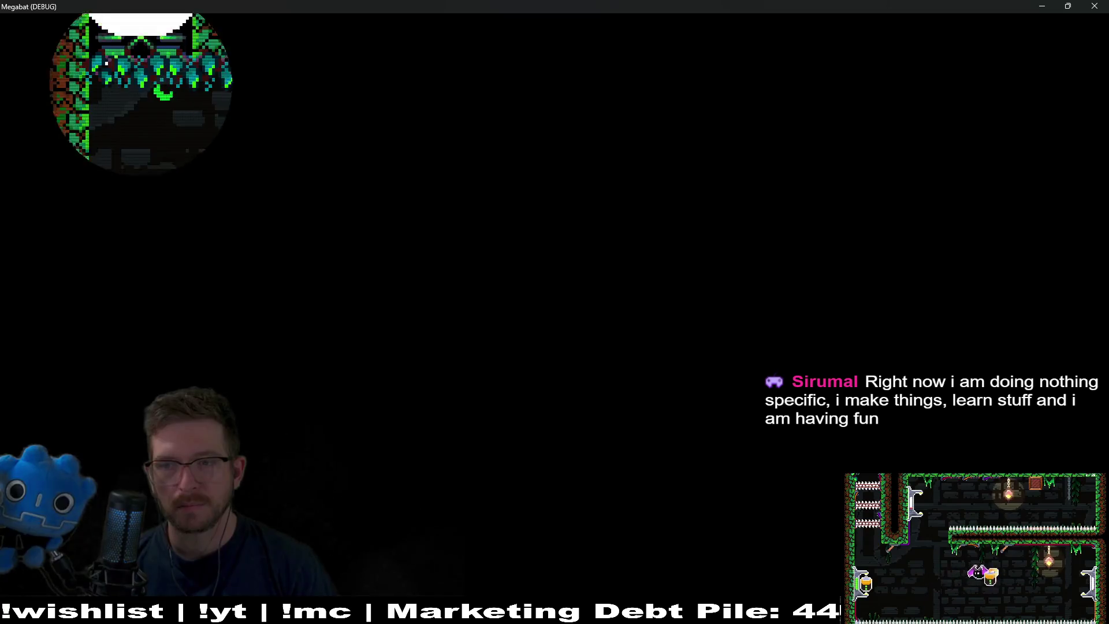
Open Level Select, browse previews of levels 15, 08, 07 and 03, and start the chosen level
{"action": "key", "text": "Escape"}
{"action": "key", "text": "Down"}
{"action": "key", "text": "Down"}
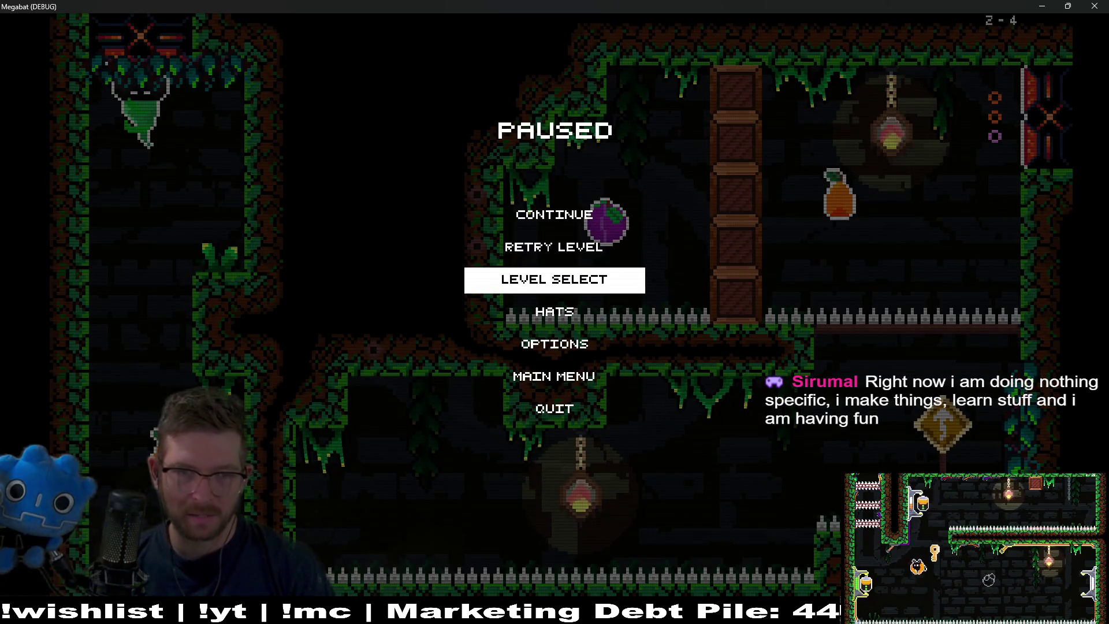
{"action": "key", "text": "Return"}
{"action": "key", "text": "Return"}
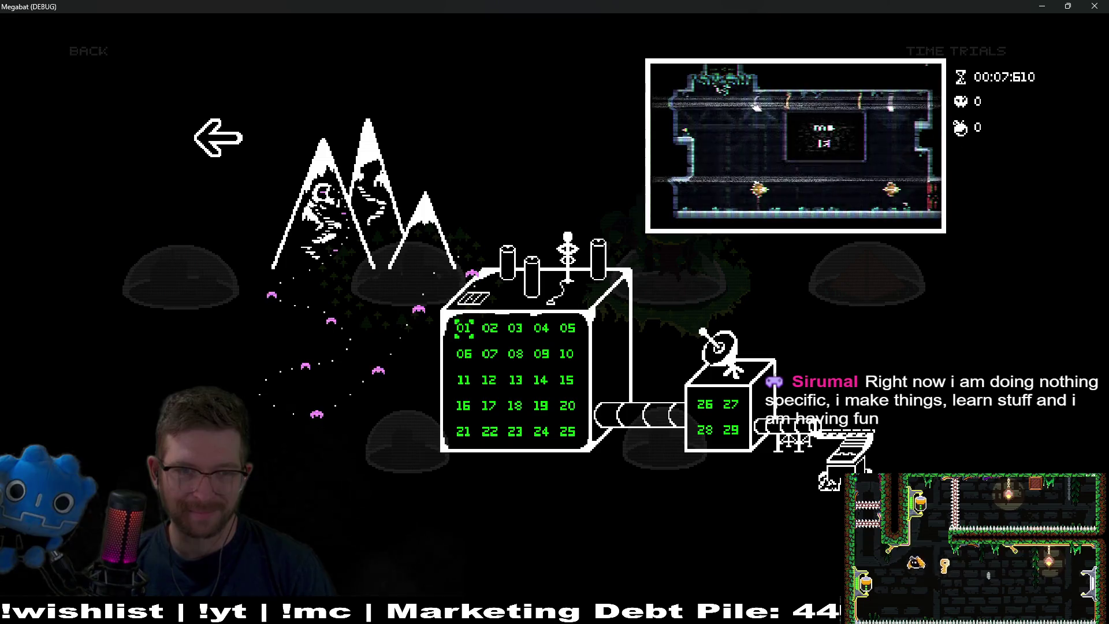
{"action": "key", "text": "Right"}
{"action": "key", "text": "Right"}
{"action": "key", "text": "Right"}
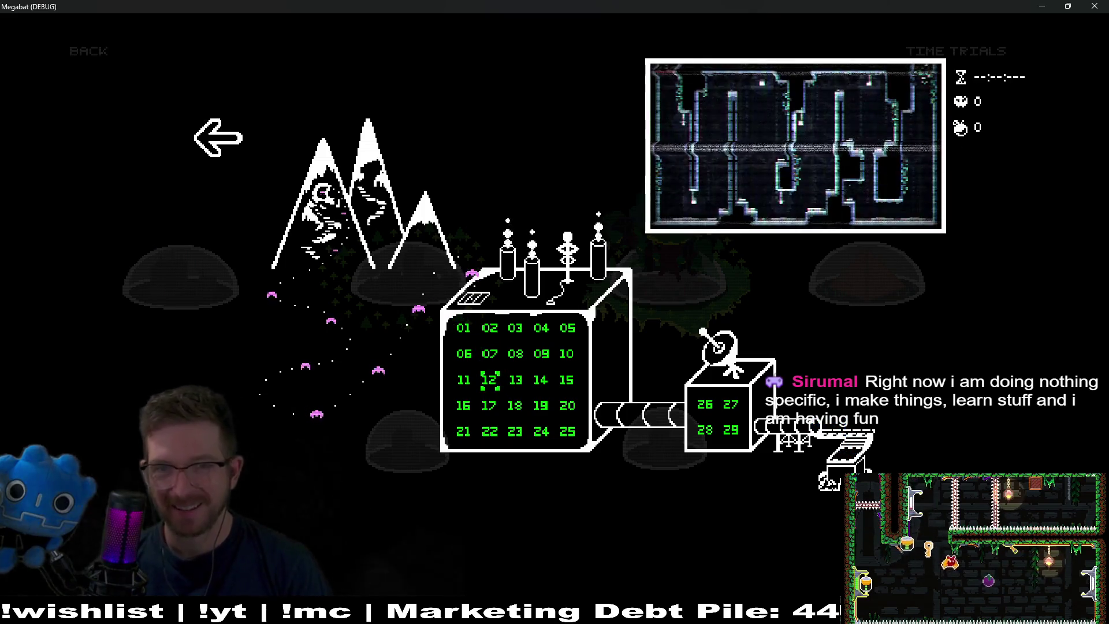
{"action": "key", "text": "Up"}
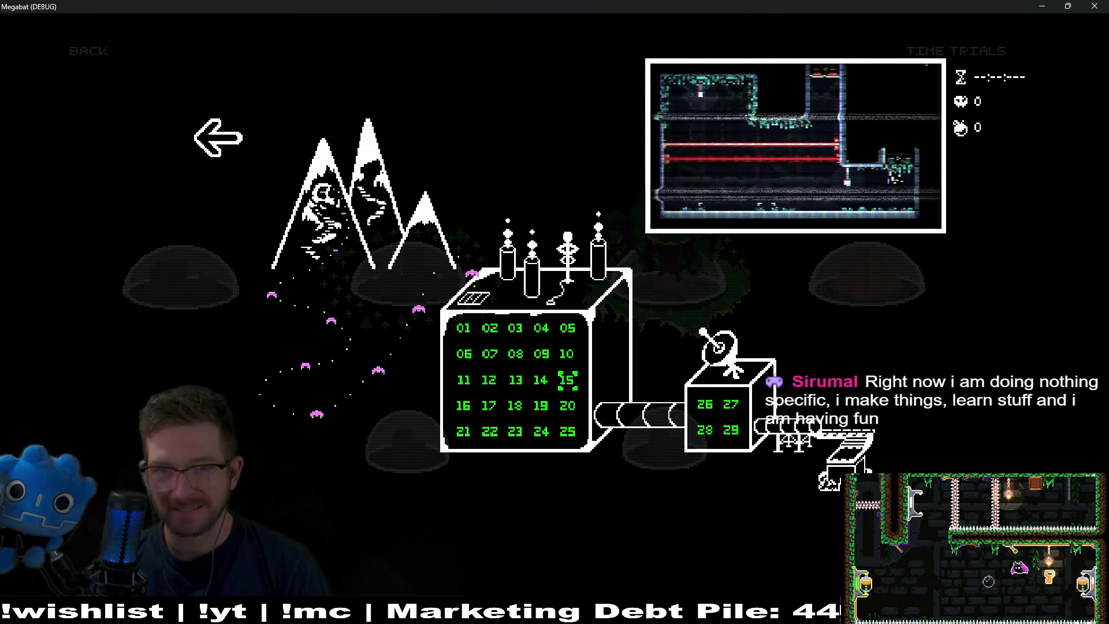
{"action": "key", "text": "Left"}
{"action": "key", "text": "Left"}
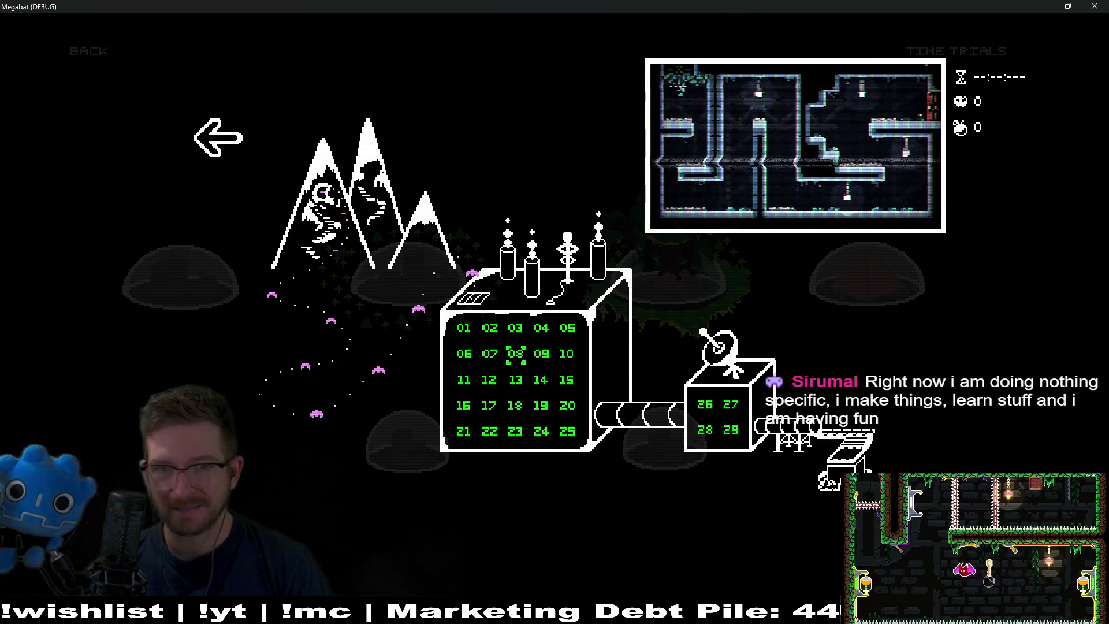
{"action": "key", "text": "Left"}
{"action": "key", "text": "Left"}
{"action": "key", "text": "Up"}
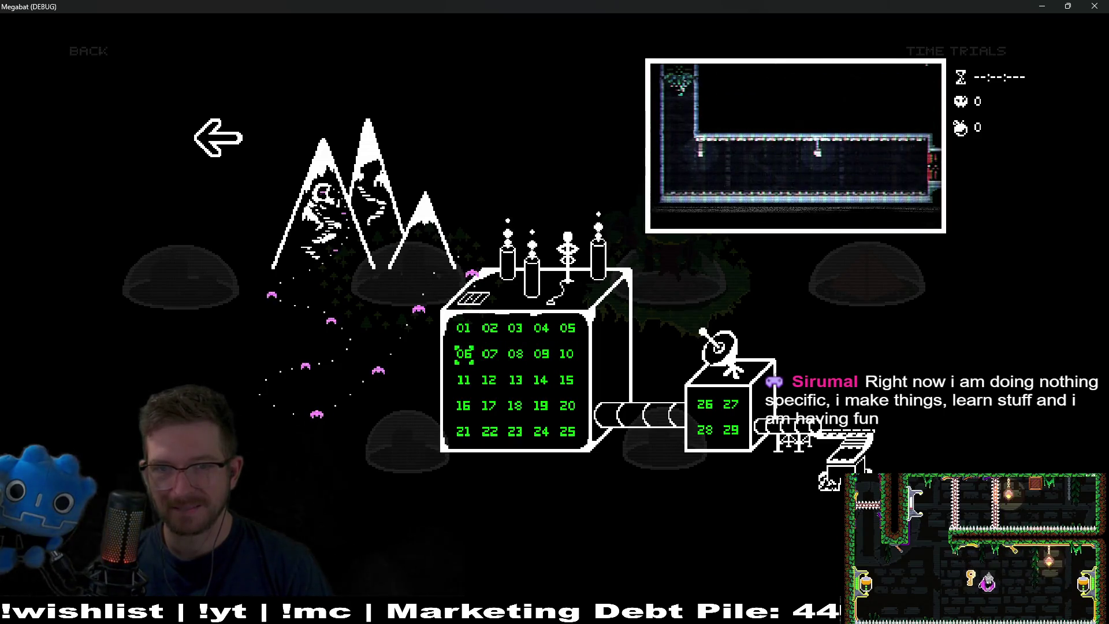
{"action": "key", "text": "Right"}
{"action": "key", "text": "Right"}
{"action": "key", "text": "Right"}
{"action": "key", "text": "Right"}
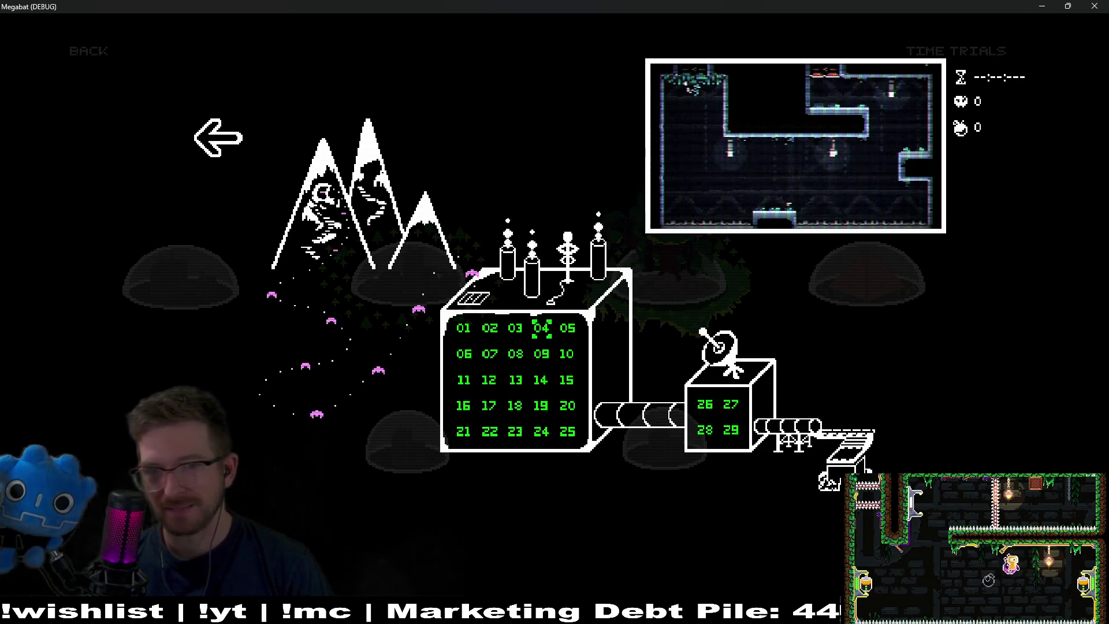
{"action": "key", "text": "Return"}
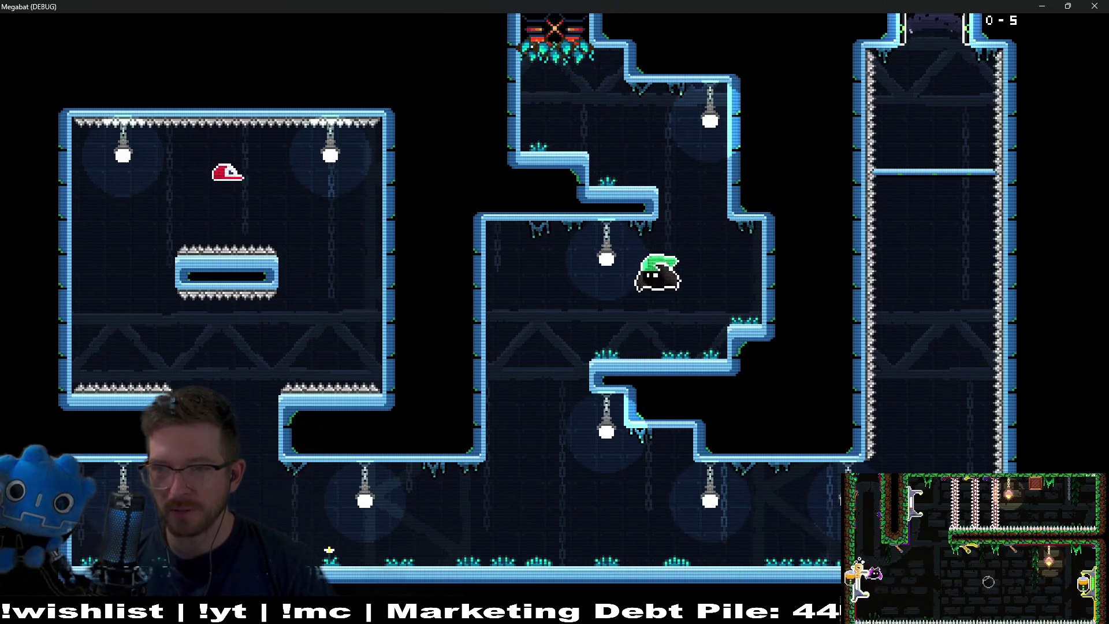
Fly the bat left and up to collect level 0-5's baseball hat
{"action": "key", "text": "Left"}
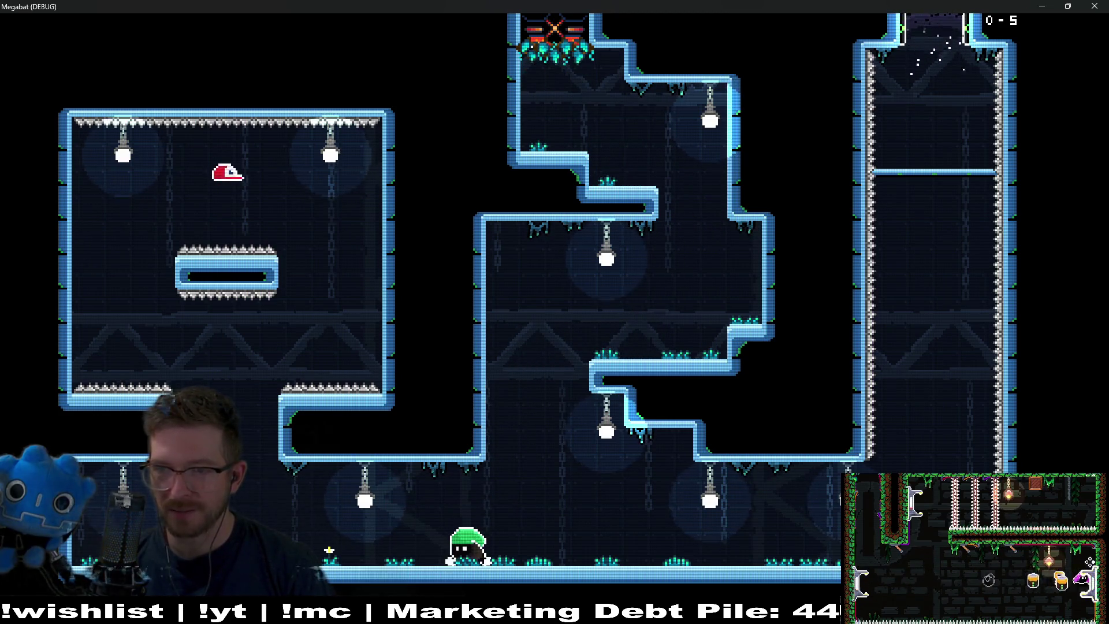
{"action": "key", "text": "Left"}
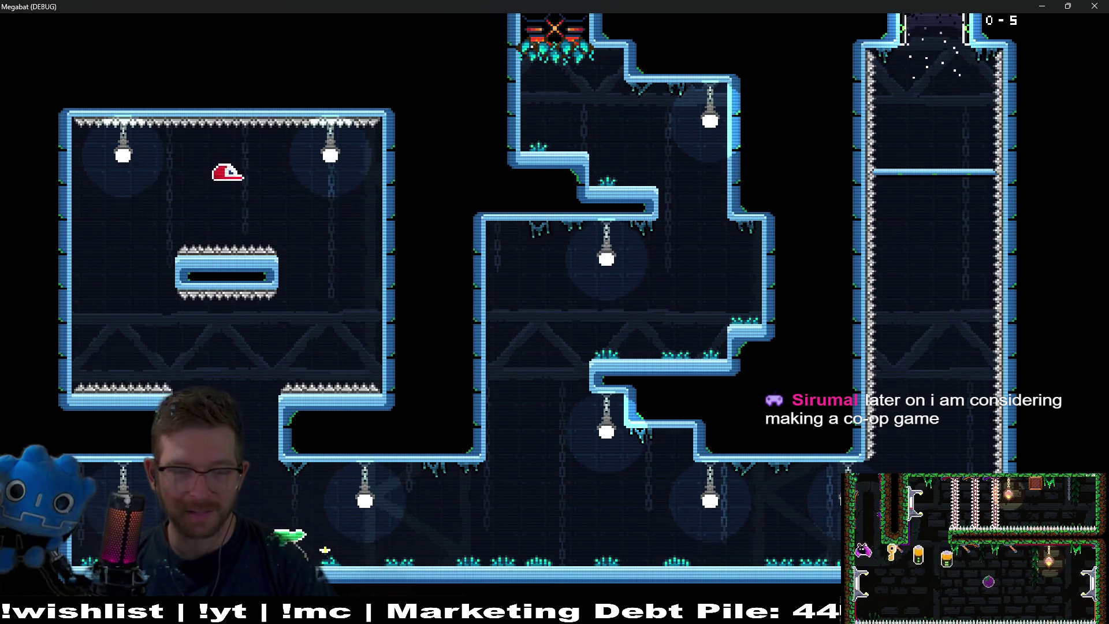
{"action": "key", "text": "Up"}
{"action": "key", "text": "Left"}
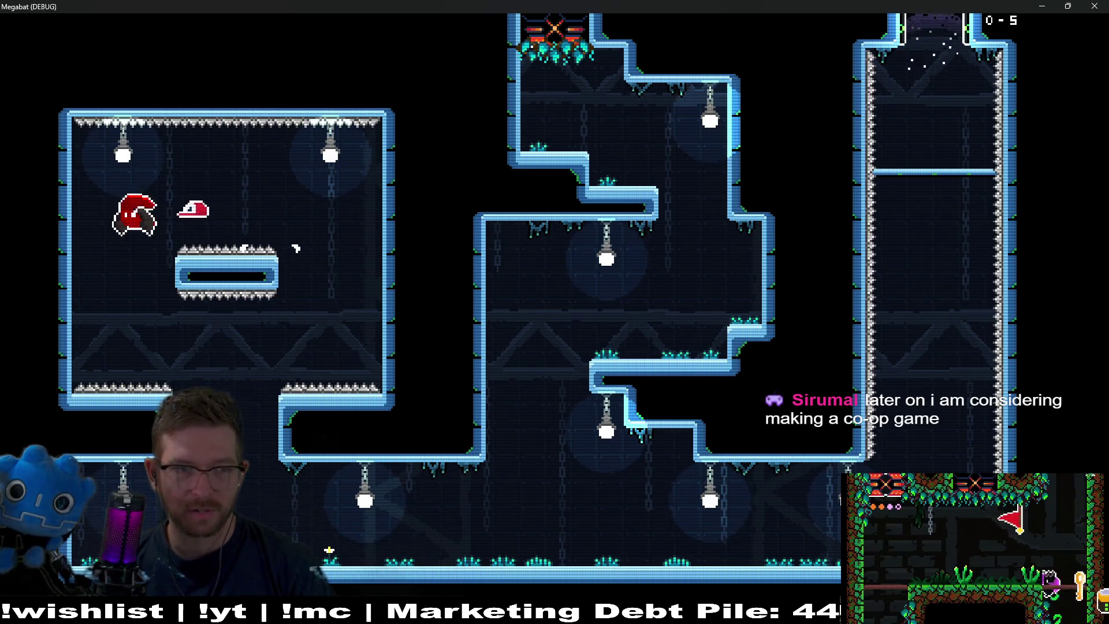
{"action": "key", "text": "Right"}
{"action": "key", "text": "Right"}
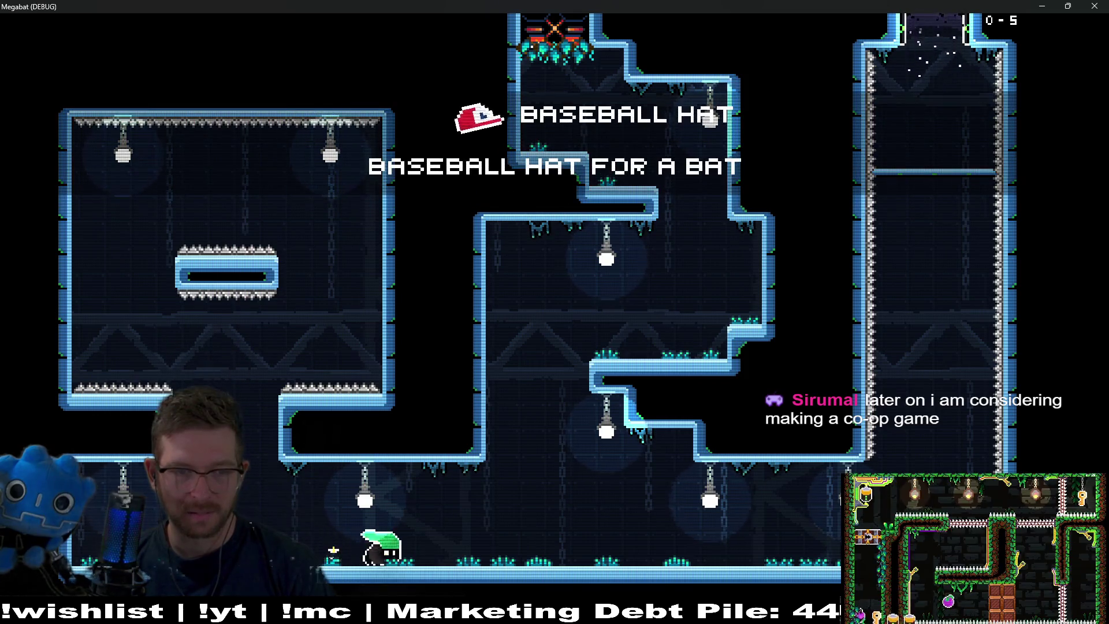
{"action": "key", "text": "Right"}
Pause the game and move down to the Level Select option
{"action": "key", "text": "Escape"}
{"action": "key", "text": "Down"}
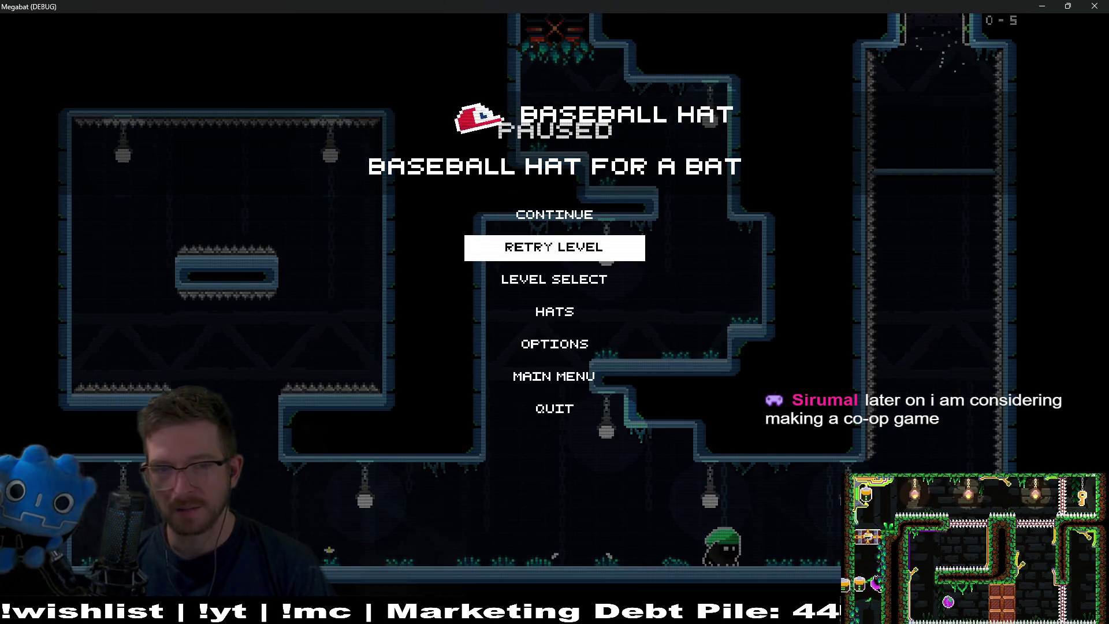
{"action": "key", "text": "Down"}
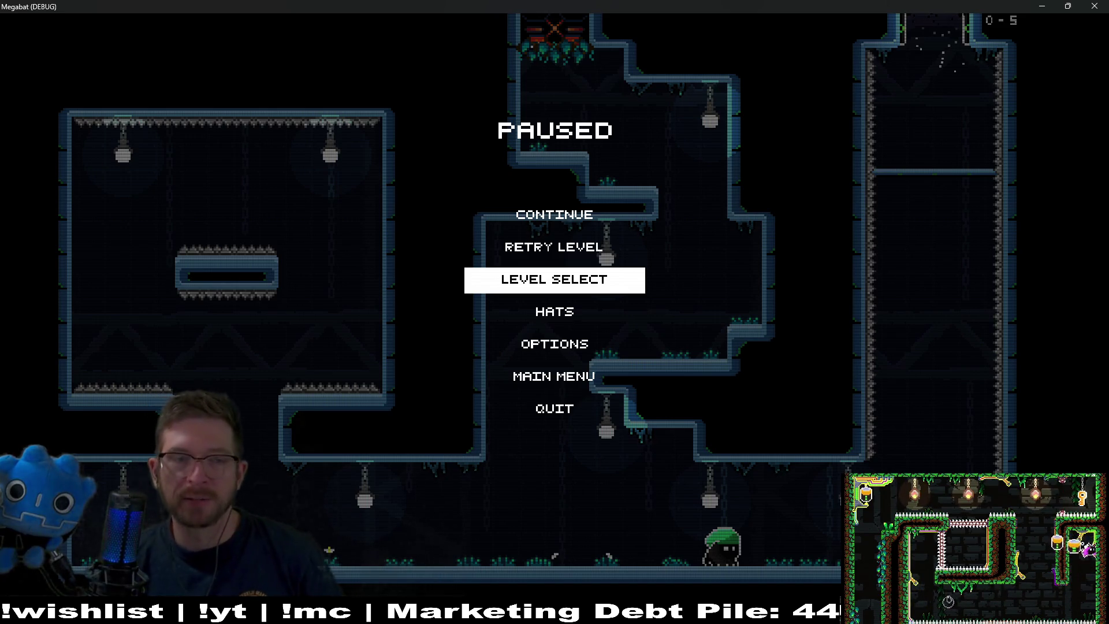
From the pause menu, go to level select and open the forest world's level grid
{"action": "key", "text": "Up"}
{"action": "key", "text": "Up"}
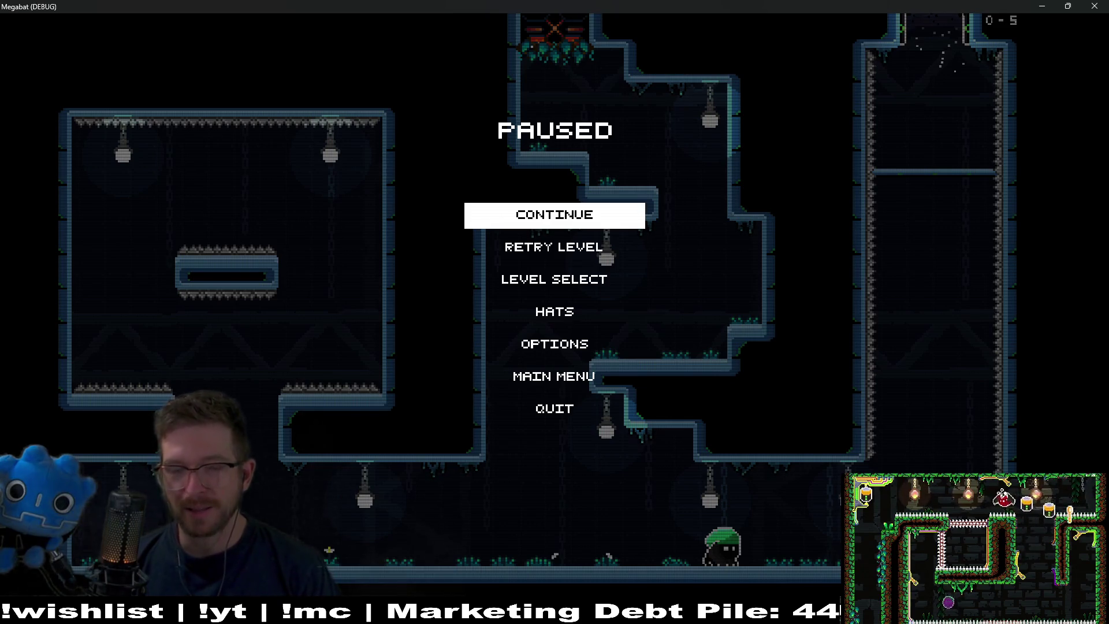
{"action": "key", "text": "Down"}
{"action": "key", "text": "Down"}
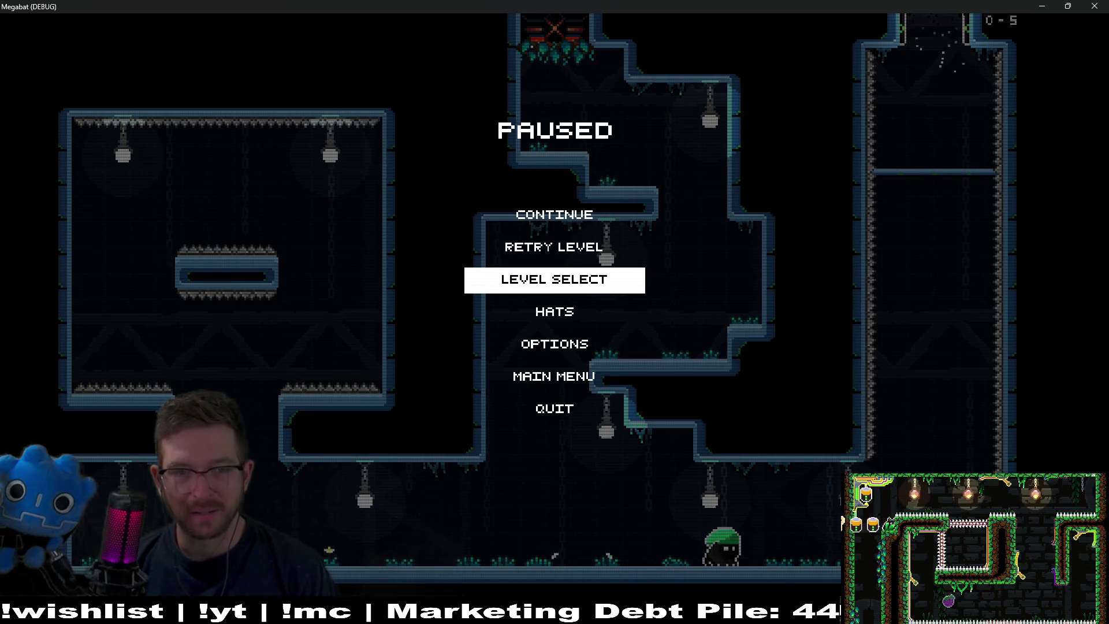
{"action": "key", "text": "Return"}
{"action": "key", "text": "Right"}
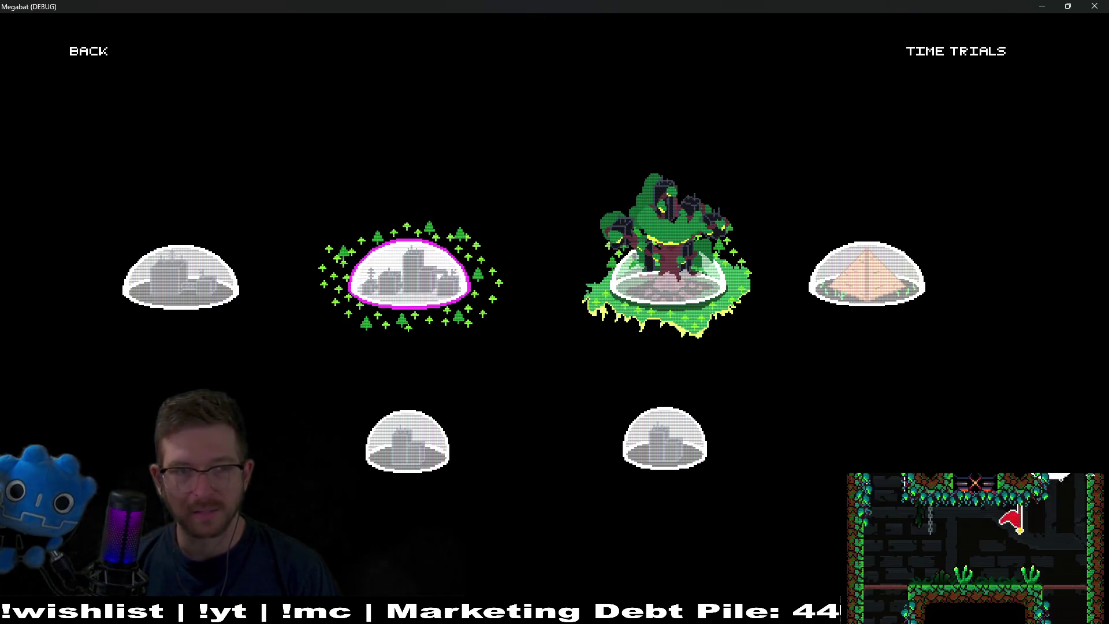
{"action": "key", "text": "Left"}
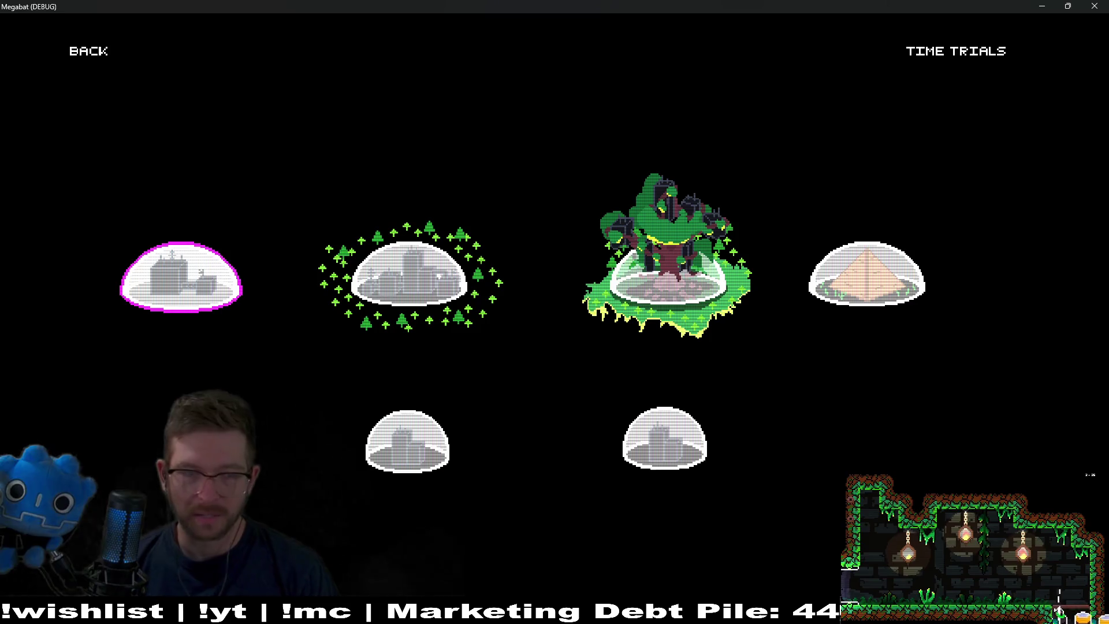
{"action": "key", "text": "Right"}
{"action": "key", "text": "Right"}
{"action": "key", "text": "Right"}
{"action": "key", "text": "Left"}
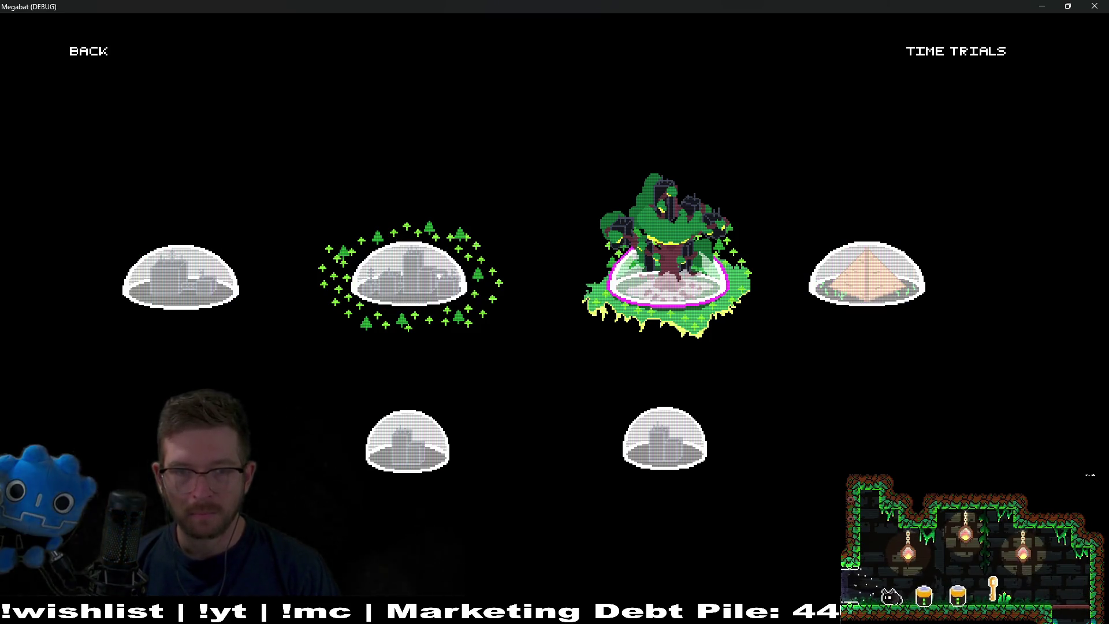
{"action": "key", "text": "Return"}
Choose level 04 in the world 2 grid and start level 2-4
{"action": "key", "text": "Right"}
{"action": "key", "text": "Right"}
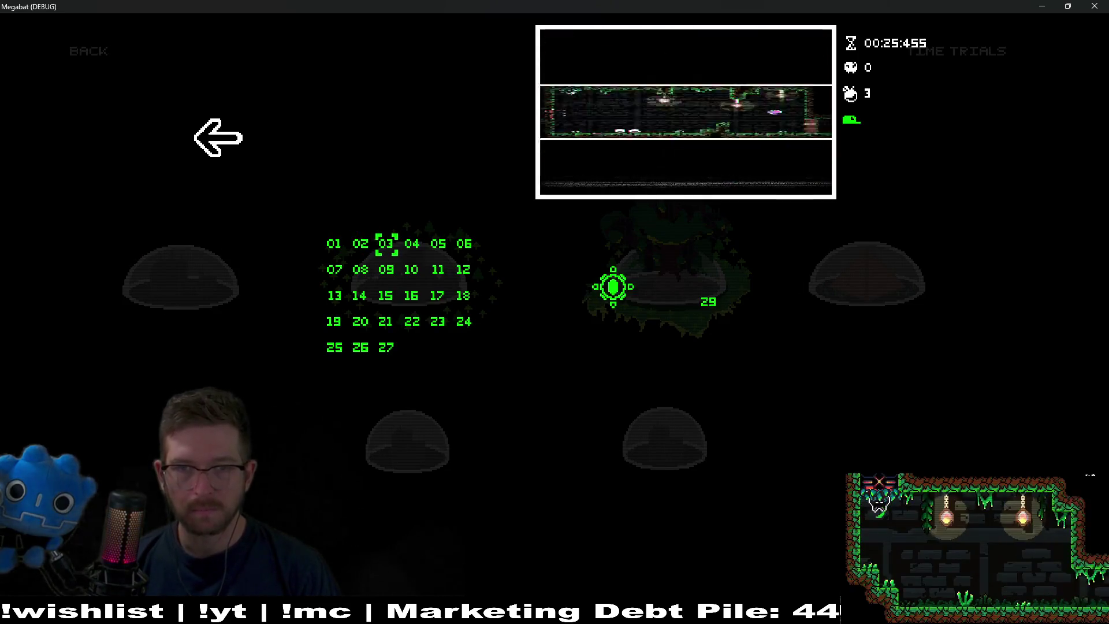
{"action": "key", "text": "Right"}
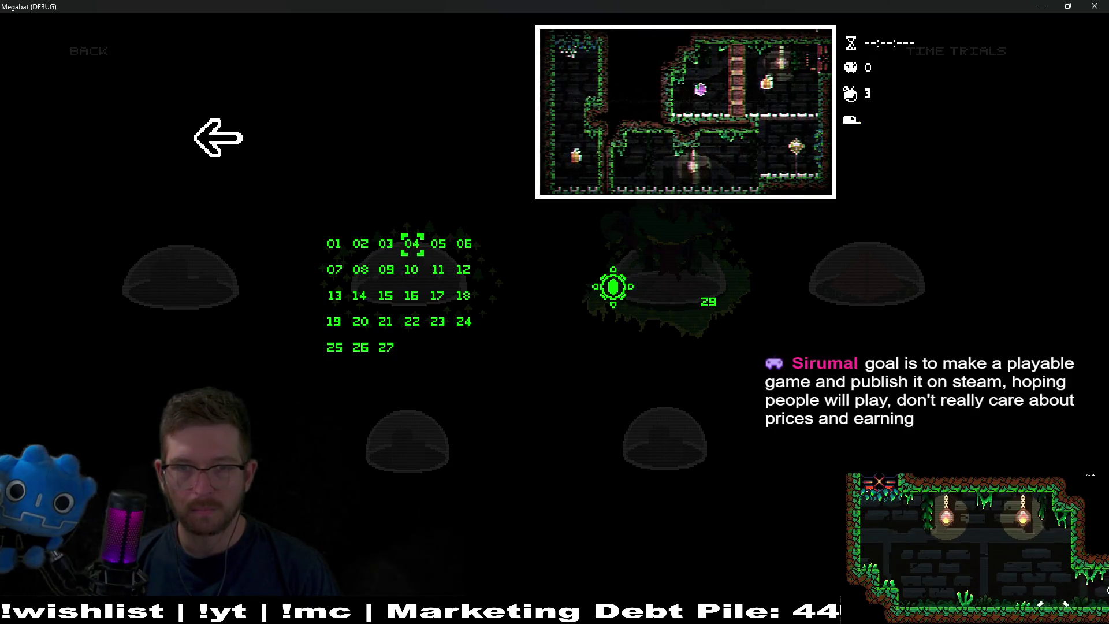
{"action": "key", "text": "Left"}
{"action": "key", "text": "Right"}
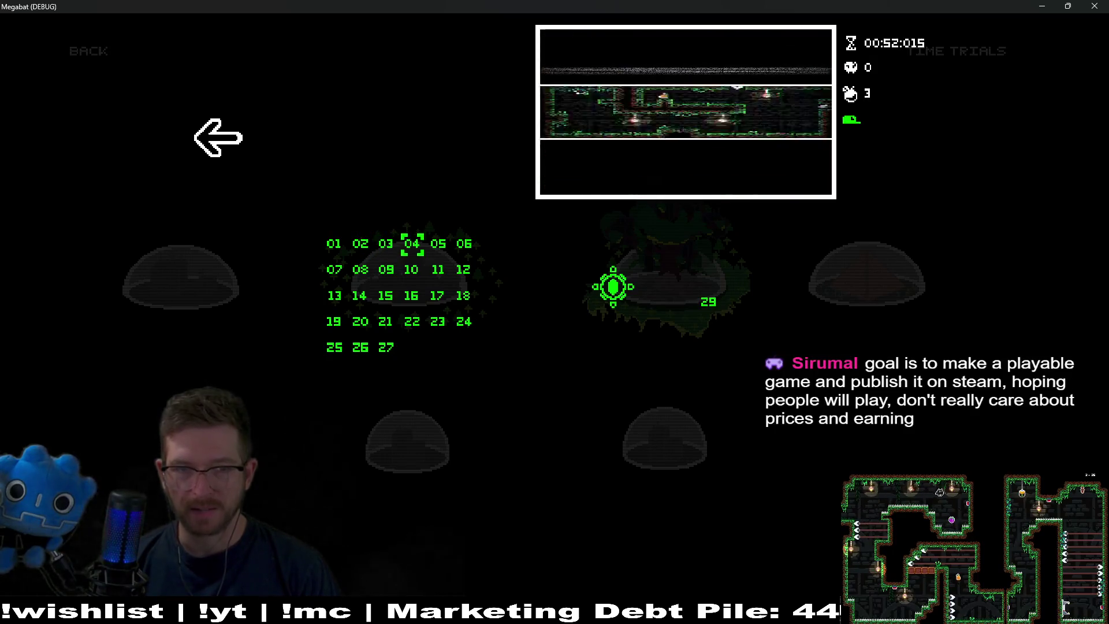
{"action": "key", "text": "Return"}
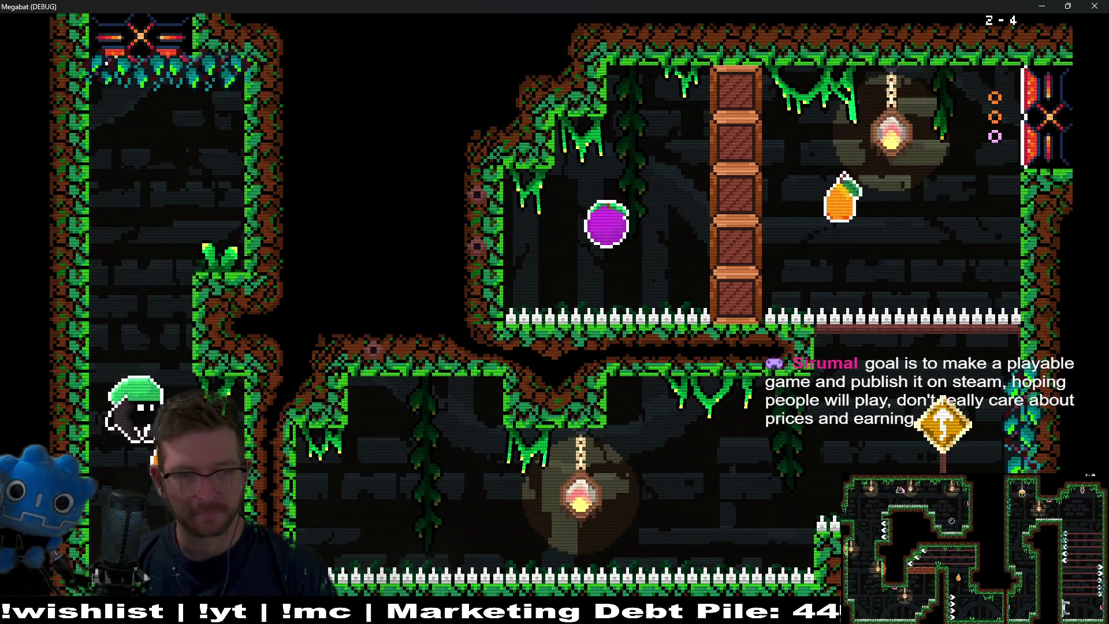
Fire-dash into the upper room of level 2-4 to eat the plum, then grab the pear
{"action": "key", "text": "Right"}
{"action": "key", "text": "Up"}
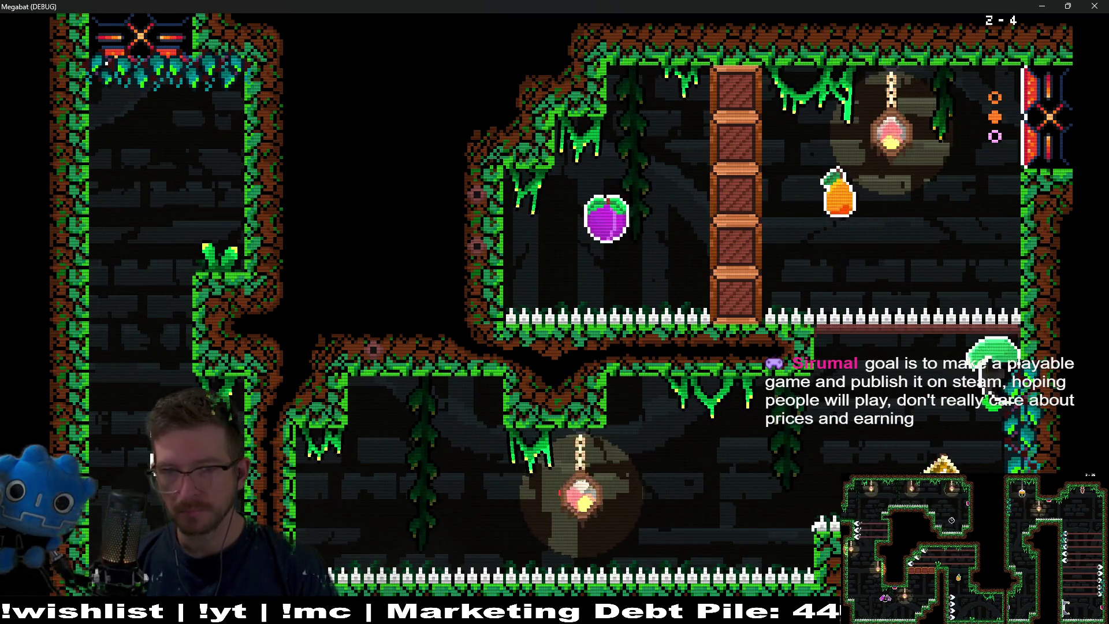
{"action": "key", "text": "Left"}
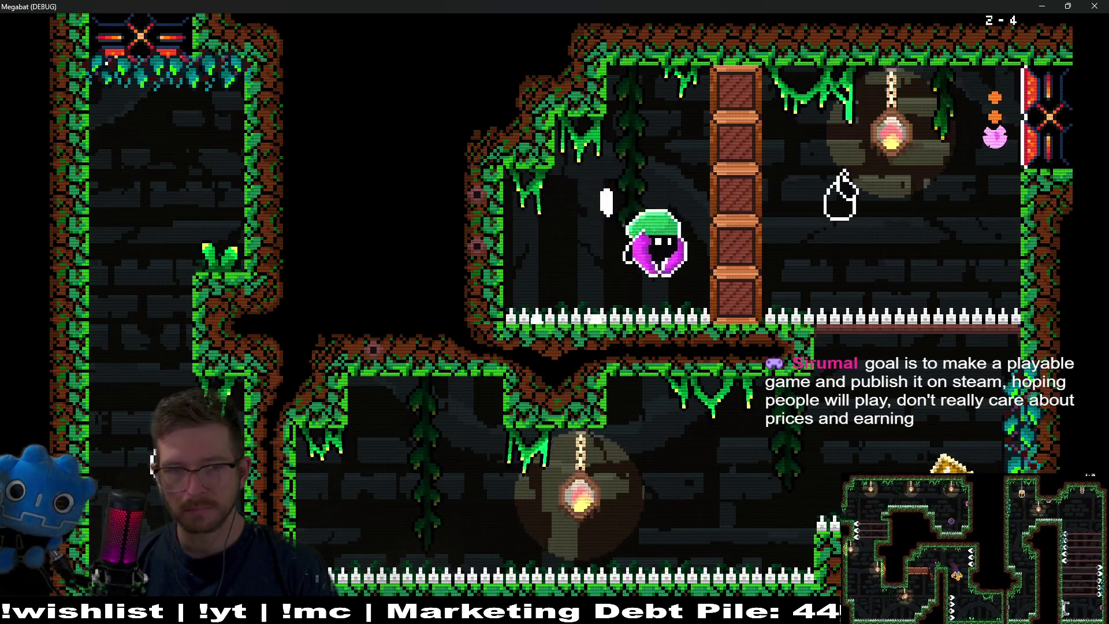
{"action": "key", "text": "Left"}
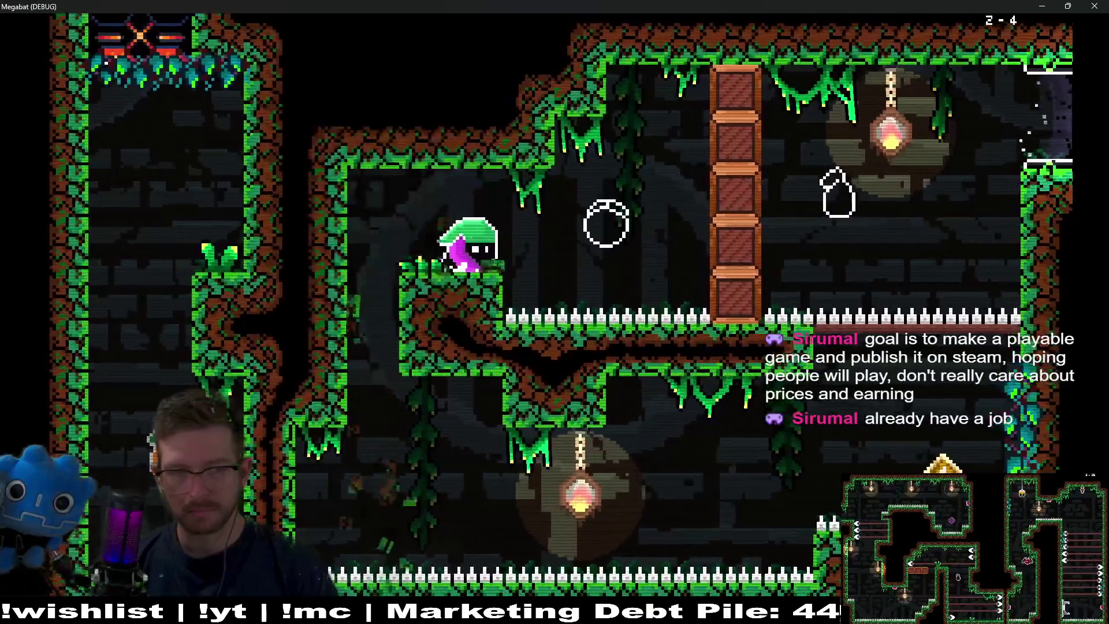
{"action": "key", "text": "Left"}
{"action": "key", "text": "Right"}
{"action": "key", "text": "Right"}
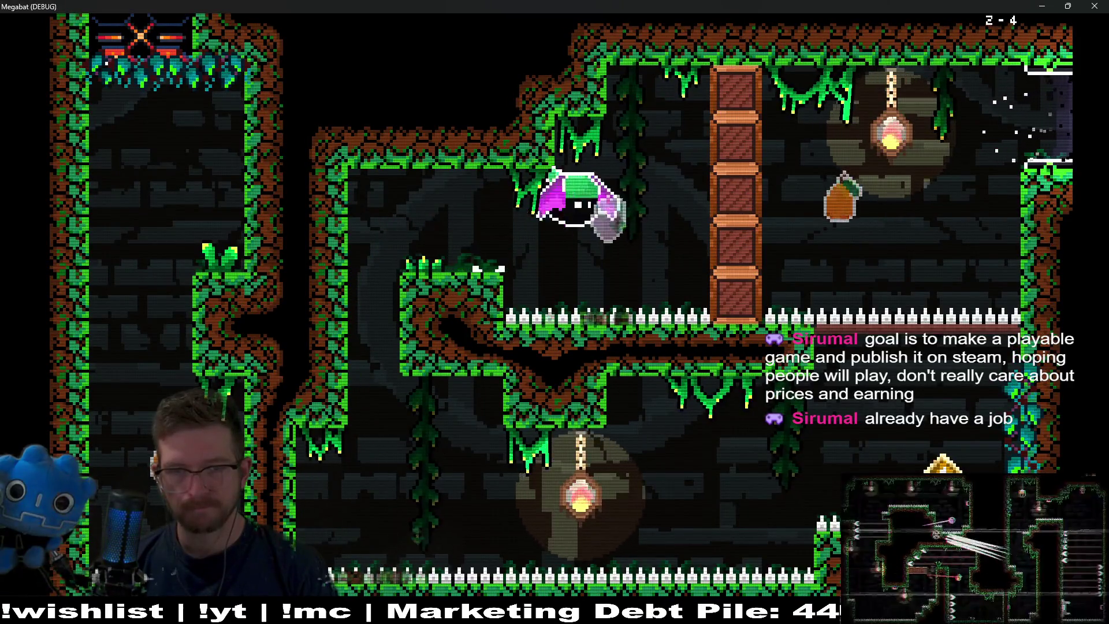
{"action": "key", "text": "Left"}
{"action": "key", "text": "Left"}
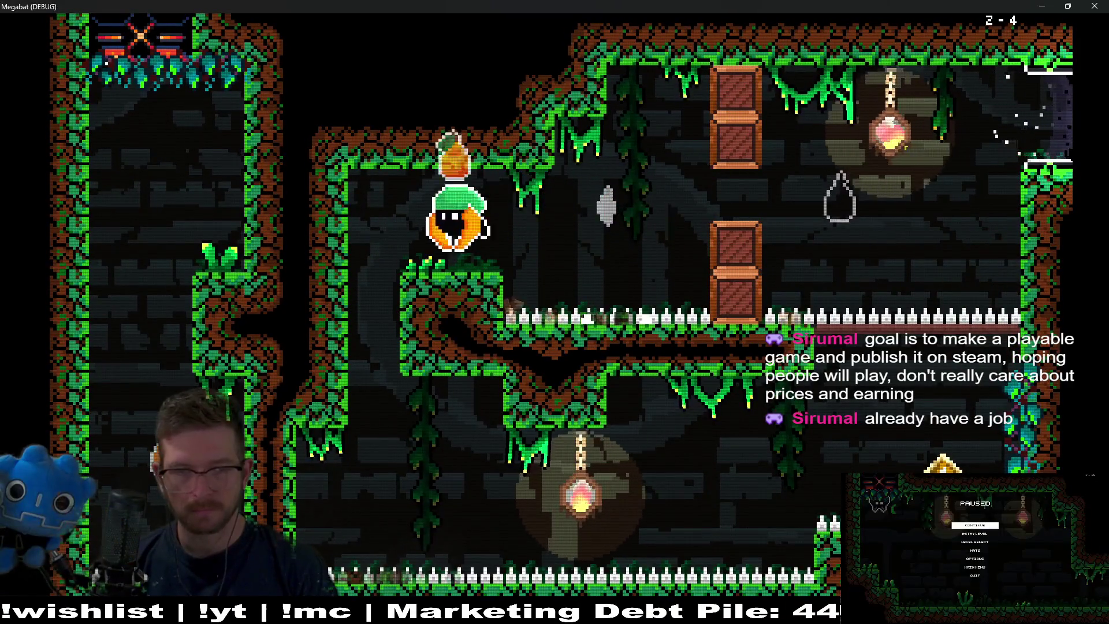
Fly through the lower area and middle ledges, then exit upward to unlock the Plague Doctor hat
{"action": "key", "text": "Right"}
{"action": "key", "text": "Right"}
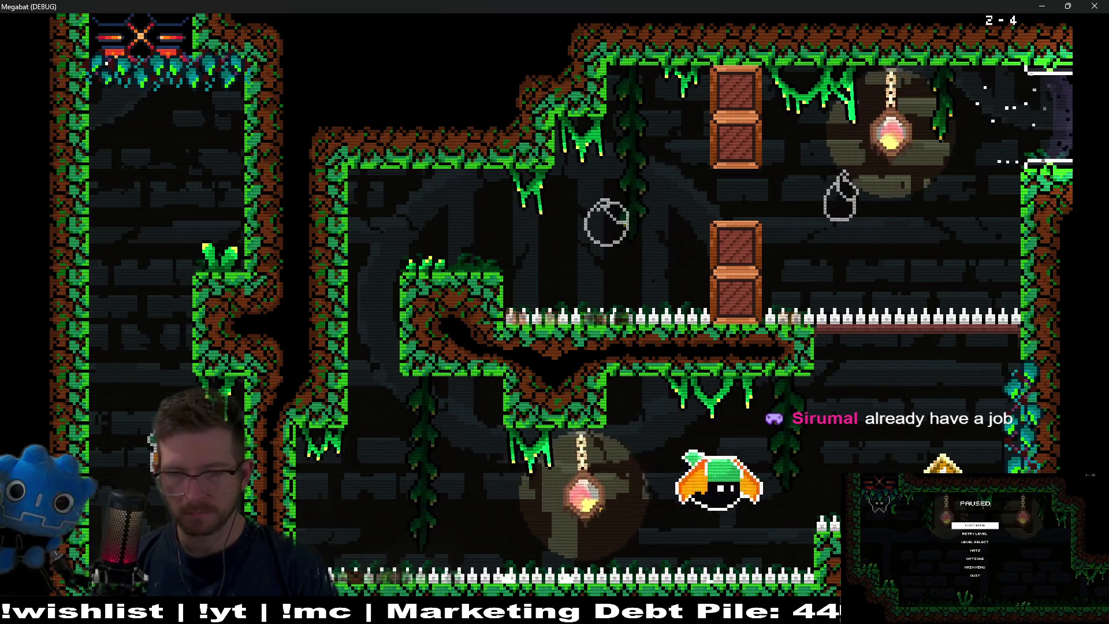
{"action": "key", "text": "Left"}
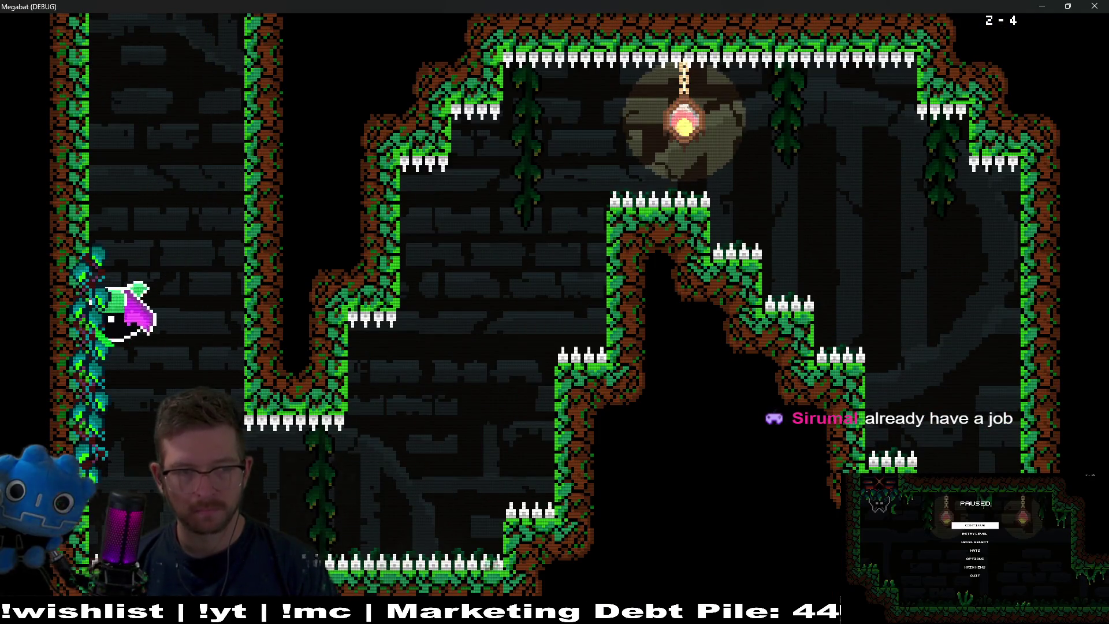
{"action": "key", "text": "Right"}
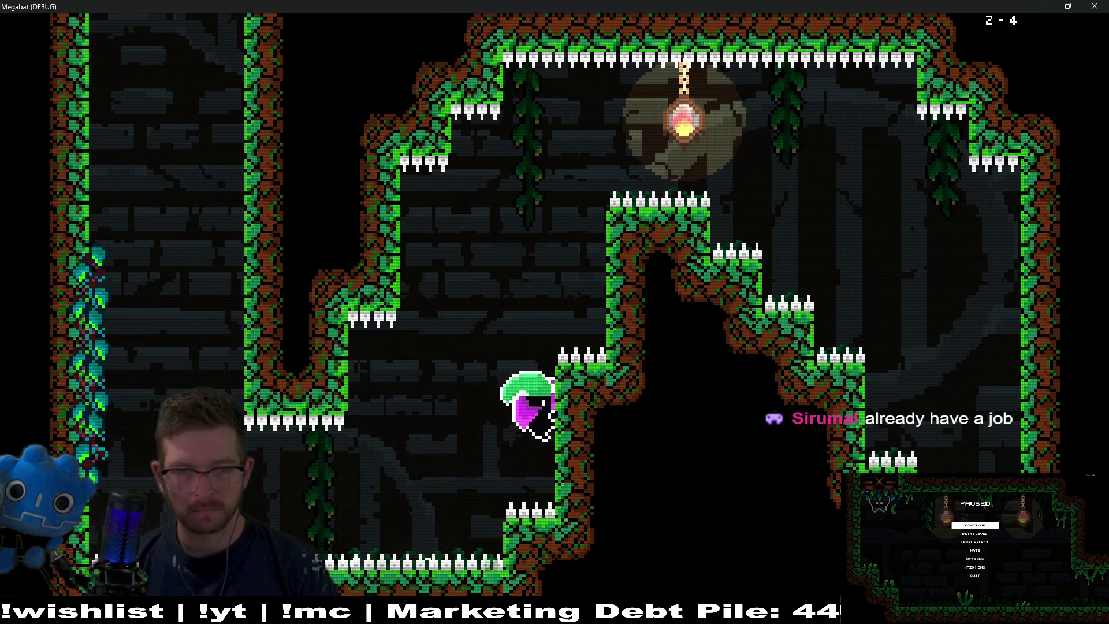
{"action": "key", "text": "Up"}
{"action": "key", "text": "Right"}
{"action": "key", "text": "Right"}
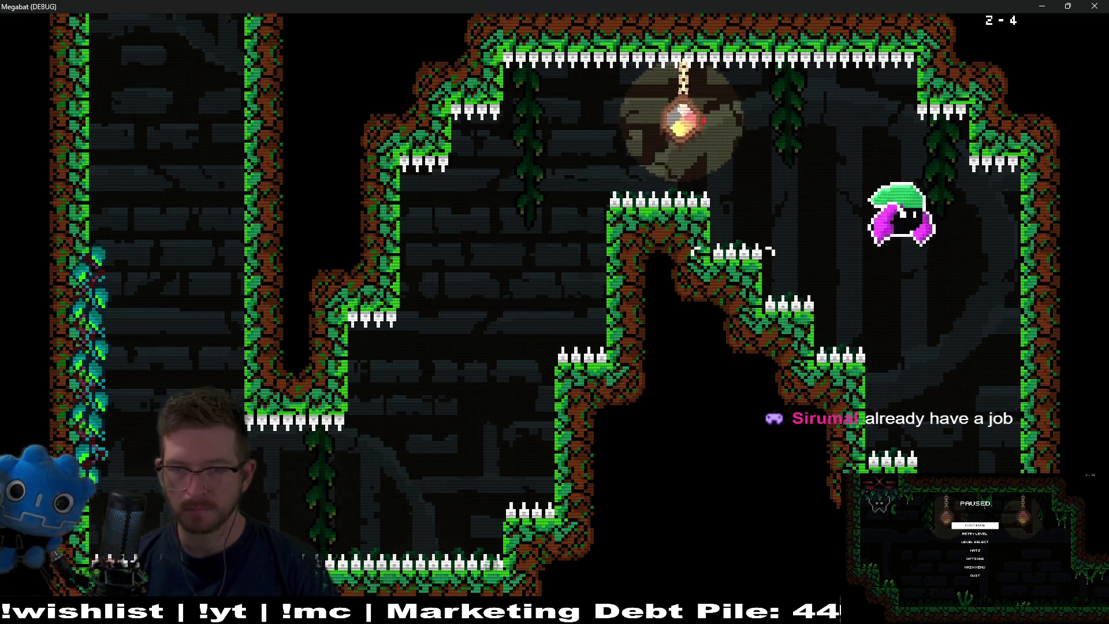
{"action": "key", "text": "Left"}
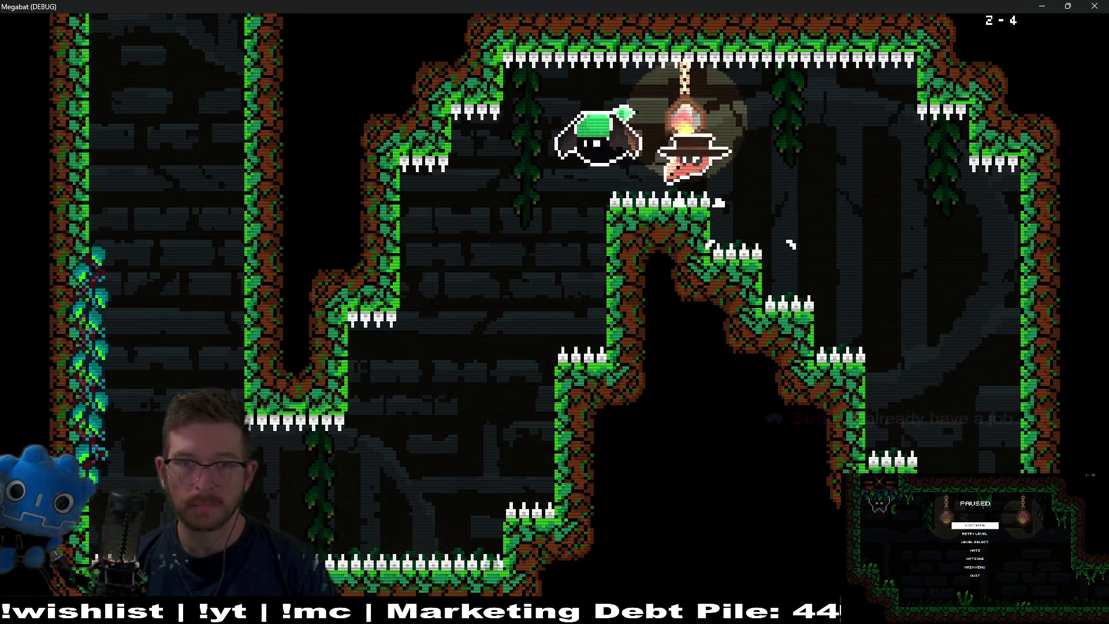
{"action": "key", "text": "Up"}
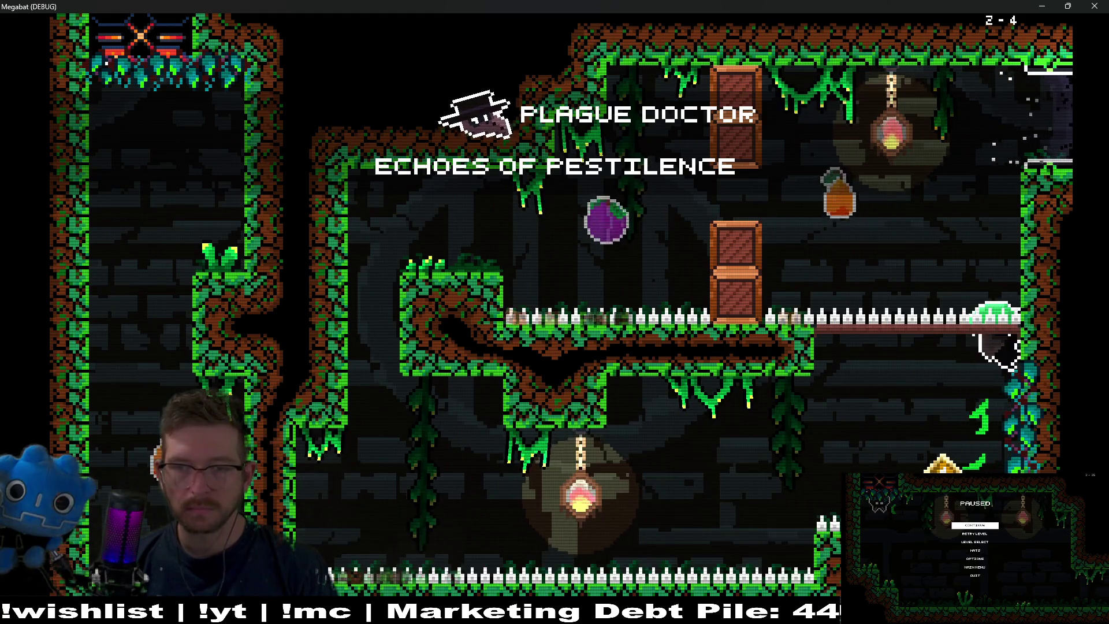
Equip the Plague Doctor hat from the pause menu's HATS collection and resume play
{"action": "key", "text": "Up"}
{"action": "key", "text": "Escape"}
{"action": "key", "text": "Down"}
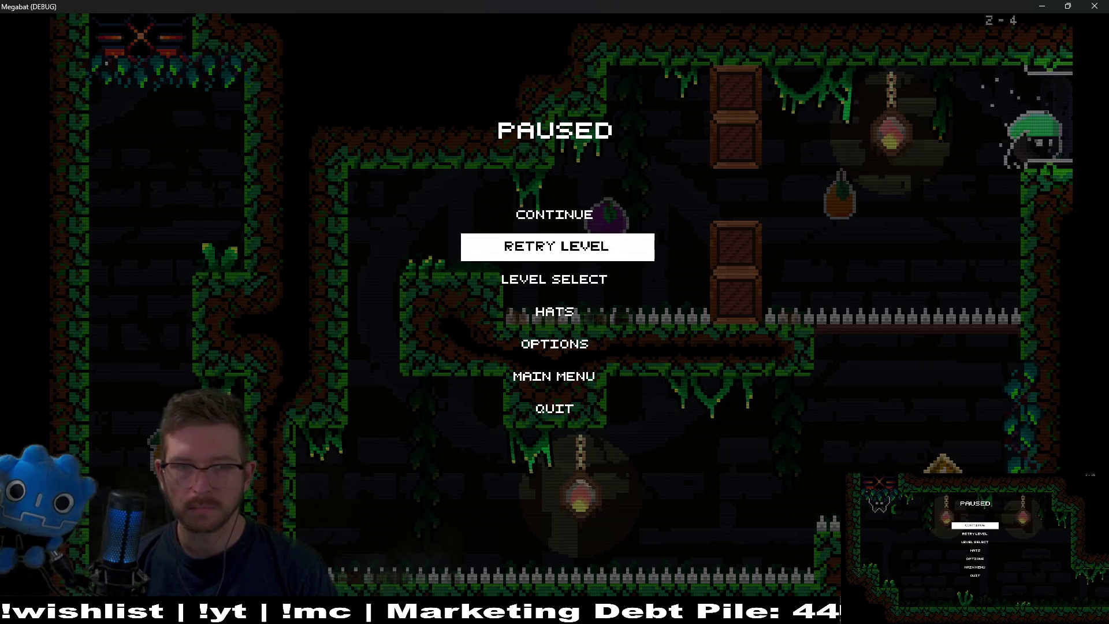
{"action": "key", "text": "Down"}
{"action": "key", "text": "Down"}
{"action": "key", "text": "Return"}
{"action": "key", "text": "Right"}
{"action": "key", "text": "Right"}
{"action": "key", "text": "Right"}
{"action": "key", "text": "Right"}
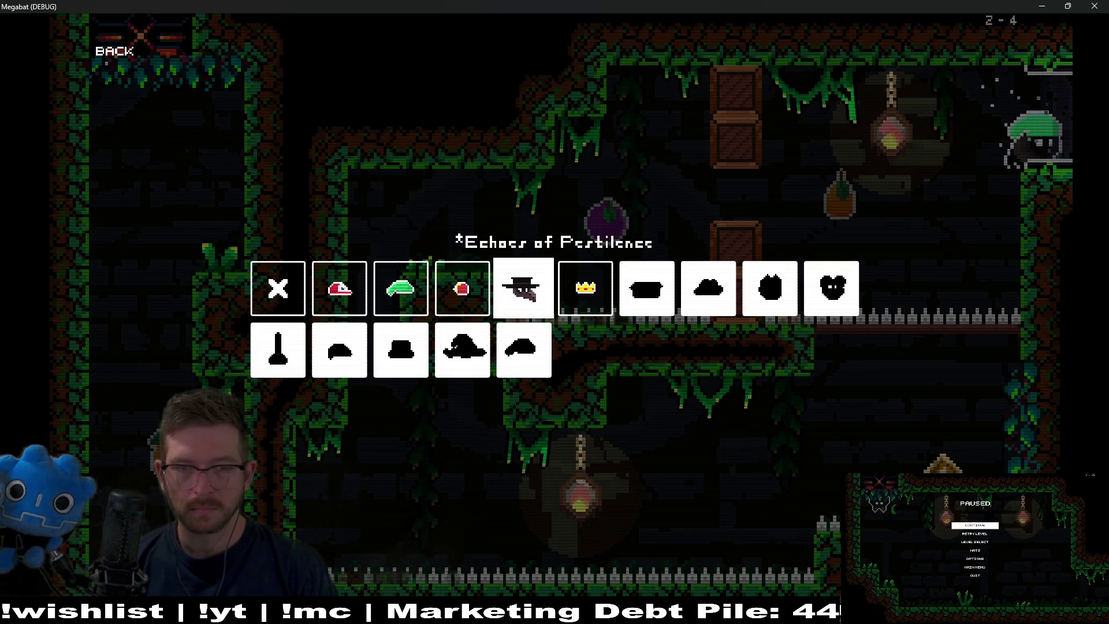
{"action": "key", "text": "Return"}
{"action": "key", "text": "Return"}
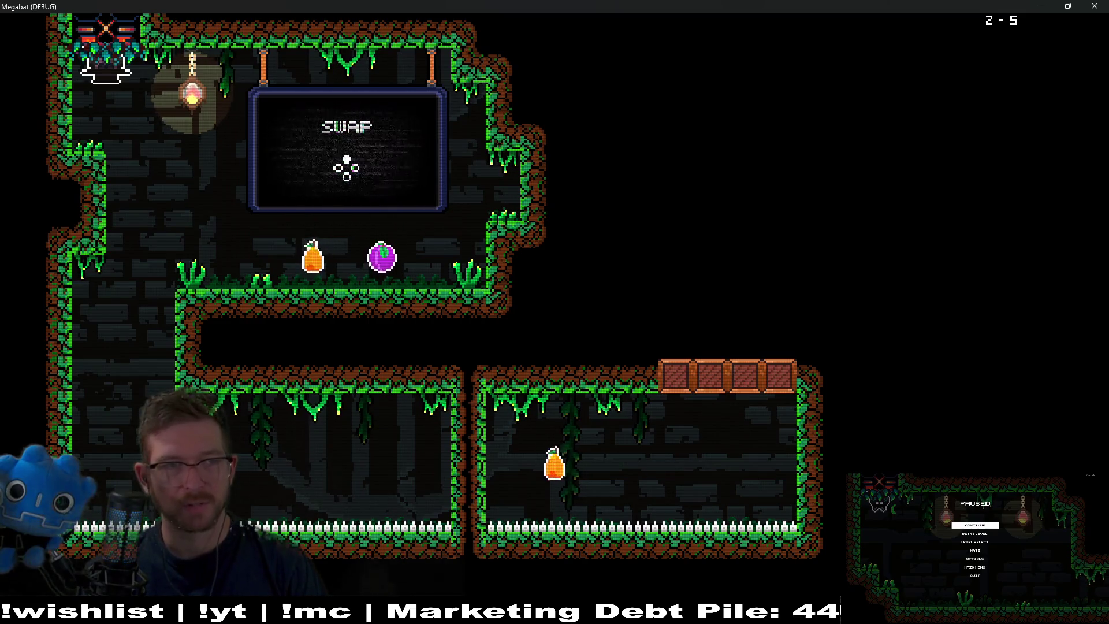
Fly to the plum in level 2-5 and swap between the plum and orange twice
{"action": "key", "text": "Down"}
{"action": "key", "text": "Right"}
{"action": "key", "text": "x"}
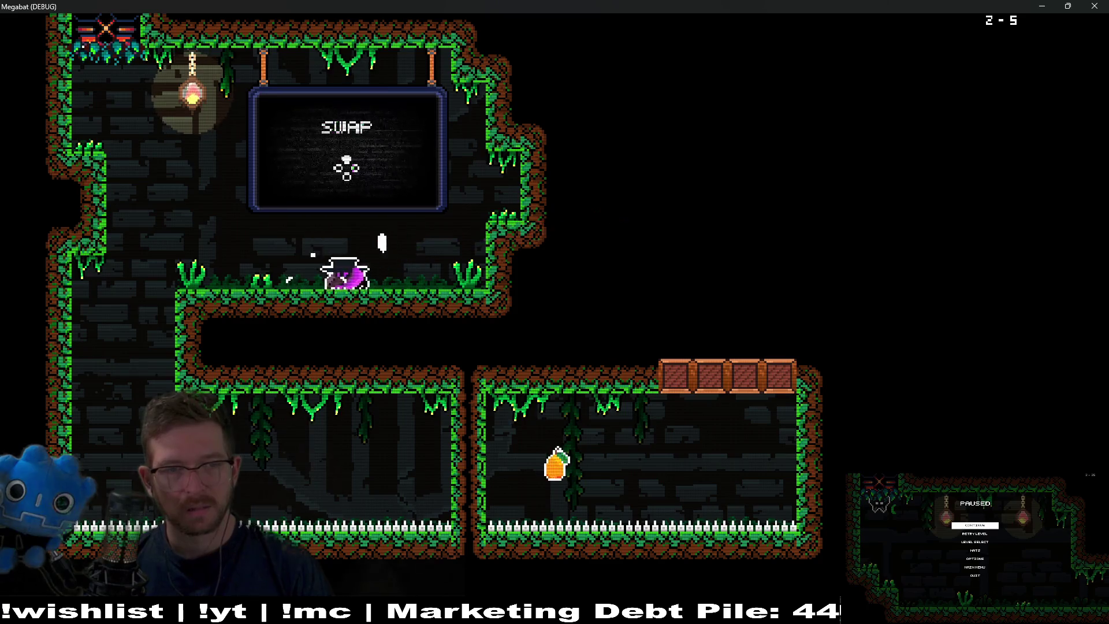
{"action": "key", "text": "Left"}
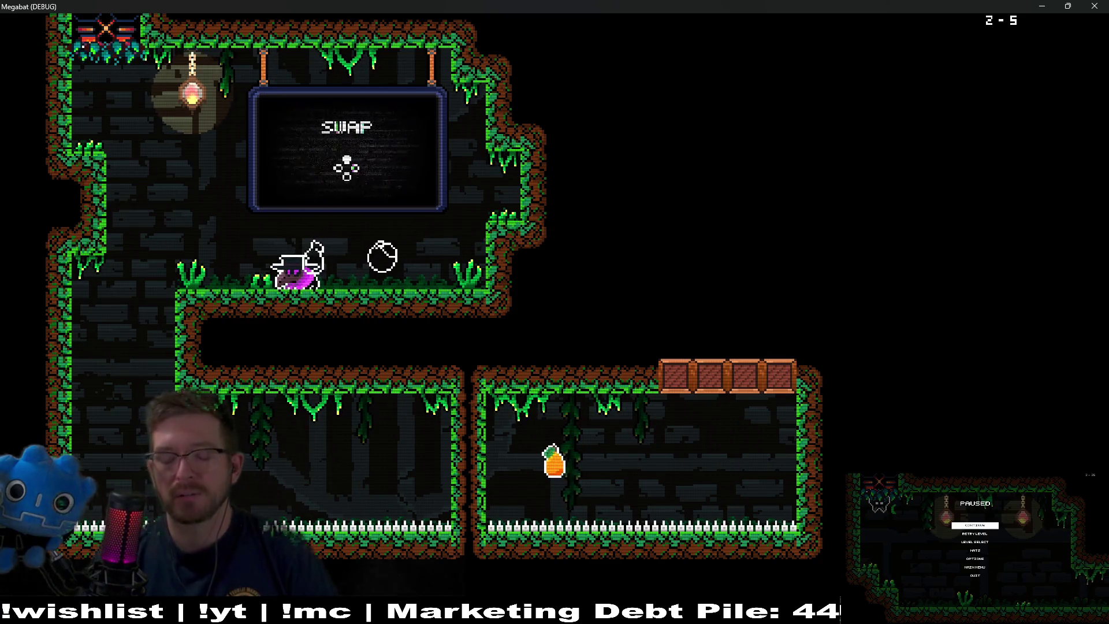
{"action": "key", "text": "v"}
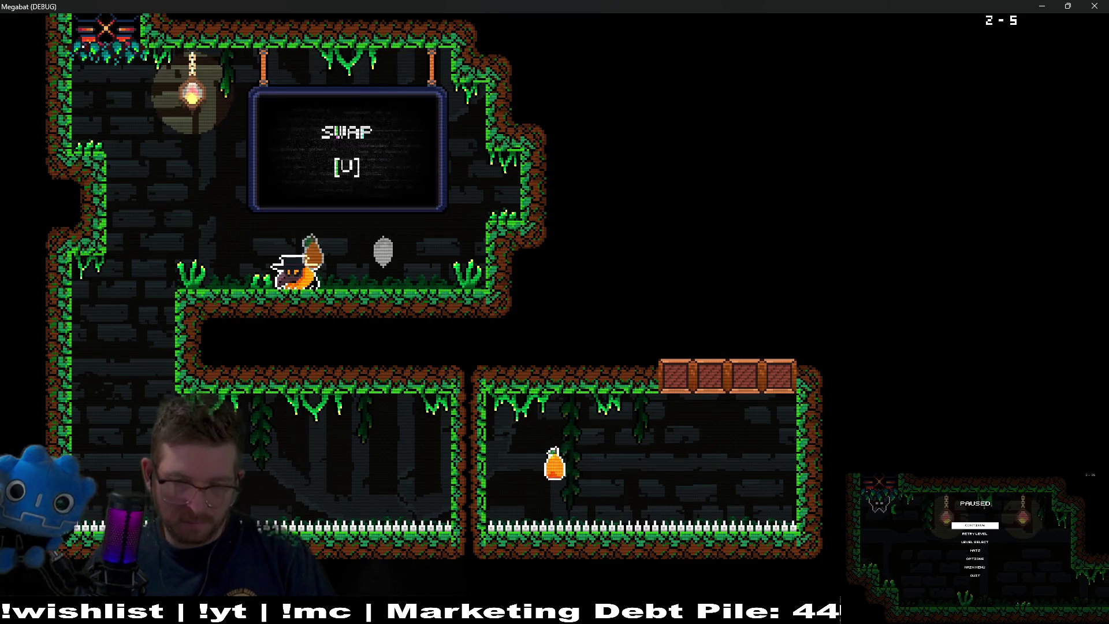
{"action": "key", "text": "alt+Tab"}
{"action": "key", "text": "alt+Tab"}
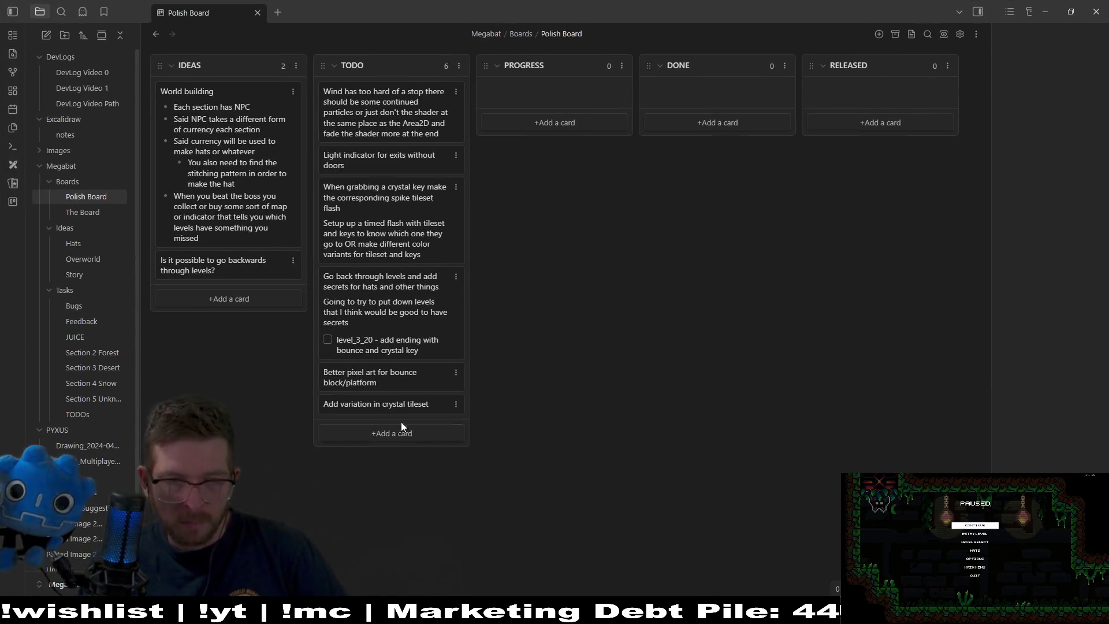
Add a TODO card: 'Fruit collection path disappears into false tilemap not sure how to handle that right now'
{"action": "left_click", "coordinate": [391, 428]}
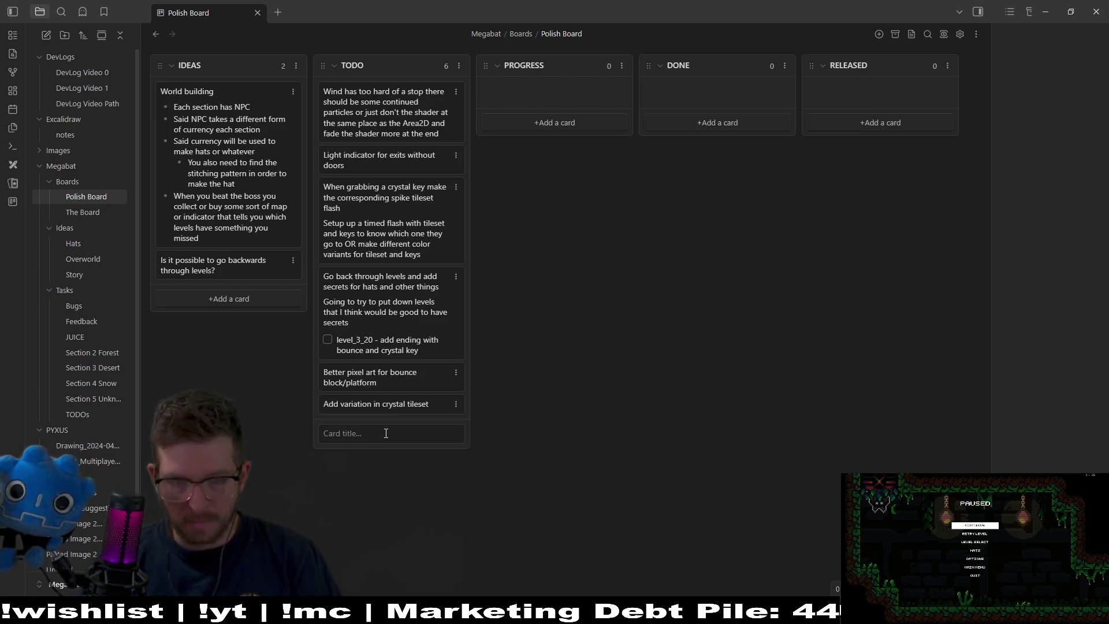
{"action": "type", "text": "Fruit collect"}
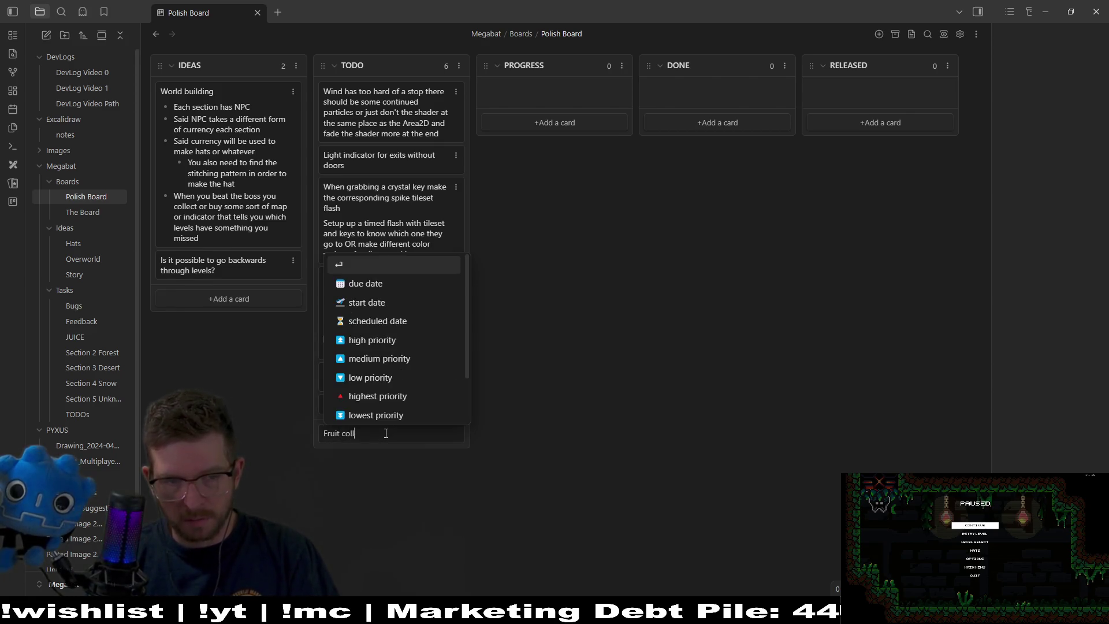
{"action": "type", "text": "ion path disape"}
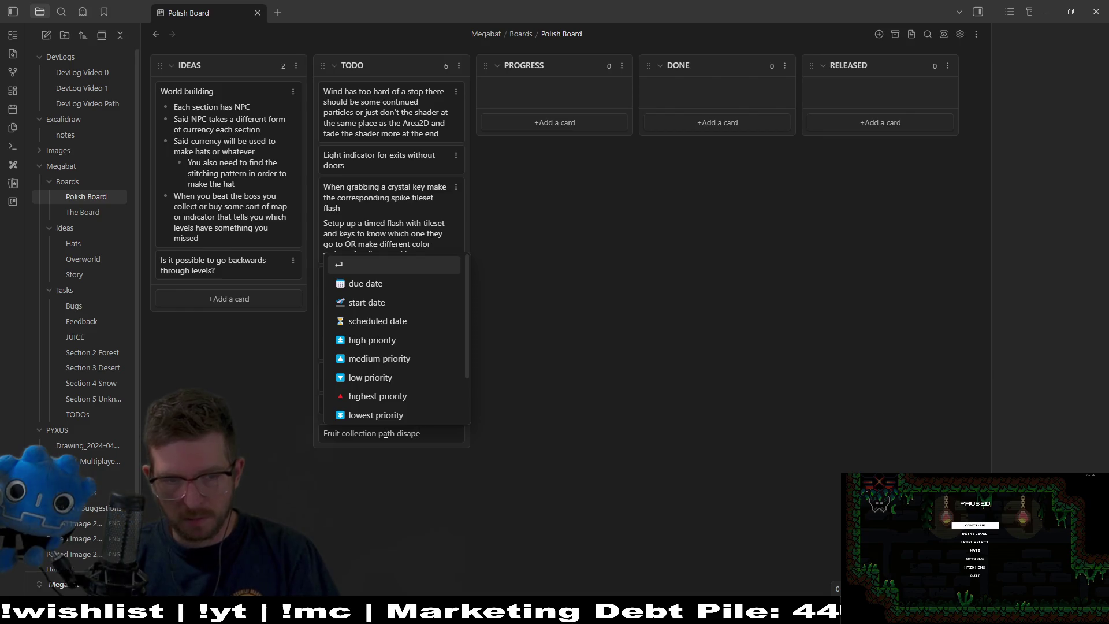
{"action": "key", "text": "BackSpace"}
{"action": "type", "text": "pears into "}
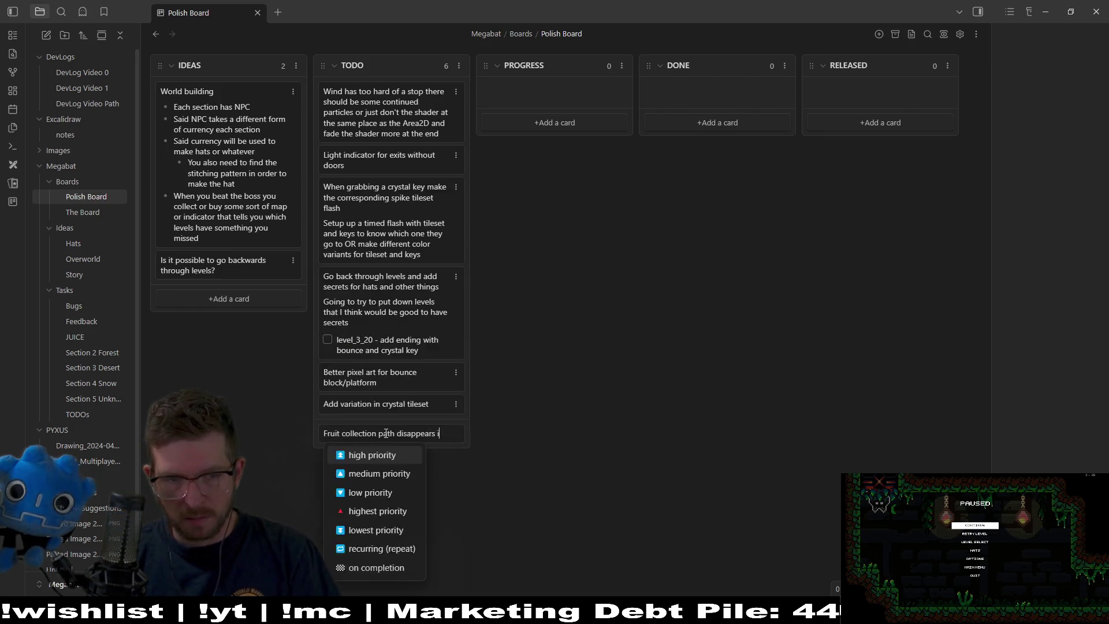
{"action": "type", "text": "false"}
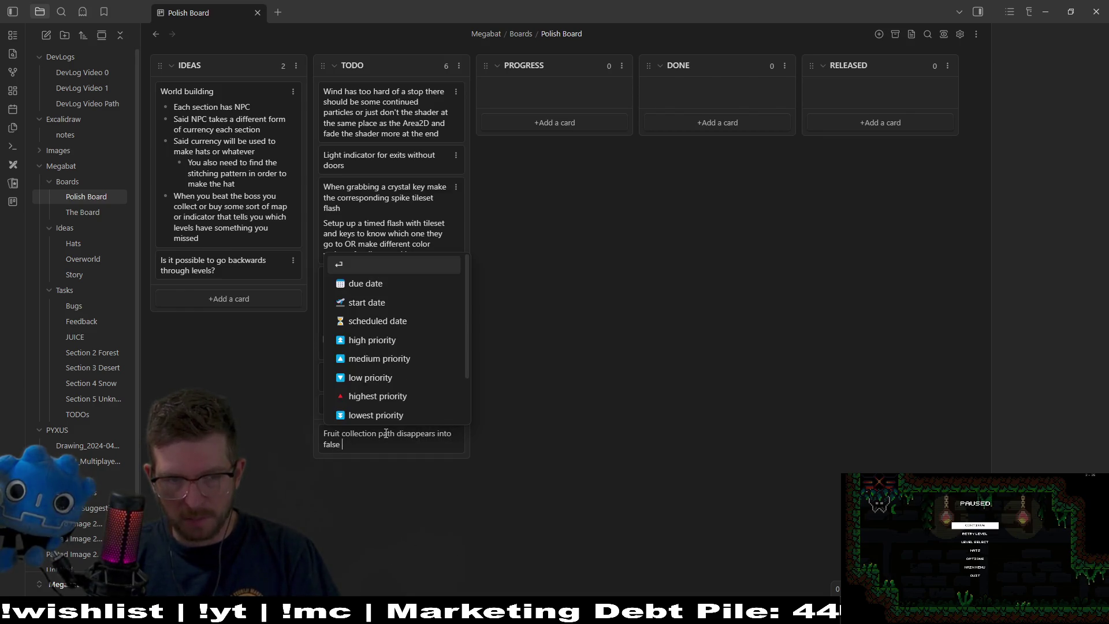
{"action": "type", "text": " tilemap "}
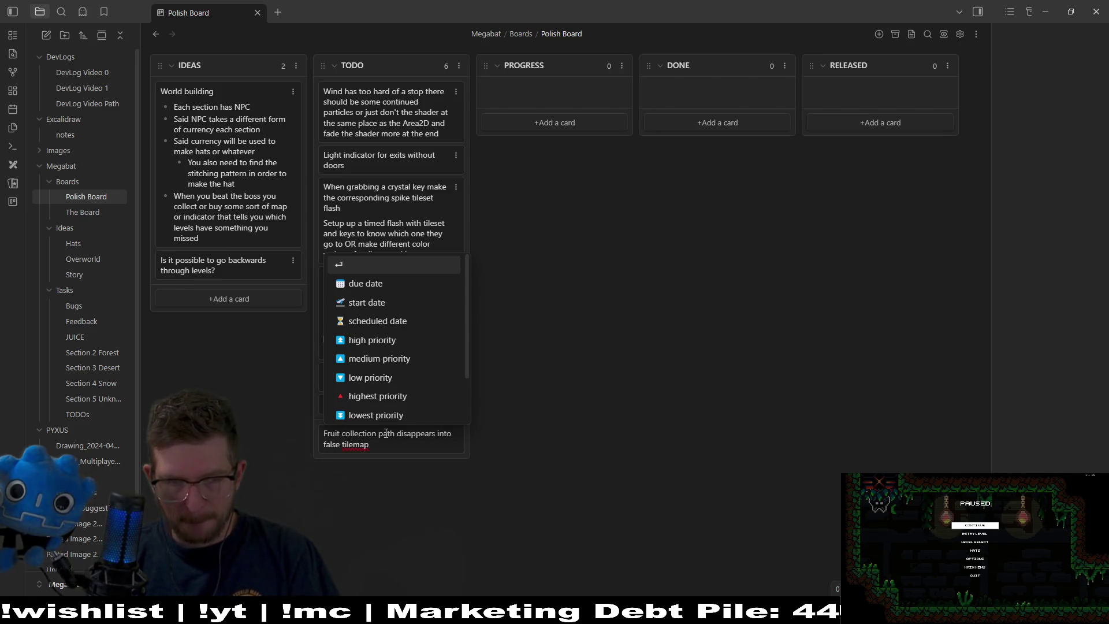
{"action": "type", "text": "not sure how to handle t"}
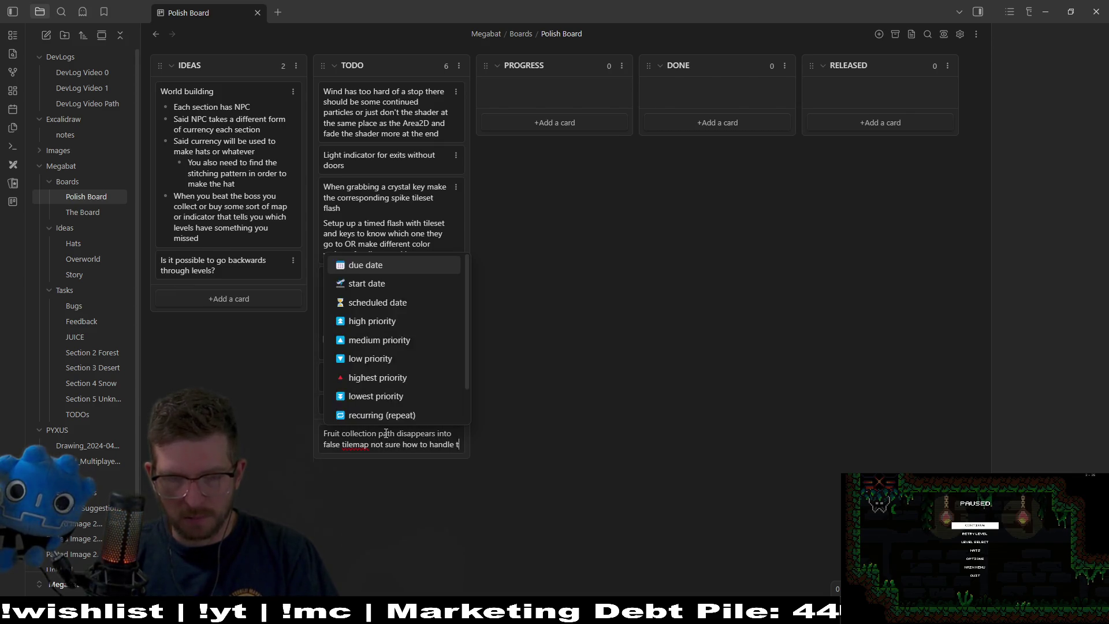
{"action": "type", "text": "hat right now"}
{"action": "key", "text": "Return"}
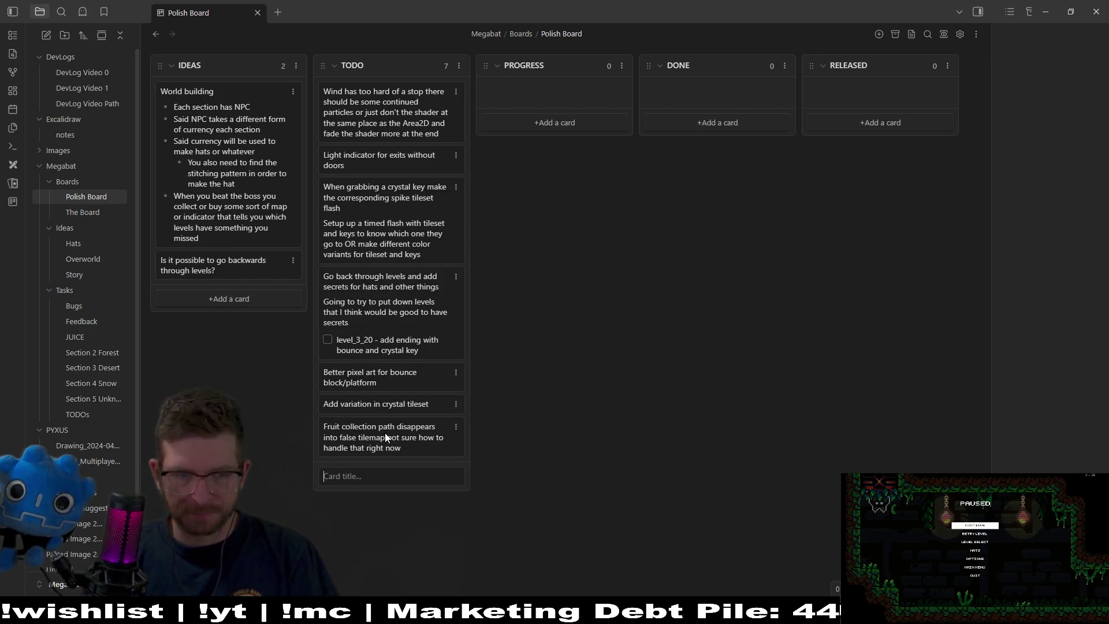
Back in the game, fly through level 2-5 past the pear to the exit, then pause level 2-6
{"action": "key", "text": "alt+Tab"}
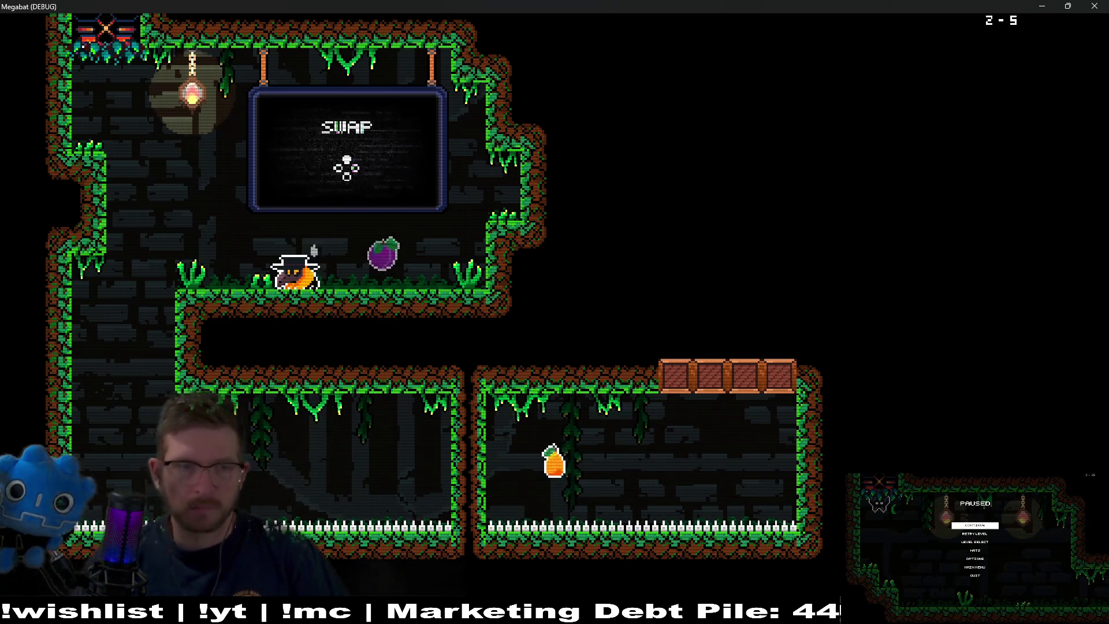
{"action": "key", "text": "Left"}
{"action": "key", "text": "space"}
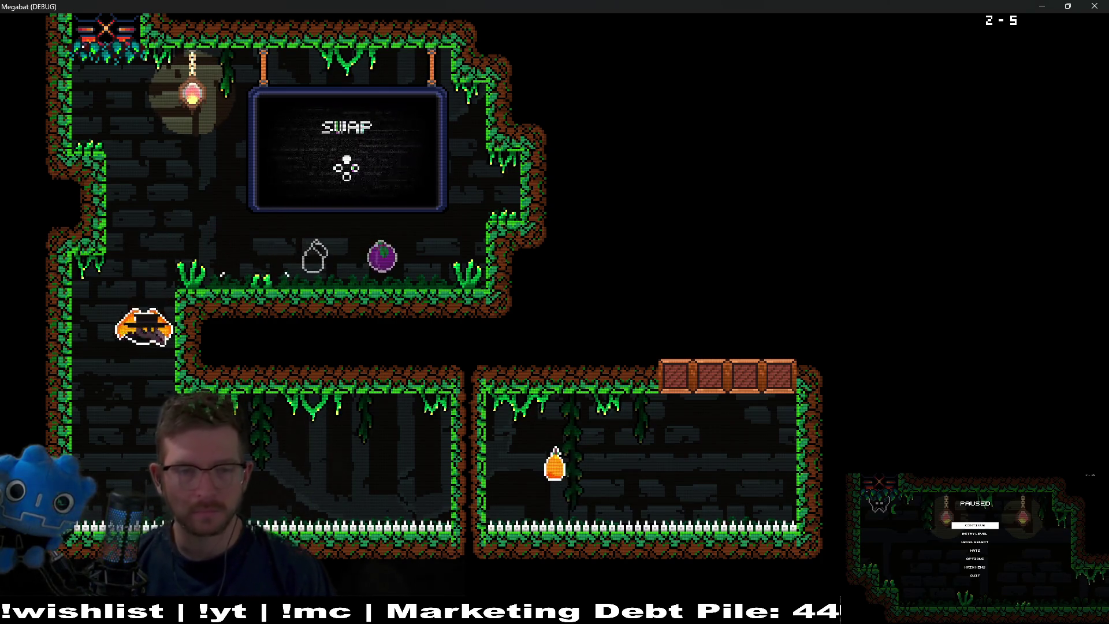
{"action": "key", "text": "Right"}
{"action": "key", "text": "Right"}
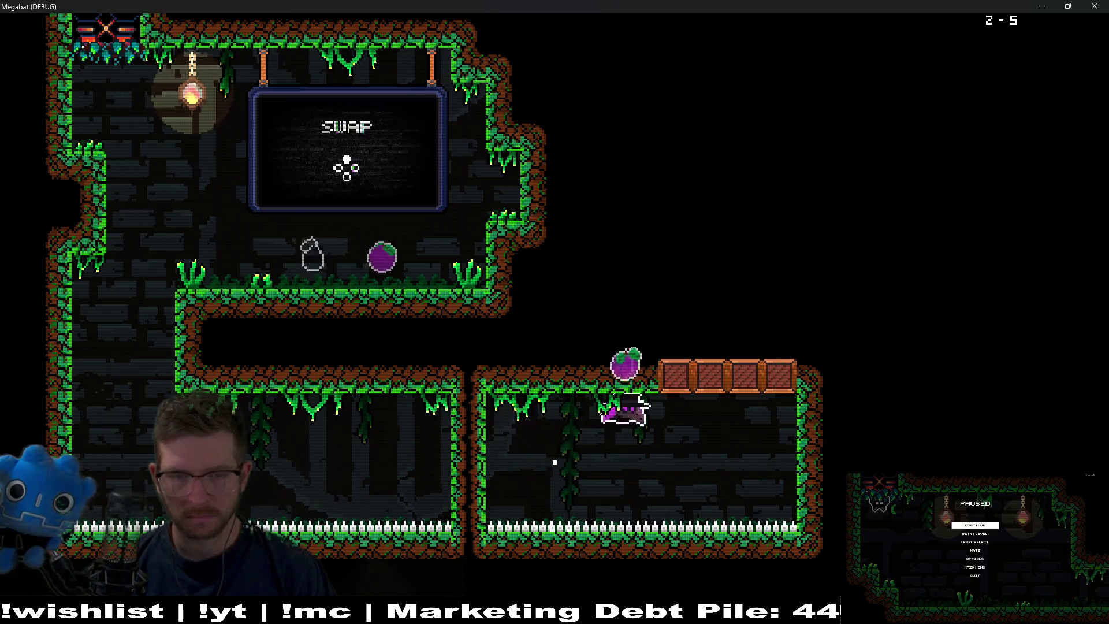
{"action": "key", "text": "Up"}
{"action": "key", "text": "Right"}
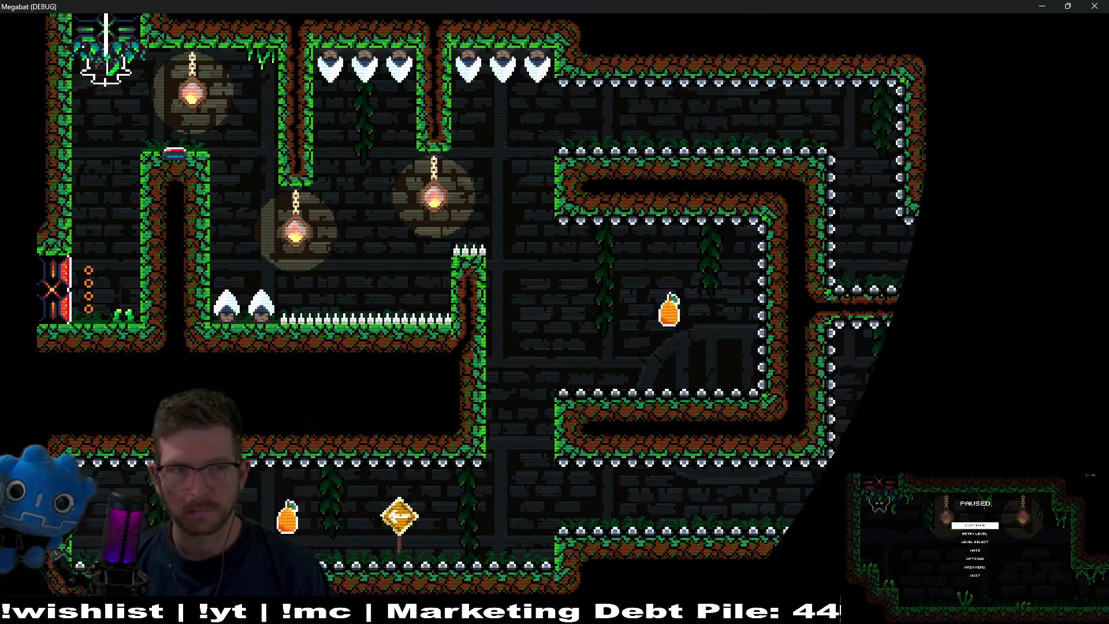
{"action": "key", "text": "Escape"}
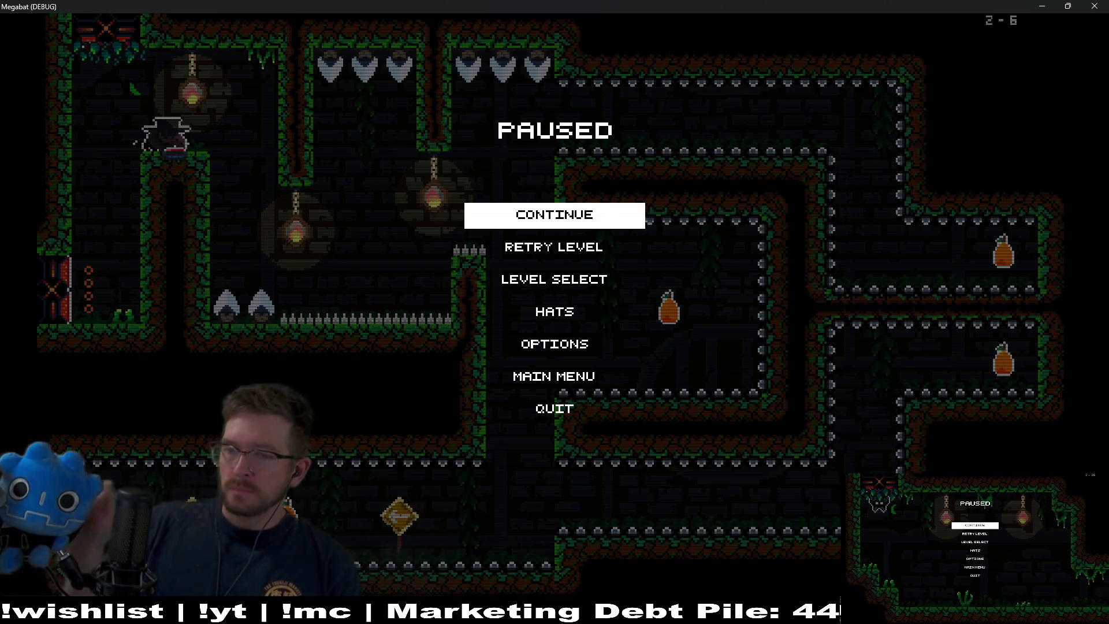
Resume level 2-6 and fly through the right-hand, lower and middle corridors to collect the pear
{"action": "key", "text": "Escape"}
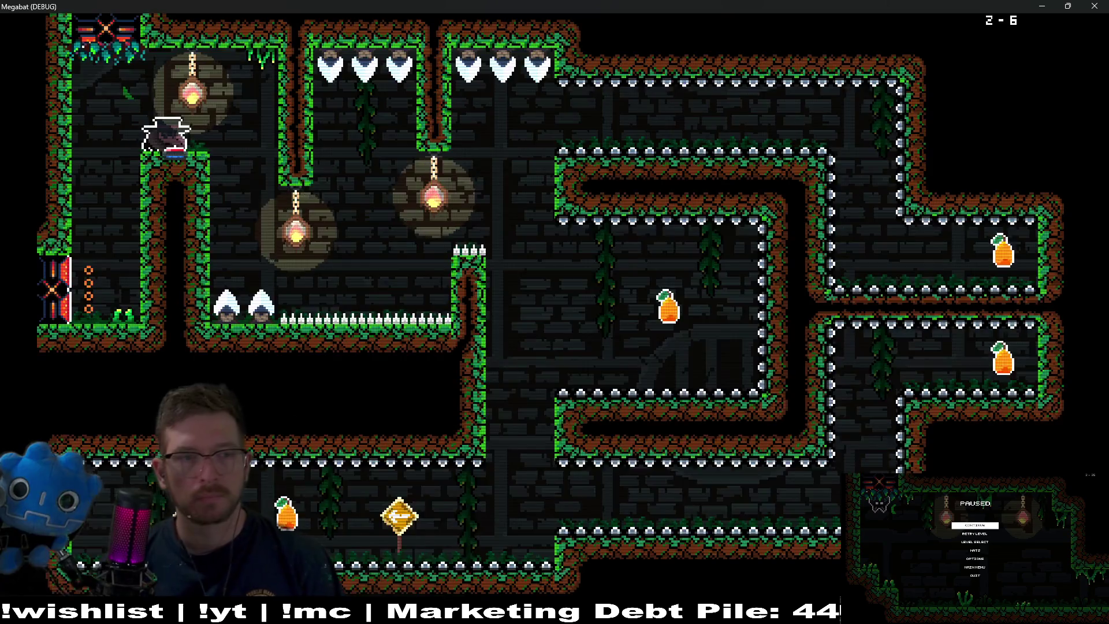
{"action": "key", "text": "Right"}
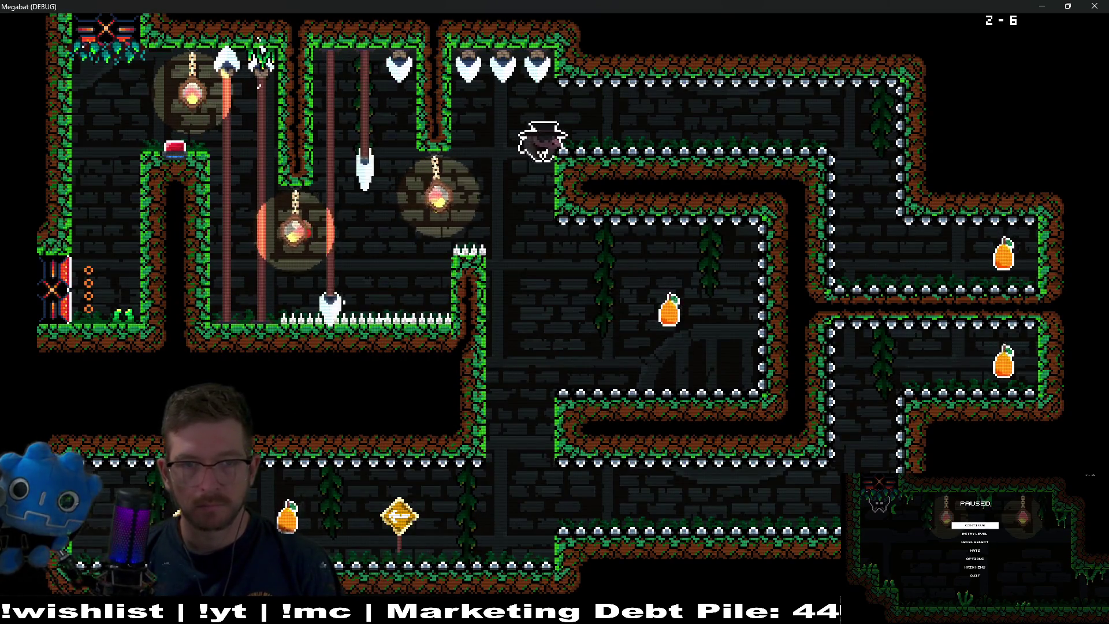
{"action": "key", "text": "Down"}
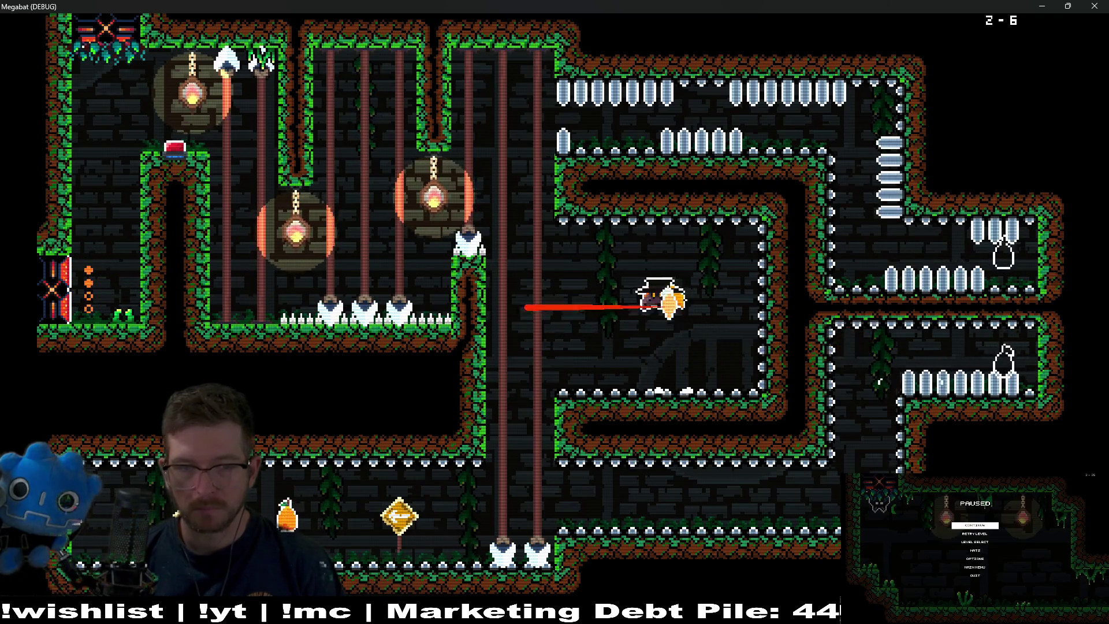
{"action": "key", "text": "Left"}
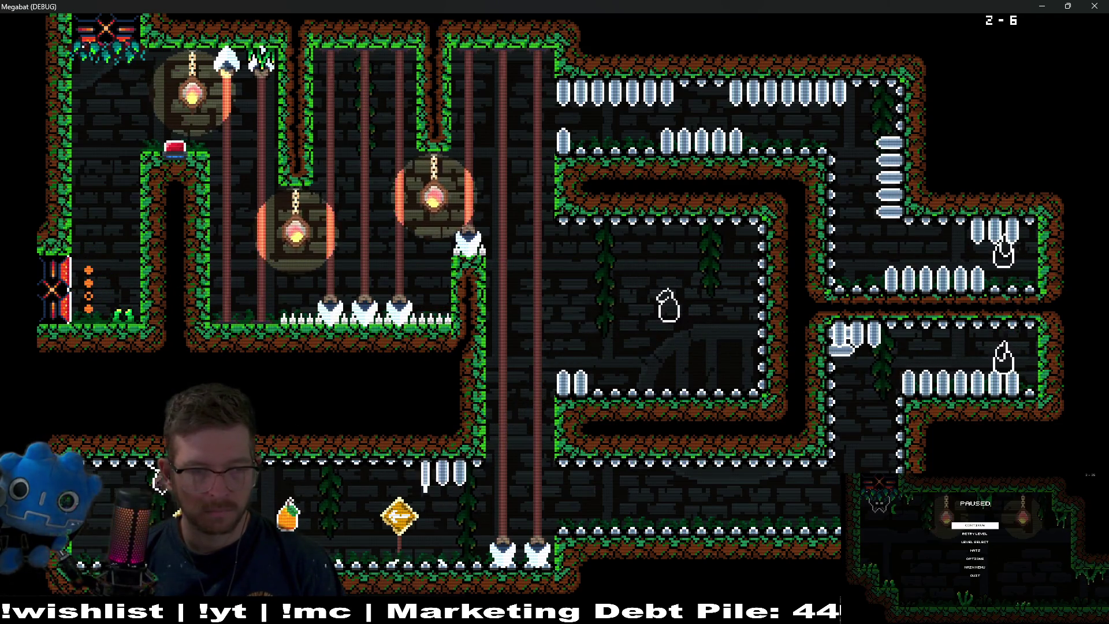
{"action": "key", "text": "Right"}
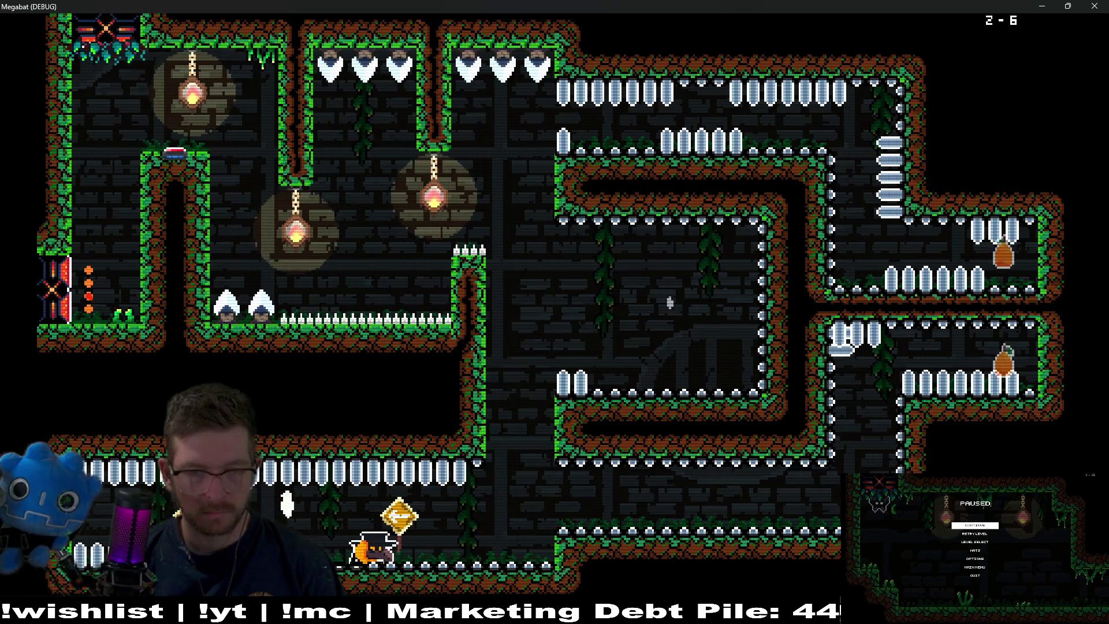
{"action": "key", "text": "Up"}
{"action": "key", "text": "Right"}
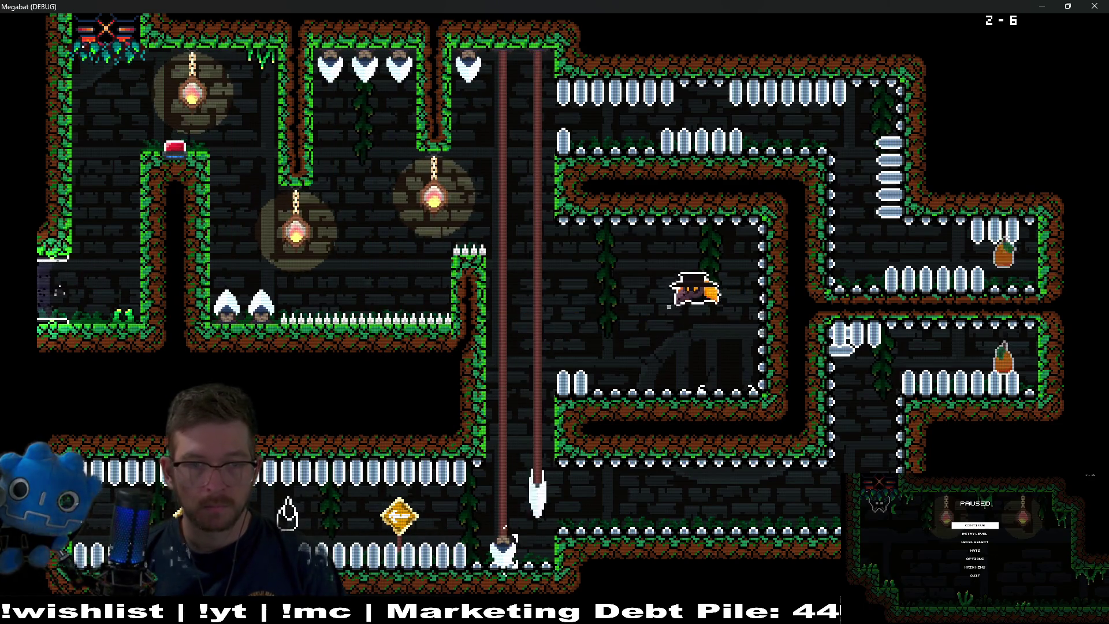
{"action": "key", "text": "Left"}
{"action": "key", "text": "Up"}
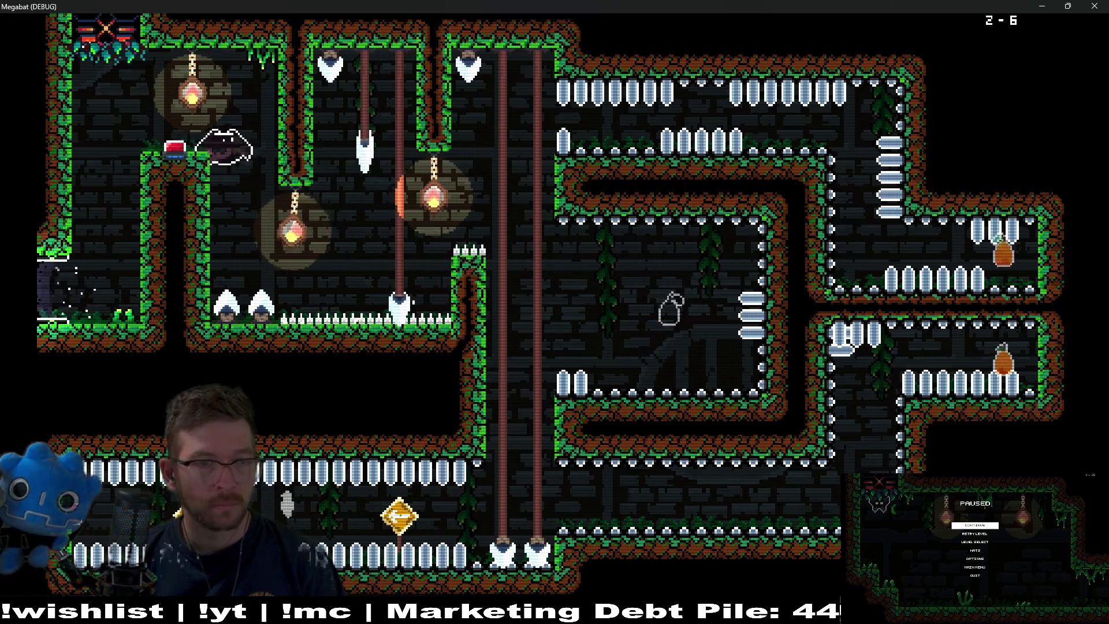
{"action": "key", "text": "Down"}
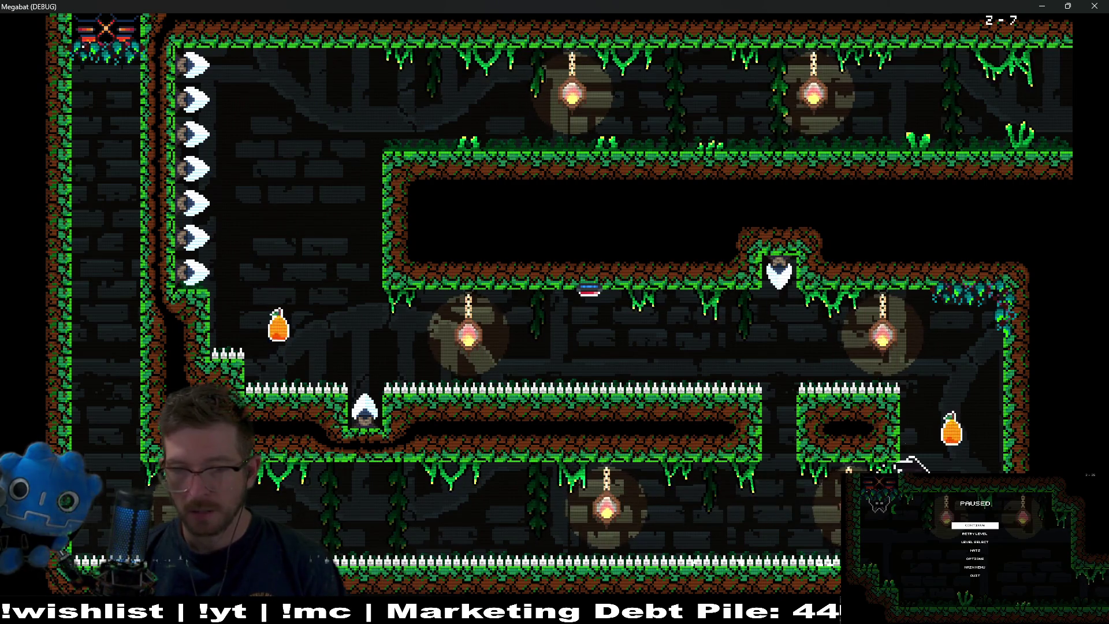
{"action": "key", "text": "space"}
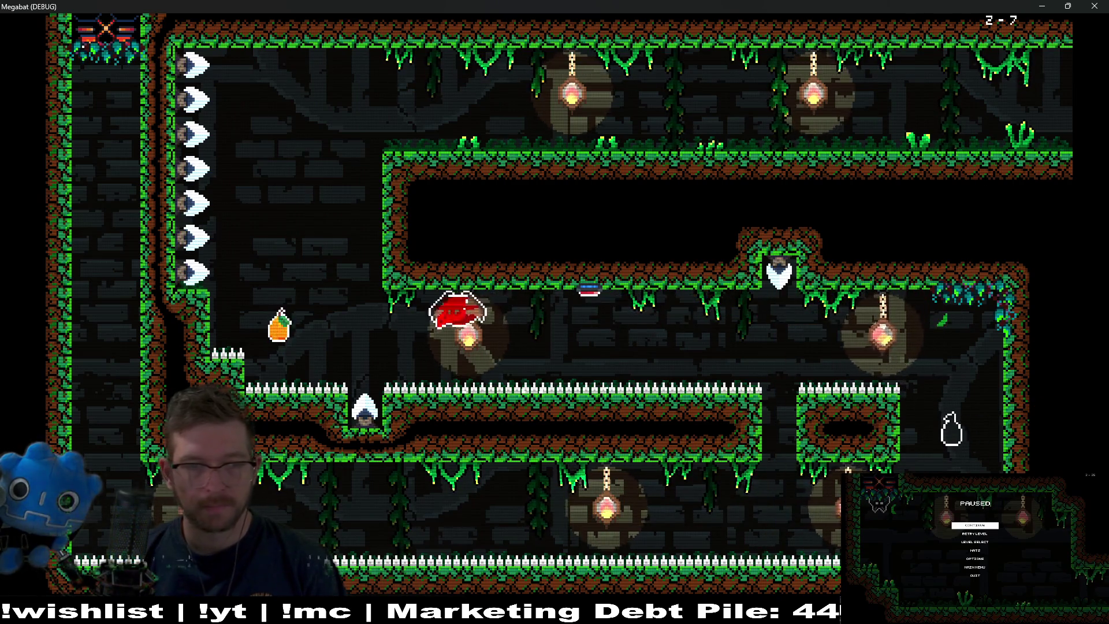
Dash along the upper ledges through the next rooms and land on the red-button platform
{"action": "key", "text": "space"}
{"action": "key", "text": "Right"}
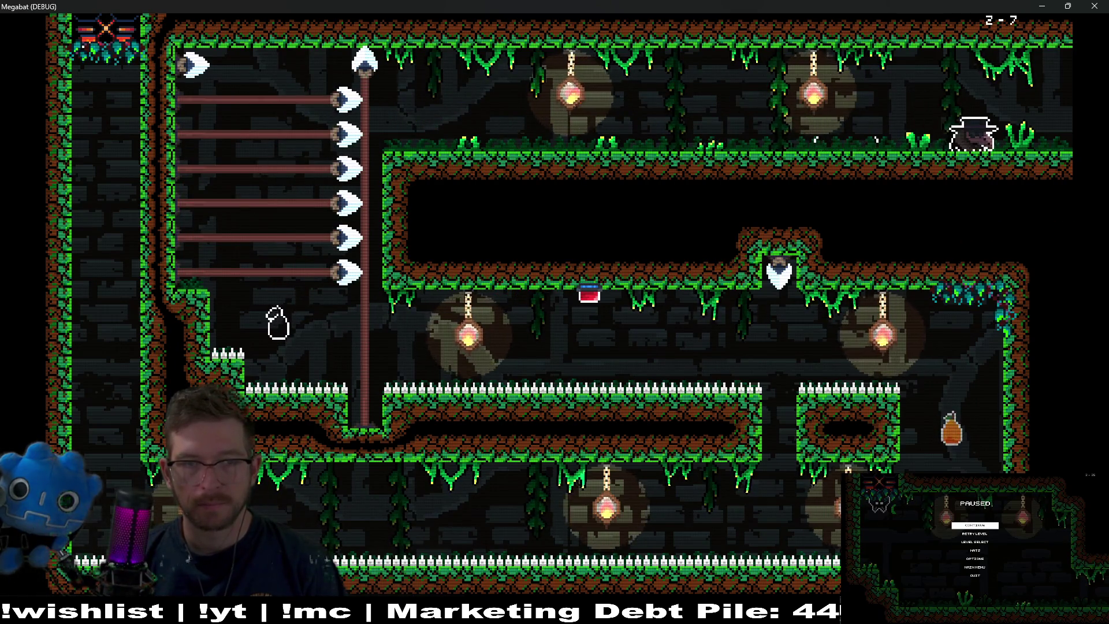
{"action": "key", "text": "Right"}
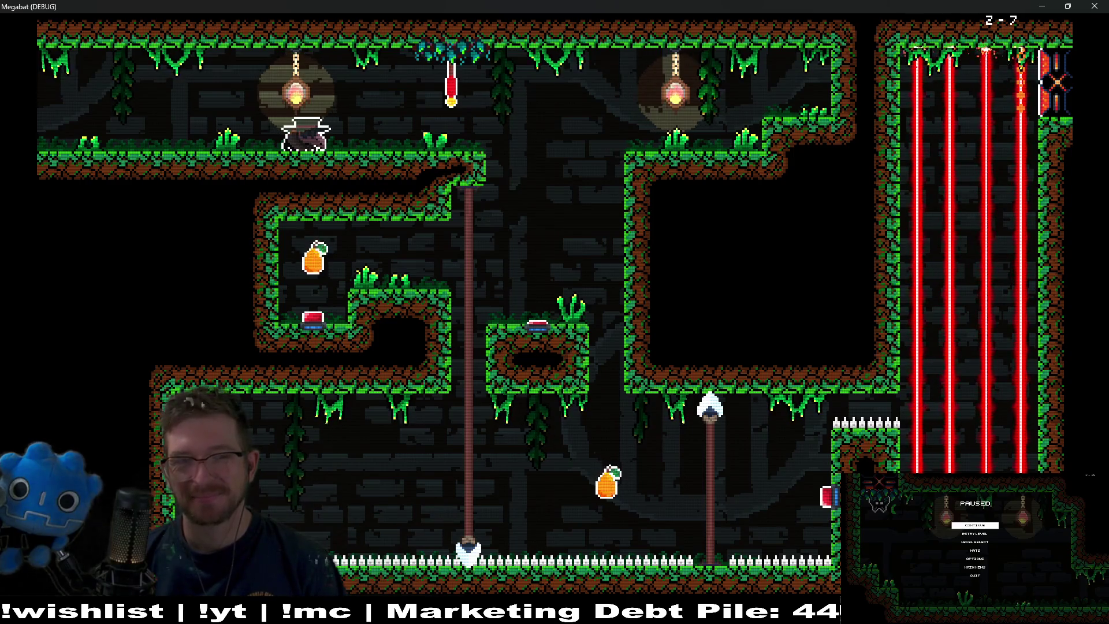
{"action": "key", "text": "Left"}
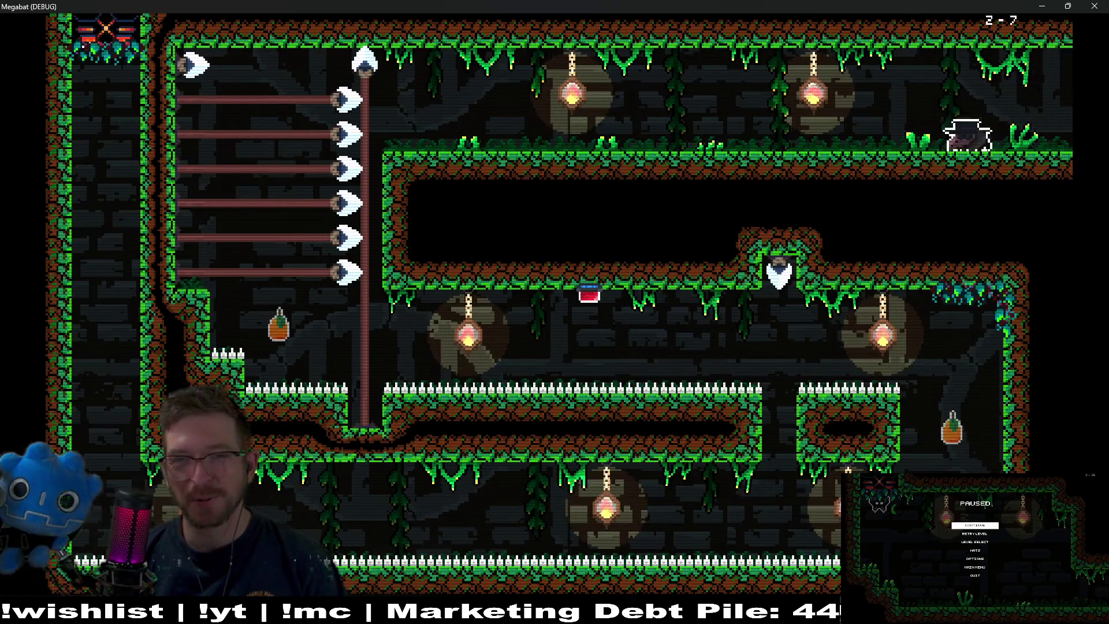
{"action": "key", "text": "Left"}
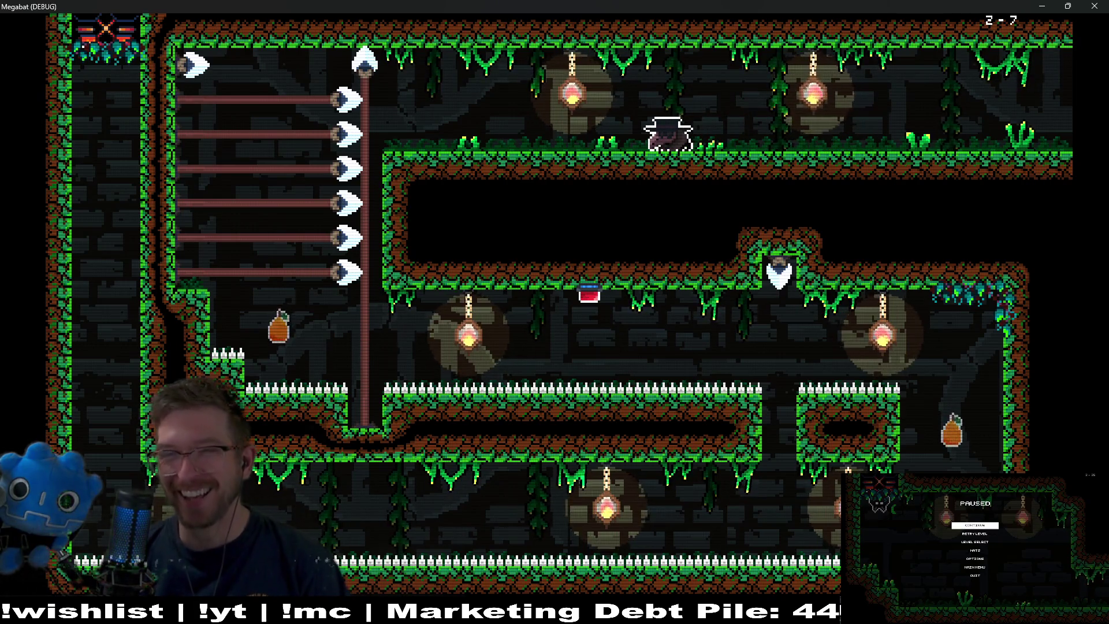
{"action": "key", "text": "Right"}
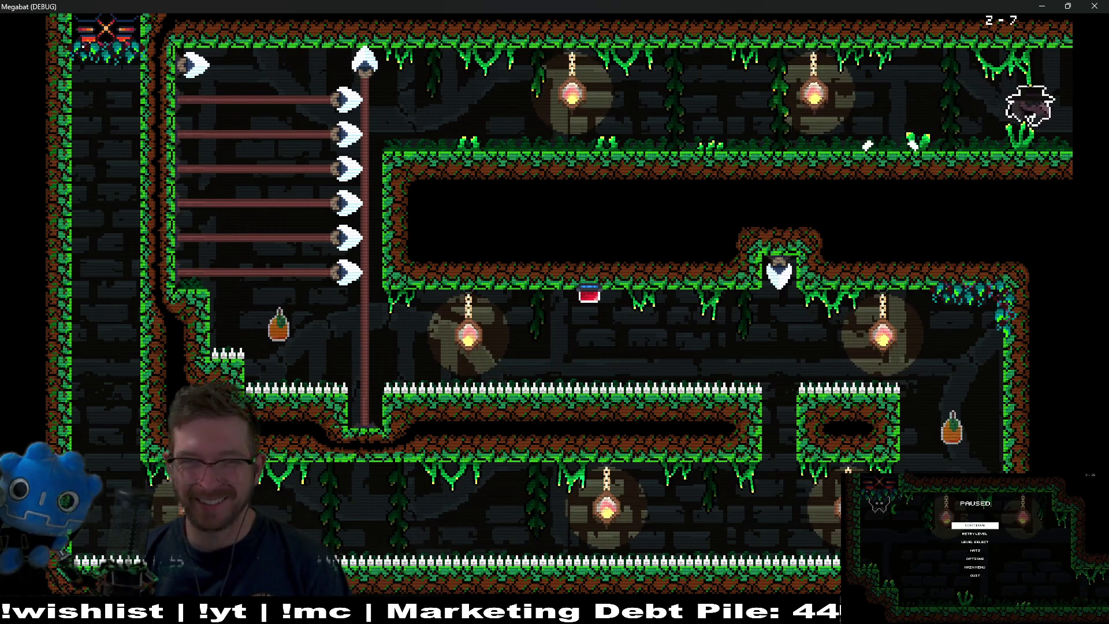
{"action": "key", "text": "Right"}
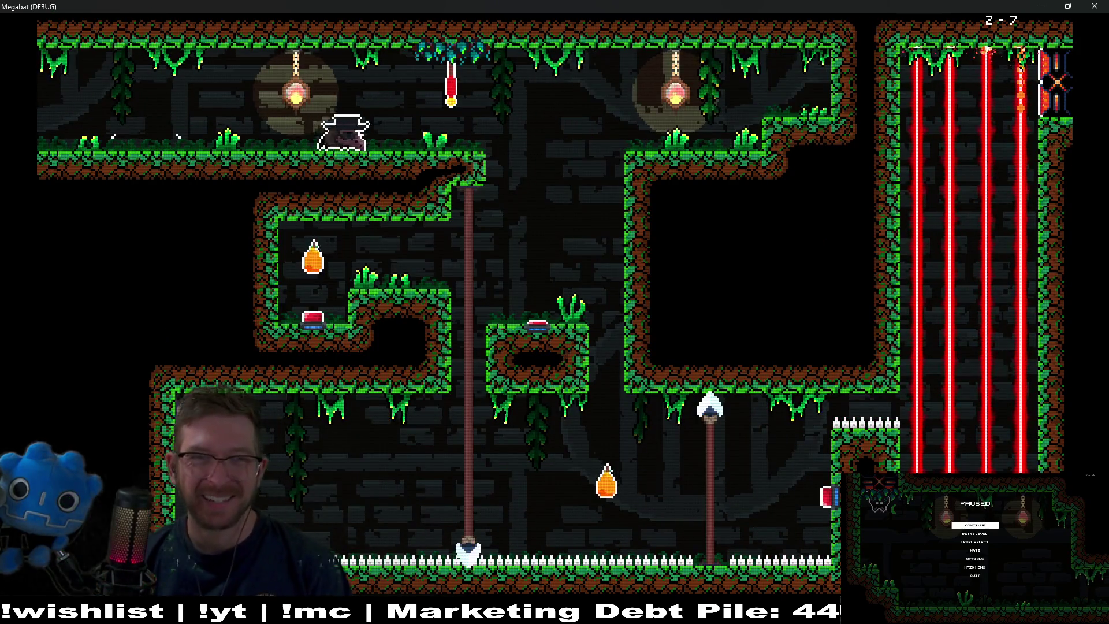
{"action": "key", "text": "Right"}
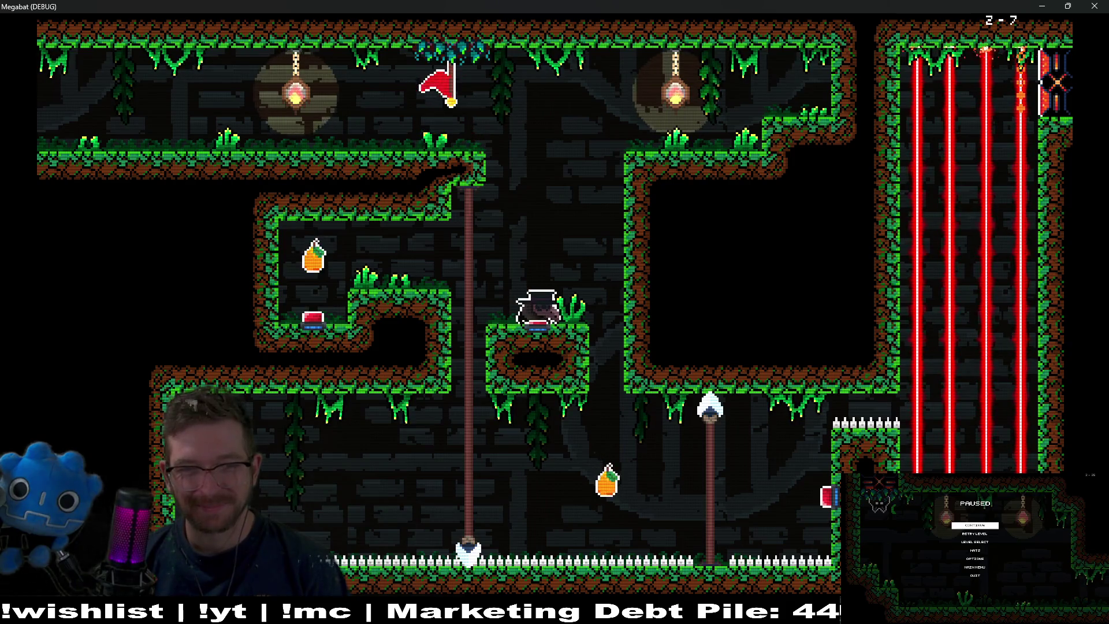
{"action": "key", "text": "Right"}
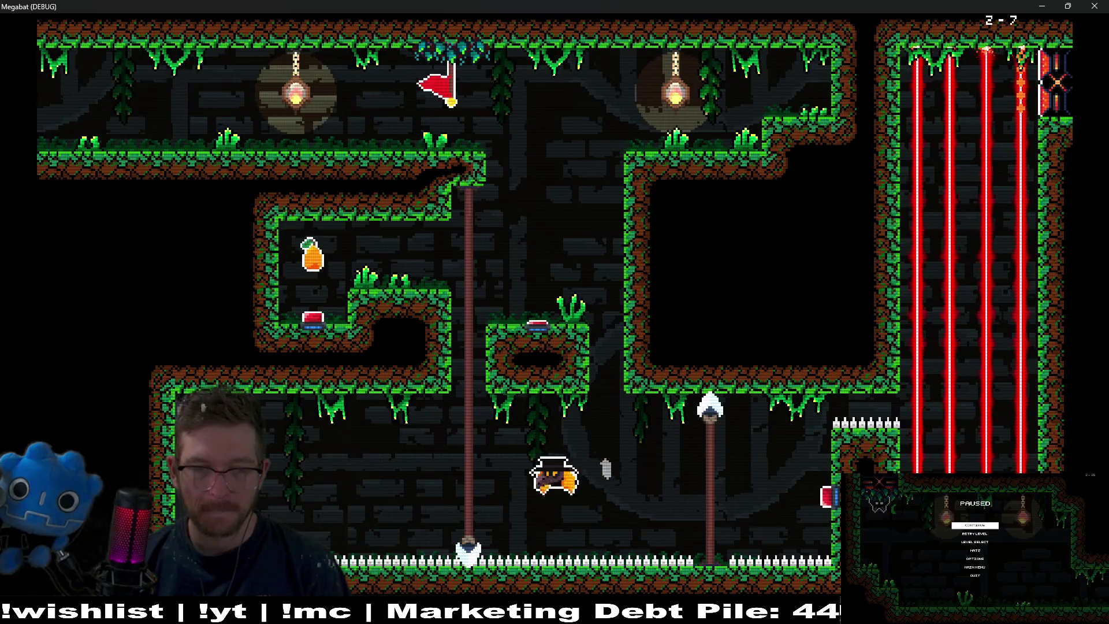
Hit the next red button, grab the orange, and fly into the exit as the lasers retract
{"action": "key", "text": "Left"}
{"action": "key", "text": "Up"}
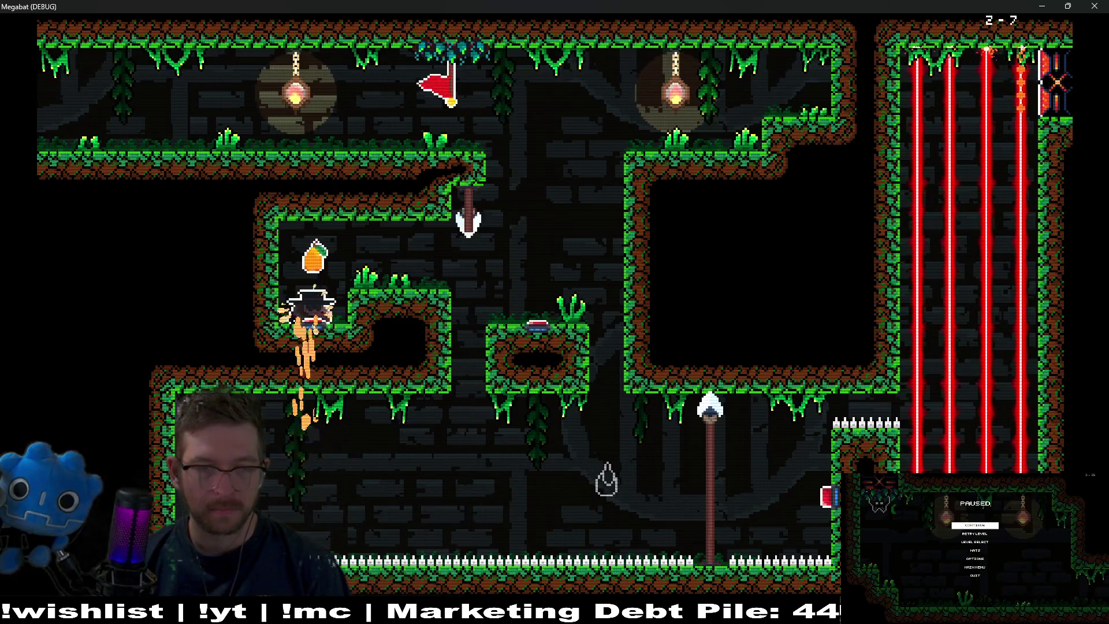
{"action": "key", "text": "Right"}
{"action": "key", "text": "Left"}
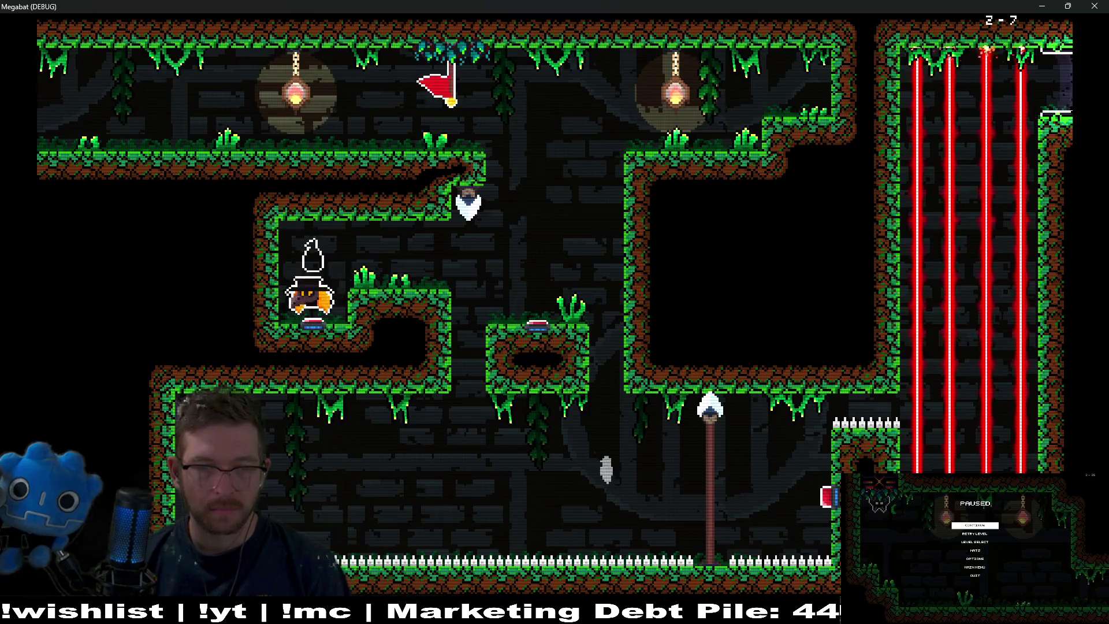
{"action": "key", "text": "Right"}
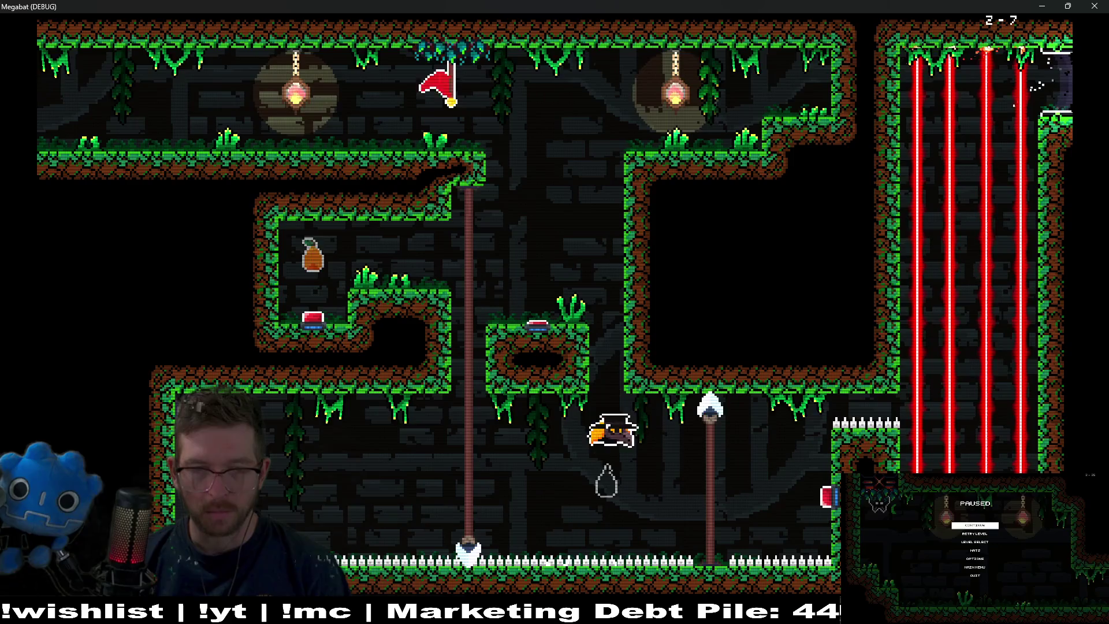
{"action": "key", "text": "Left"}
{"action": "key", "text": "Left"}
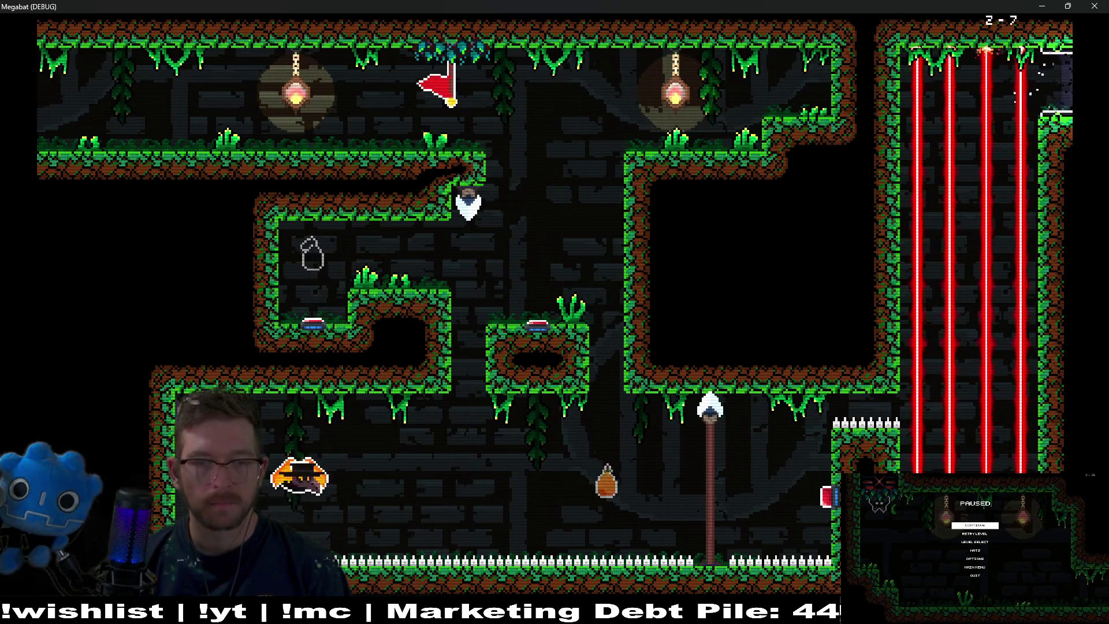
{"action": "key", "text": "Right"}
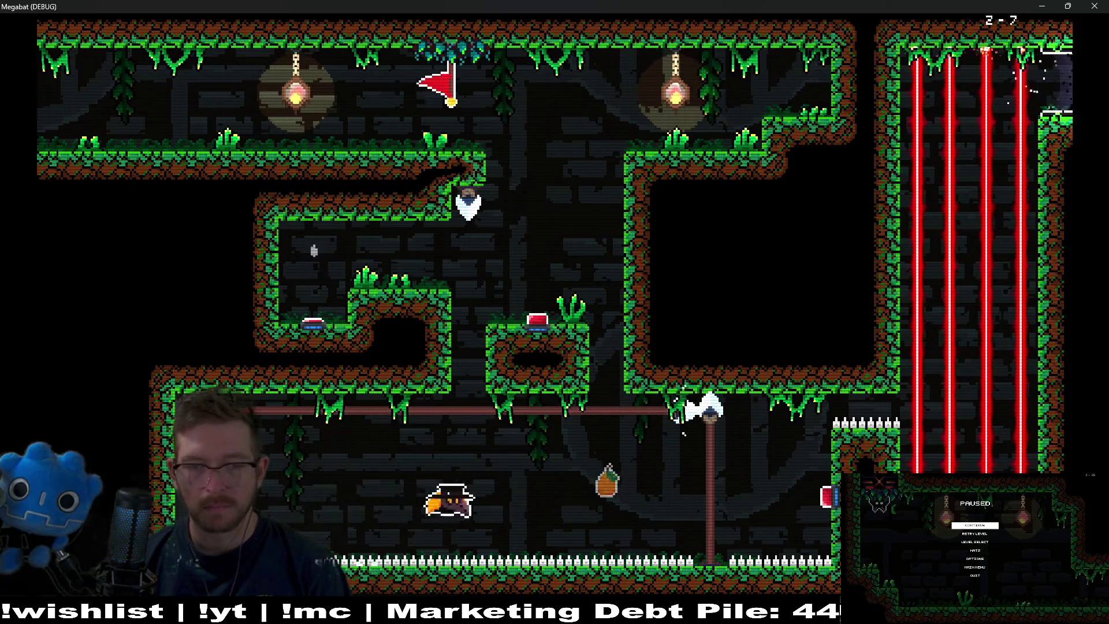
{"action": "key", "text": "Right"}
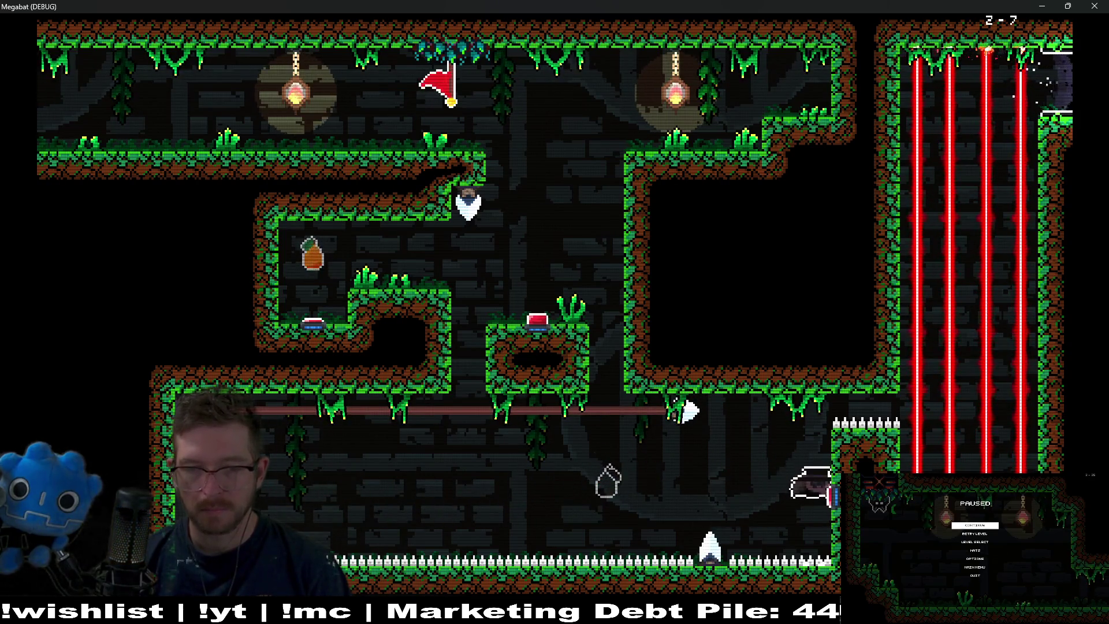
{"action": "key", "text": "Left"}
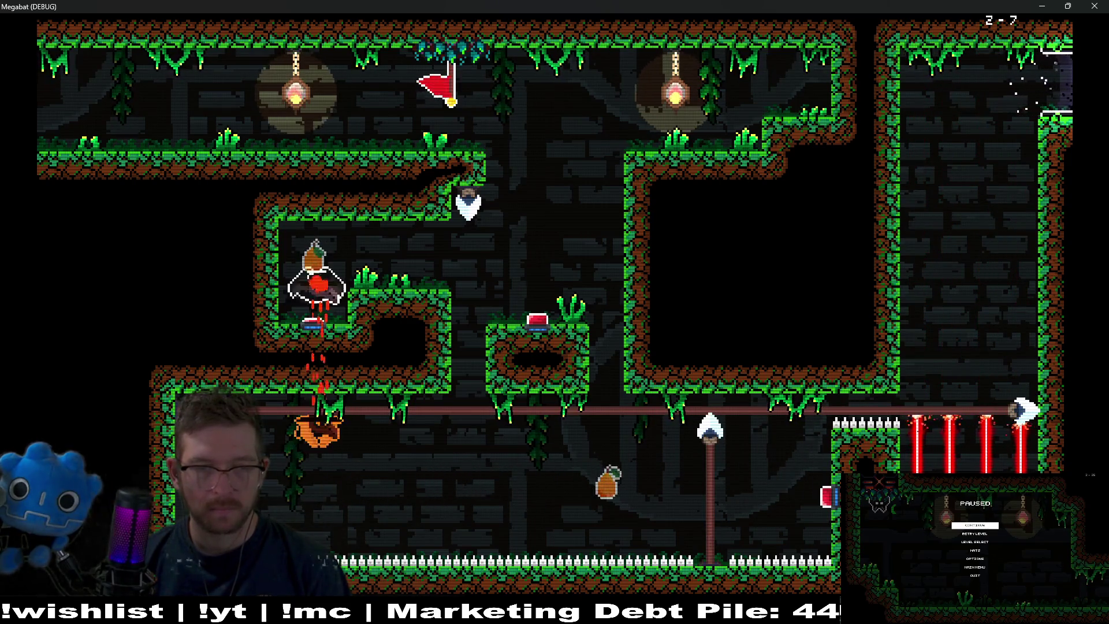
{"action": "key", "text": "Right"}
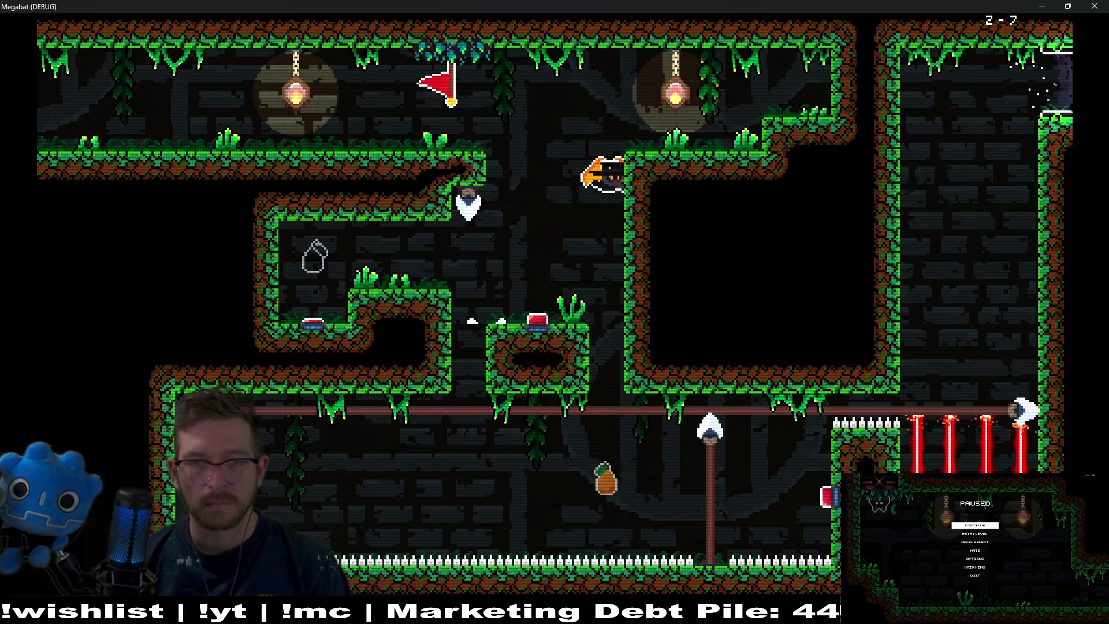
{"action": "key", "text": "Up"}
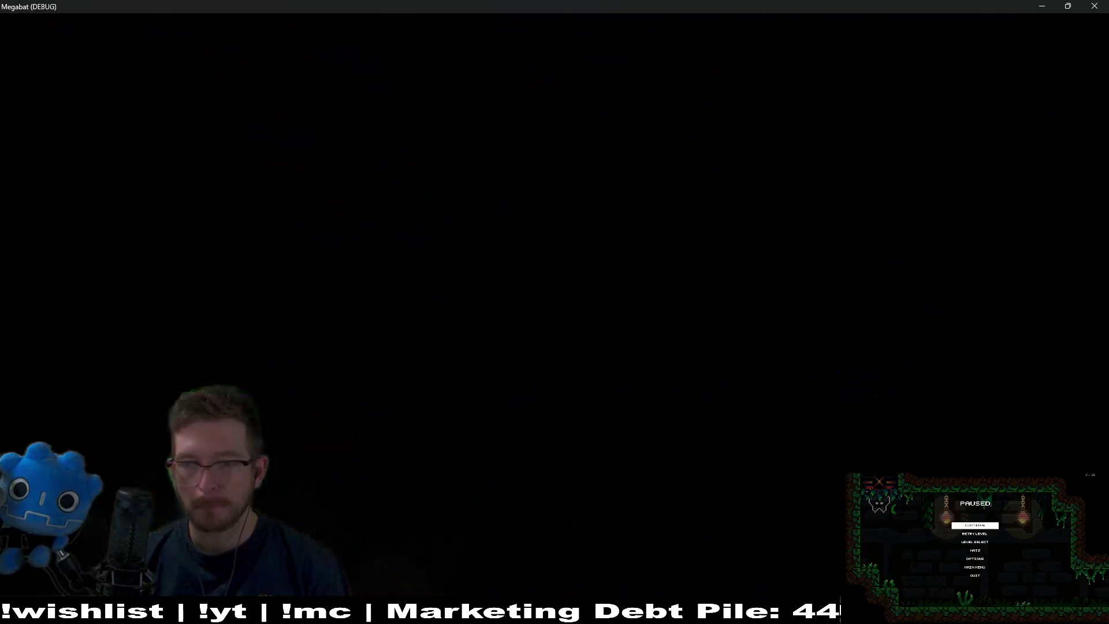
Retry level 2-8 after dying near the pear, then cross the laser room to its bottom corridor
{"action": "key", "text": "Right"}
{"action": "key", "text": "Down"}
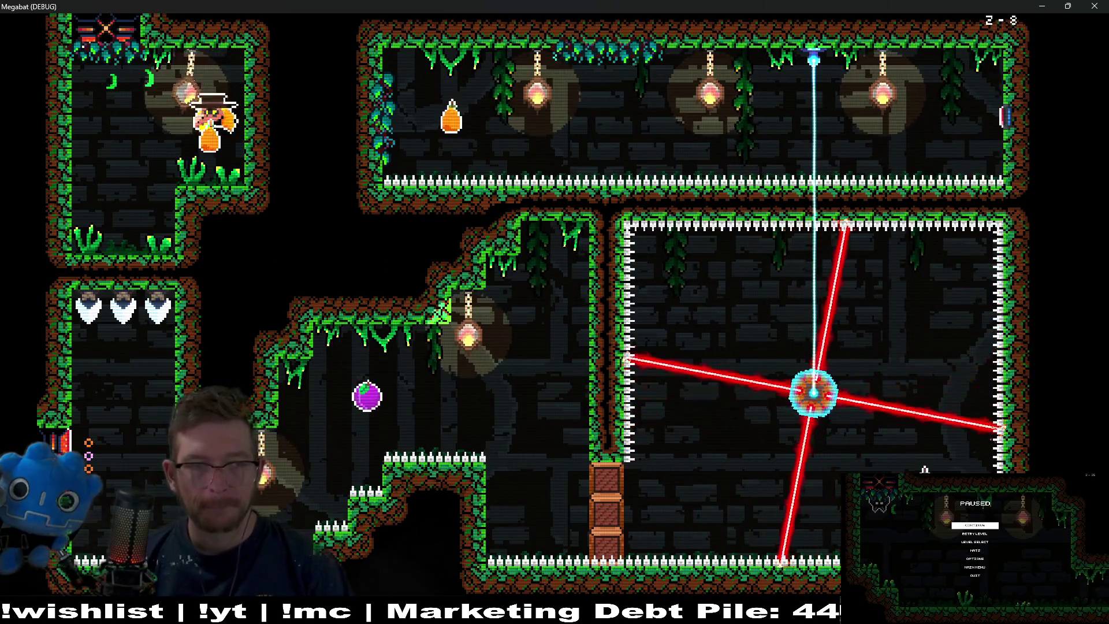
{"action": "key", "text": "Left"}
{"action": "key", "text": "Down"}
{"action": "key", "text": "Right"}
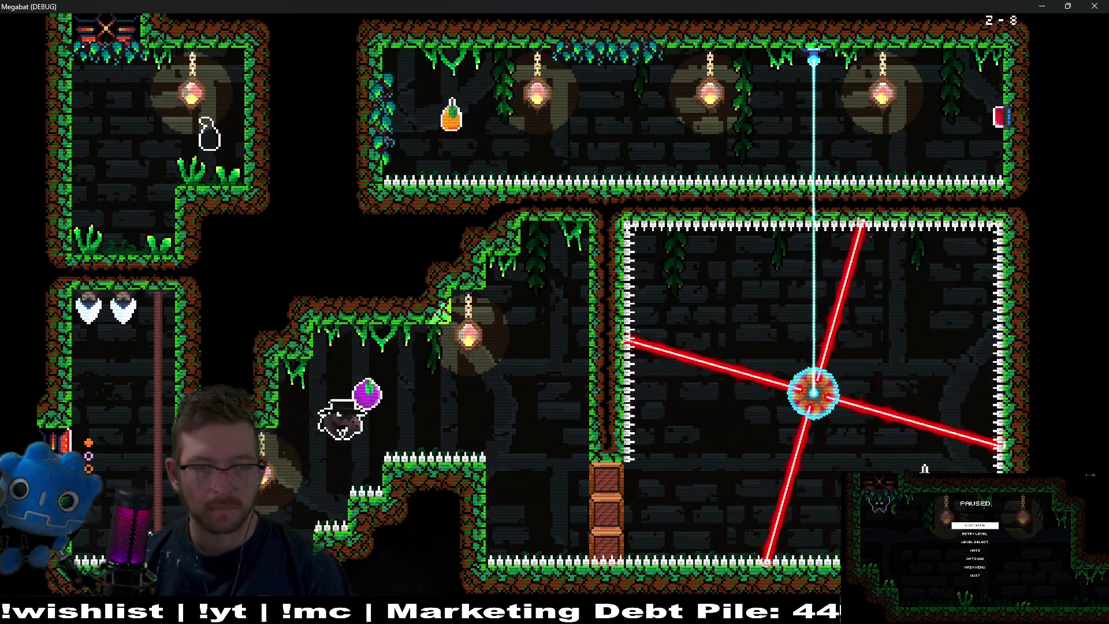
{"action": "key", "text": "Down"}
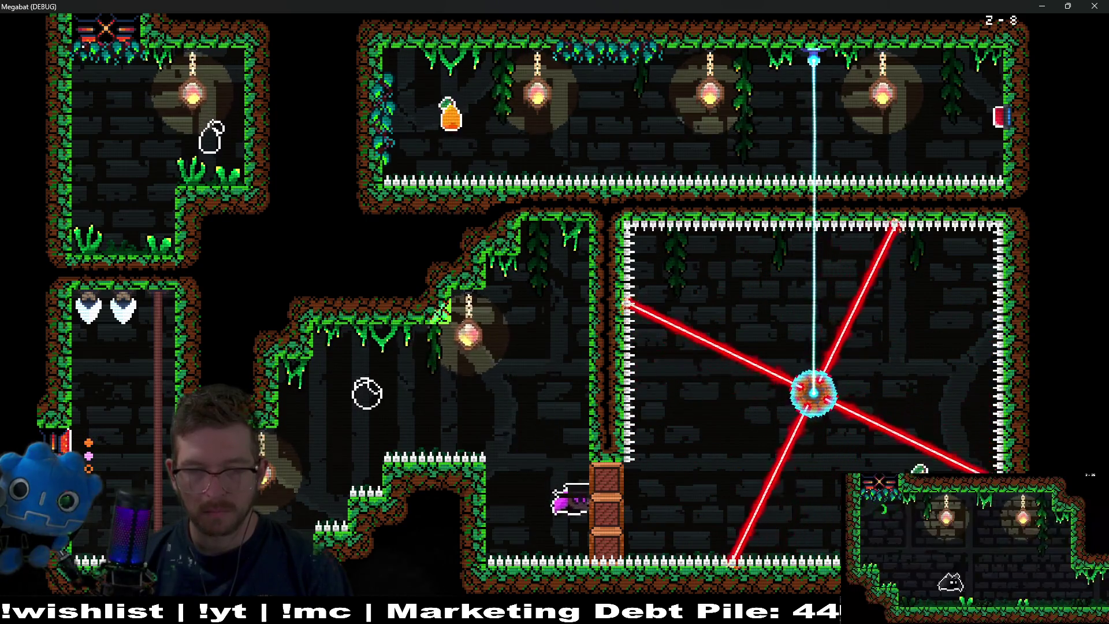
{"action": "key", "text": "Right"}
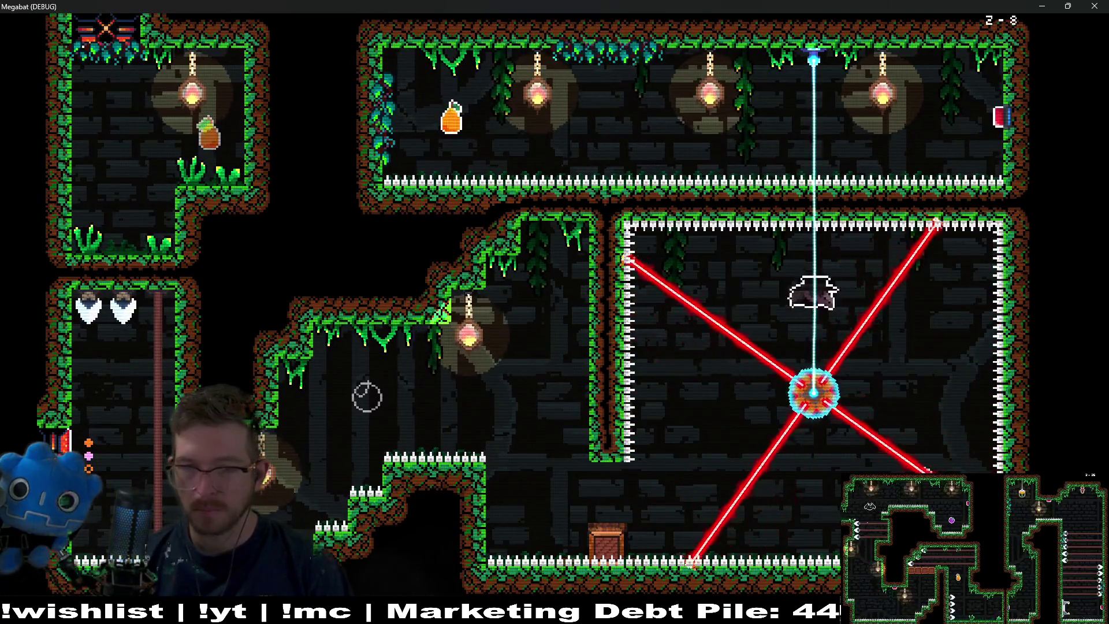
{"action": "key", "text": "Down"}
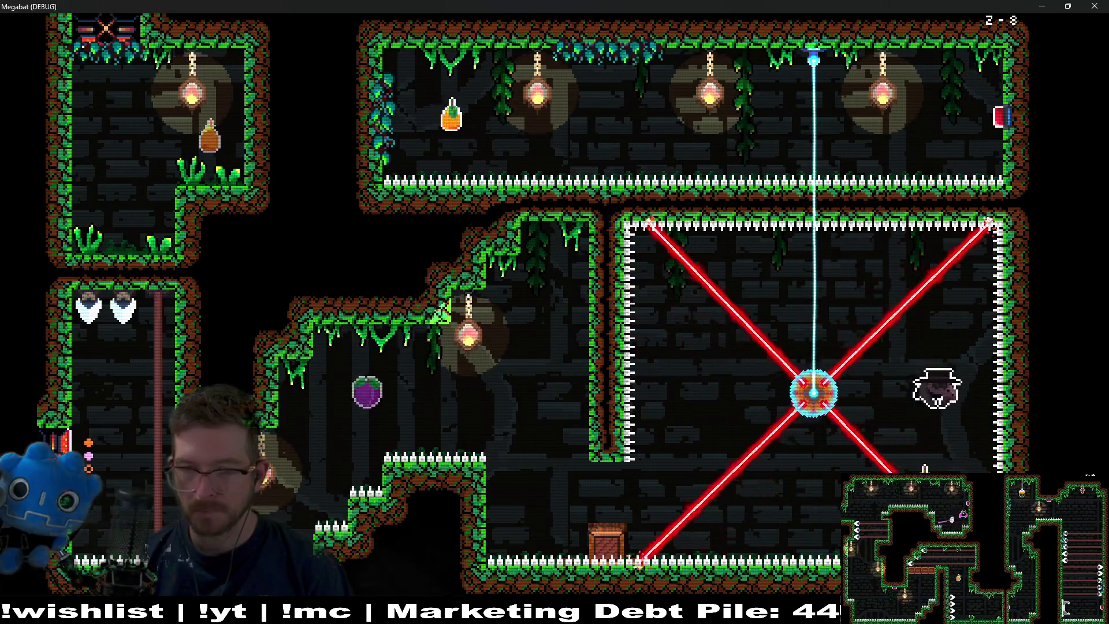
{"action": "key", "text": "Left"}
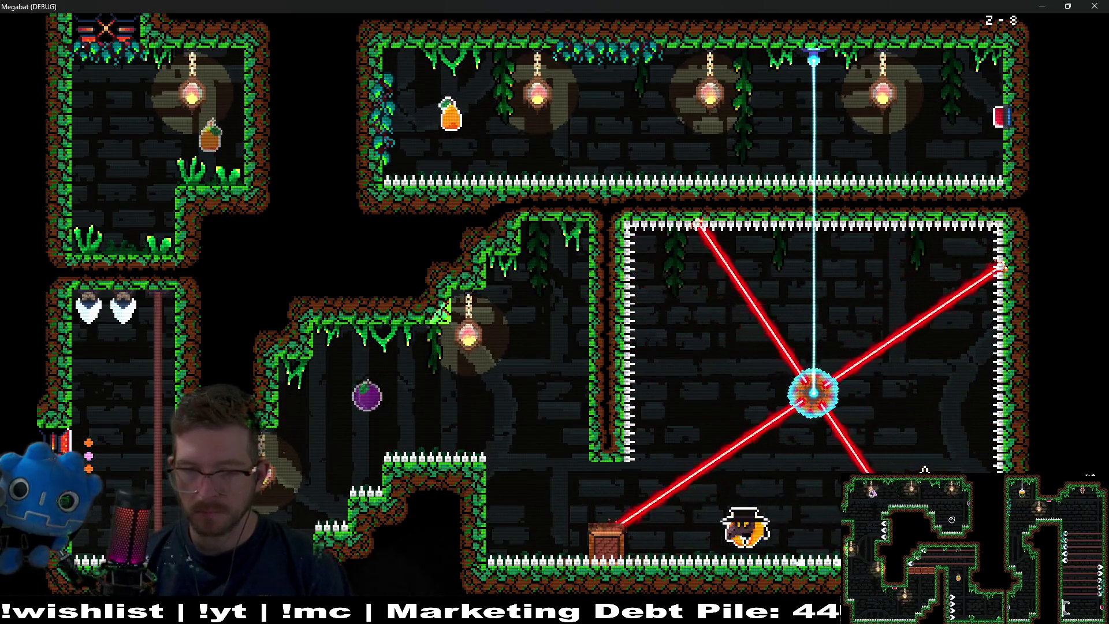
Climb through the left cave, grab the orange fruit, and eat the plum in the middle cave
{"action": "key", "text": "Up"}
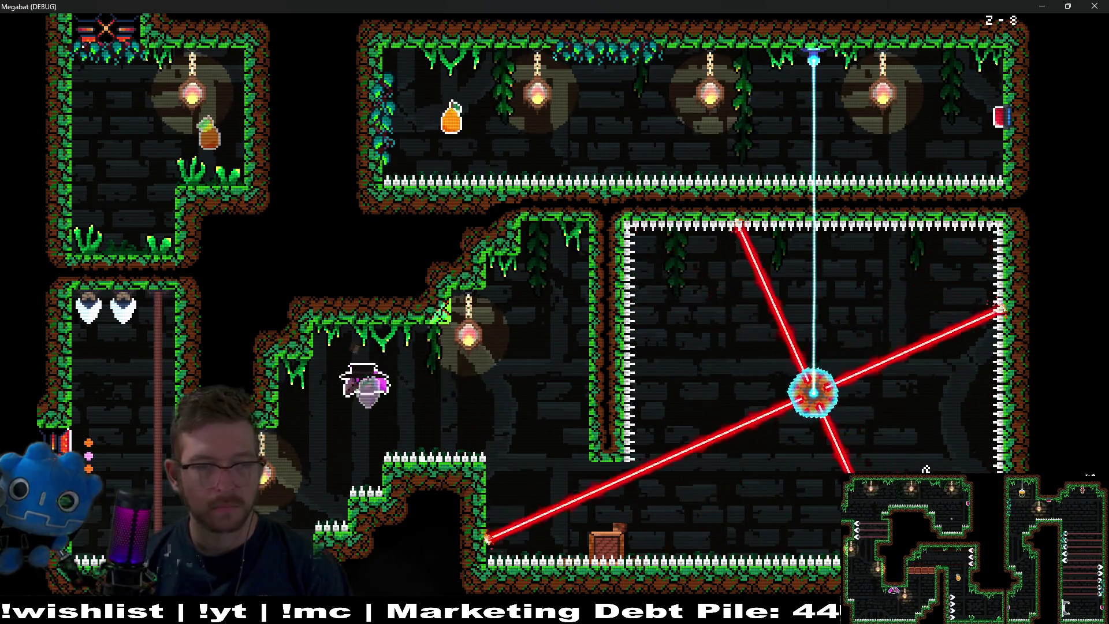
{"action": "key", "text": "Right"}
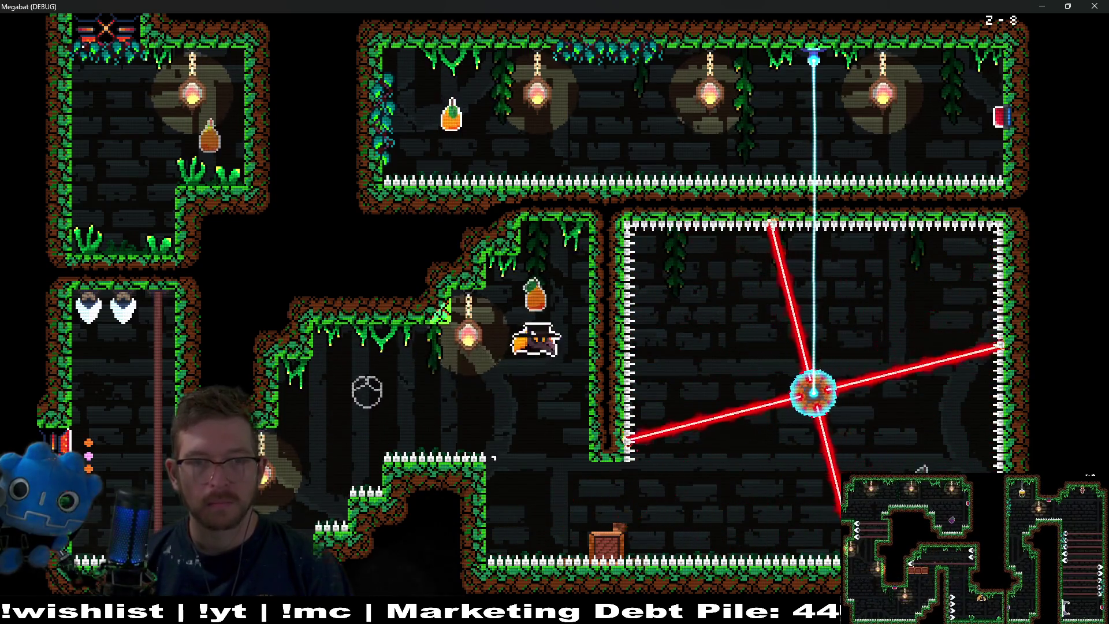
{"action": "key", "text": "Up"}
{"action": "key", "text": "Left"}
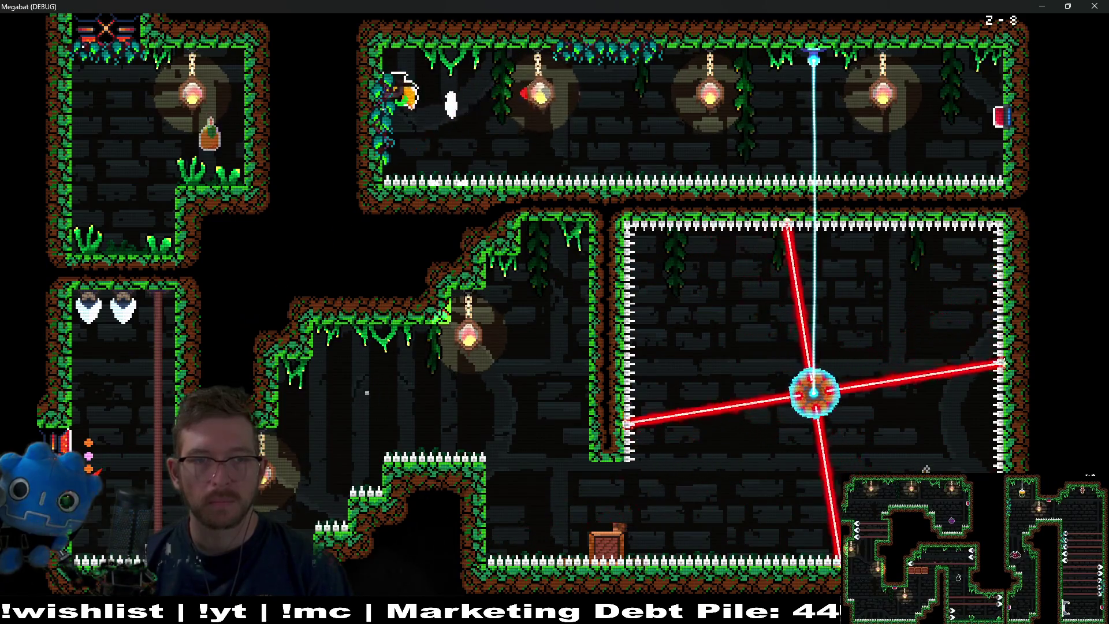
{"action": "key", "text": "Right"}
{"action": "key", "text": "Right"}
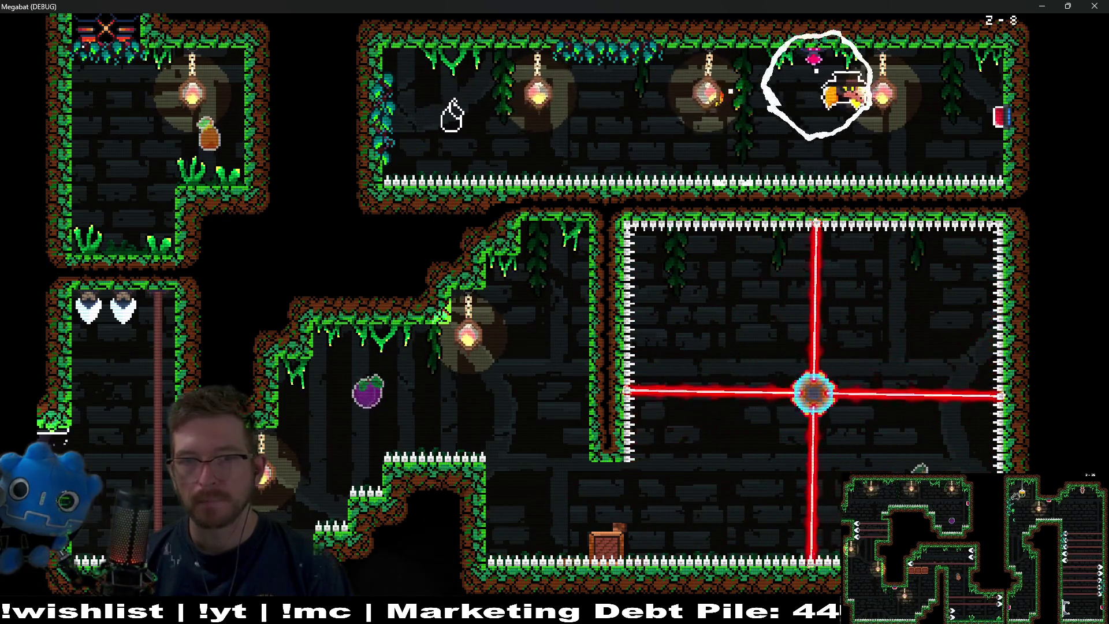
{"action": "key", "text": "Left"}
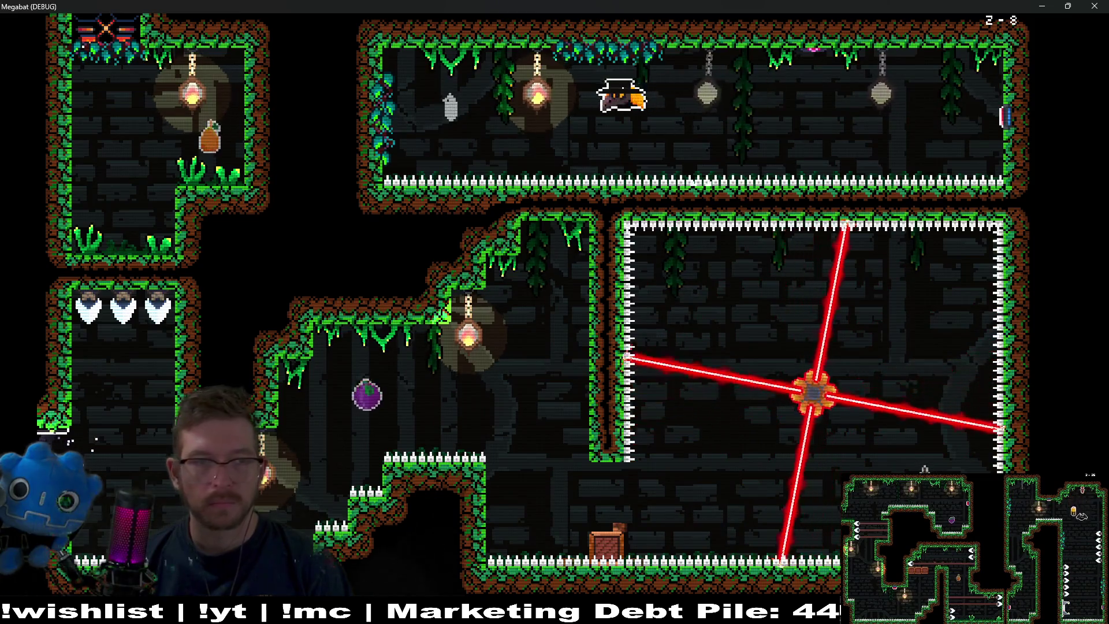
{"action": "key", "text": "Down"}
{"action": "key", "text": "Left"}
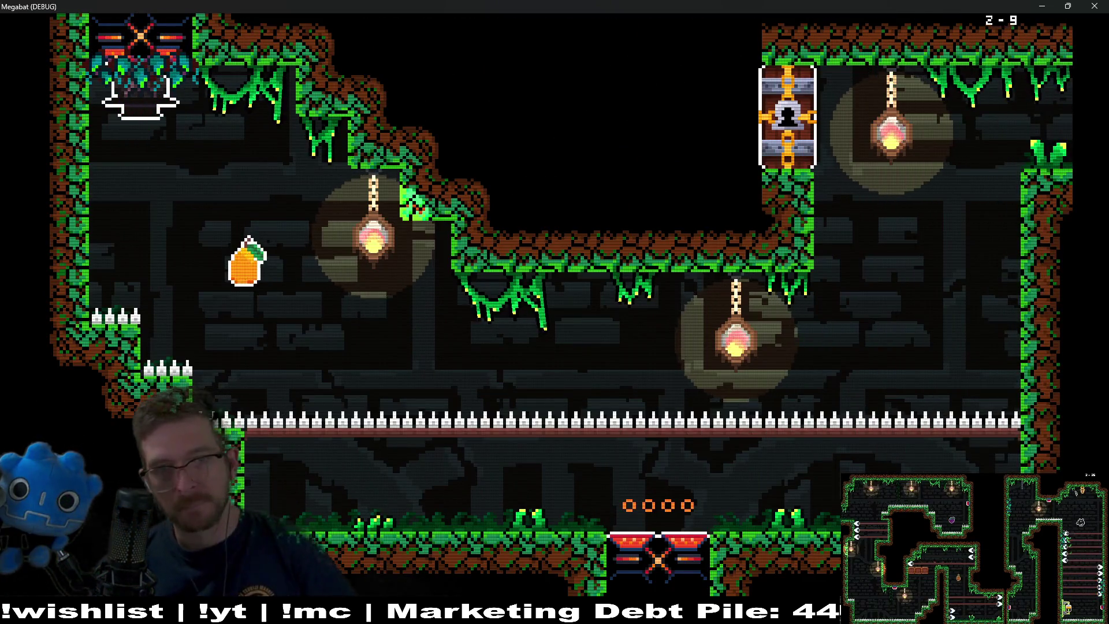
Eat the pears in level 2-9's first room, grab the key, and exit left
{"action": "key", "text": "Down"}
{"action": "key", "text": "Right"}
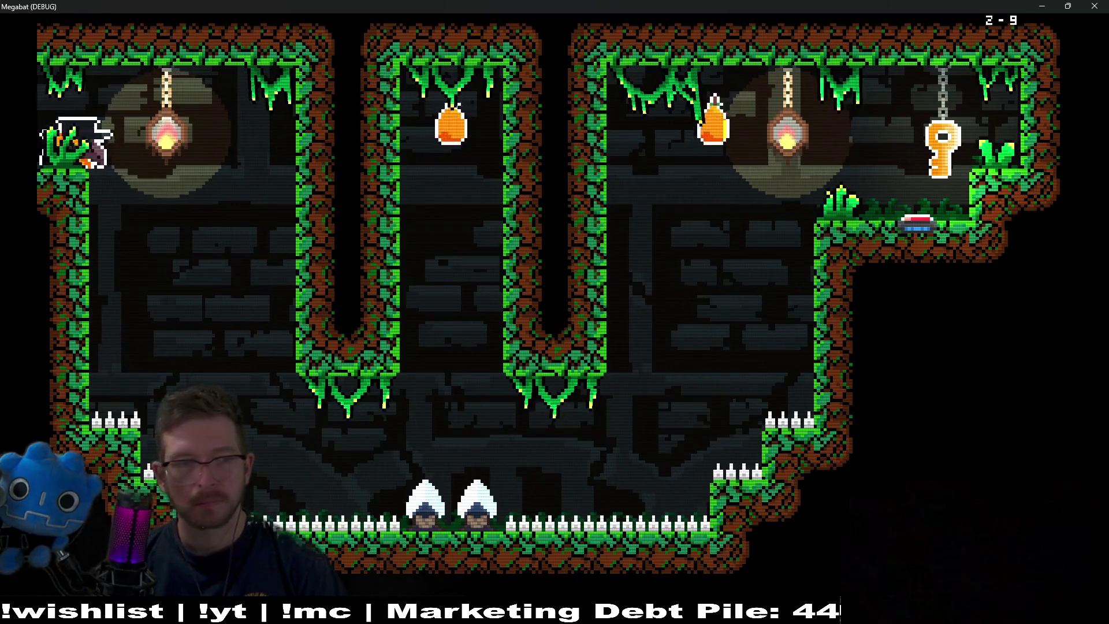
{"action": "key", "text": "Right"}
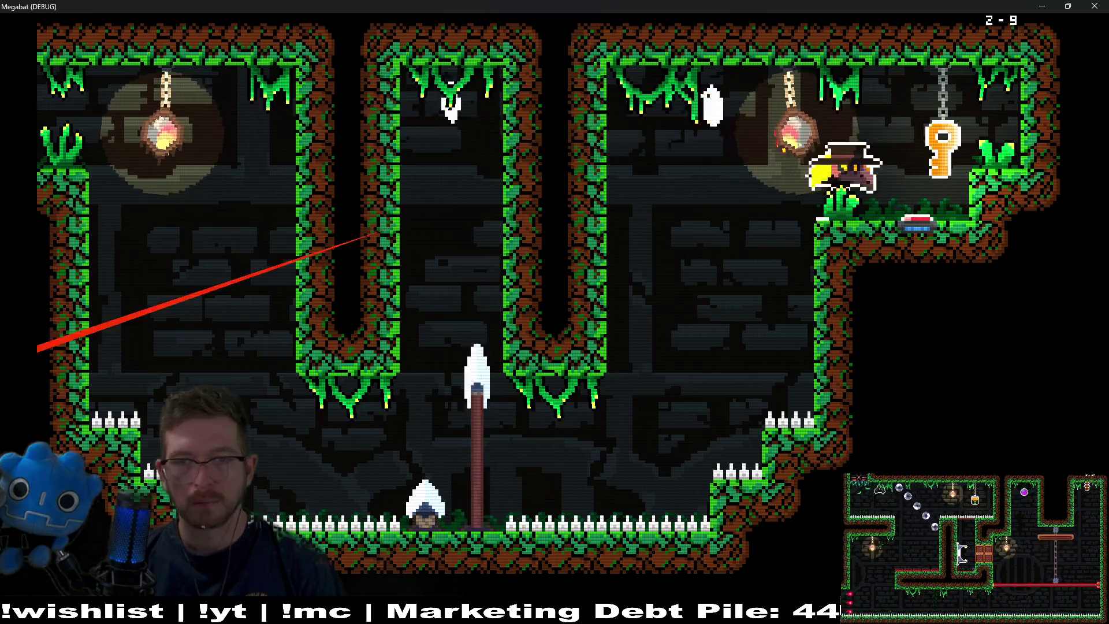
{"action": "key", "text": "Left"}
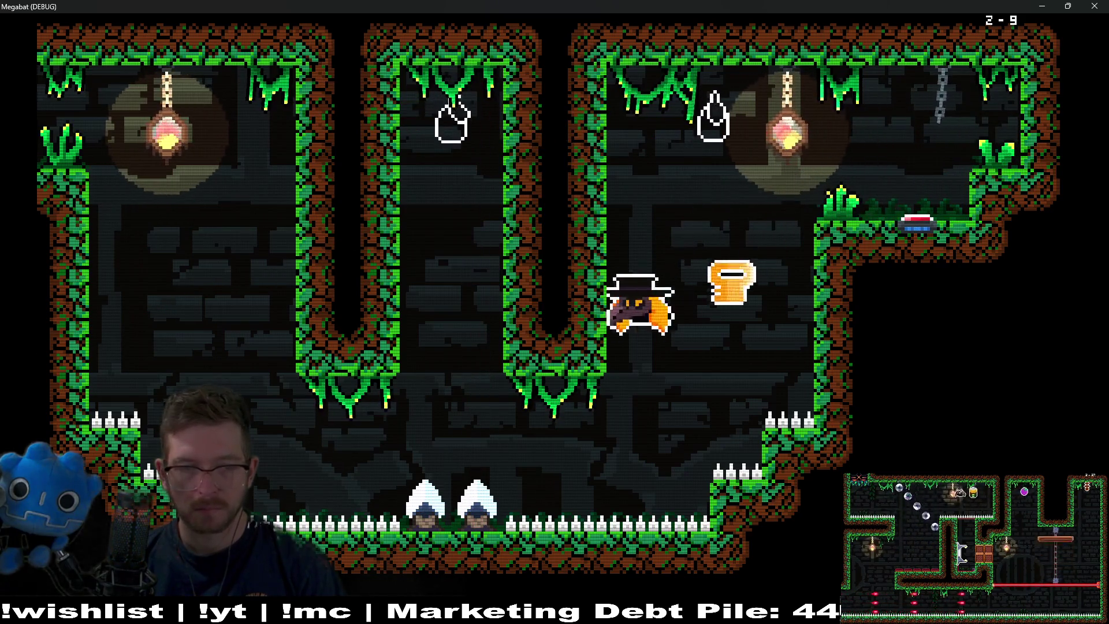
{"action": "key", "text": "Up"}
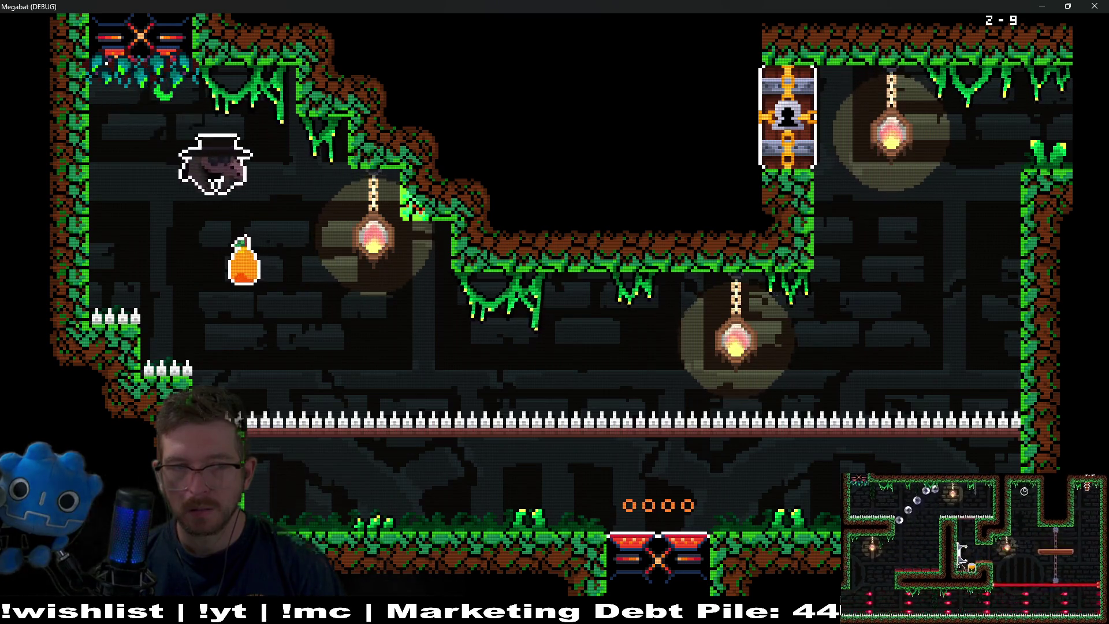
Collect the oranges and the second key, carrying it left through the lower gap
{"action": "key", "text": "space"}
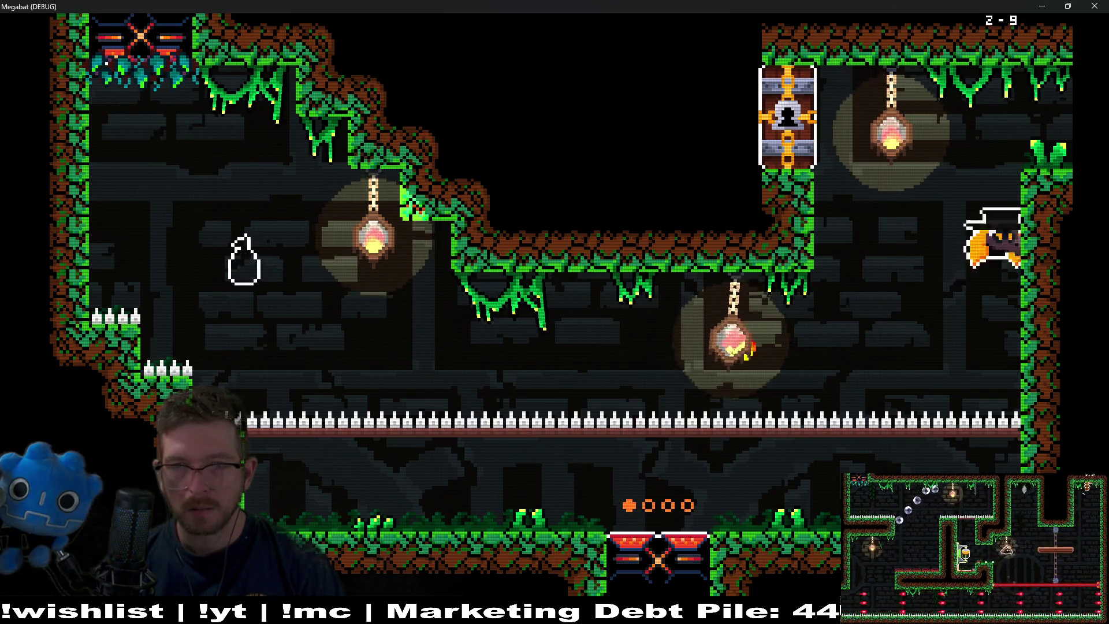
{"action": "key", "text": "space"}
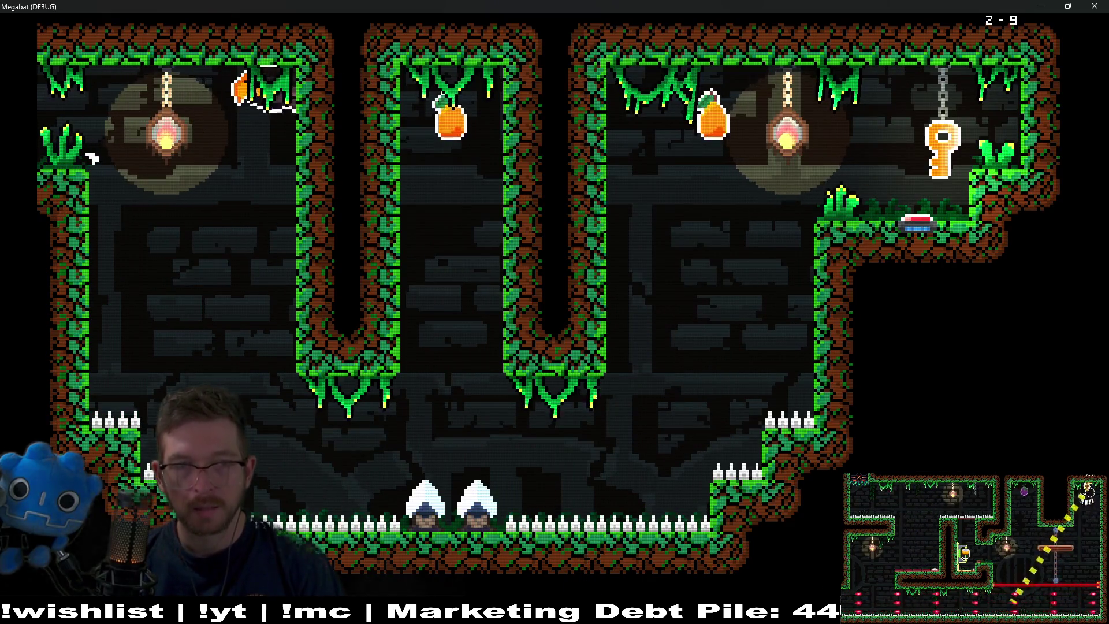
{"action": "key", "text": "space"}
{"action": "key", "text": "space"}
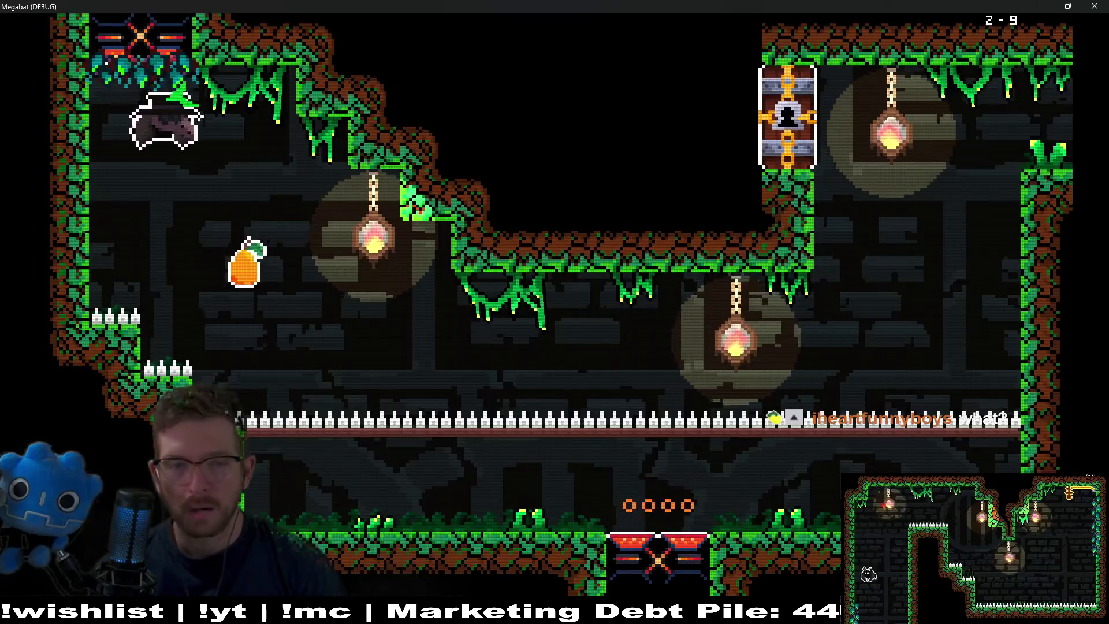
{"action": "key", "text": "space"}
{"action": "key", "text": "space"}
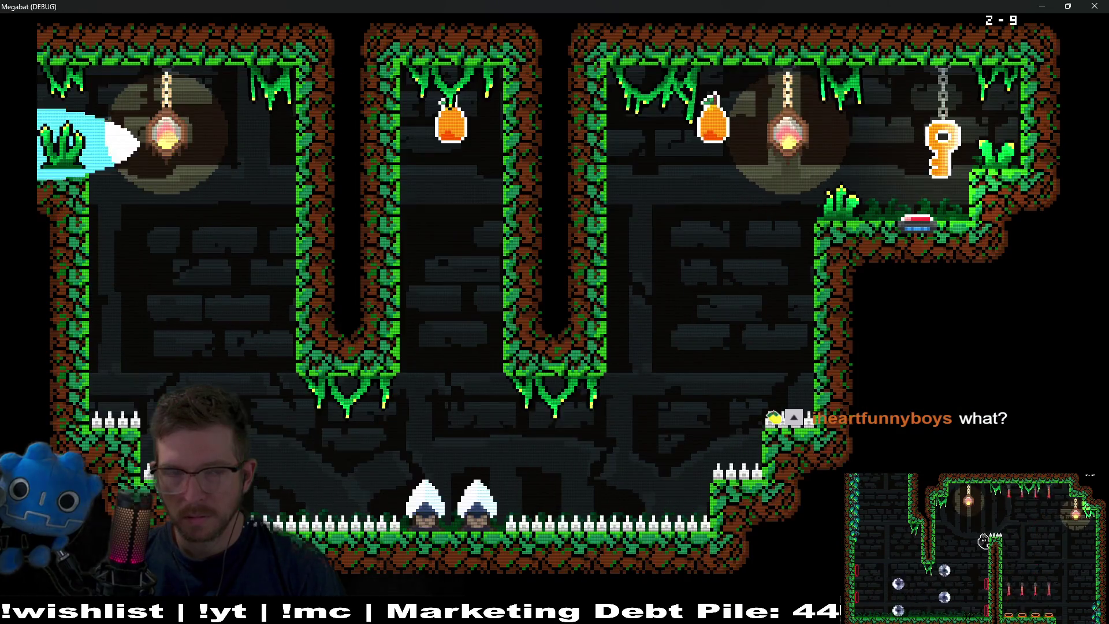
{"action": "key", "text": "space"}
{"action": "key", "text": "space"}
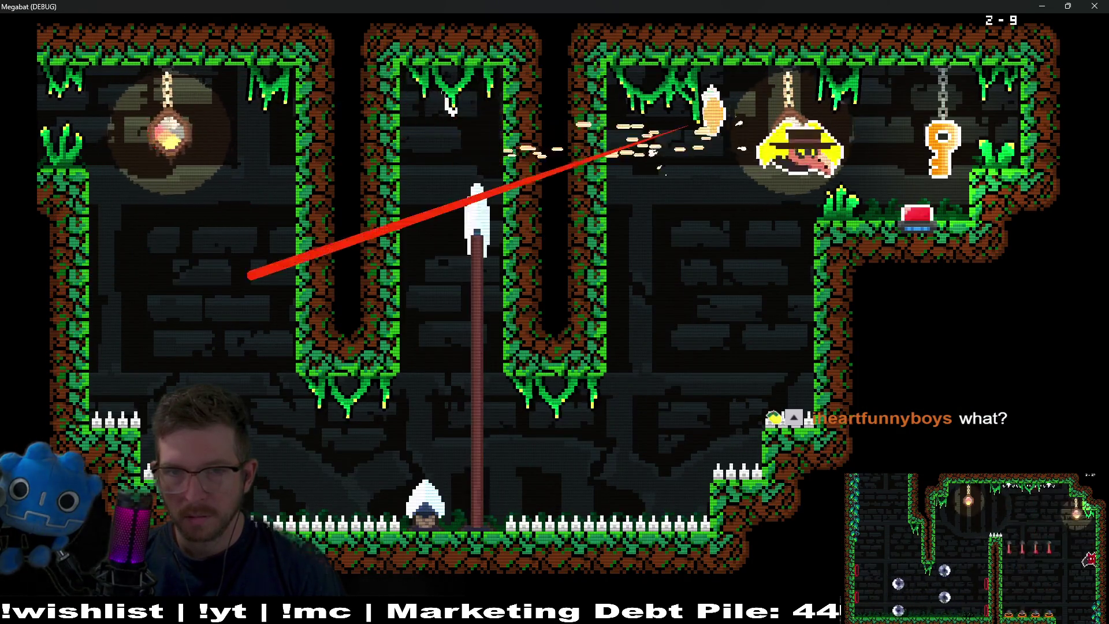
{"action": "key", "text": "Left"}
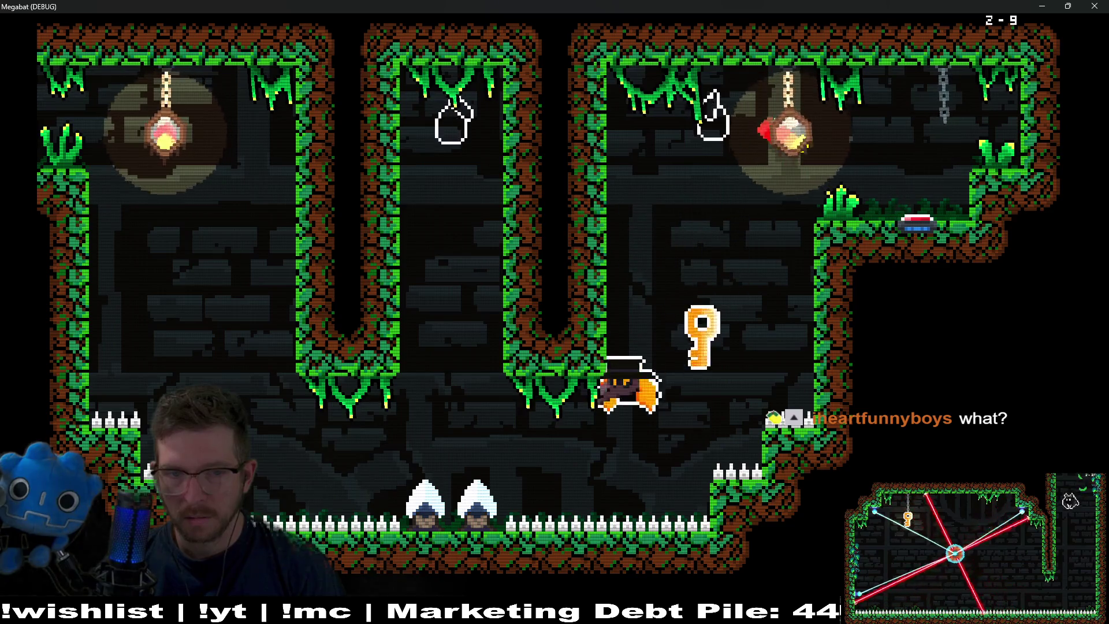
{"action": "key", "text": "space"}
{"action": "key", "text": "space"}
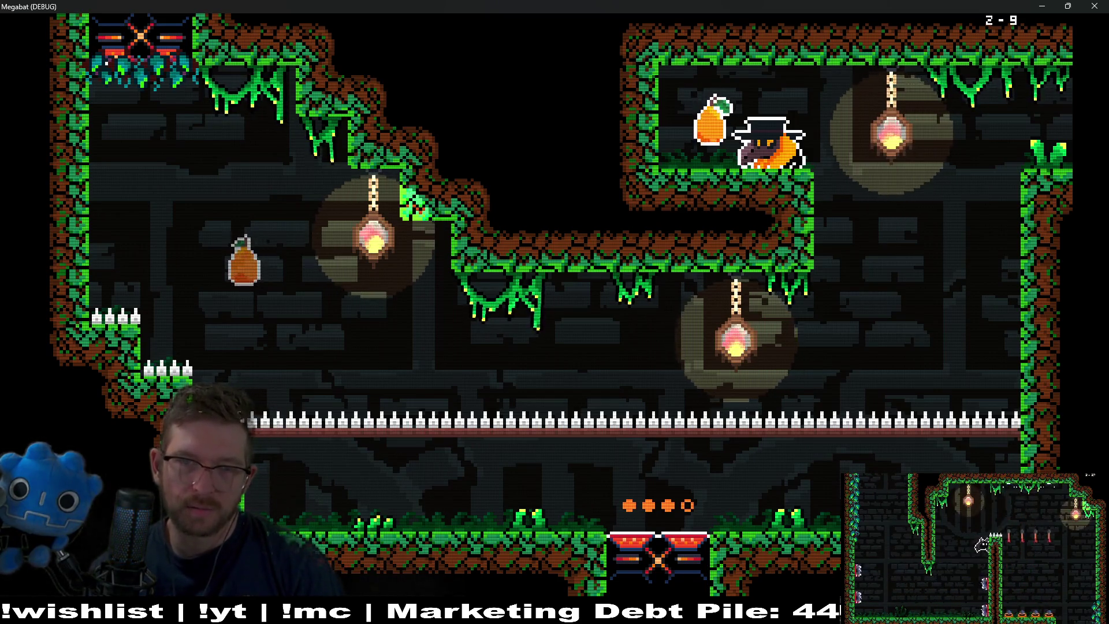
Eat the last pear to open the gate, exit to level 2-10, and pause
{"action": "key", "text": "Left"}
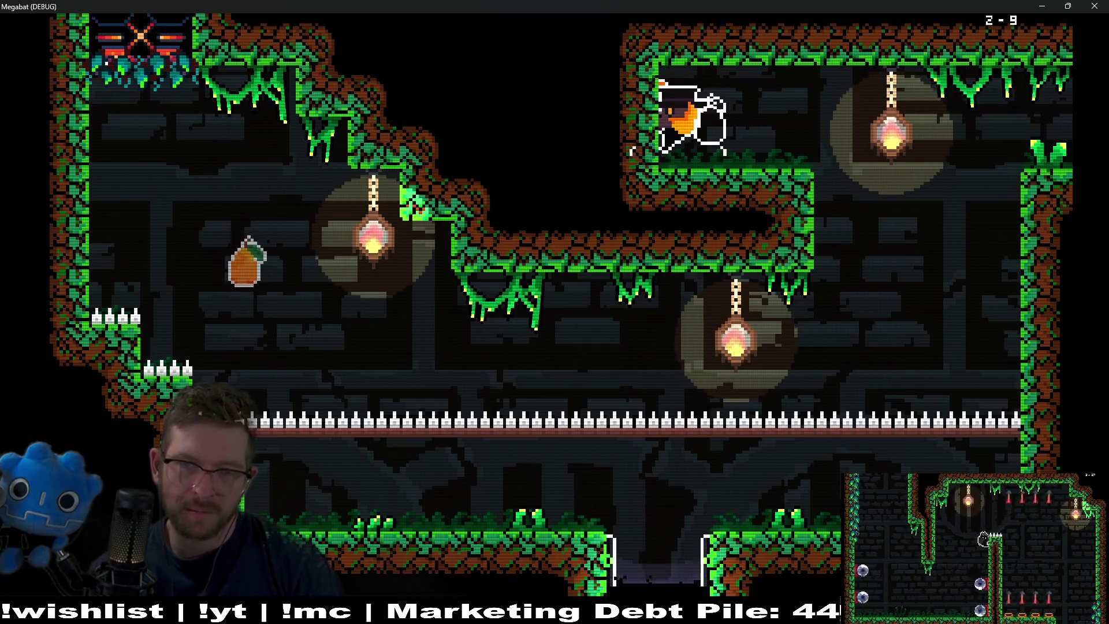
{"action": "key", "text": "Right"}
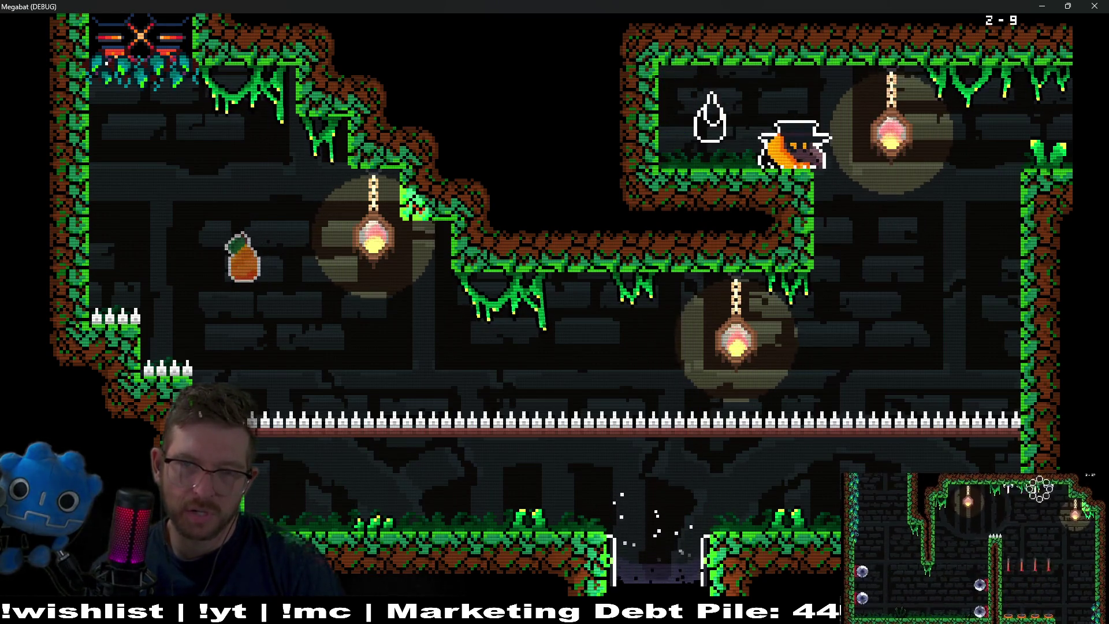
{"action": "key", "text": "Right"}
{"action": "key", "text": "Left"}
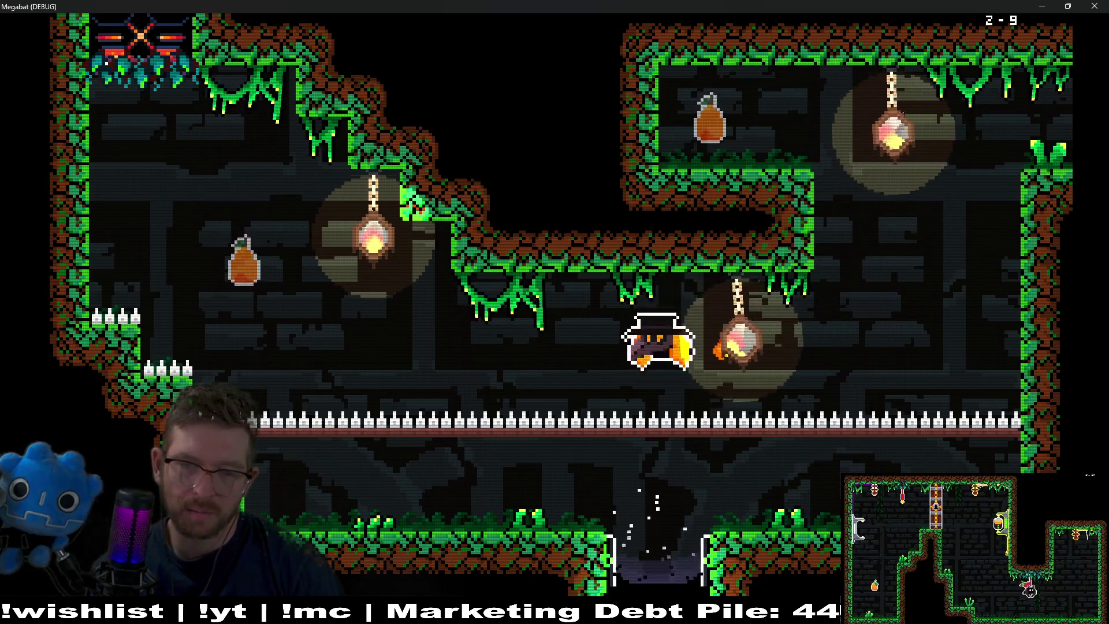
{"action": "key", "text": "Escape"}
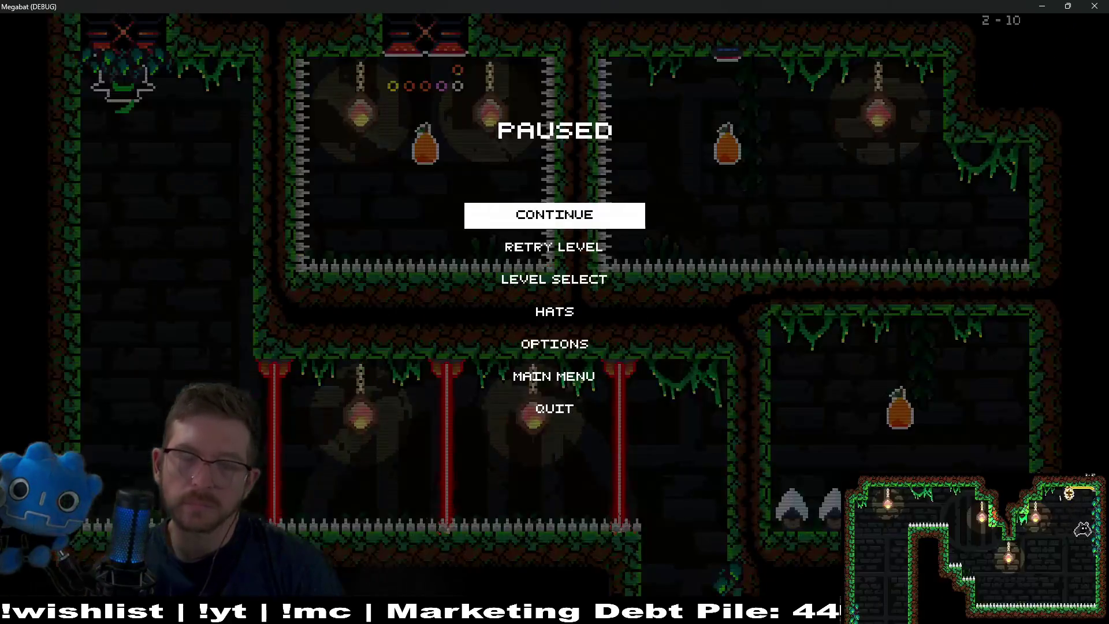
{"action": "key", "text": "alt+Tab"}
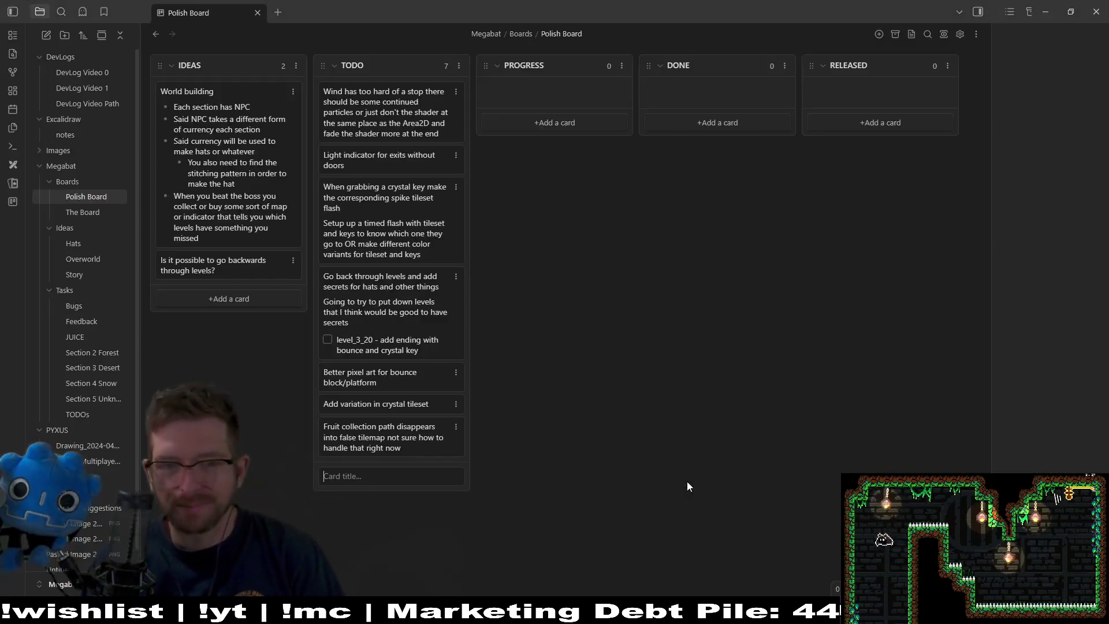
Abandon the stray TODO card draft and reopen The Board note
{"action": "left_click", "coordinate": [391, 475]}
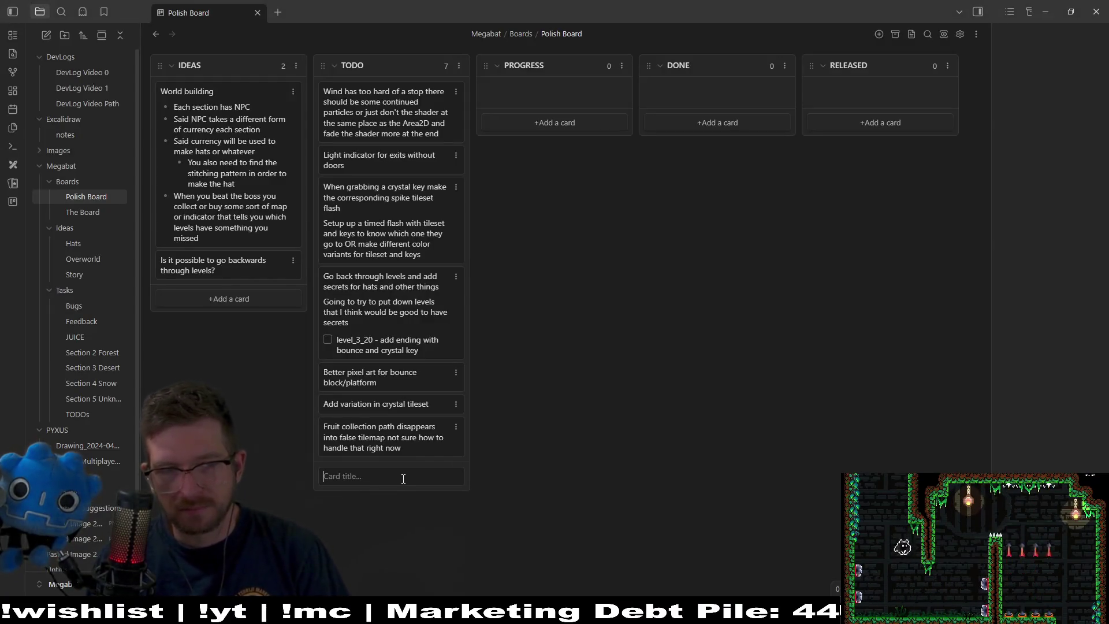
{"action": "type", "text": "Clinging"}
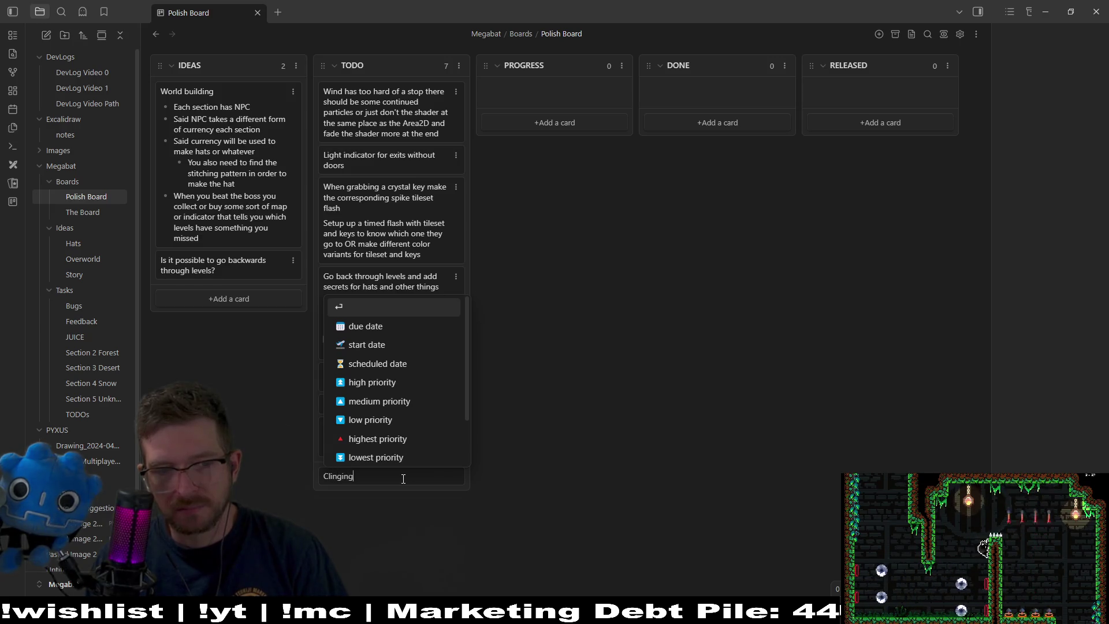
{"action": "type", "text": " on"}
{"action": "key", "text": "BackSpace"}
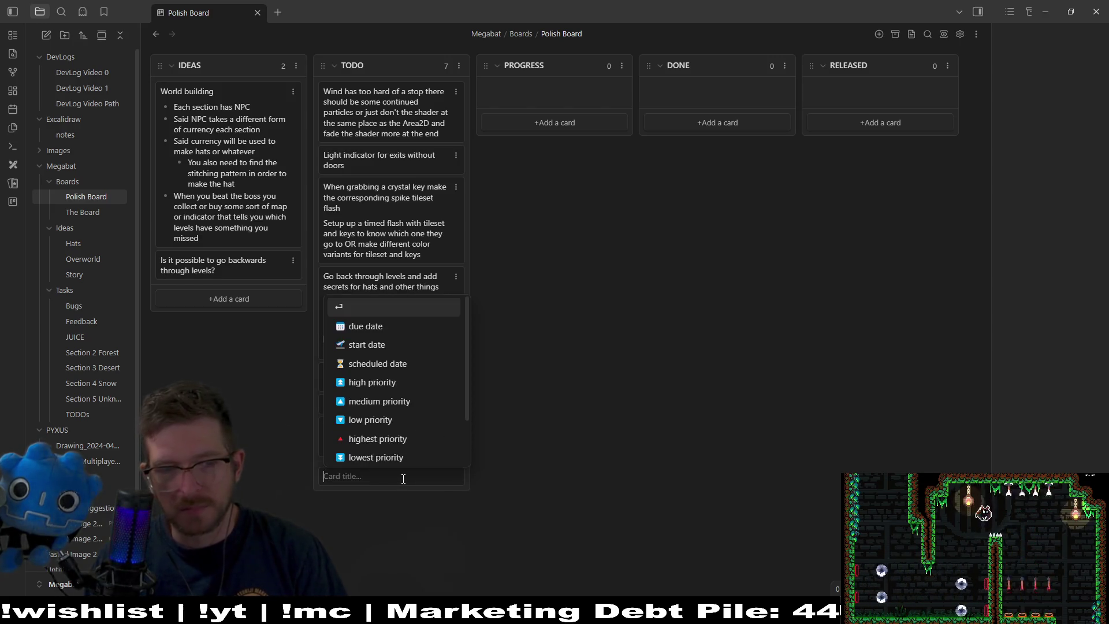
{"action": "left_click", "coordinate": [85, 206]}
{"action": "left_click", "coordinate": [85, 208]}
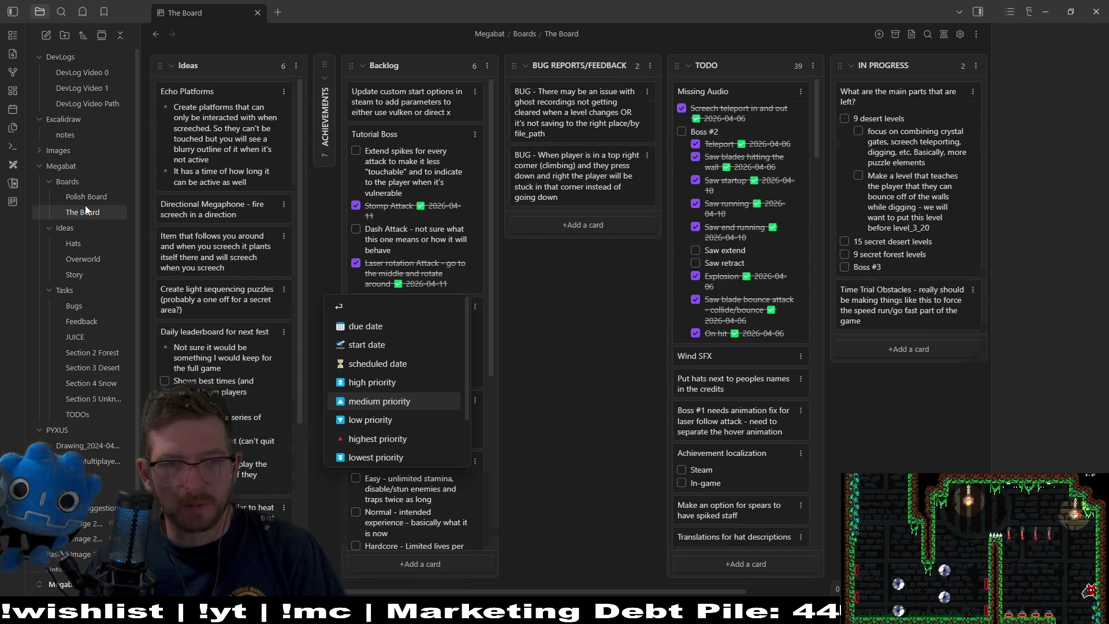
{"action": "left_click", "coordinate": [529, 303]}
Add a bug card: clinging onto opening doors MIGHT kill the player via collision shape/hitbox raycasts
{"action": "left_click", "coordinate": [568, 227]}
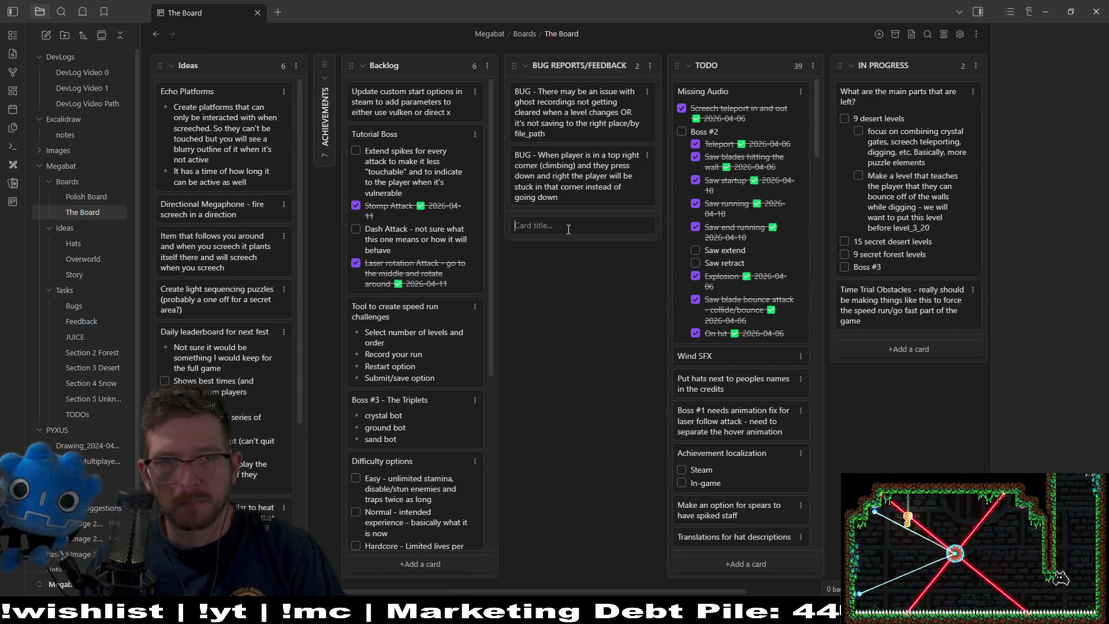
{"action": "type", "text": "BU"}
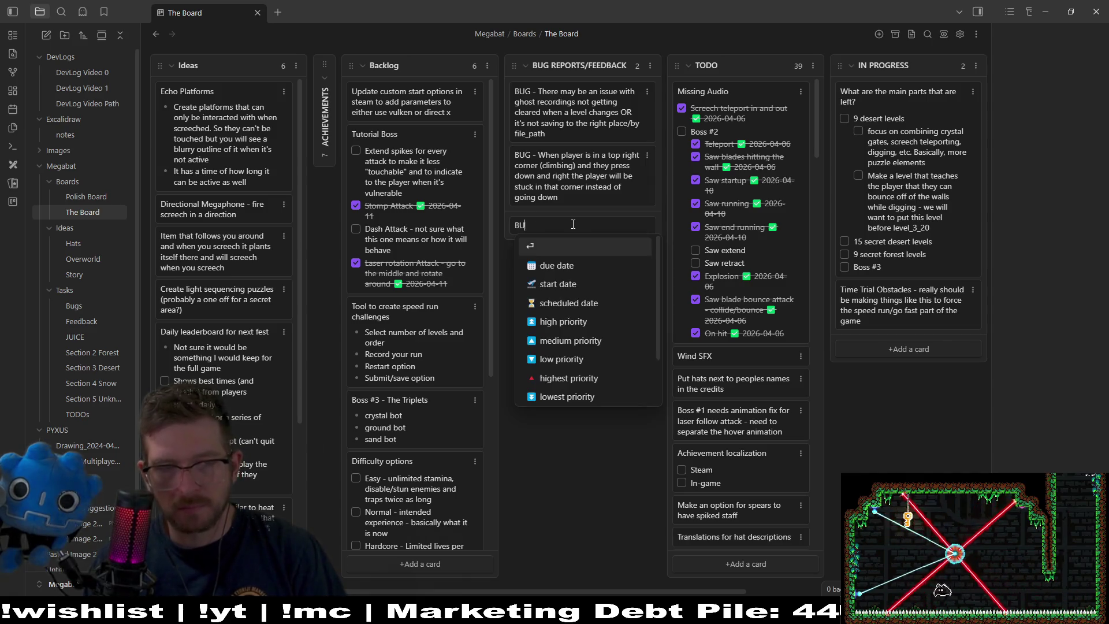
{"action": "type", "text": "G - Cl"}
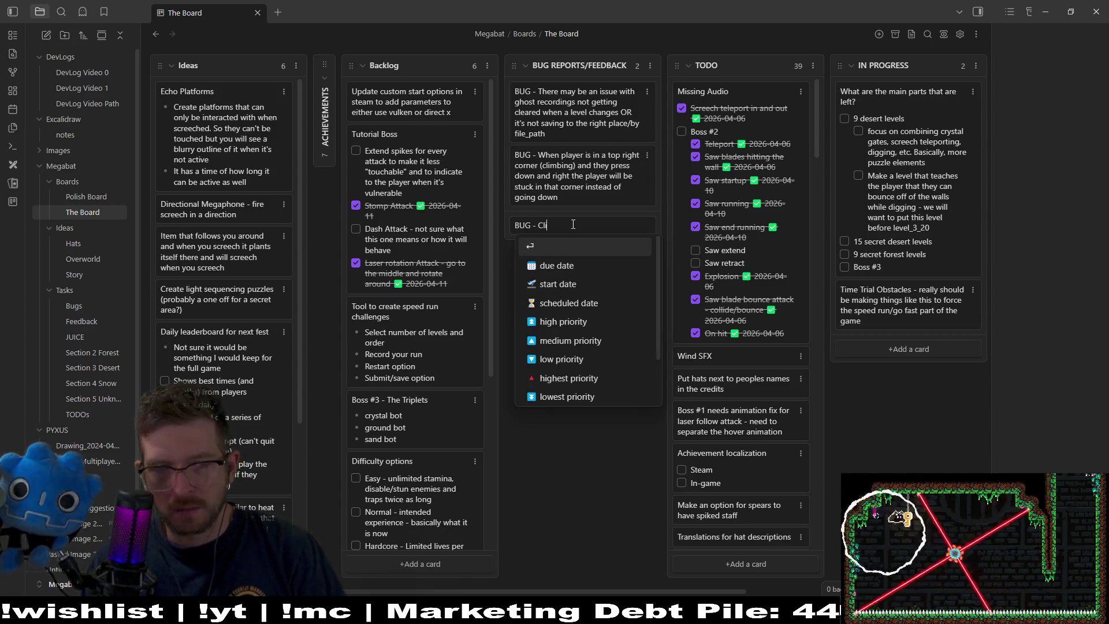
{"action": "type", "text": "inging onto doors whi"}
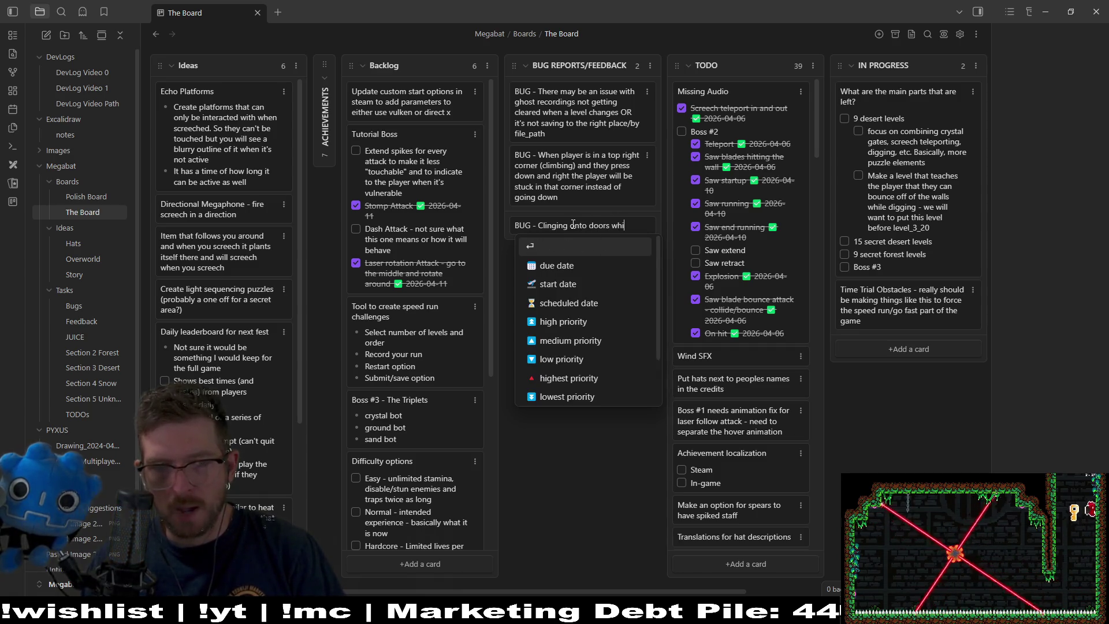
{"action": "type", "text": "le they open mig"}
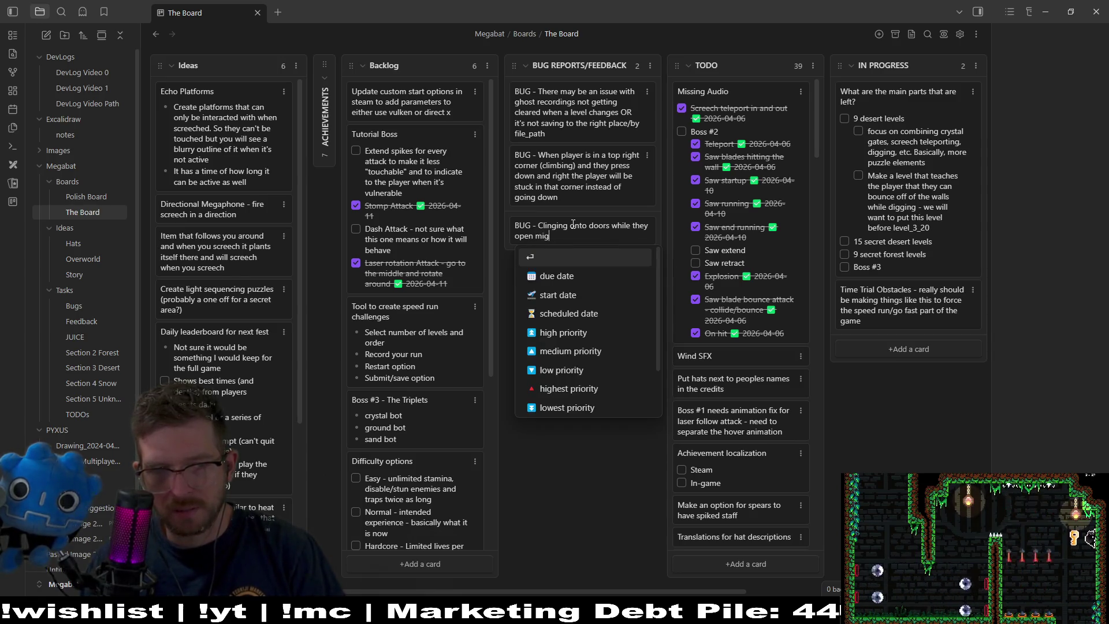
{"action": "key", "text": "BackSpace"}
{"action": "key", "text": "BackSpace"}
{"action": "key", "text": "BackSpace"}
{"action": "type", "text": "MIGHT g"}
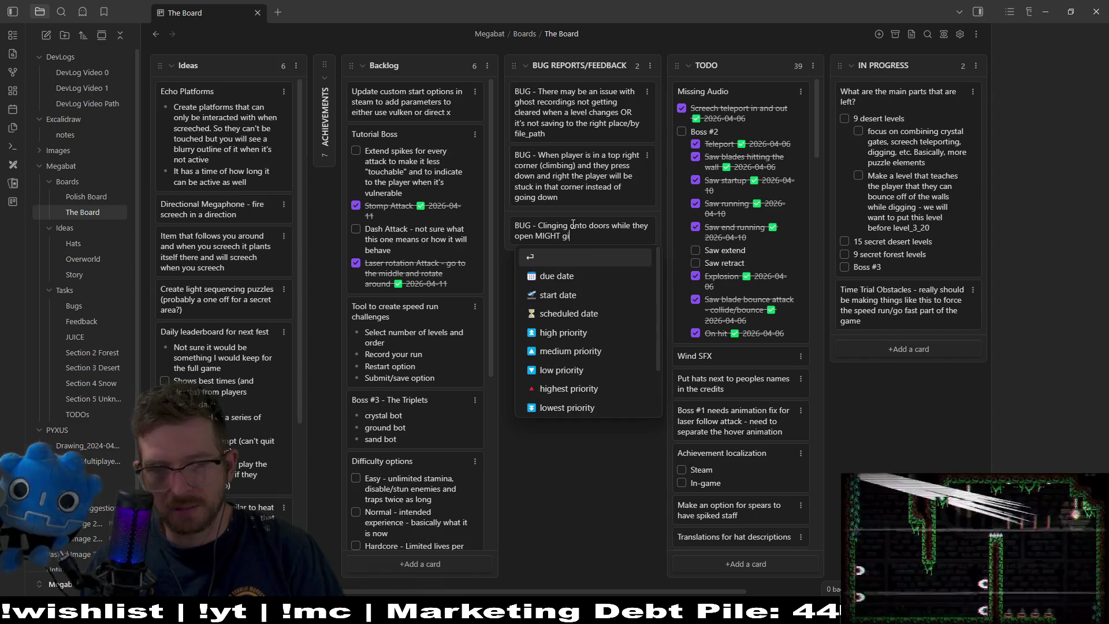
{"action": "type", "text": "kill the player..."}
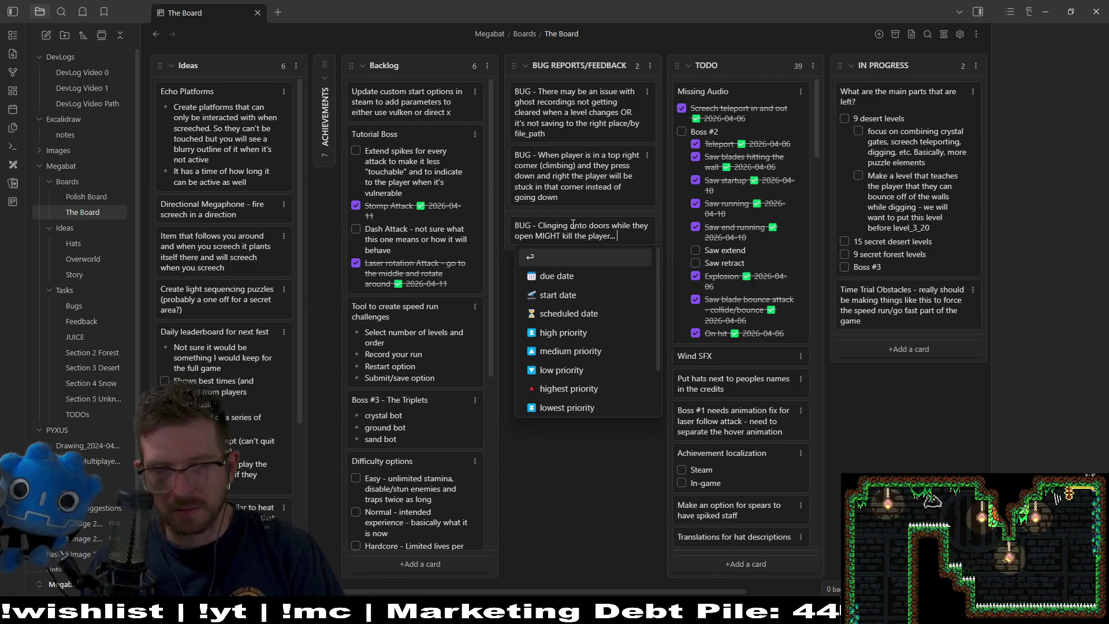
{"action": "type", "text": " I think due to the "}
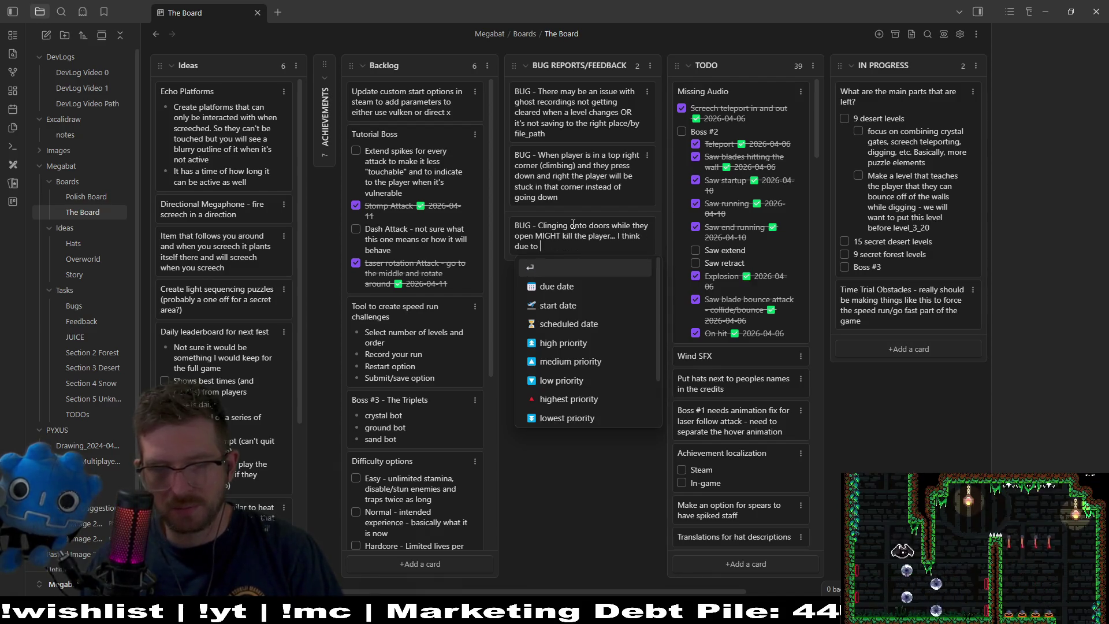
{"action": "type", "text": "colli"}
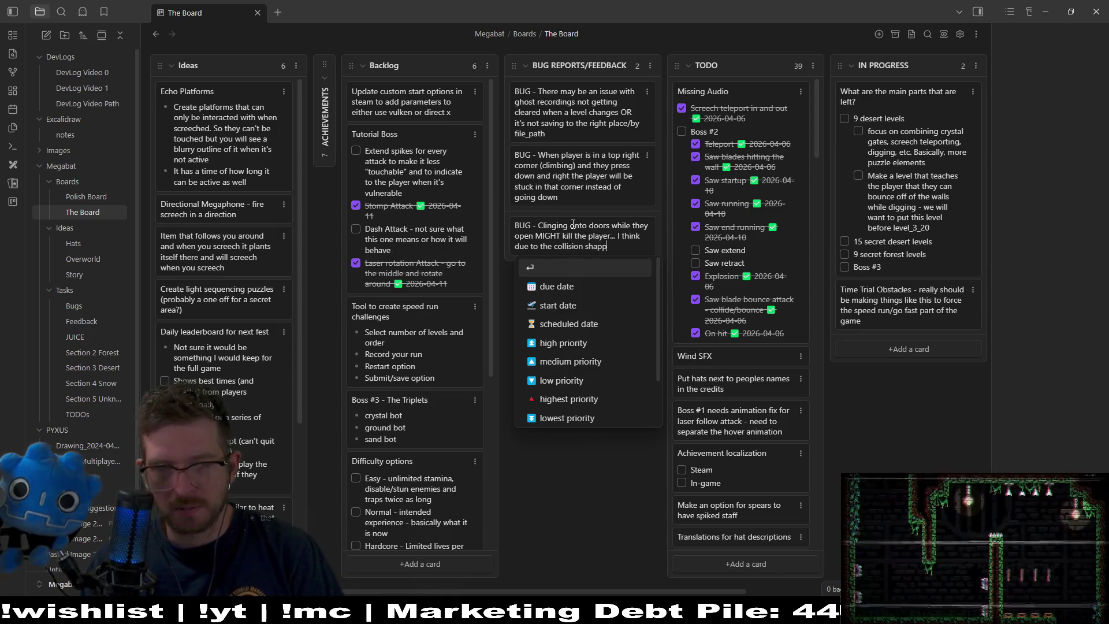
{"action": "type", "text": "sion shape"}
{"action": "key", "text": "BackSpace"}
{"action": "key", "text": "BackSpace"}
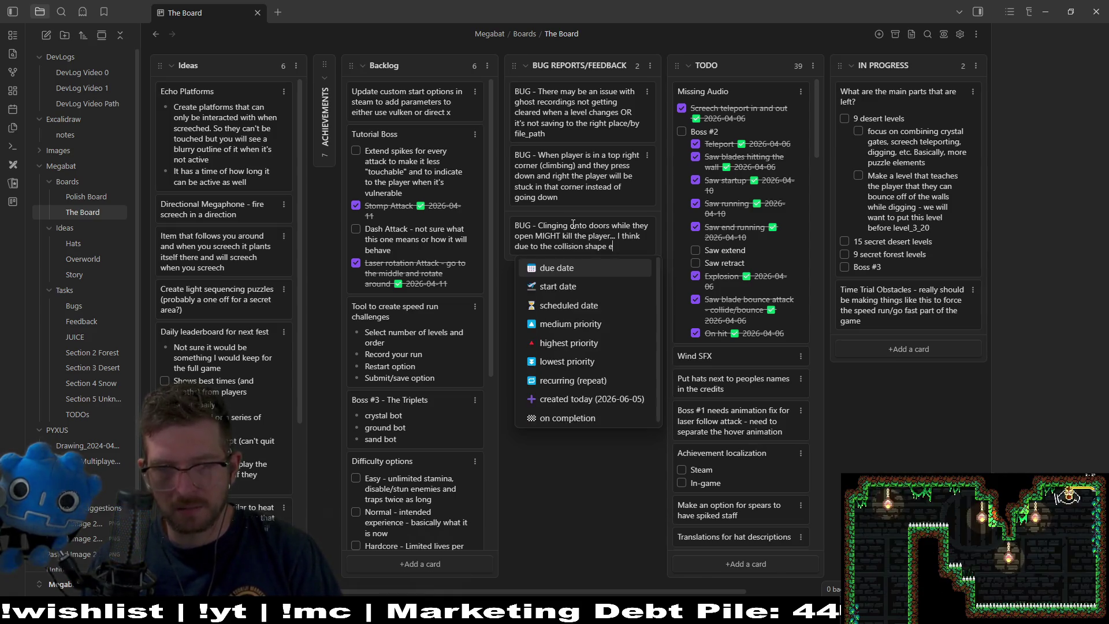
{"action": "type", "text": "expanding"}
{"action": "type", "text": " the the"}
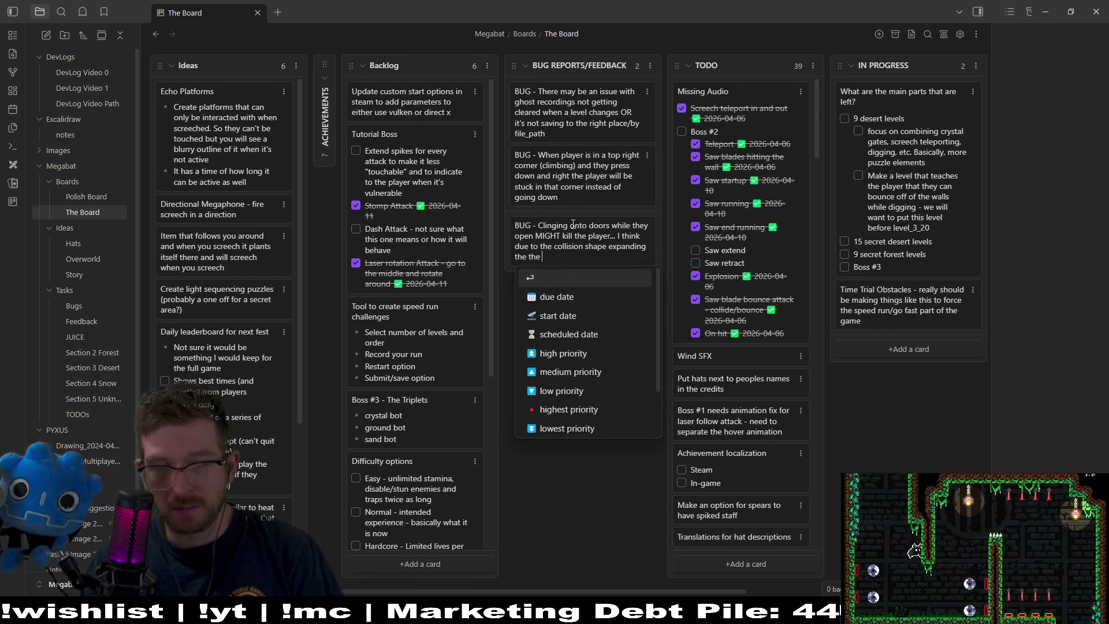
{"action": "type", "text": "player h"}
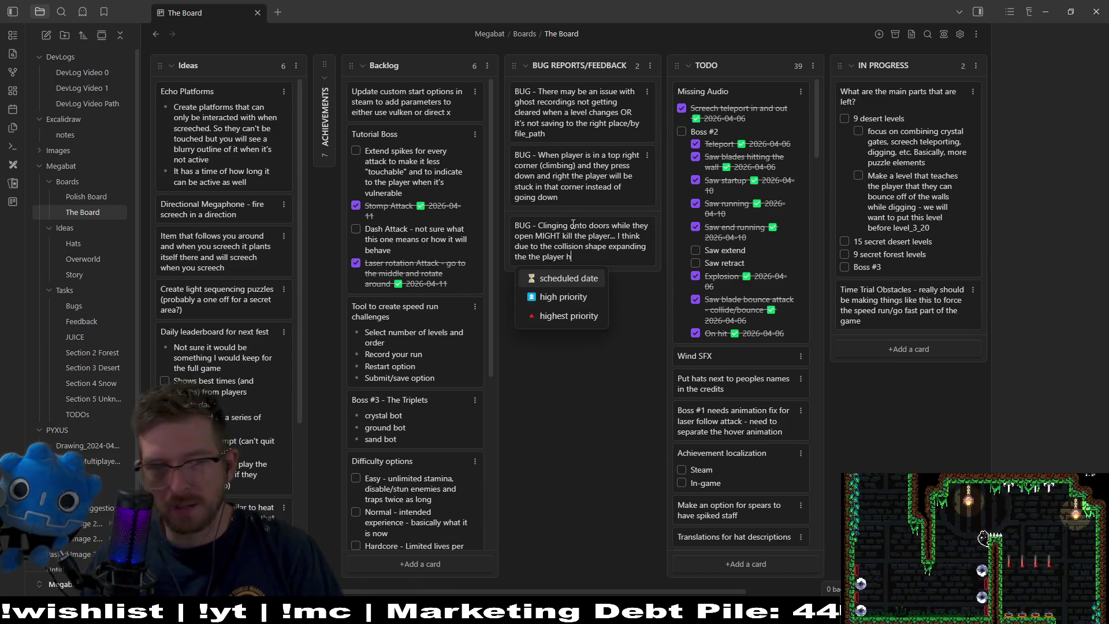
{"action": "type", "text": "itbox/raycast"}
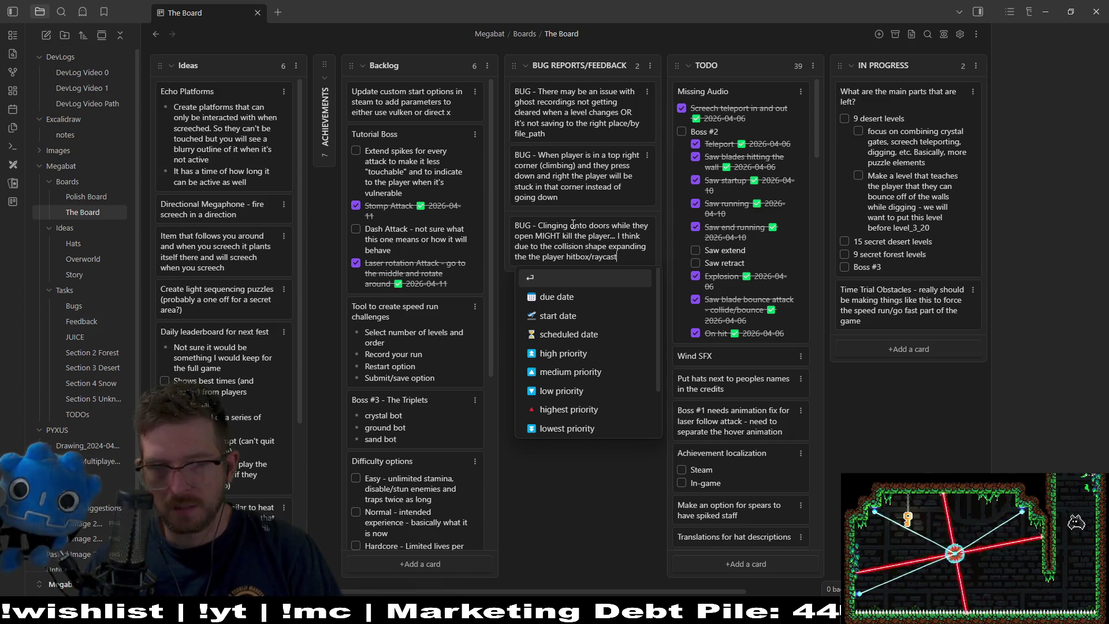
{"action": "type", "text": "s thinking "}
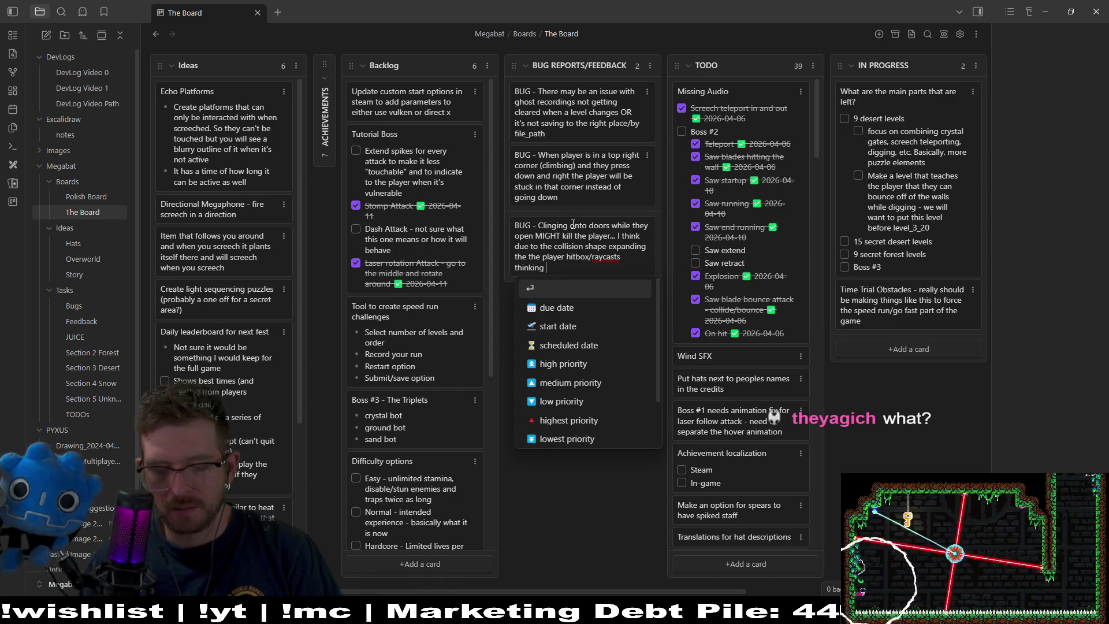
{"action": "type", "text": "the player is ge"}
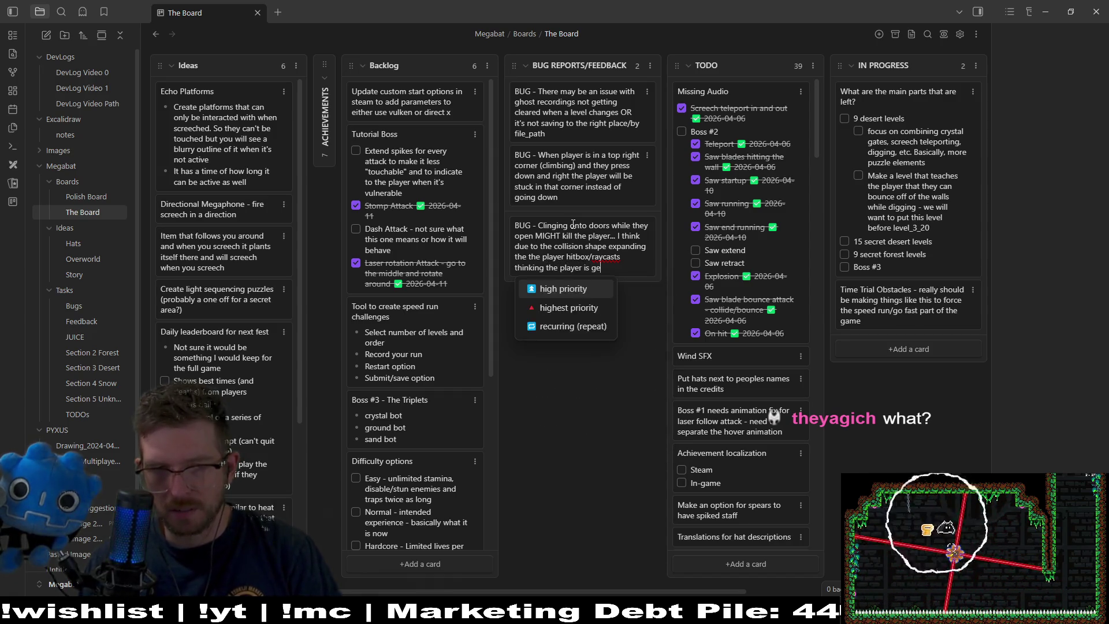
{"action": "type", "text": "tting squished"}
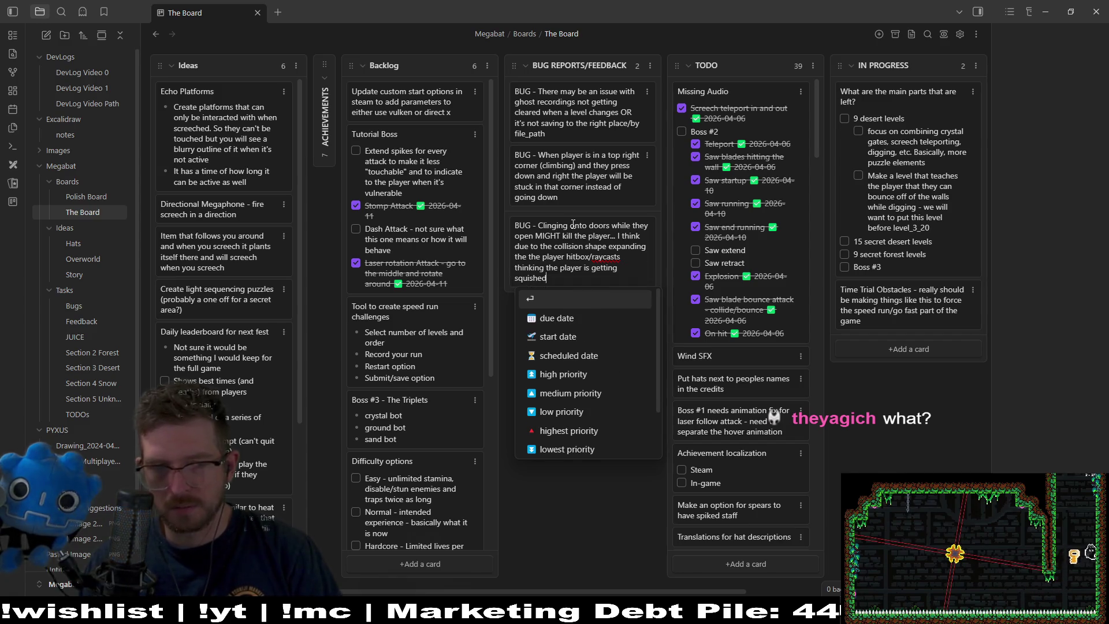
{"action": "key", "text": "Return"}
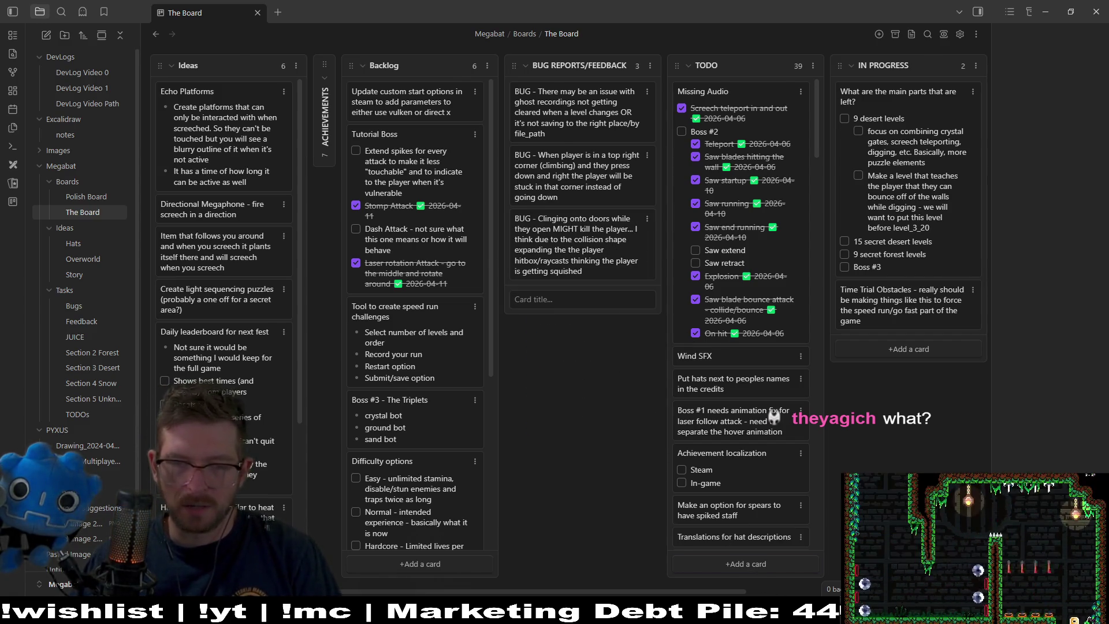
{"action": "key", "text": "alt+Tab"}
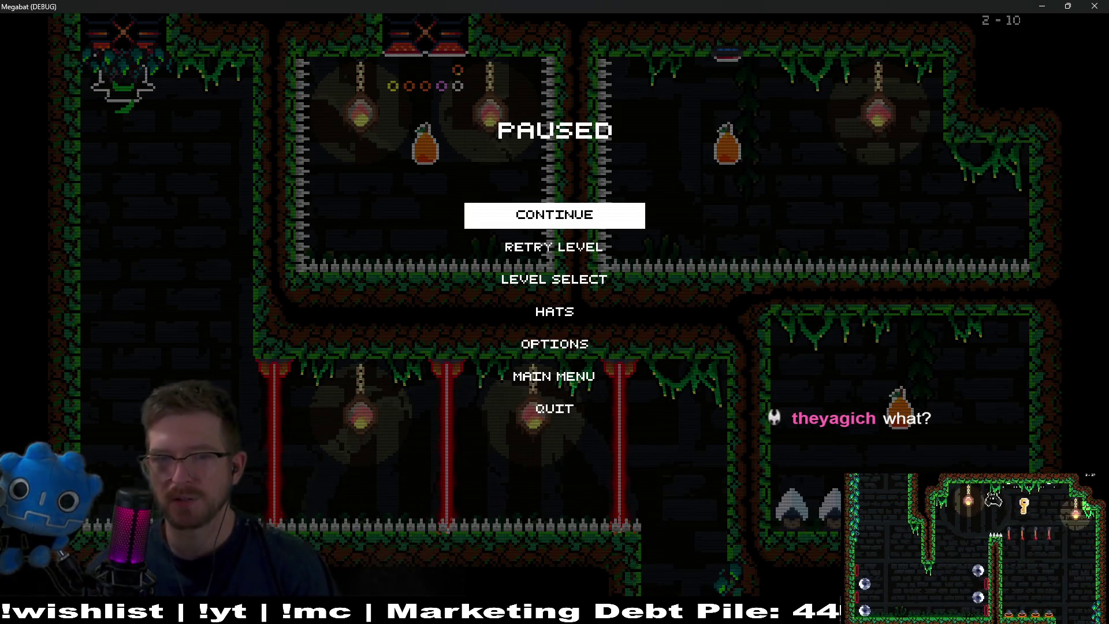
Resume level 2-10, fly down into the lower corridor and push the key toward the locked door
{"action": "key", "text": "Return"}
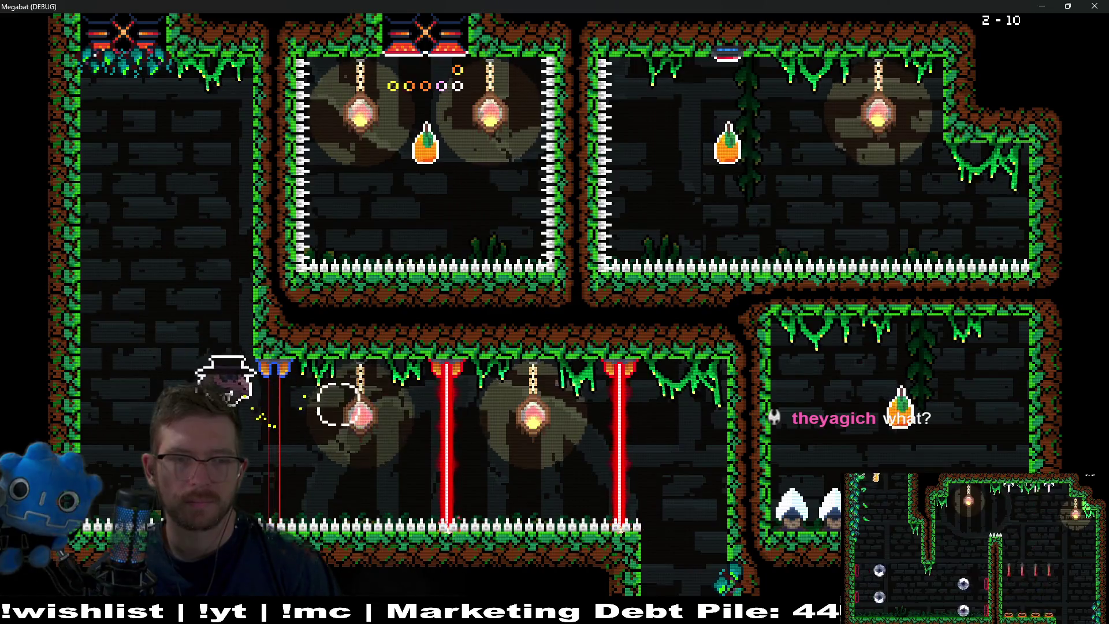
{"action": "key", "text": "Down"}
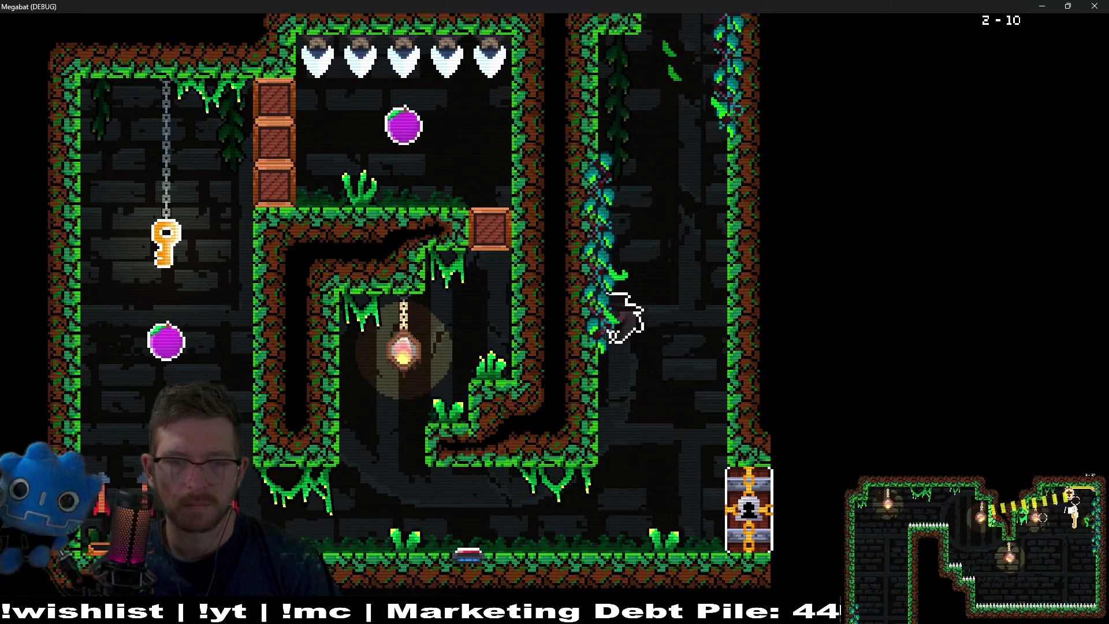
{"action": "key", "text": "Left"}
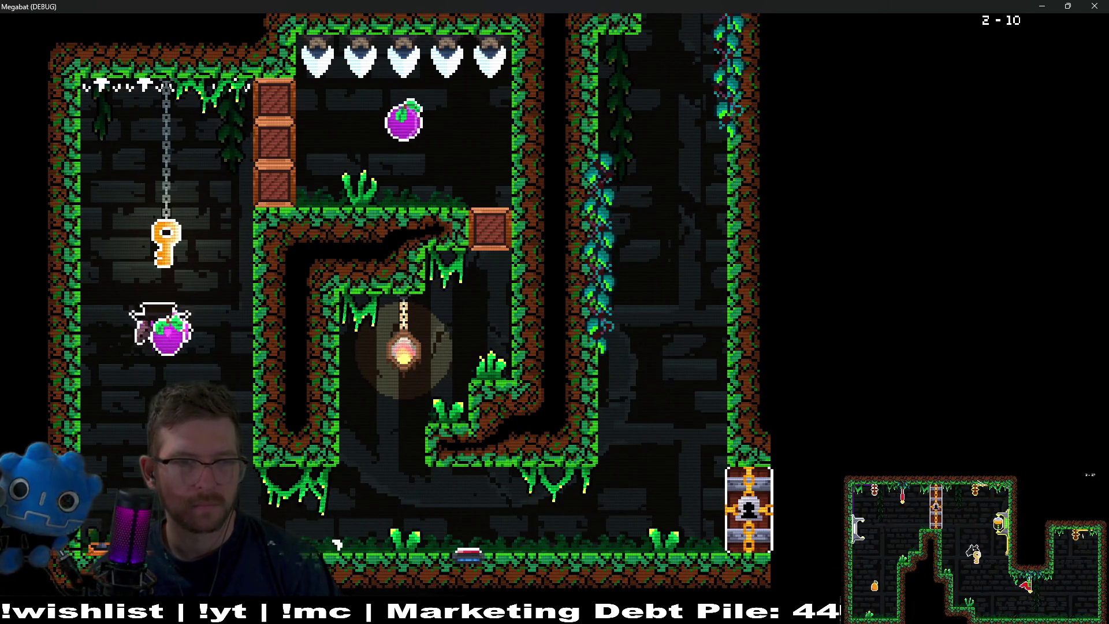
{"action": "key", "text": "Up"}
{"action": "key", "text": "Right"}
{"action": "key", "text": "Down"}
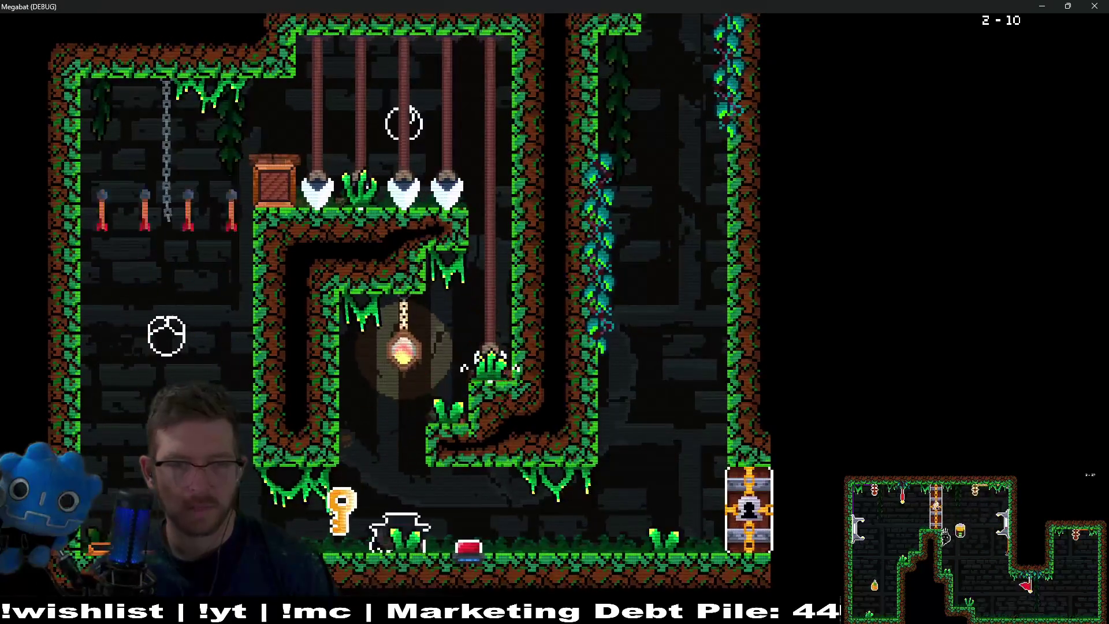
{"action": "key", "text": "Right"}
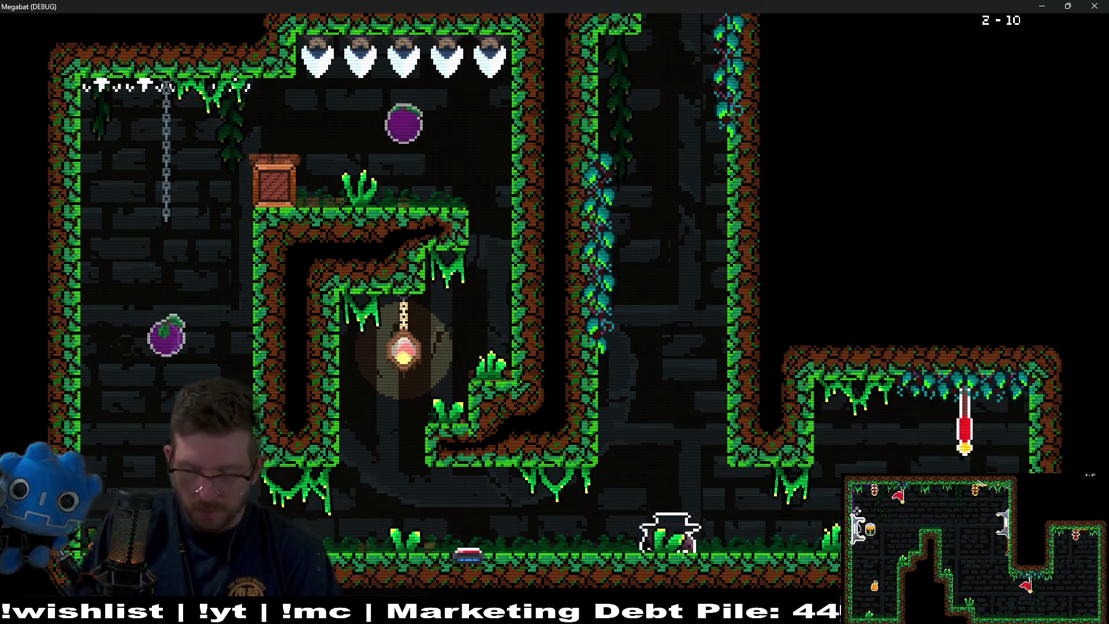
Fly up through the right-hand rooms, dash for the pear, and leave through the top exit
{"action": "key", "text": "Up"}
{"action": "key", "text": "Right"}
{"action": "key", "text": "Left"}
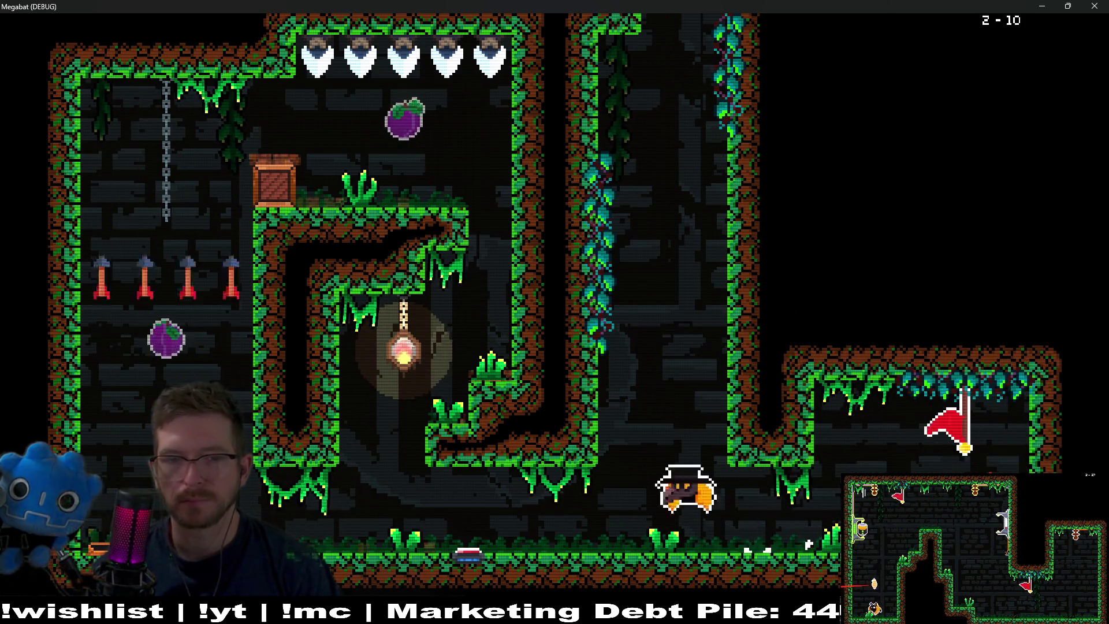
{"action": "key", "text": "Up"}
{"action": "key", "text": "Up"}
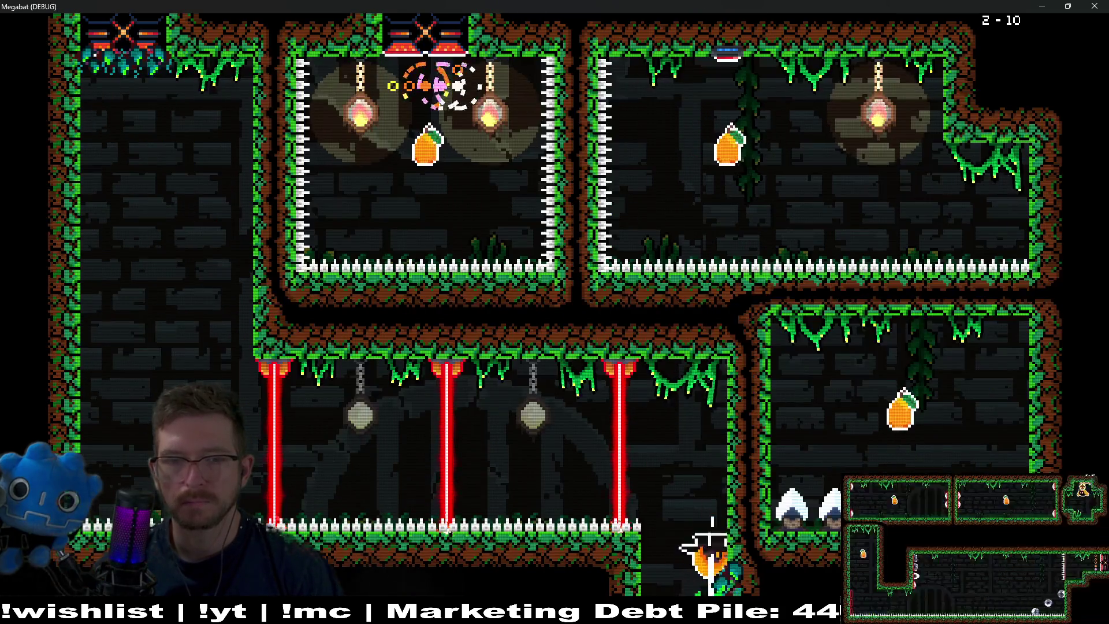
{"action": "key", "text": "Right"}
{"action": "key", "text": "Up"}
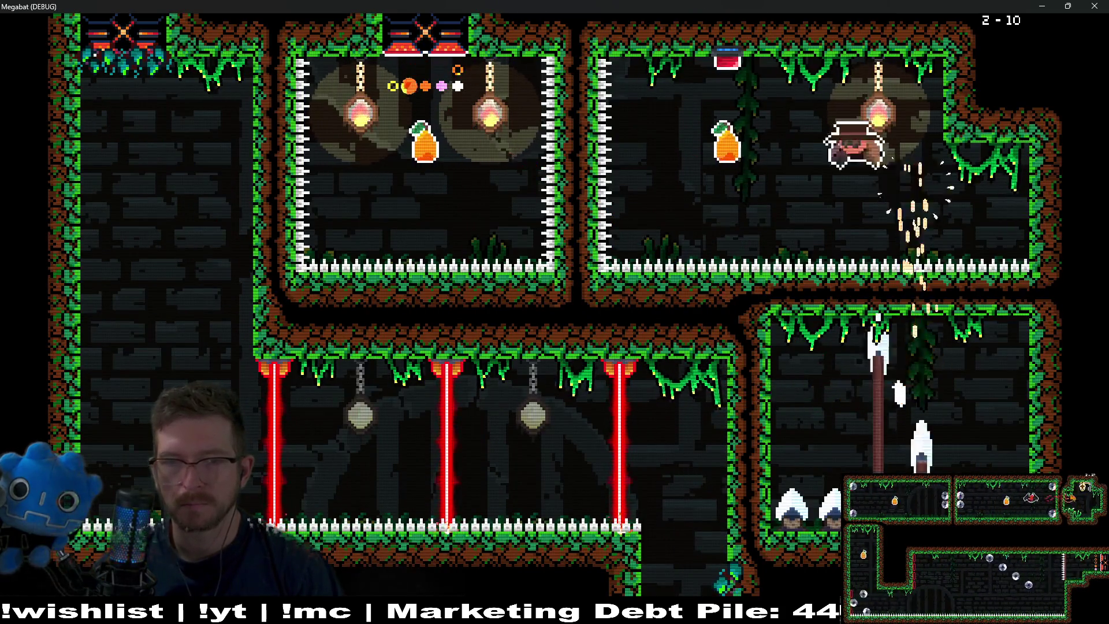
{"action": "key", "text": "Left"}
{"action": "key", "text": "Left"}
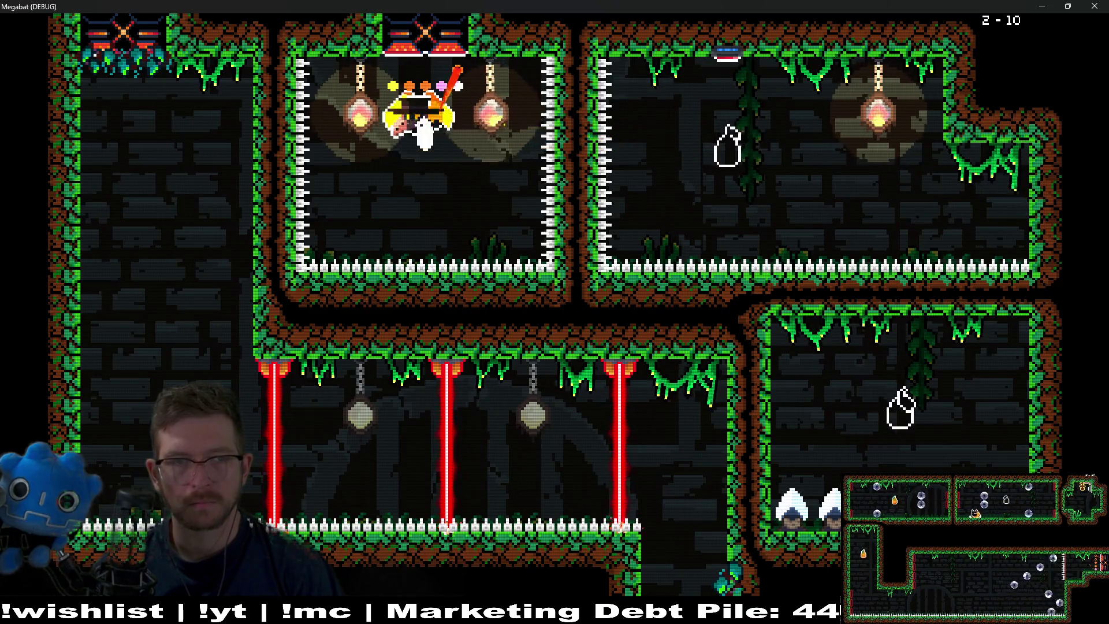
{"action": "key", "text": "Up"}
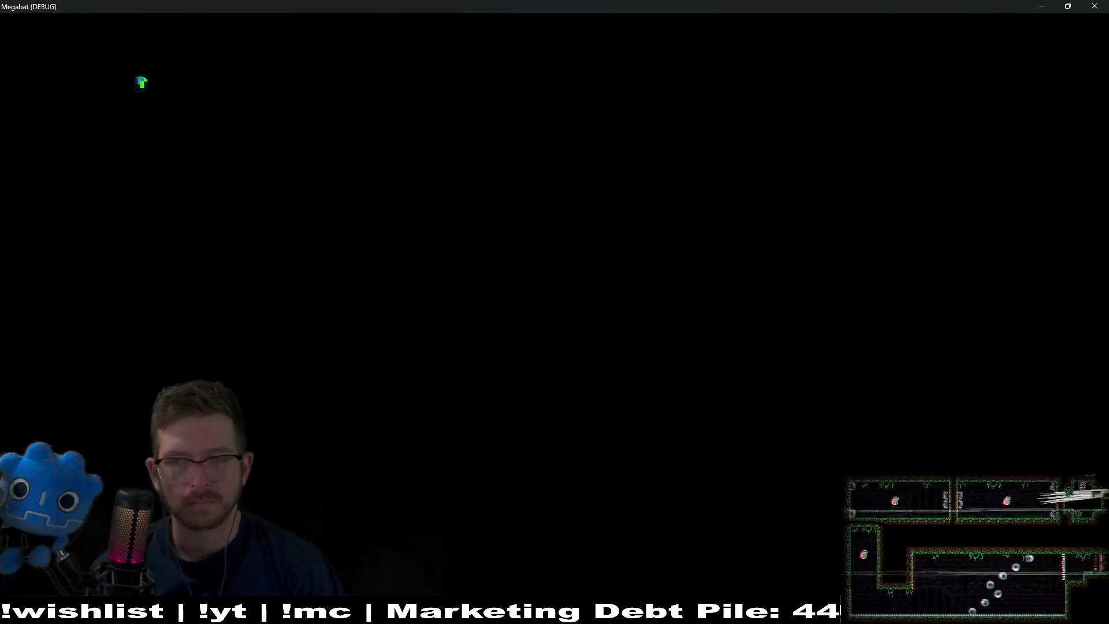
Drop down the left shaft to the key and carry it up to the lock
{"action": "key", "text": "Down"}
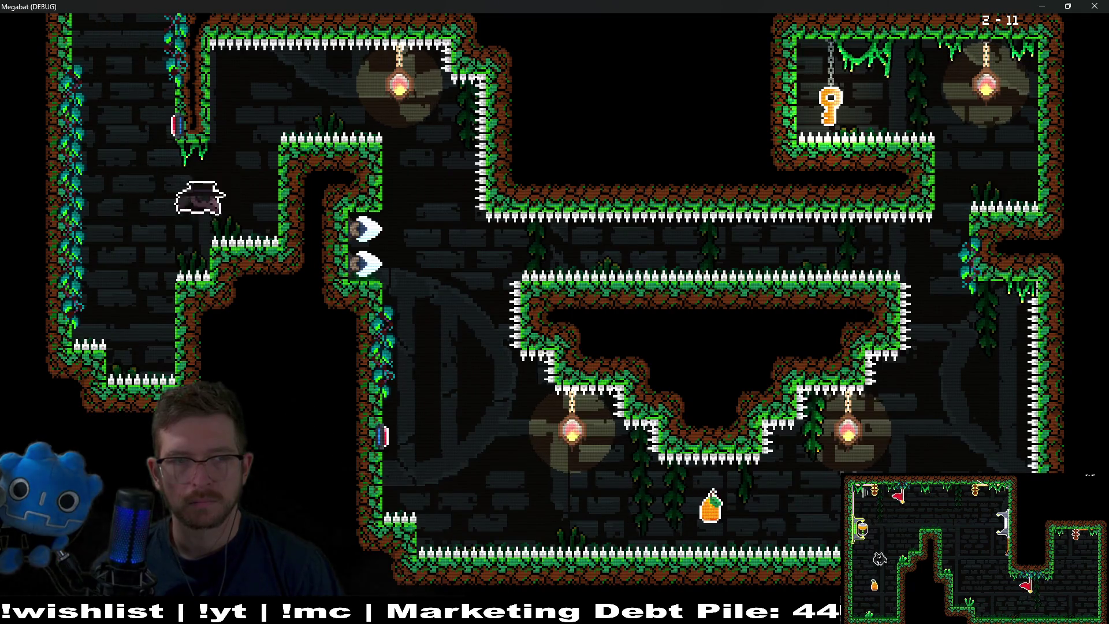
{"action": "key", "text": "Down"}
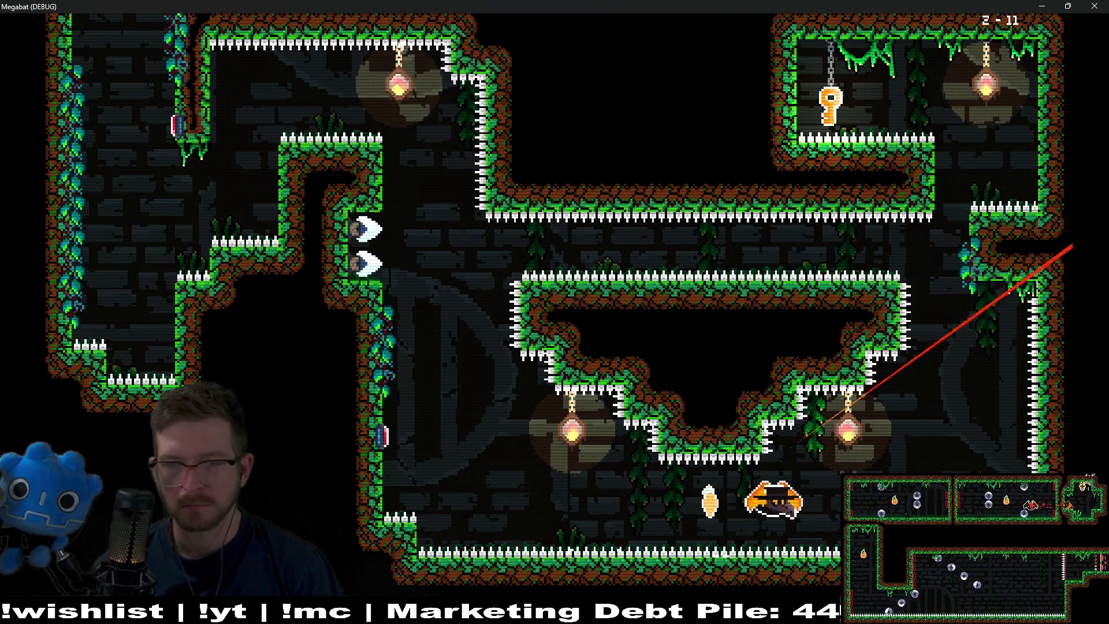
{"action": "key", "text": "Up"}
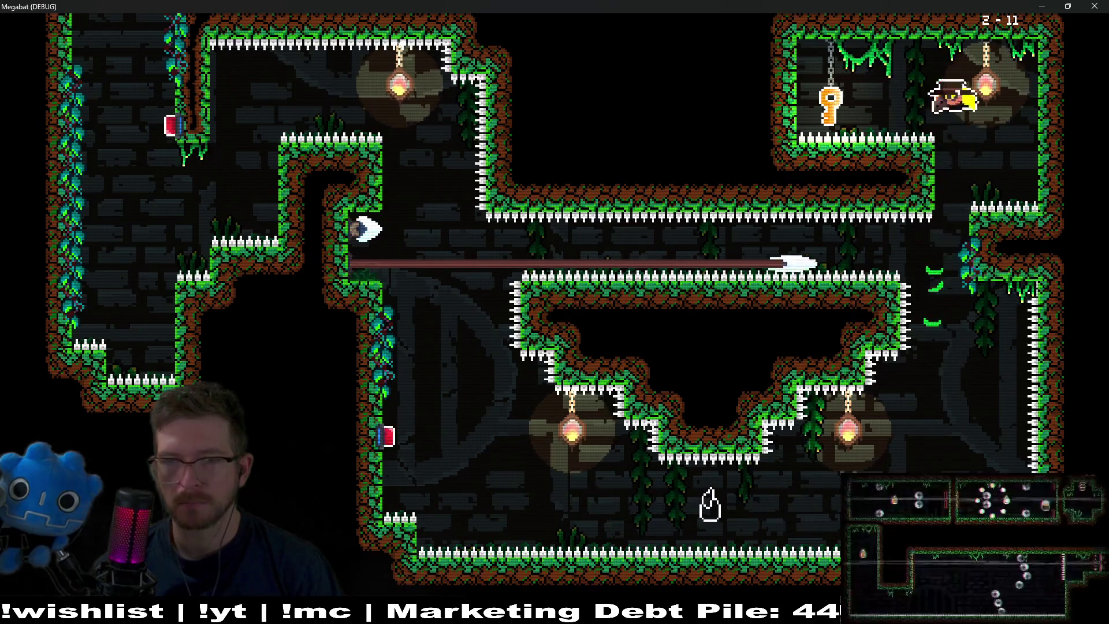
{"action": "key", "text": "Left"}
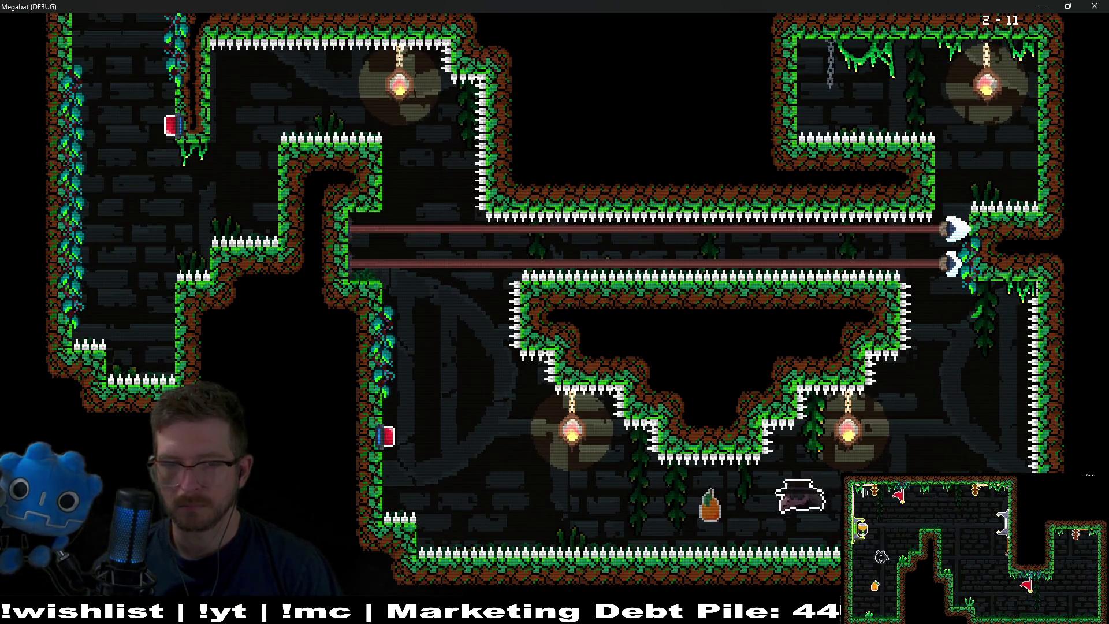
{"action": "key", "text": "Up"}
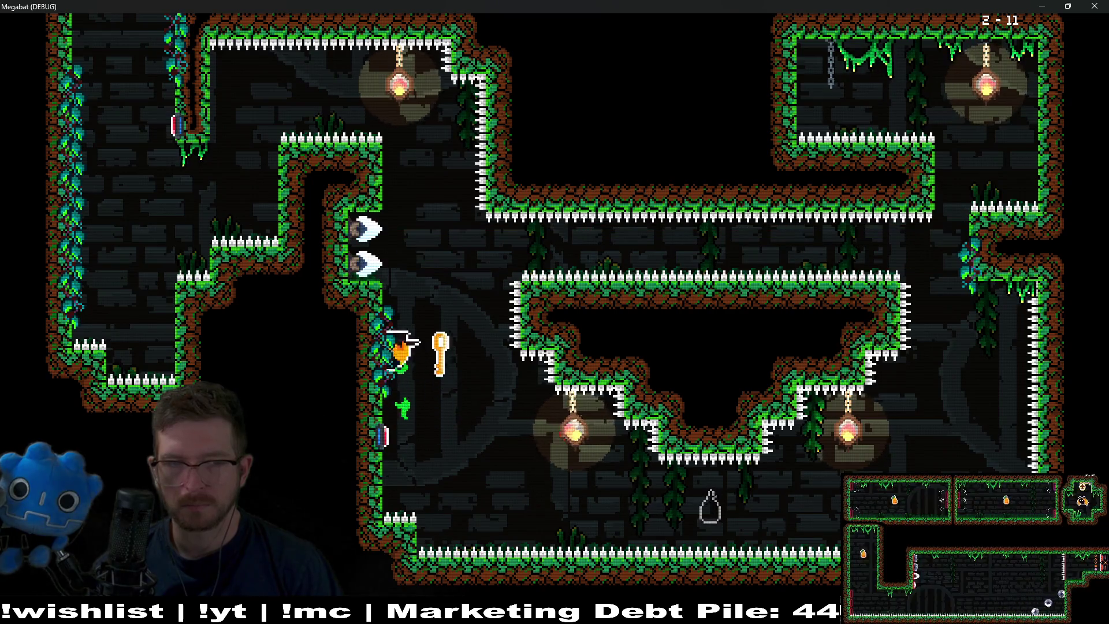
{"action": "key", "text": "Up"}
{"action": "key", "text": "Left"}
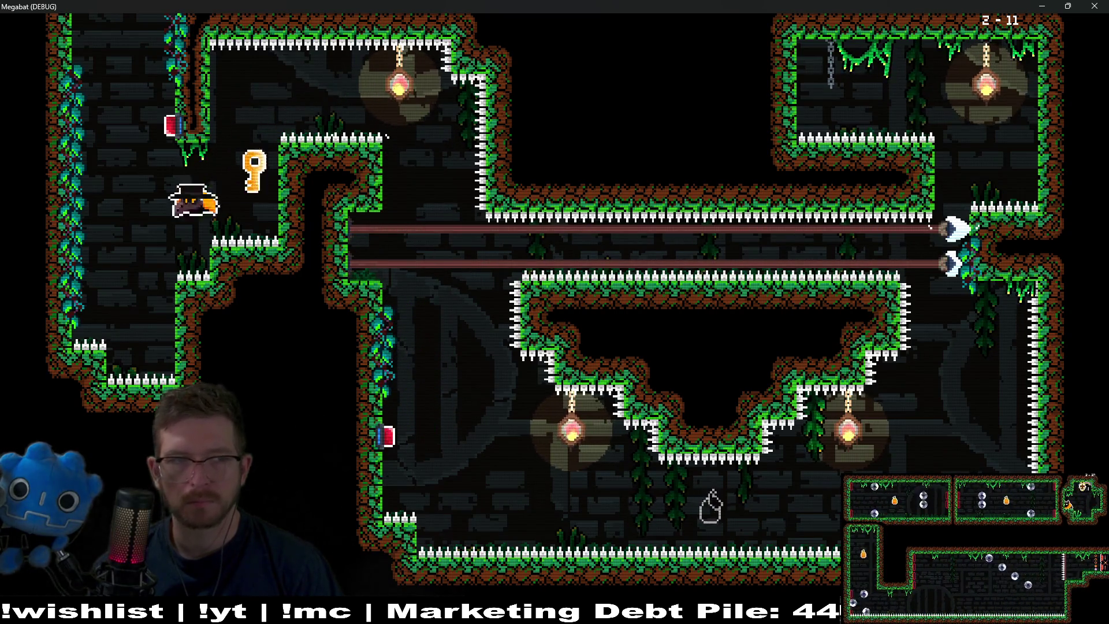
{"action": "key", "text": "Up"}
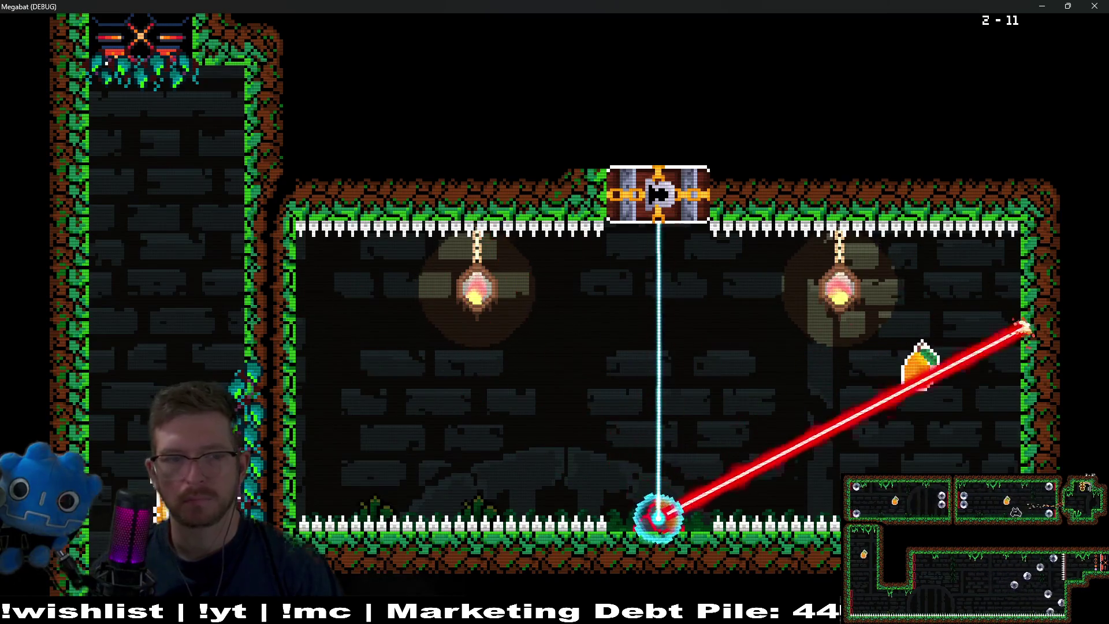
{"action": "key", "text": "Up"}
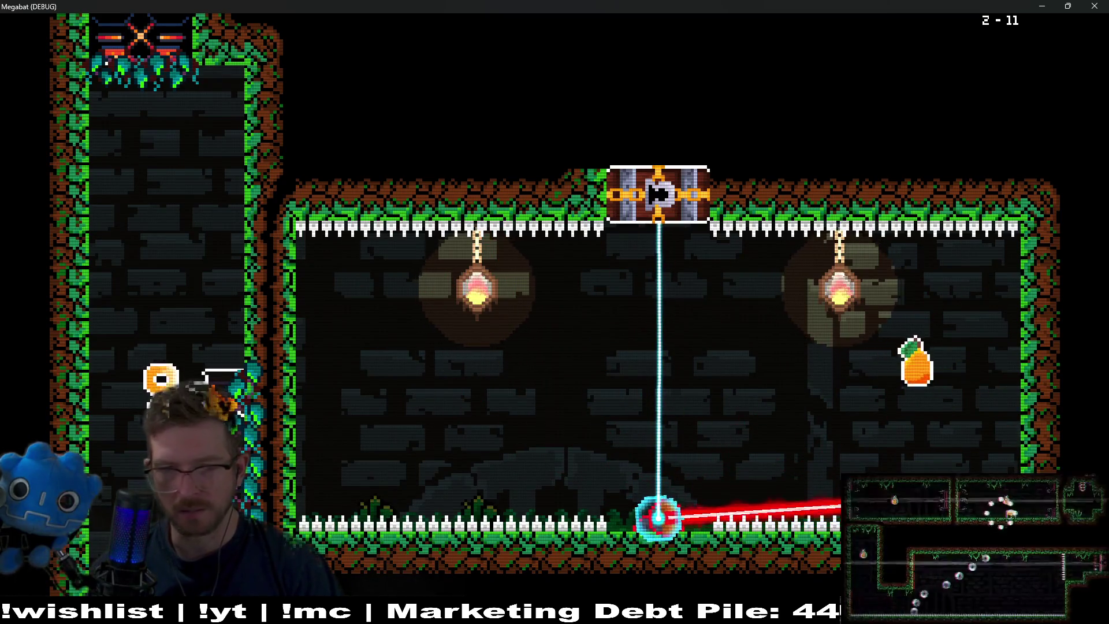
{"action": "key", "text": "Right"}
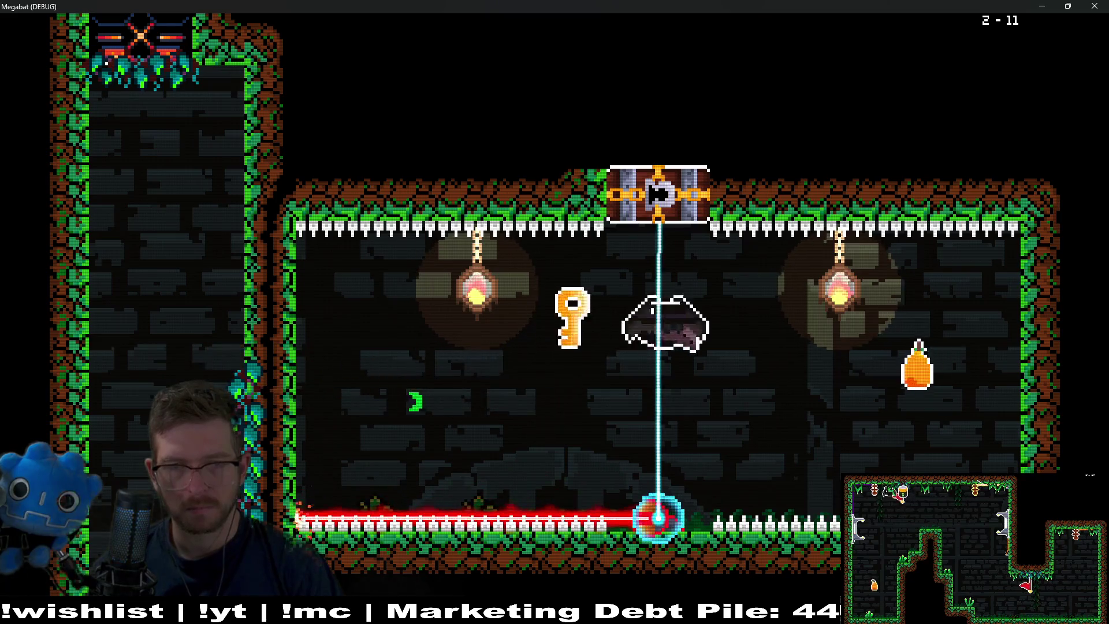
Grab the fruit, pass the opened gate, and collect the pear in the lower room
{"action": "key", "text": "Right"}
{"action": "key", "text": "Left"}
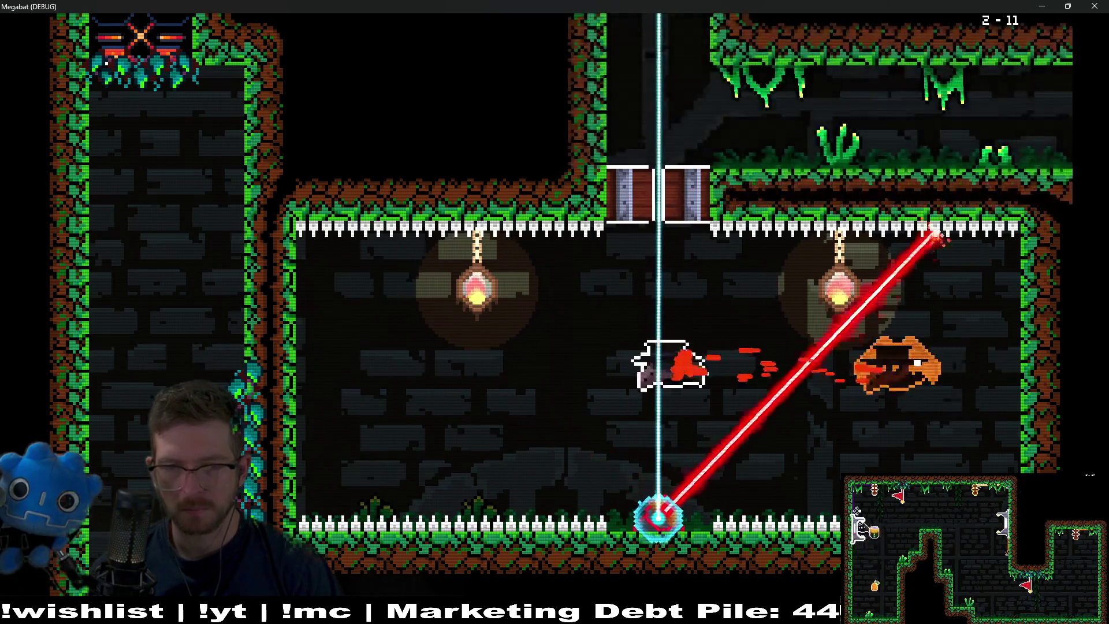
{"action": "key", "text": "Up"}
{"action": "key", "text": "Right"}
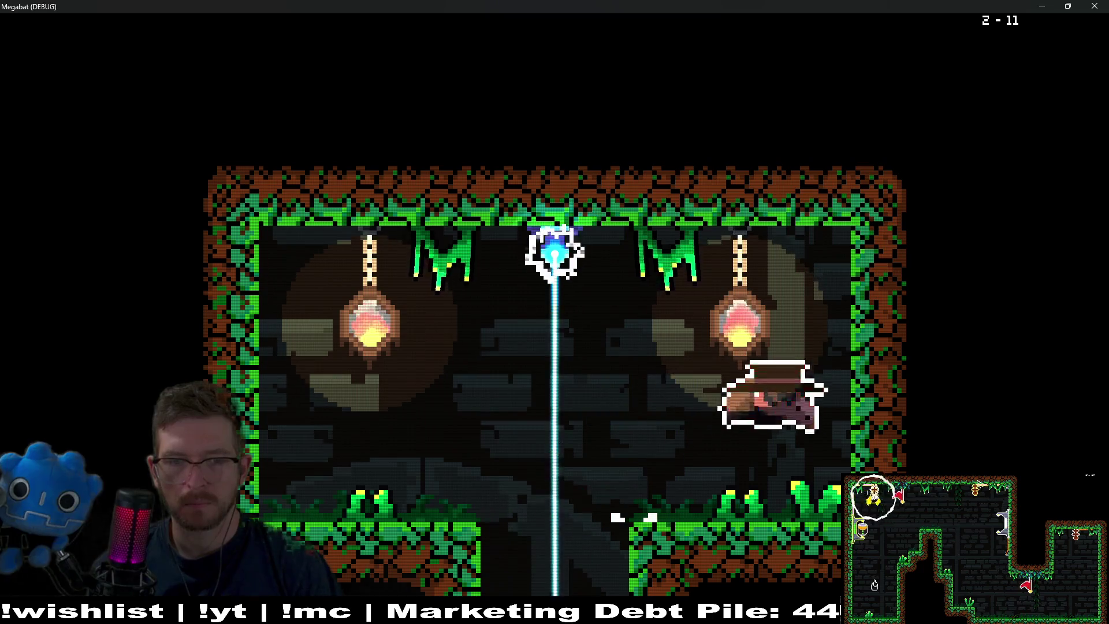
{"action": "key", "text": "Left"}
{"action": "key", "text": "Down"}
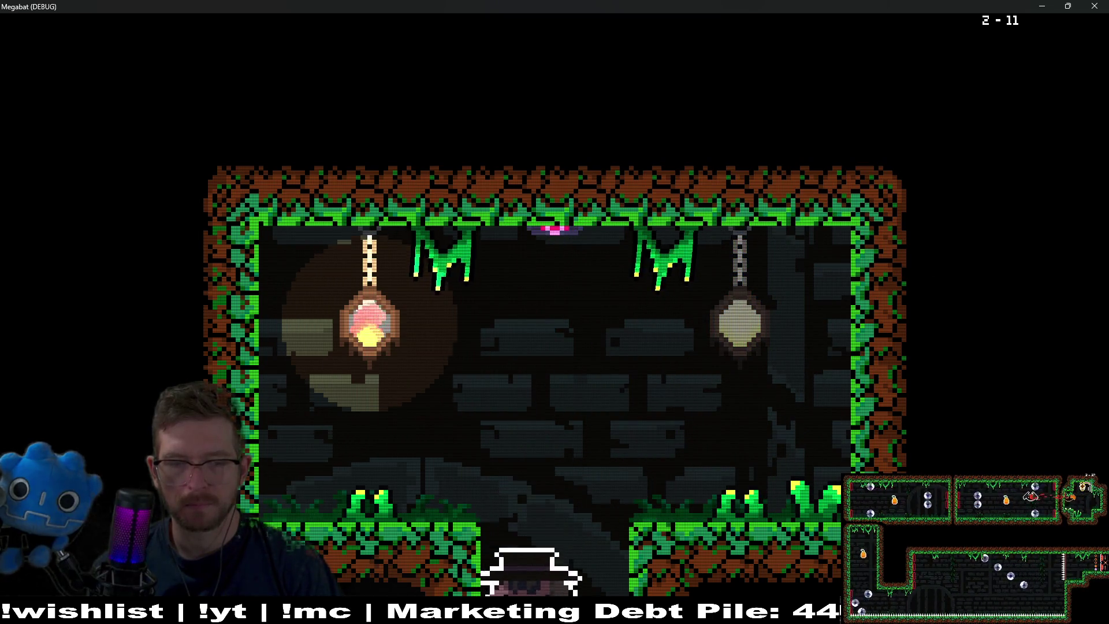
{"action": "key", "text": "Right"}
{"action": "key", "text": "Left"}
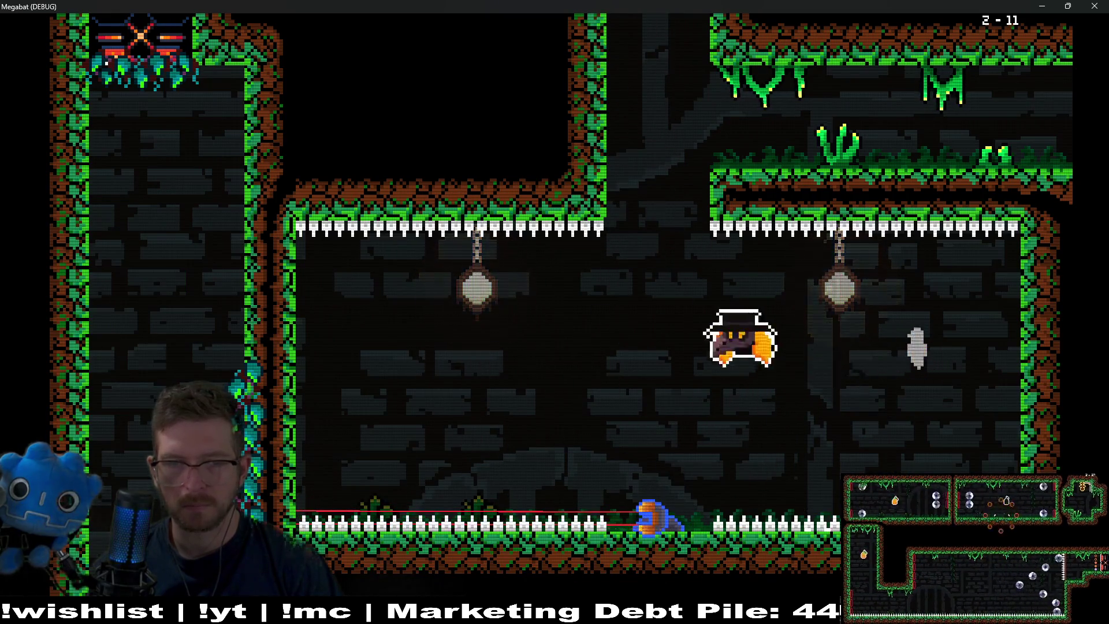
{"action": "key", "text": "Up"}
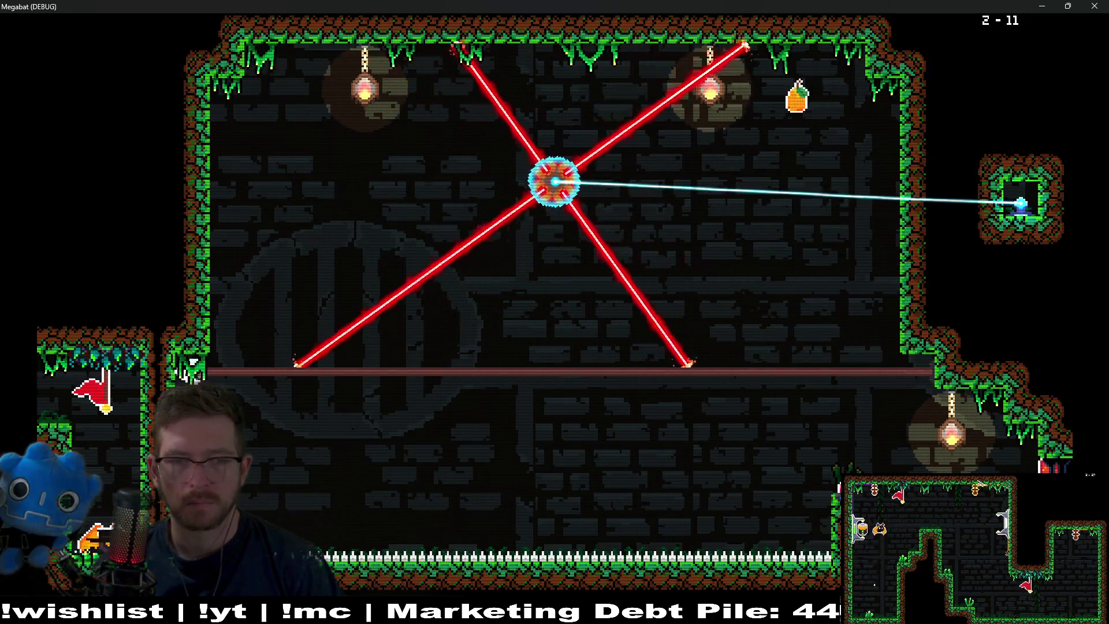
Cross the lower room and circle around the lasers to the upper area
{"action": "key", "text": "Right"}
{"action": "key", "text": "Right"}
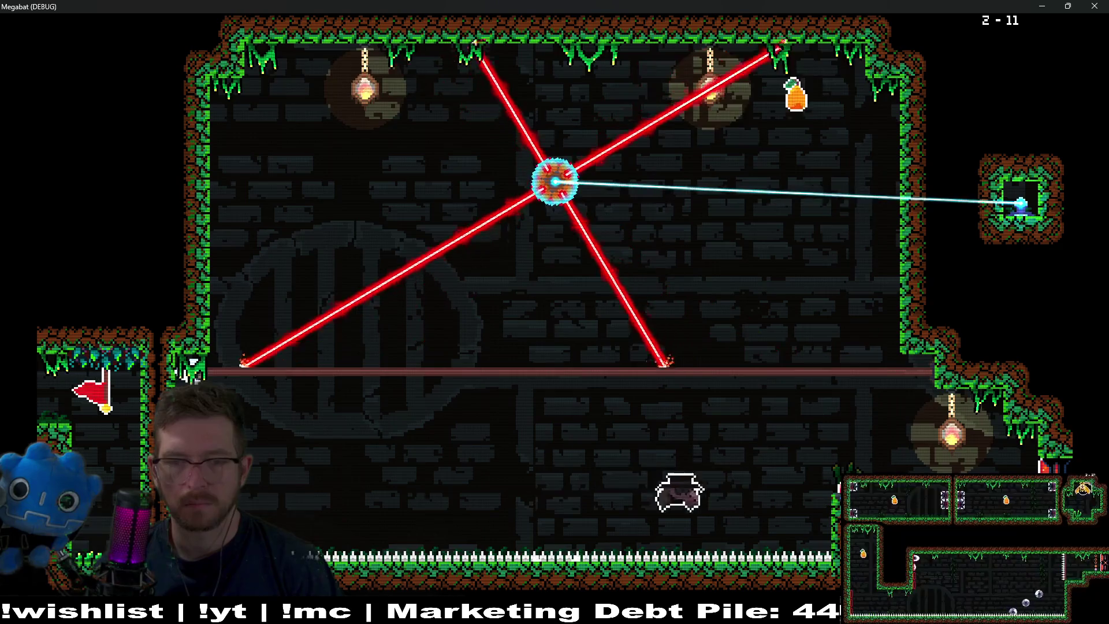
{"action": "key", "text": "Up"}
{"action": "key", "text": "Left"}
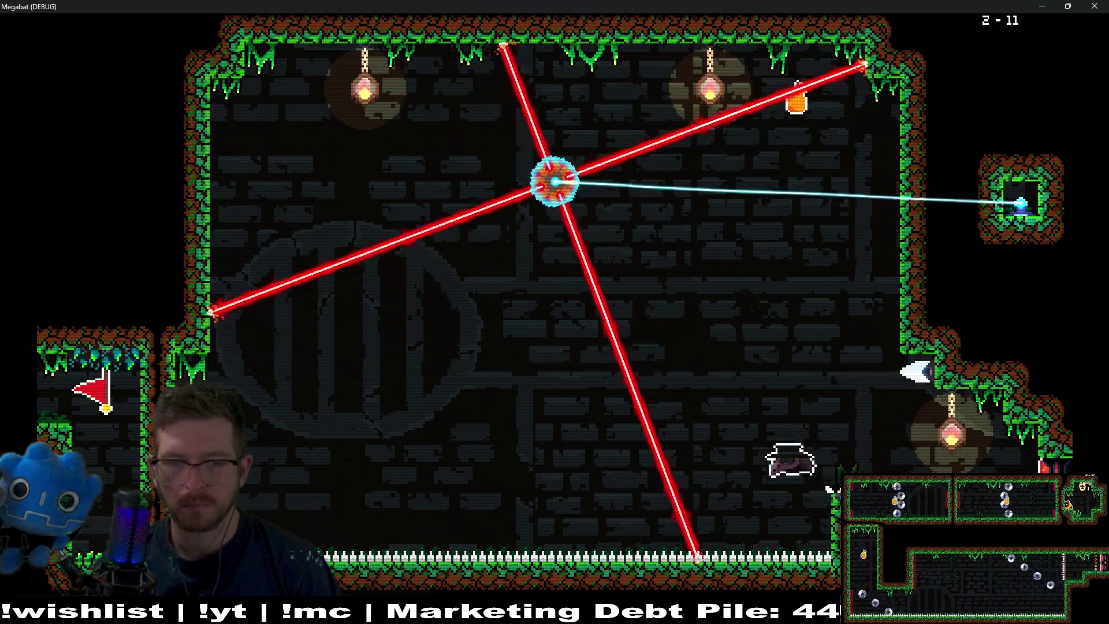
{"action": "key", "text": "Up"}
{"action": "key", "text": "Left"}
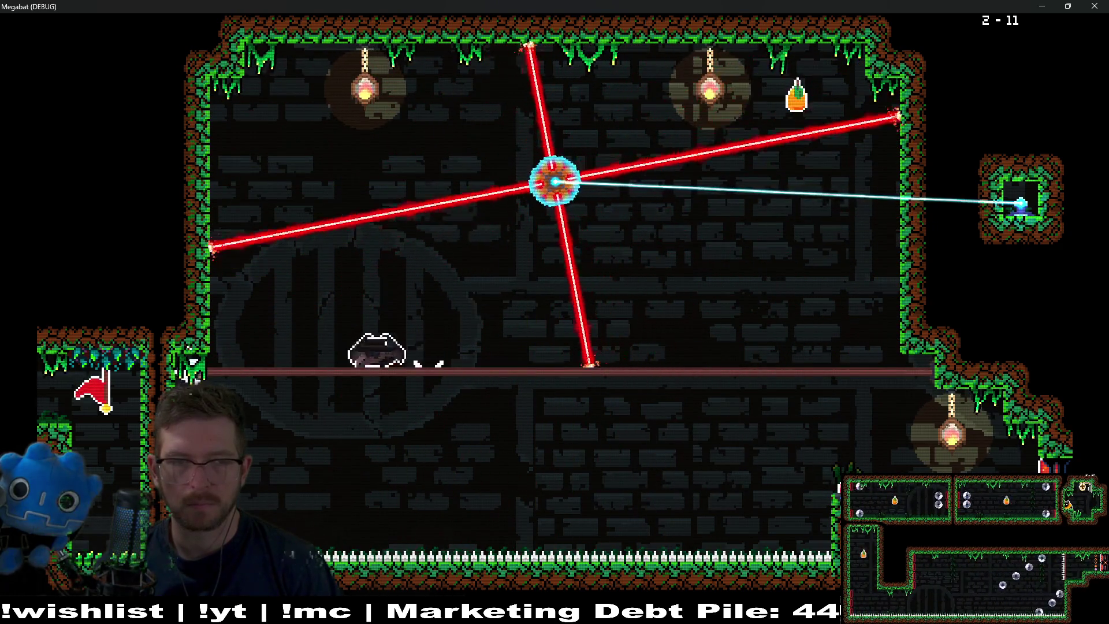
{"action": "key", "text": "Up"}
{"action": "key", "text": "Right"}
{"action": "key", "text": "Right"}
Knock out the laser turret by the right wall and exit left to level 2-12
{"action": "key", "text": "Up"}
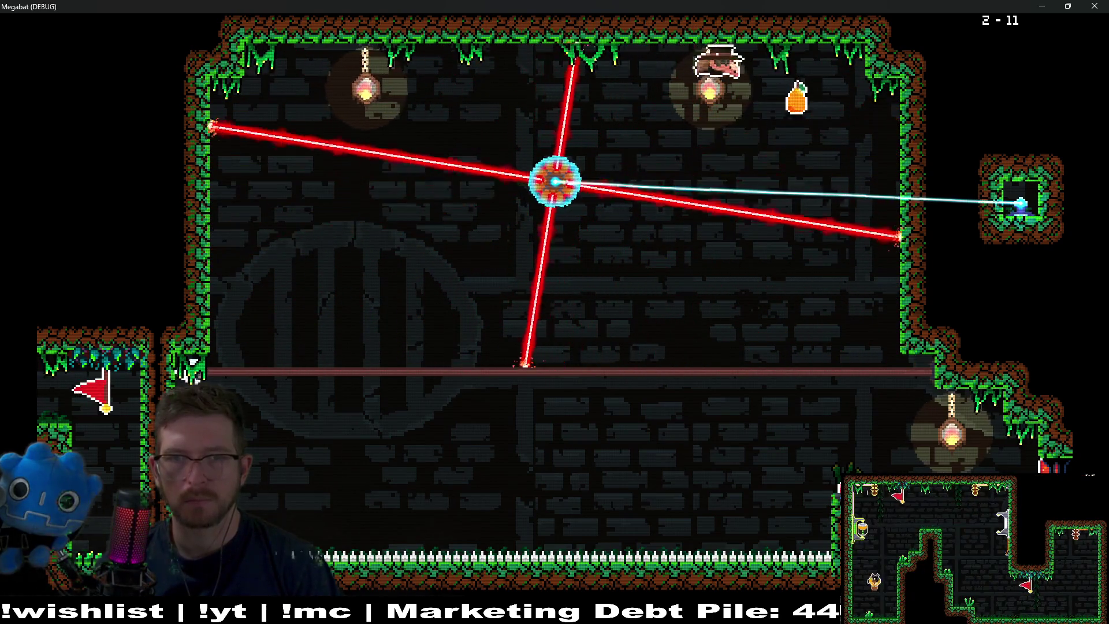
{"action": "key", "text": "Up"}
{"action": "key", "text": "Left"}
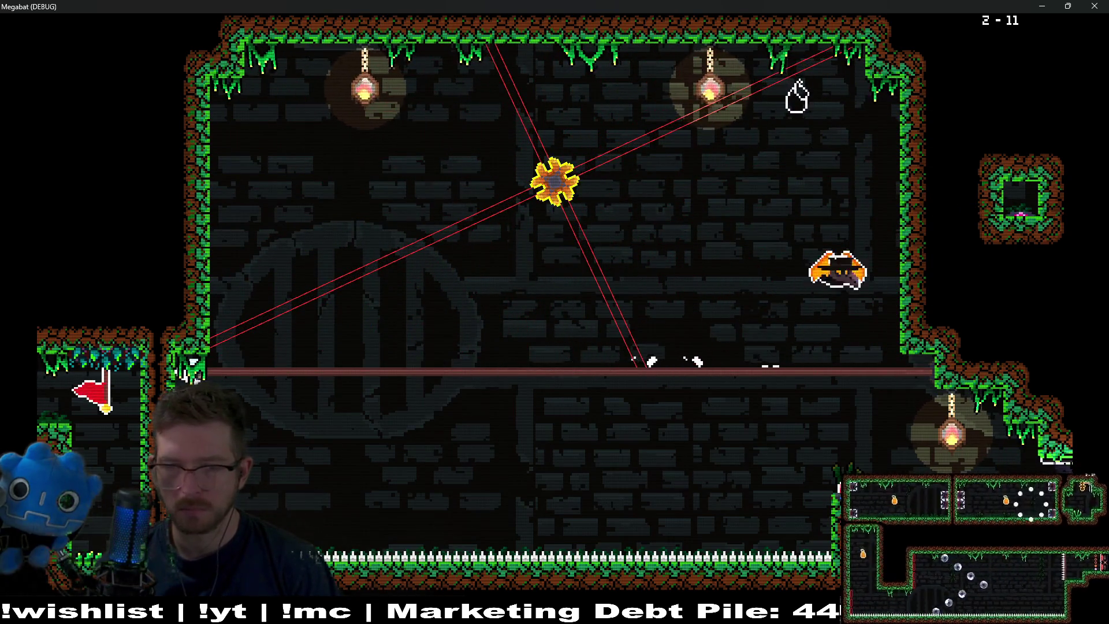
{"action": "key", "text": "Left"}
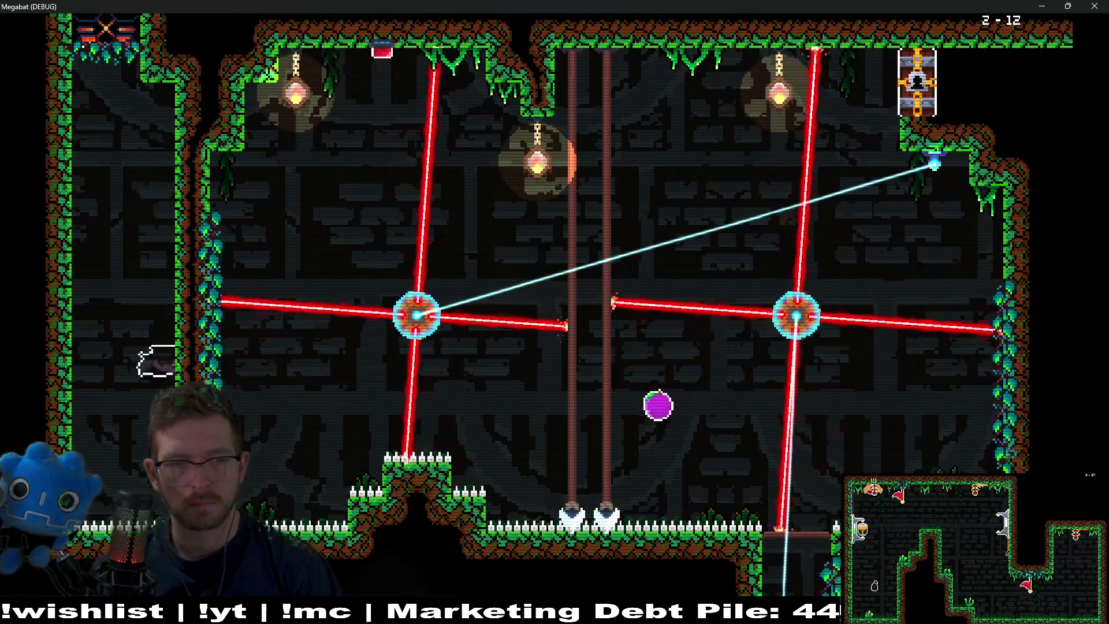
Fly along the ceiling of the 2-12 laser room and drop through the floor gap into the room below
{"action": "key", "text": "Right"}
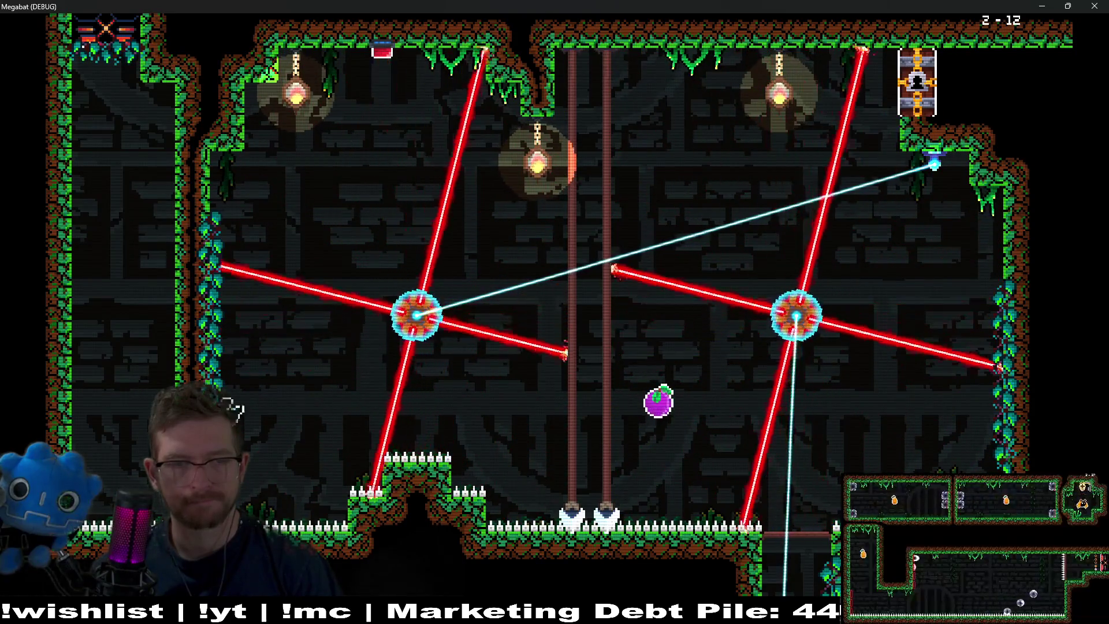
{"action": "key", "text": "Up"}
{"action": "key", "text": "Up"}
{"action": "key", "text": "Right"}
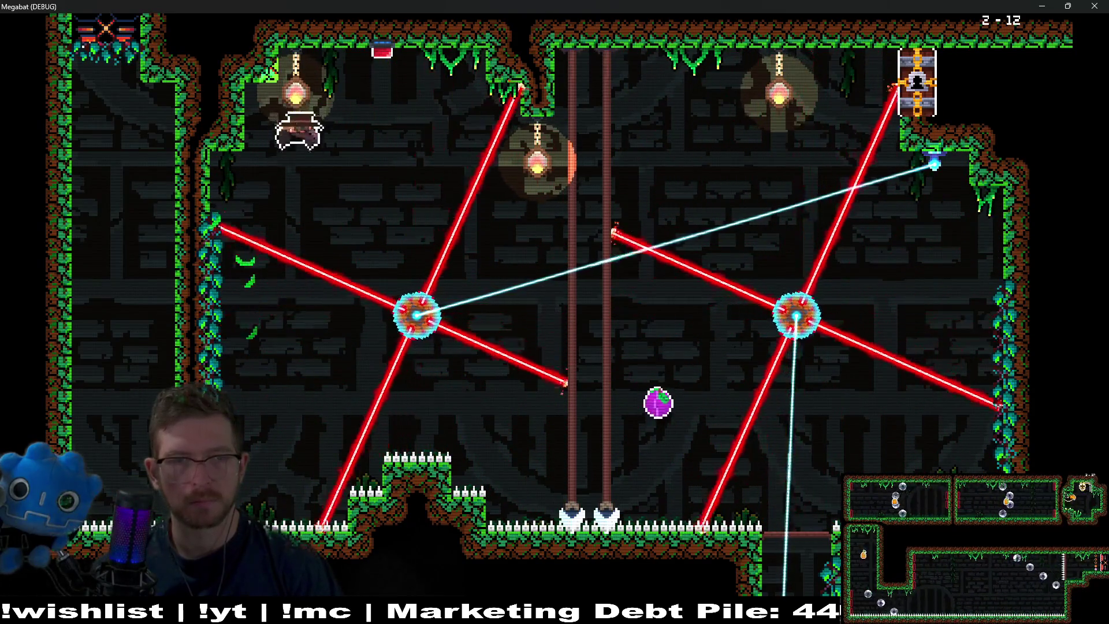
{"action": "key", "text": "Right"}
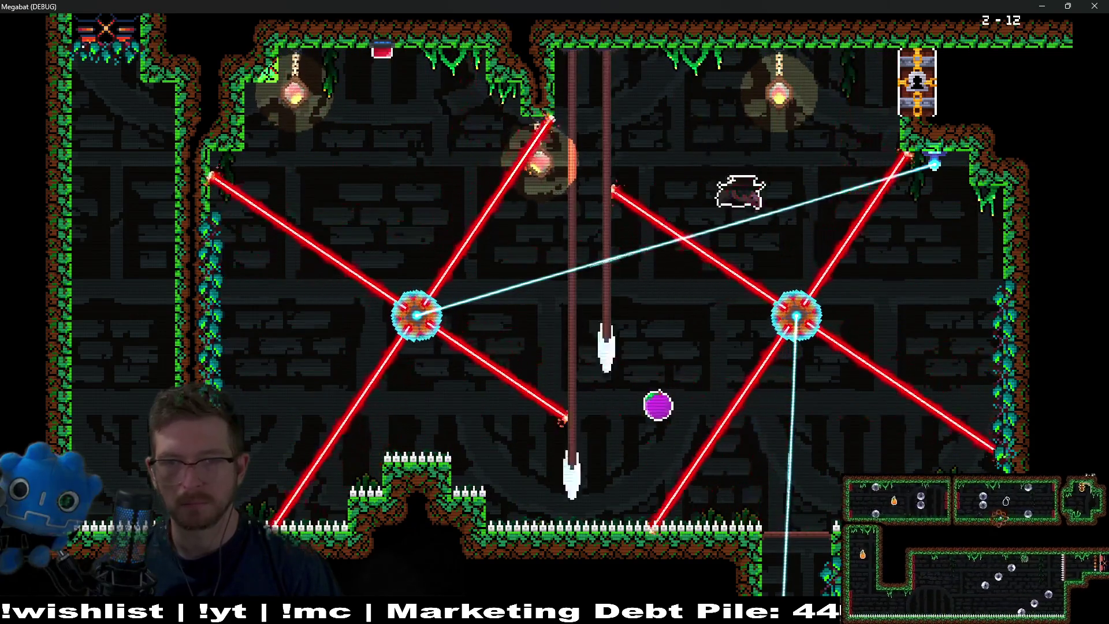
{"action": "key", "text": "Down"}
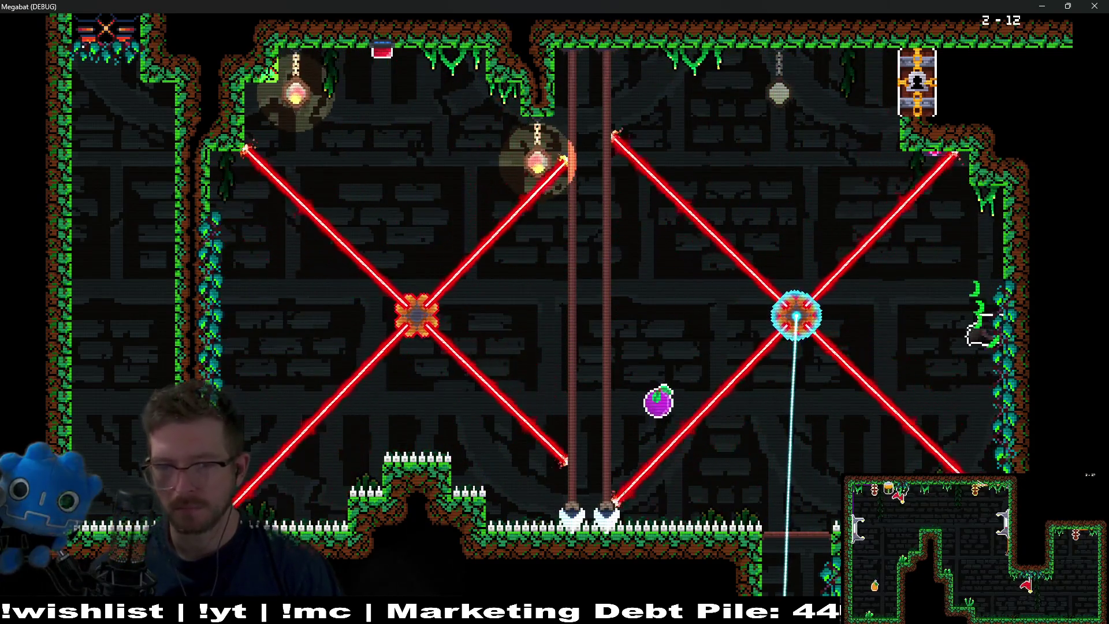
{"action": "key", "text": "Left"}
{"action": "key", "text": "Down"}
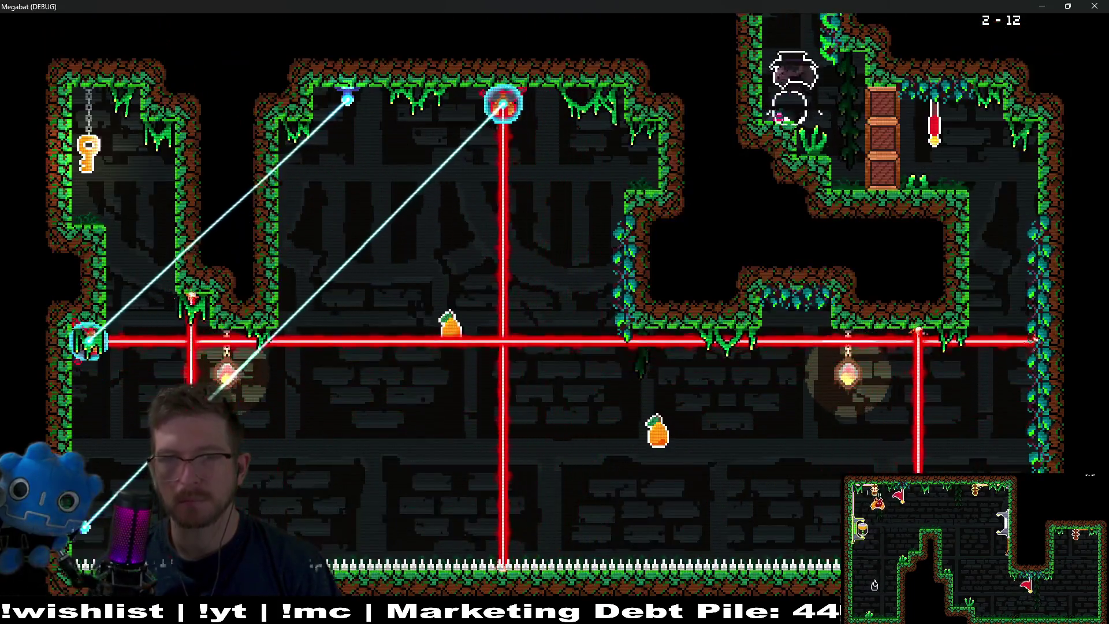
{"action": "key", "text": "Up"}
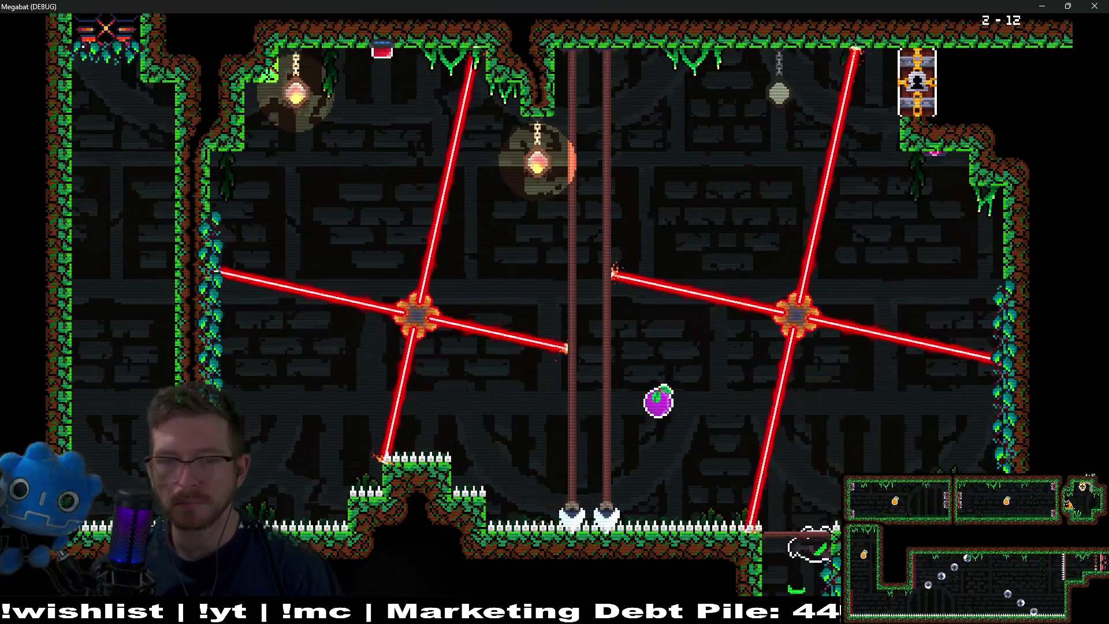
{"action": "key", "text": "Up"}
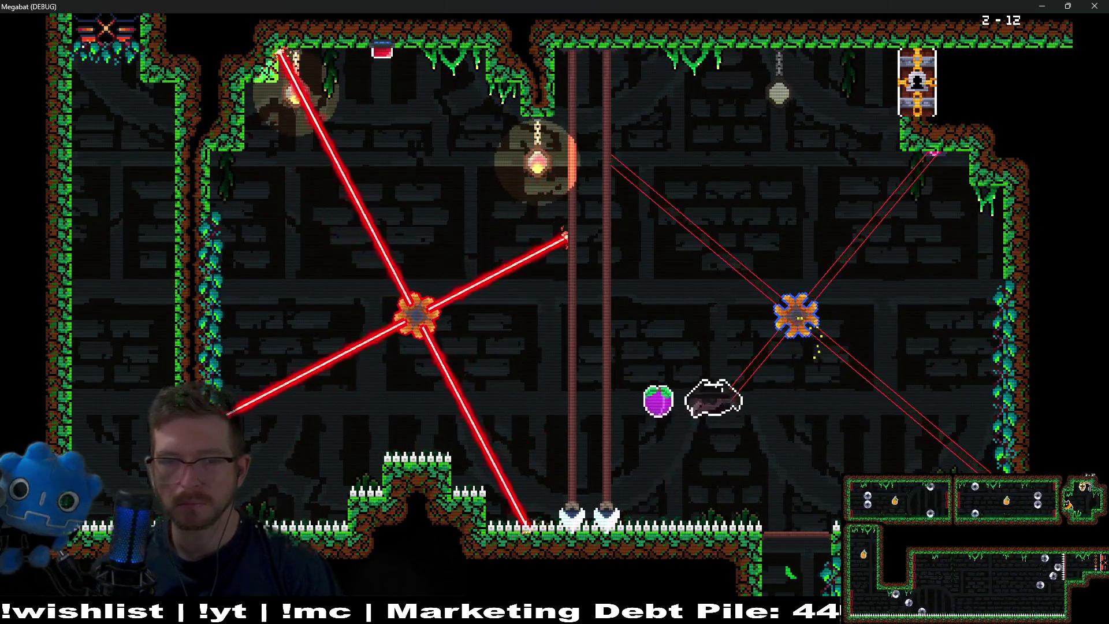
{"action": "key", "text": "Down"}
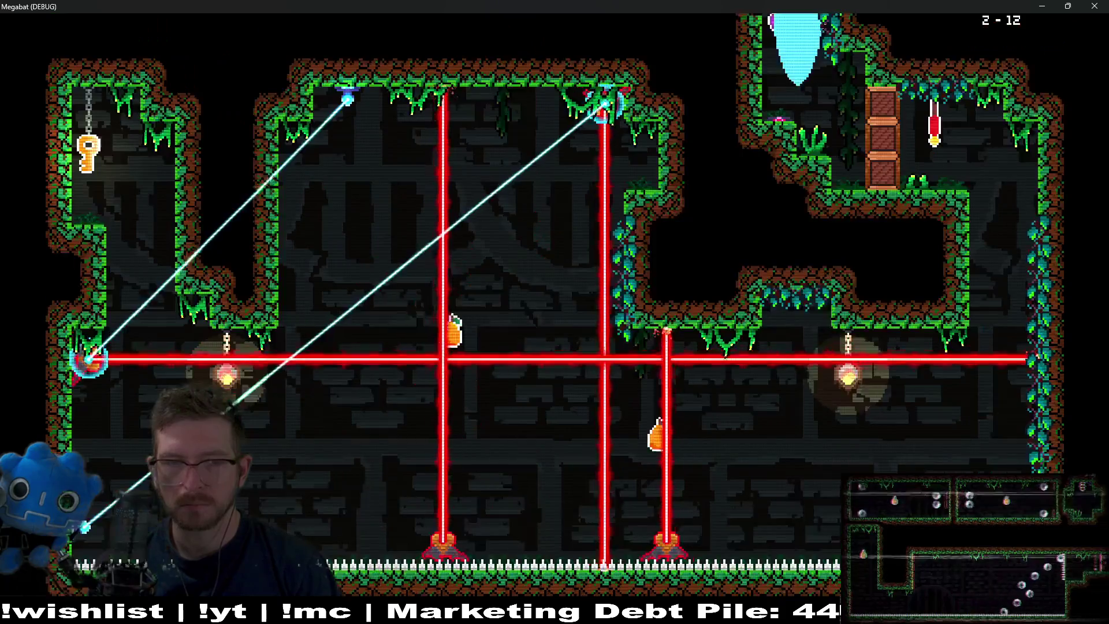
Break the crate column, reach the checkpoint flag, and fly through the lower corridor to the upper-right ledge
{"action": "key", "text": "Right"}
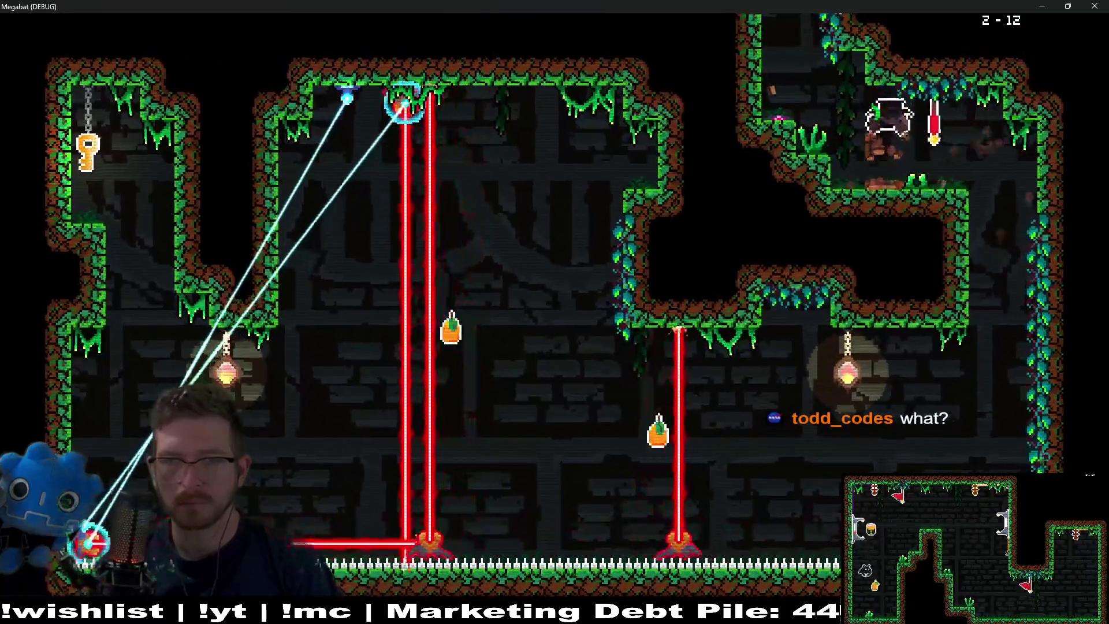
{"action": "key", "text": "Left"}
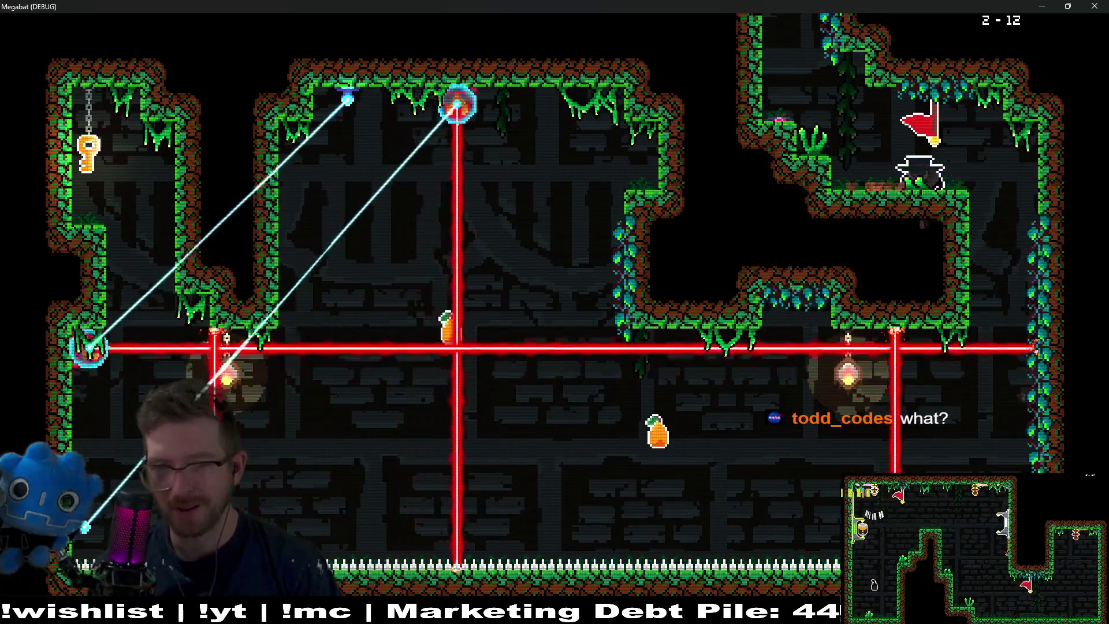
{"action": "key", "text": "Right"}
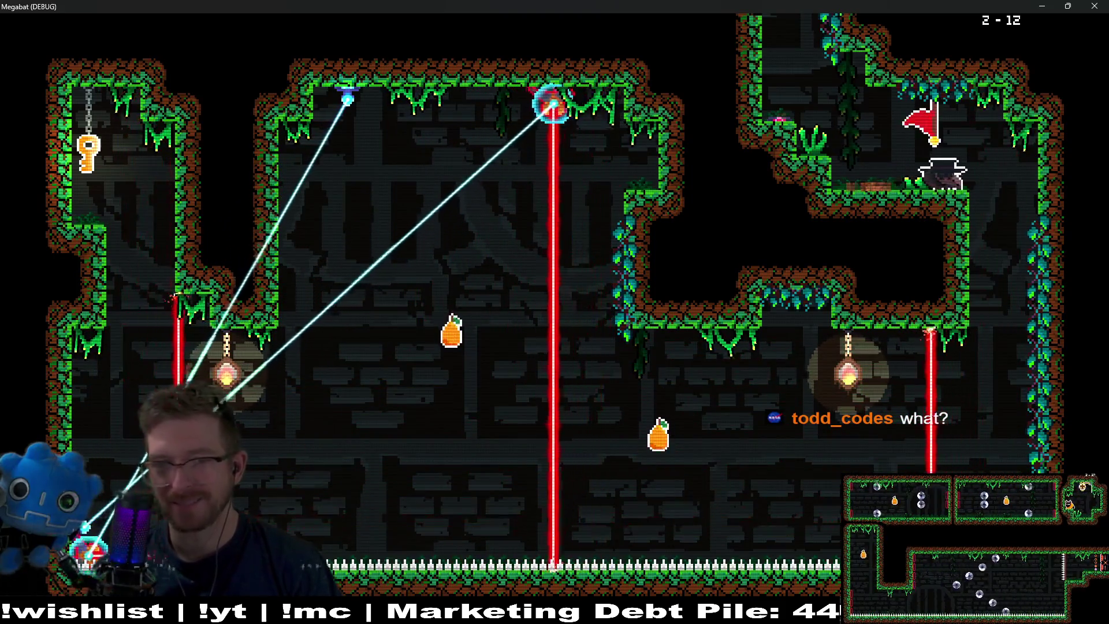
{"action": "key", "text": "Down"}
{"action": "key", "text": "Left"}
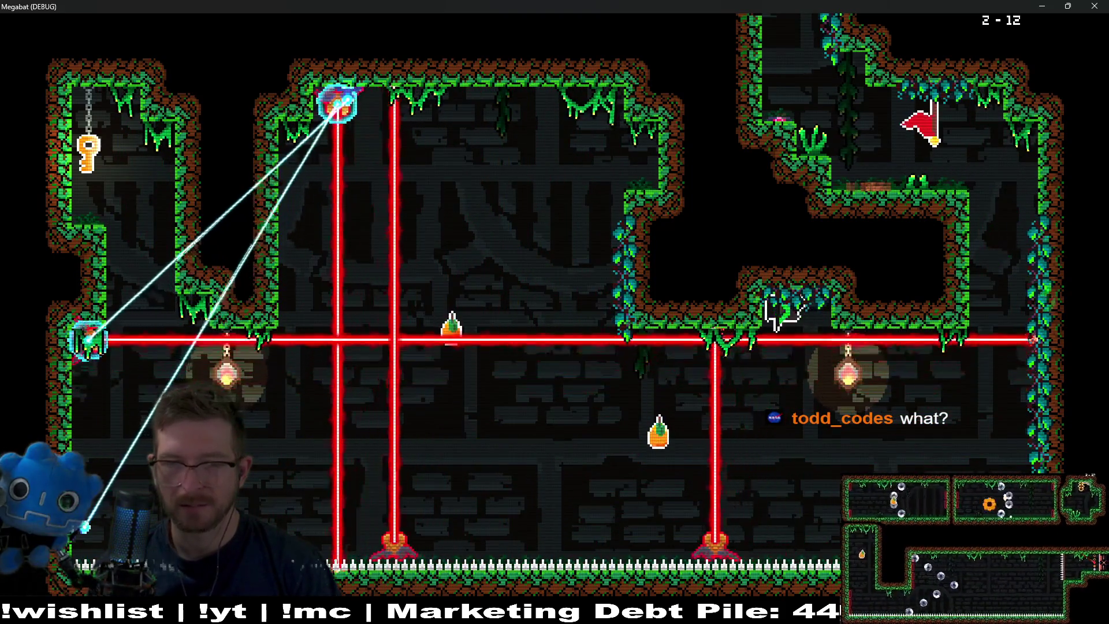
{"action": "key", "text": "Down"}
{"action": "key", "text": "Left"}
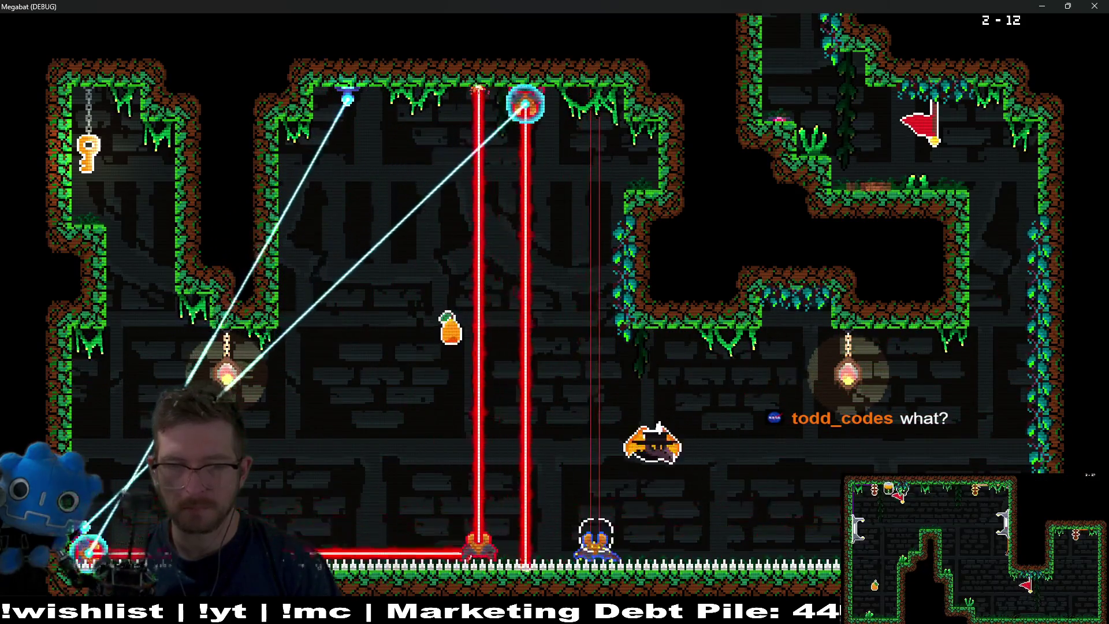
{"action": "key", "text": "Up"}
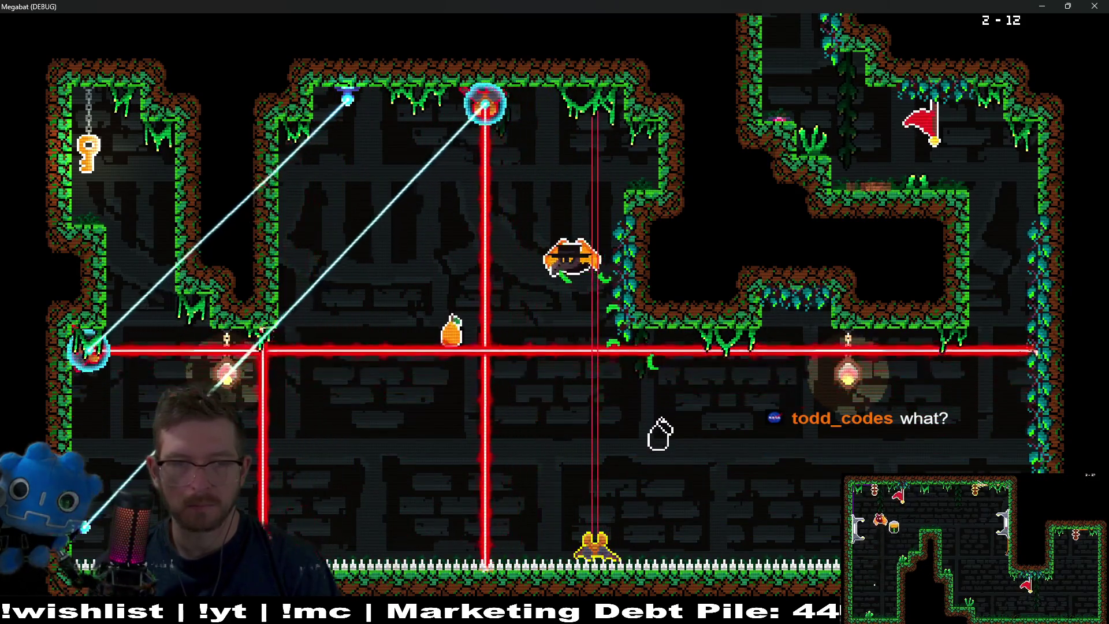
{"action": "key", "text": "Up"}
{"action": "key", "text": "Right"}
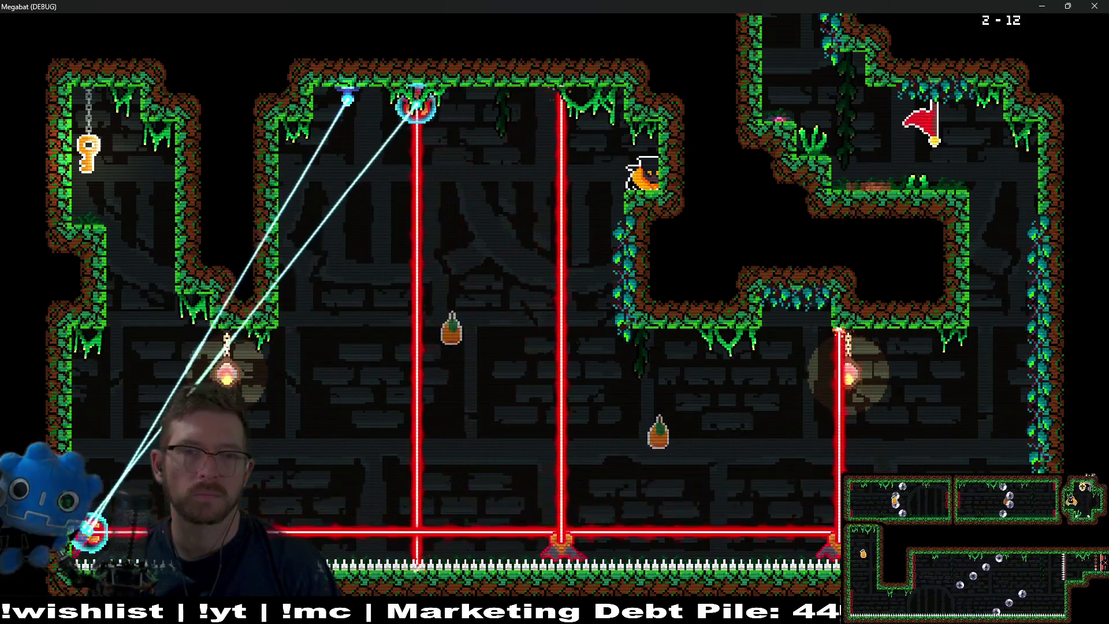
Fly across the top and dive past the lasers to grab the key on the upper-left ledge
{"action": "key", "text": "Left"}
{"action": "key", "text": "Up"}
{"action": "key", "text": "Left"}
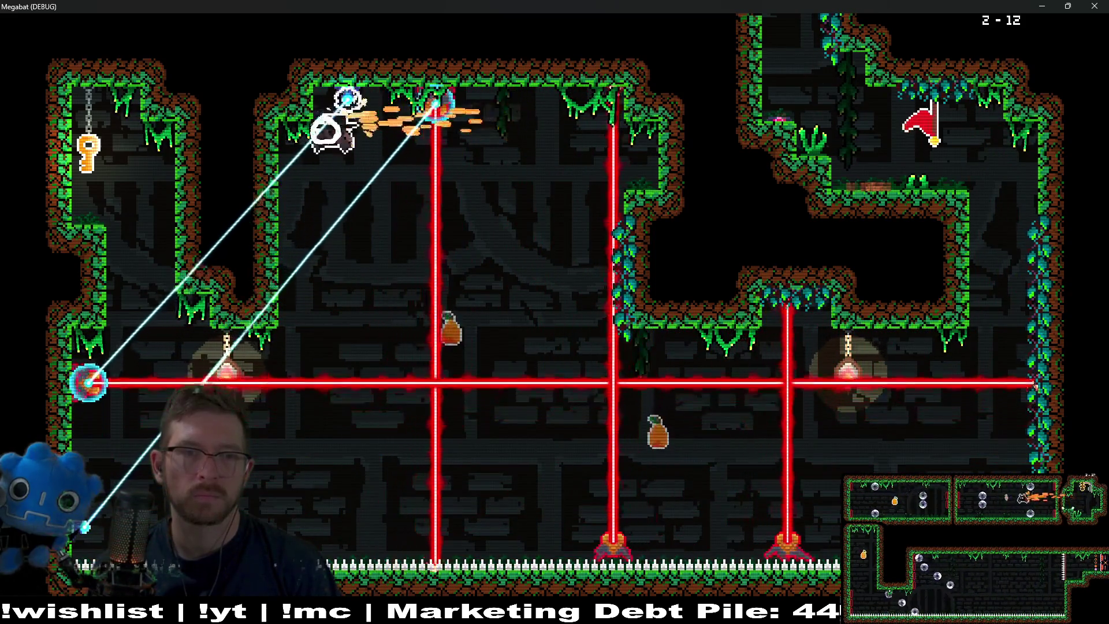
{"action": "key", "text": "Down"}
{"action": "key", "text": "Left"}
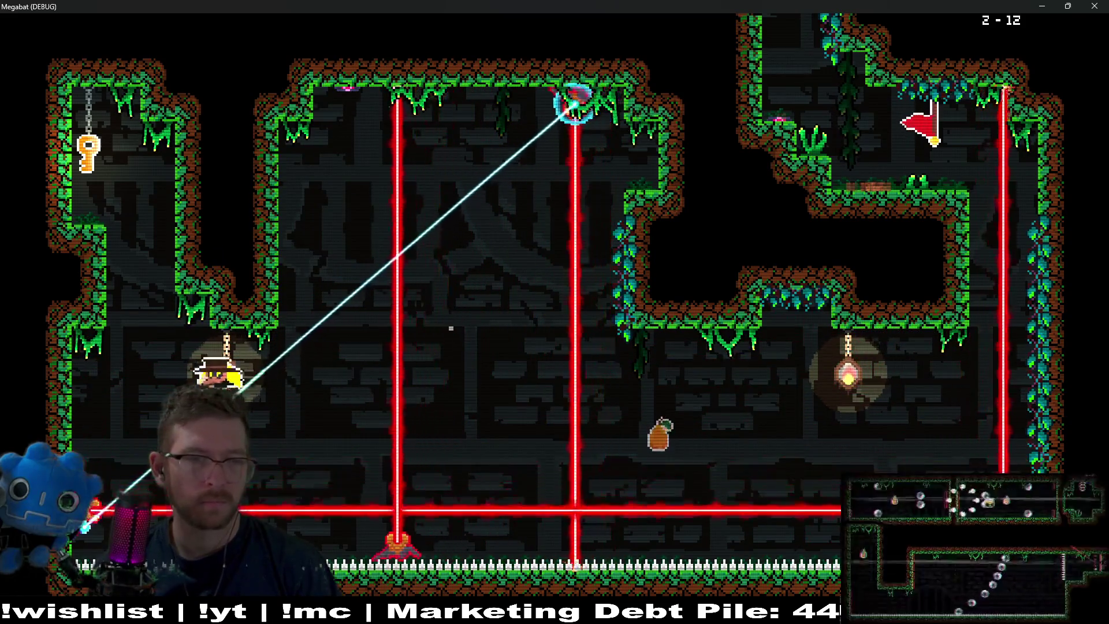
{"action": "key", "text": "Up"}
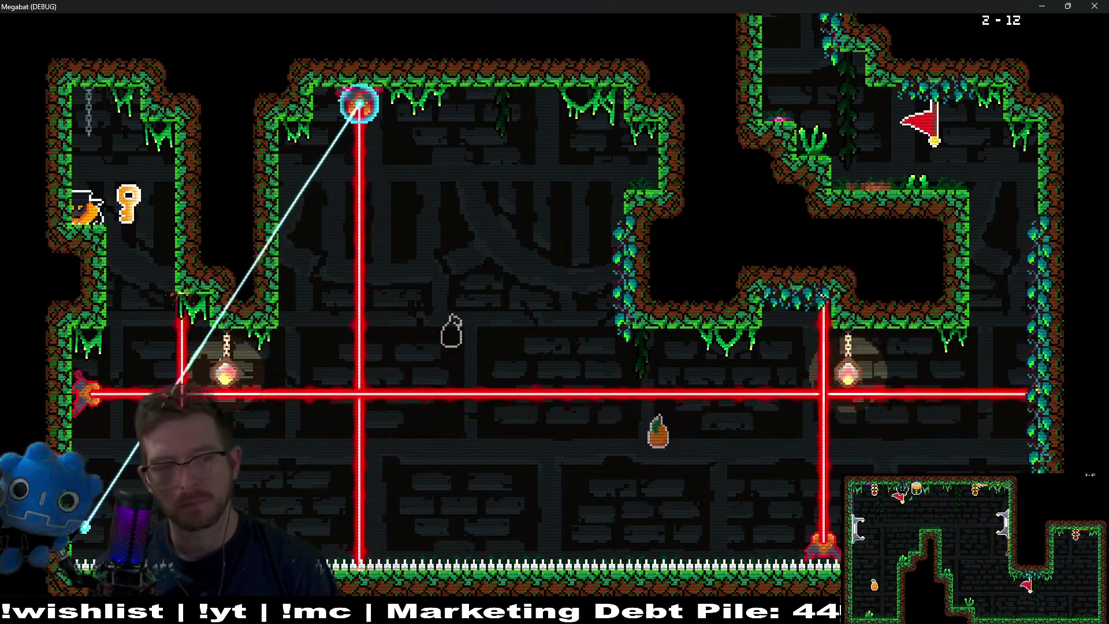
Carry the key right along the lower area and up toward the ceiling
{"action": "key", "text": "Right"}
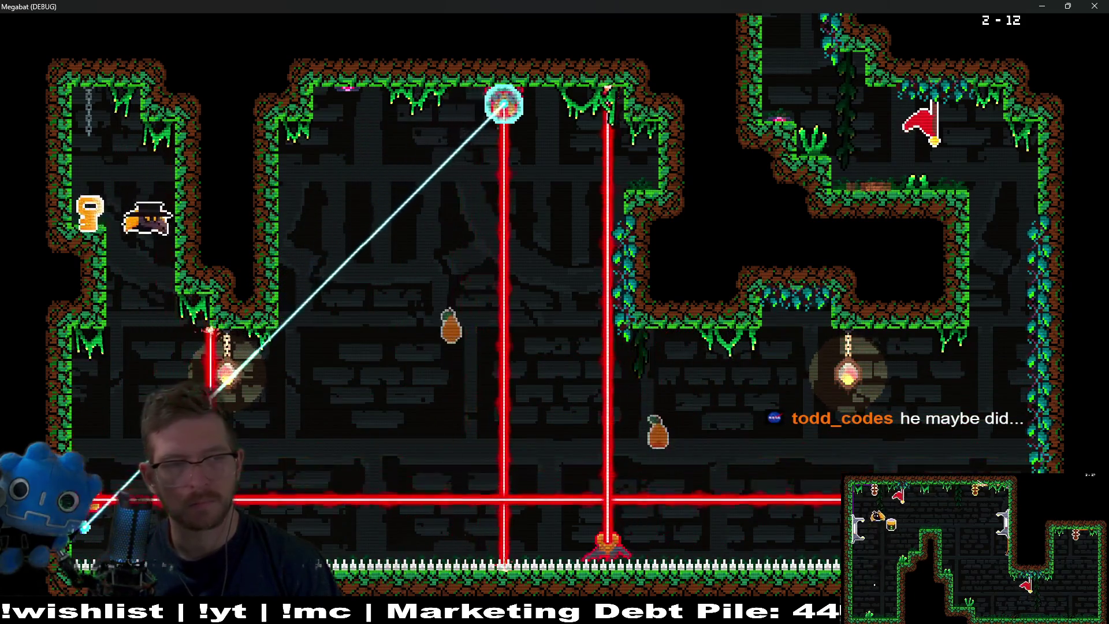
{"action": "key", "text": "Down"}
{"action": "key", "text": "Right"}
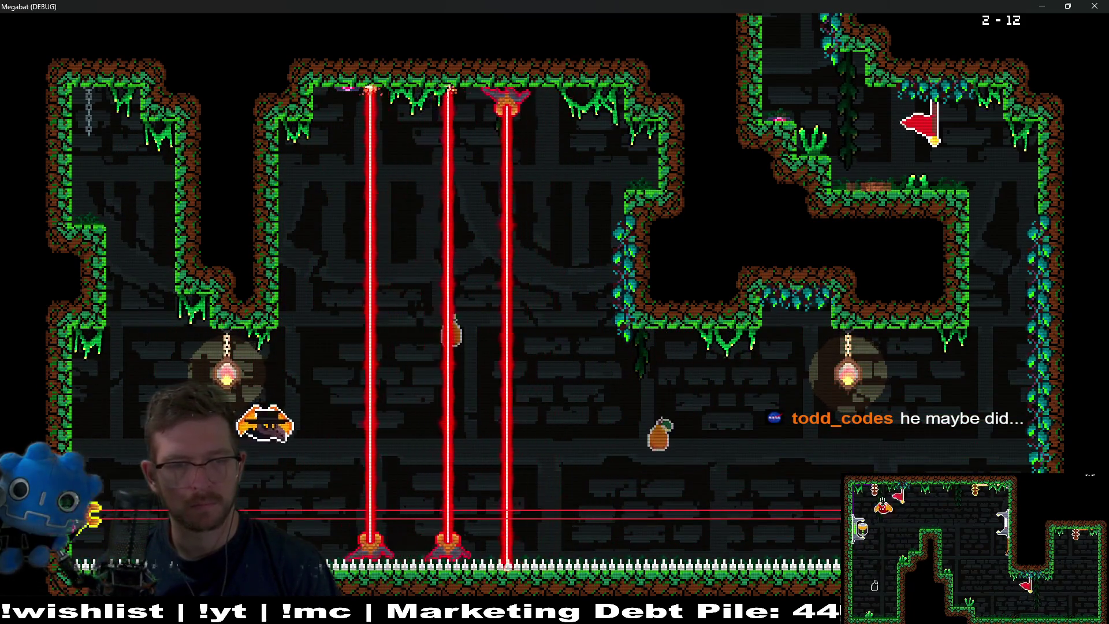
{"action": "key", "text": "Left"}
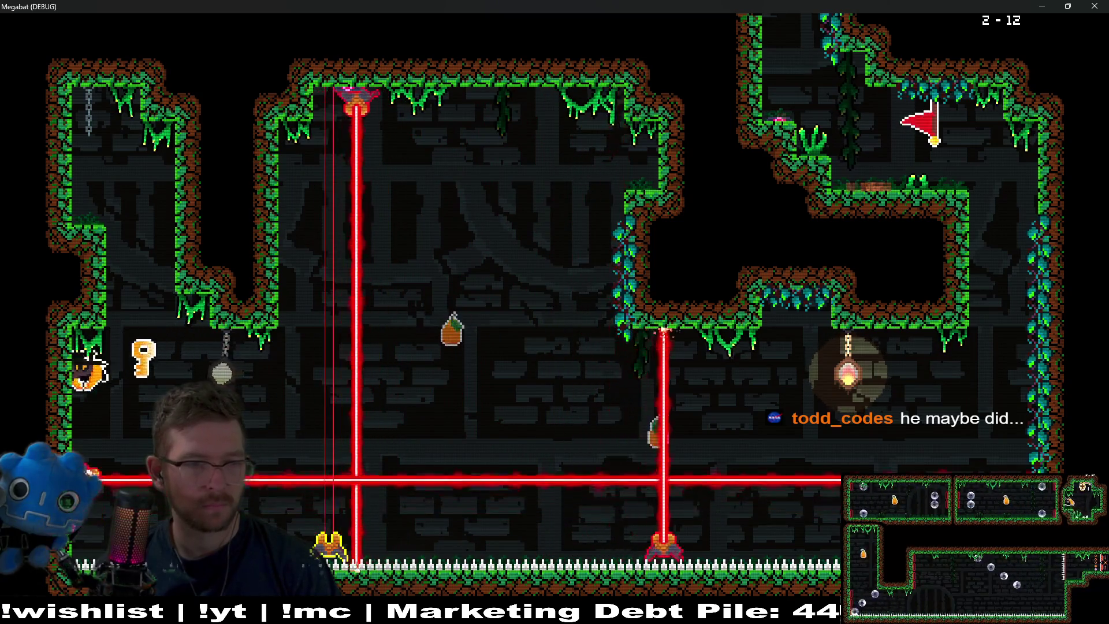
{"action": "key", "text": "Right"}
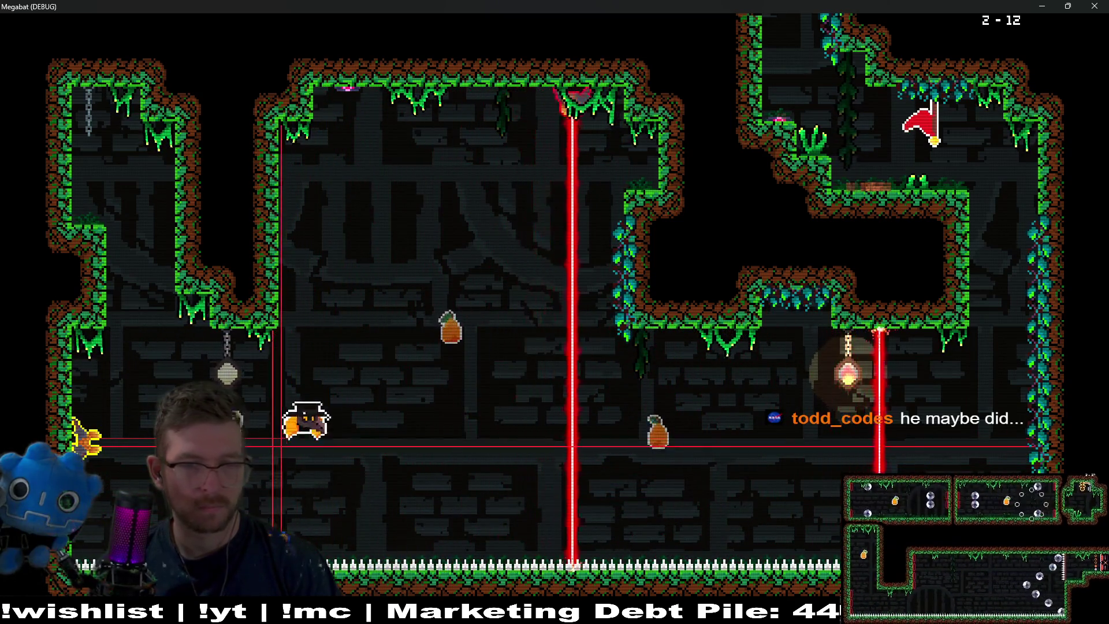
{"action": "key", "text": "Up"}
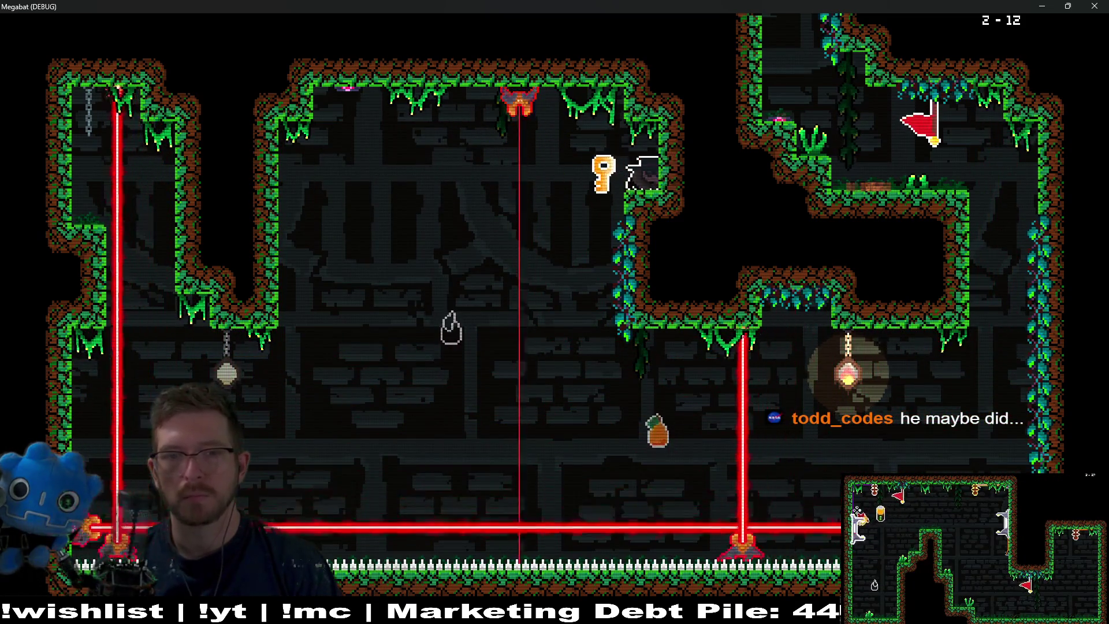
Take the key down past the lasers, up the right shaft, and out the top
{"action": "key", "text": "Left"}
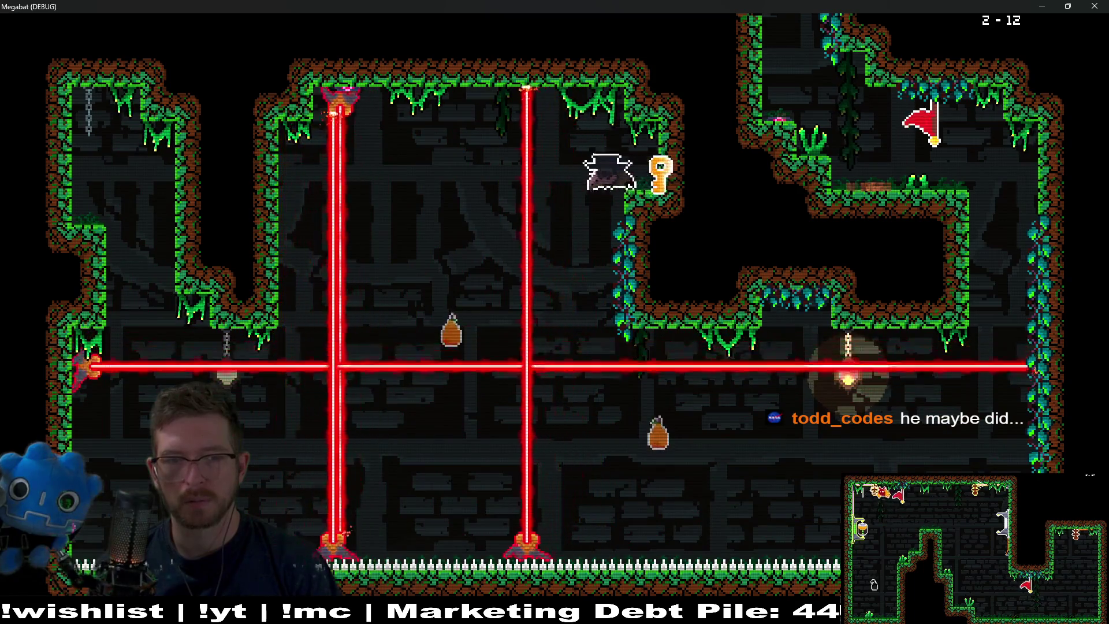
{"action": "key", "text": "Down"}
{"action": "key", "text": "Right"}
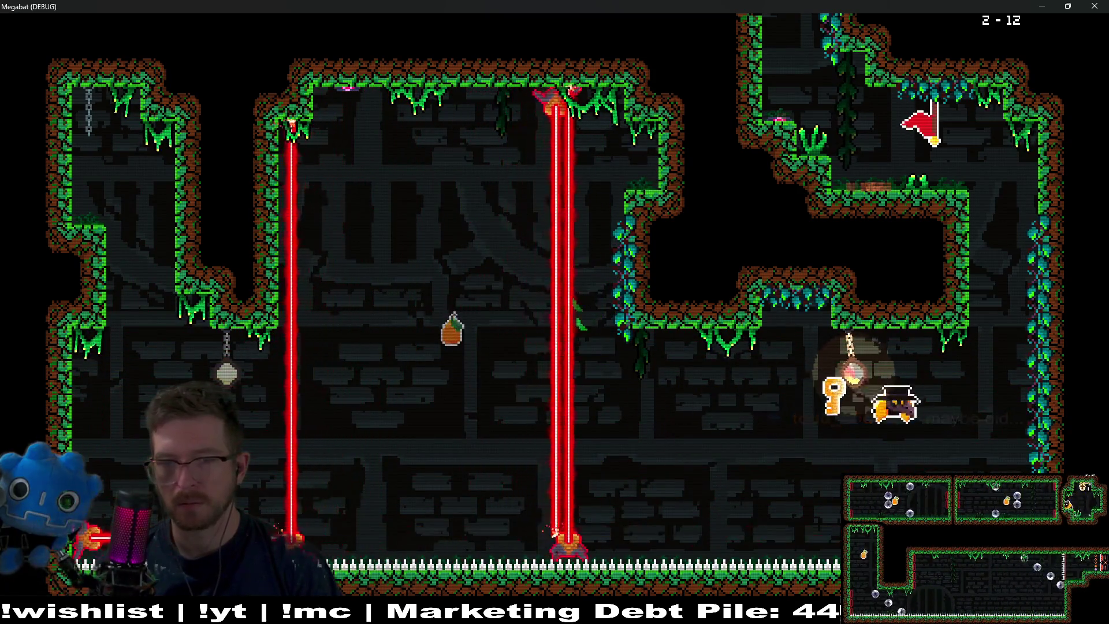
{"action": "key", "text": "Up"}
{"action": "key", "text": "Left"}
{"action": "key", "text": "Up"}
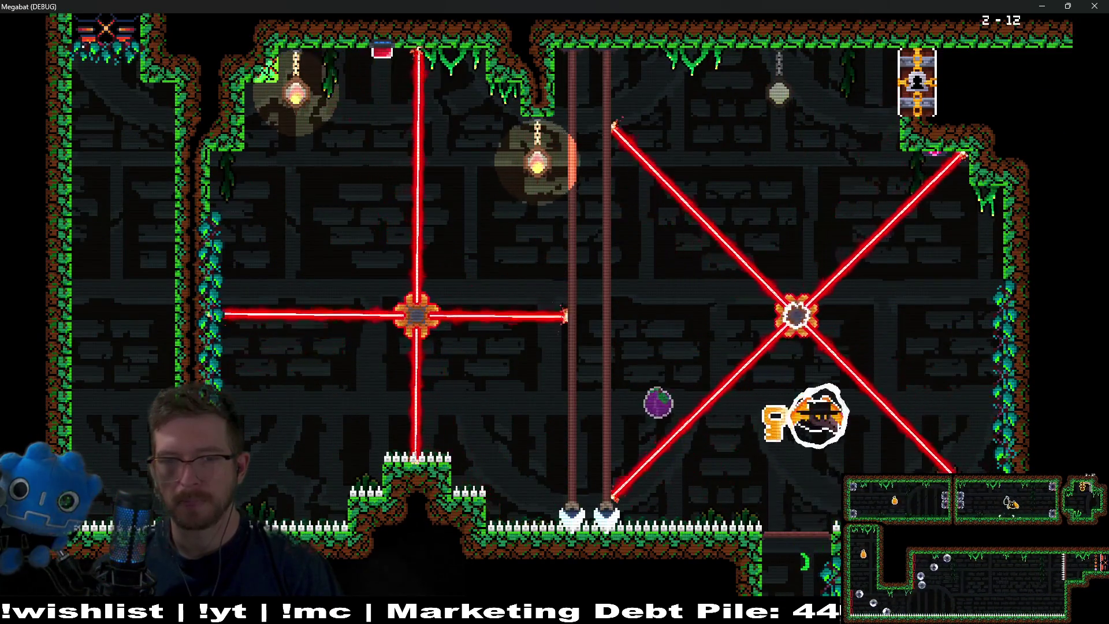
Collect the purple fruit and unlock the top-right door with the key
{"action": "key", "text": "Left"}
{"action": "key", "text": "Right"}
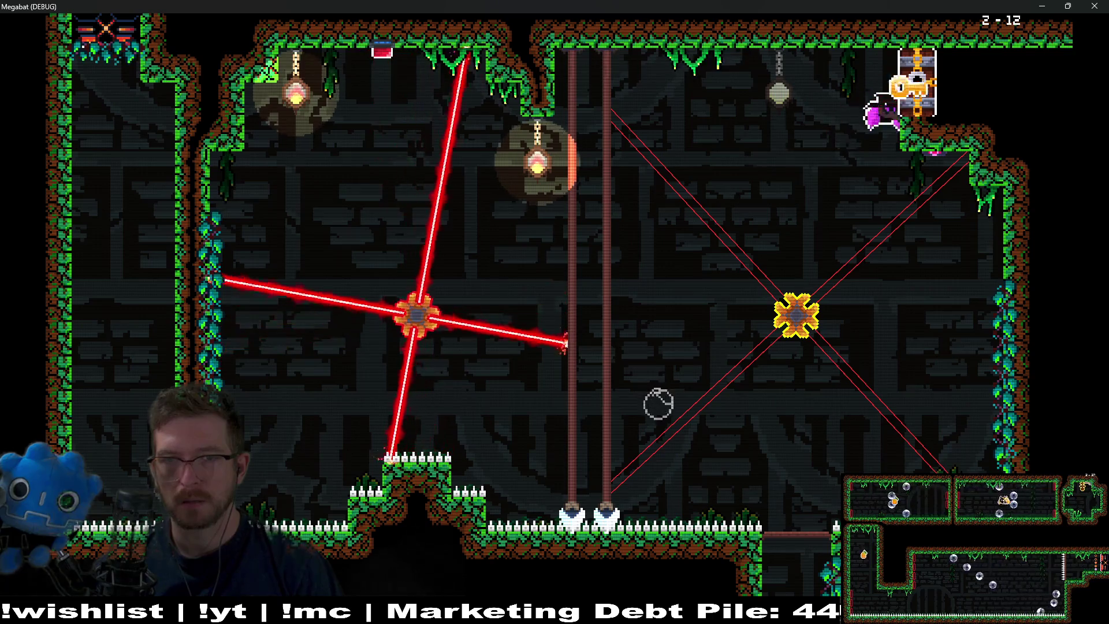
{"action": "key", "text": "Left"}
{"action": "key", "text": "Right"}
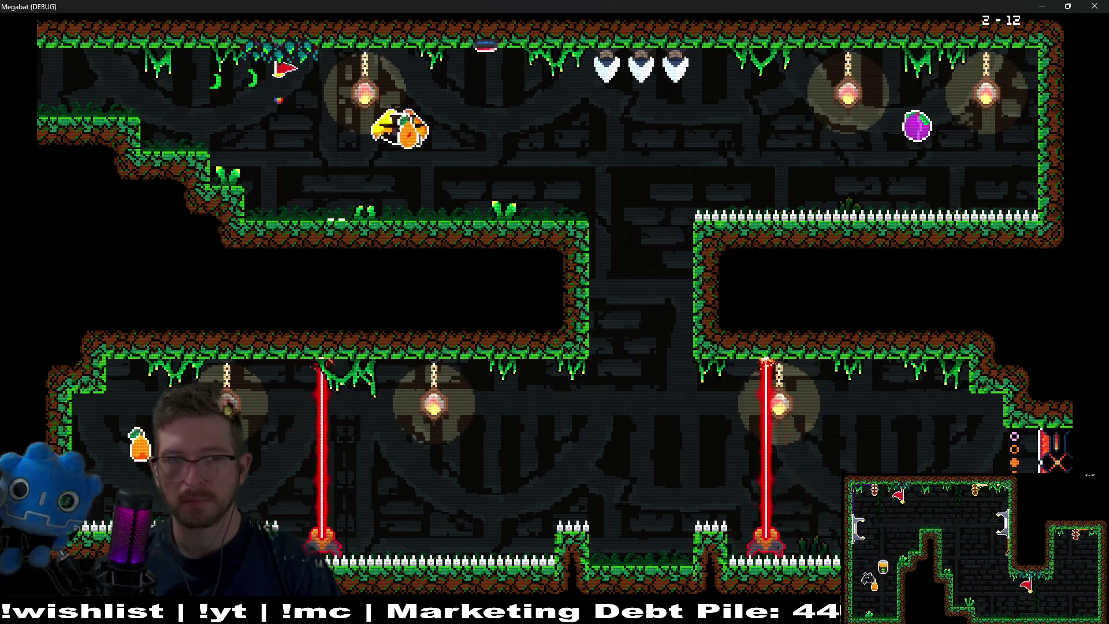
Dash from the middle platform, drop down the central shaft, and fly right across the lower room
{"action": "key", "text": "Right"}
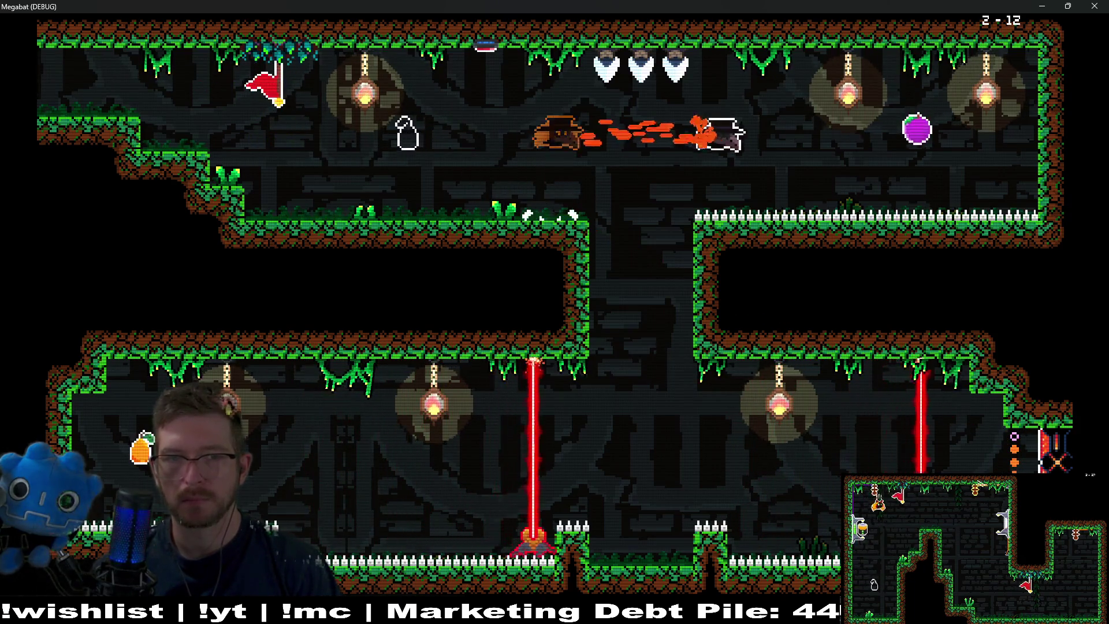
{"action": "key", "text": "Left"}
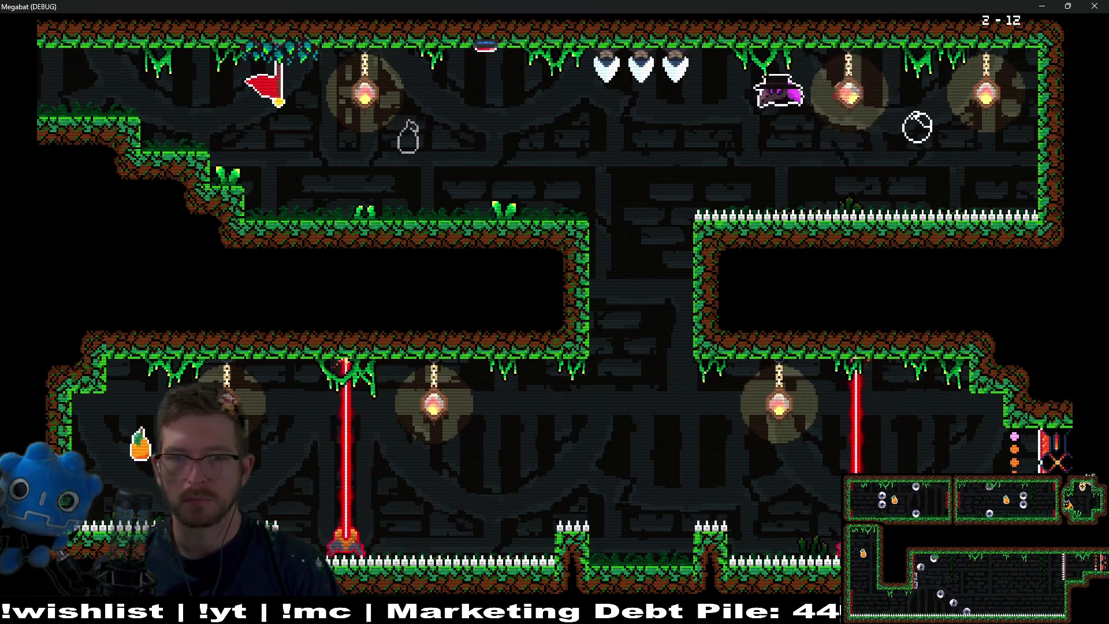
{"action": "key", "text": "Left"}
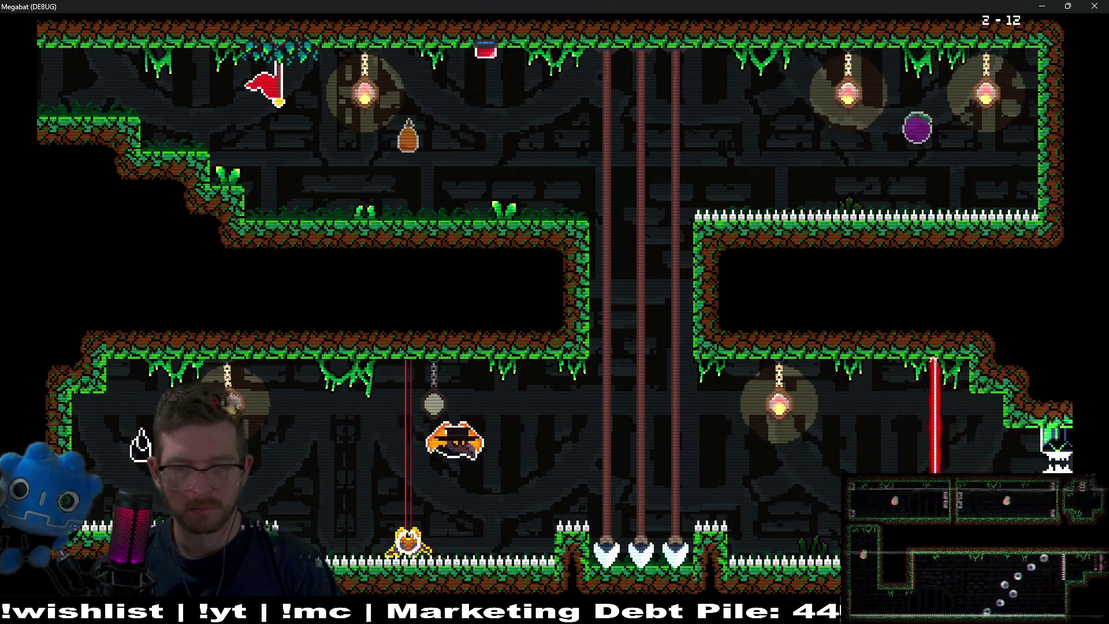
{"action": "key", "text": "Right"}
{"action": "key", "text": "Right"}
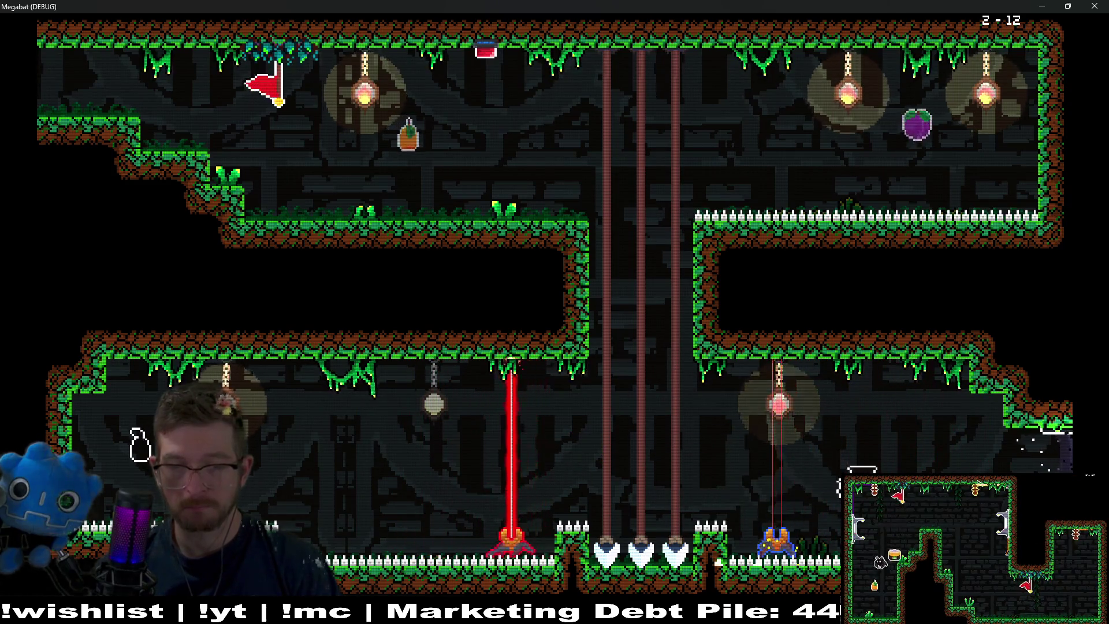
{"action": "key", "text": "Right"}
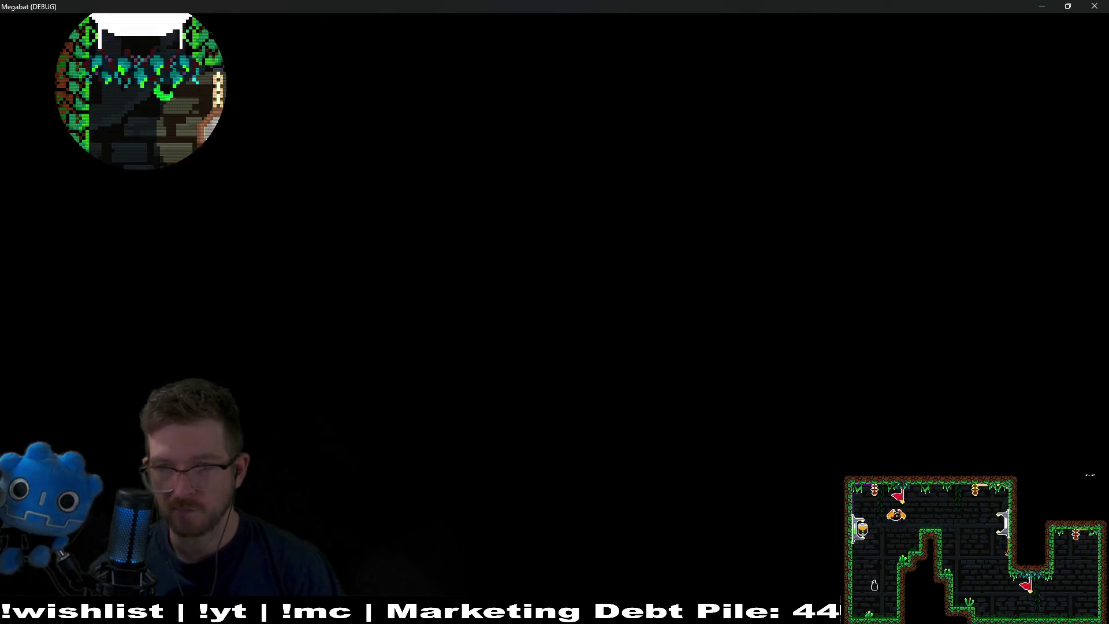
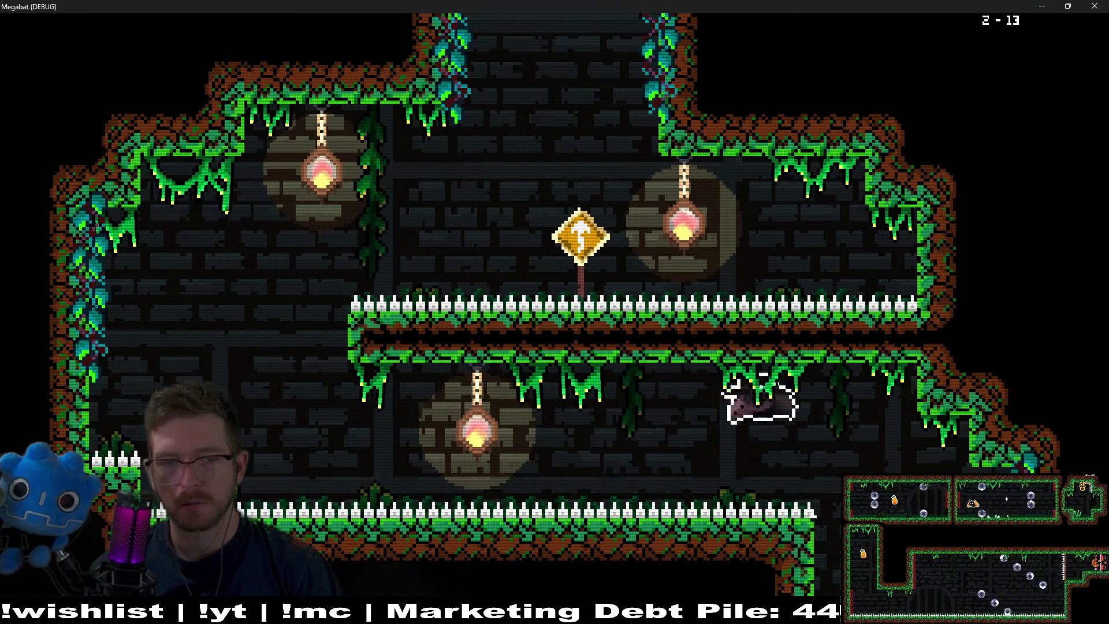
Fly the bat across the lower corridor and up to the machine room's upper-right corner
{"action": "key", "text": "Left"}
{"action": "key", "text": "Right"}
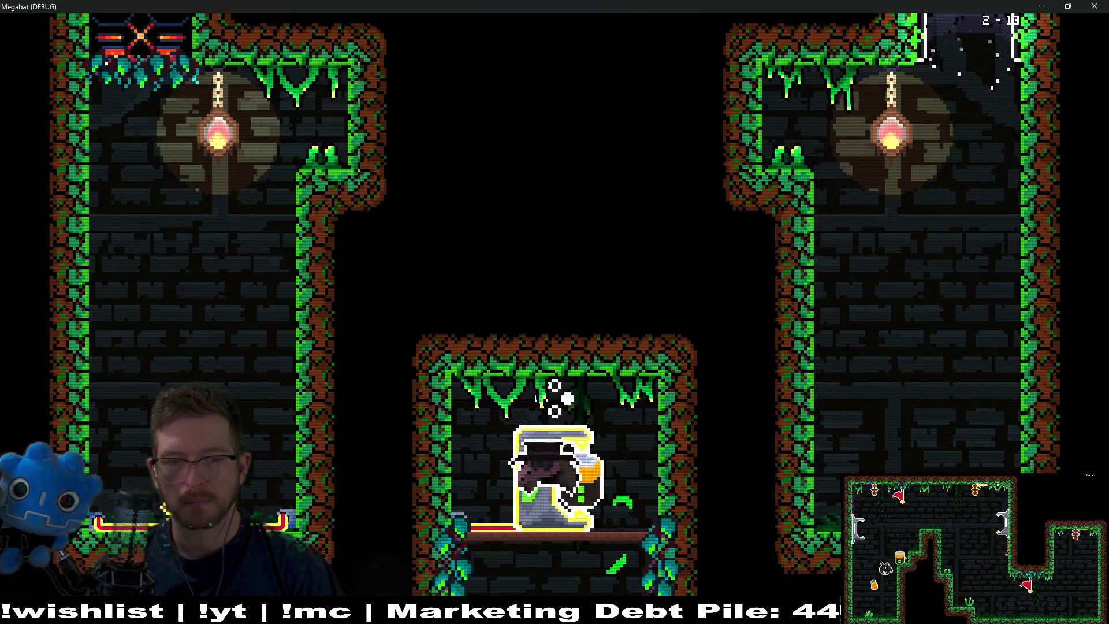
{"action": "key", "text": "Down"}
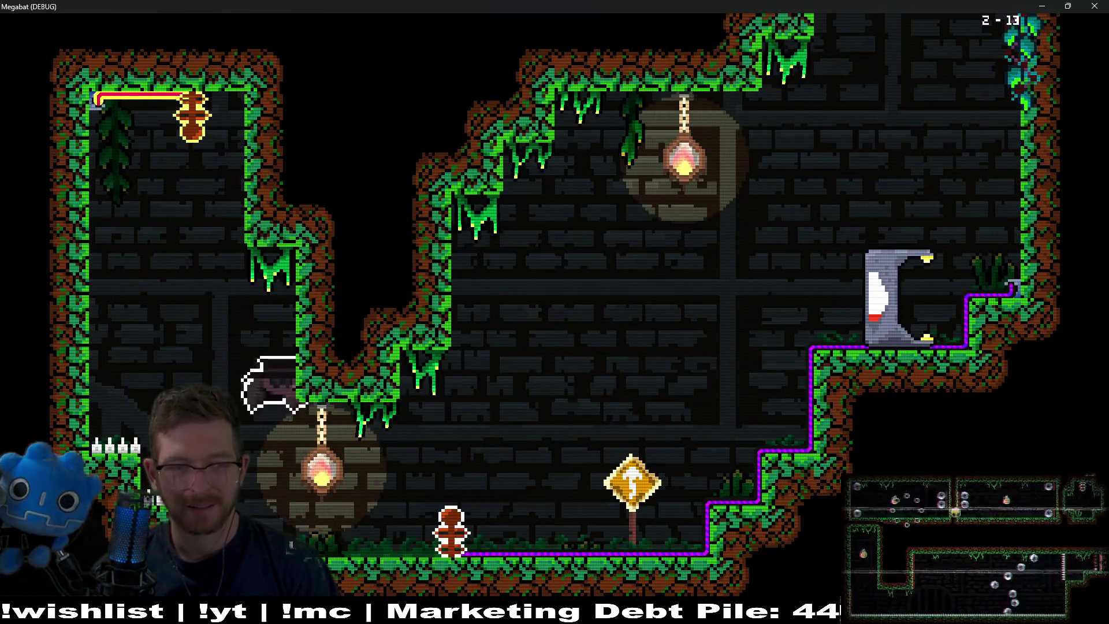
{"action": "key", "text": "Right"}
{"action": "key", "text": "Up"}
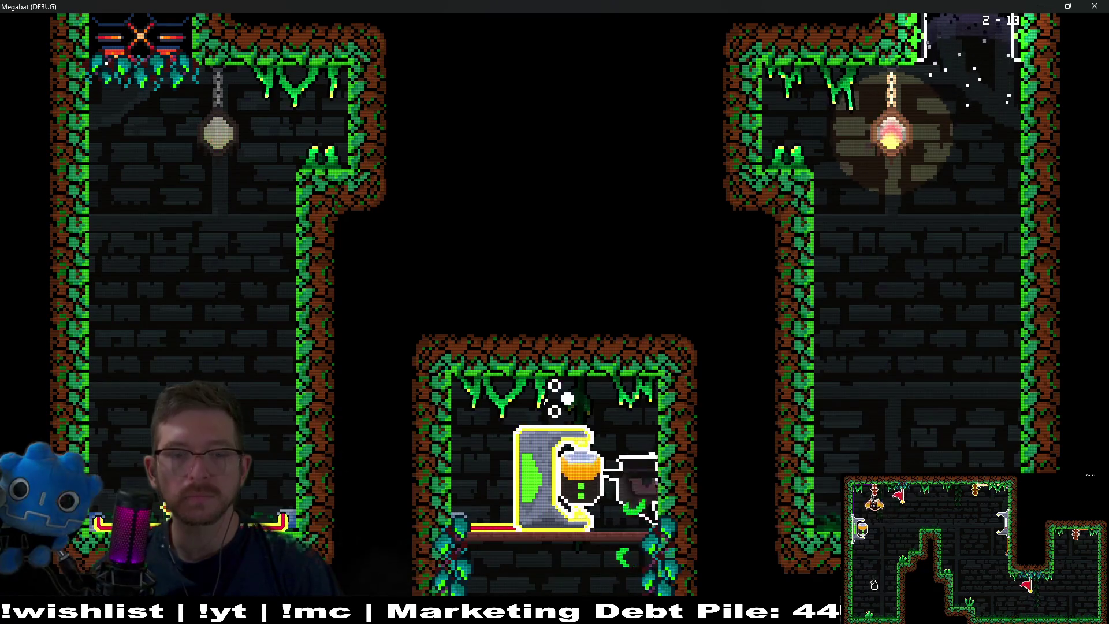
Slip under the spiked ledge, drop the battery at the charge machine, and exit through the top
{"action": "key", "text": "Down"}
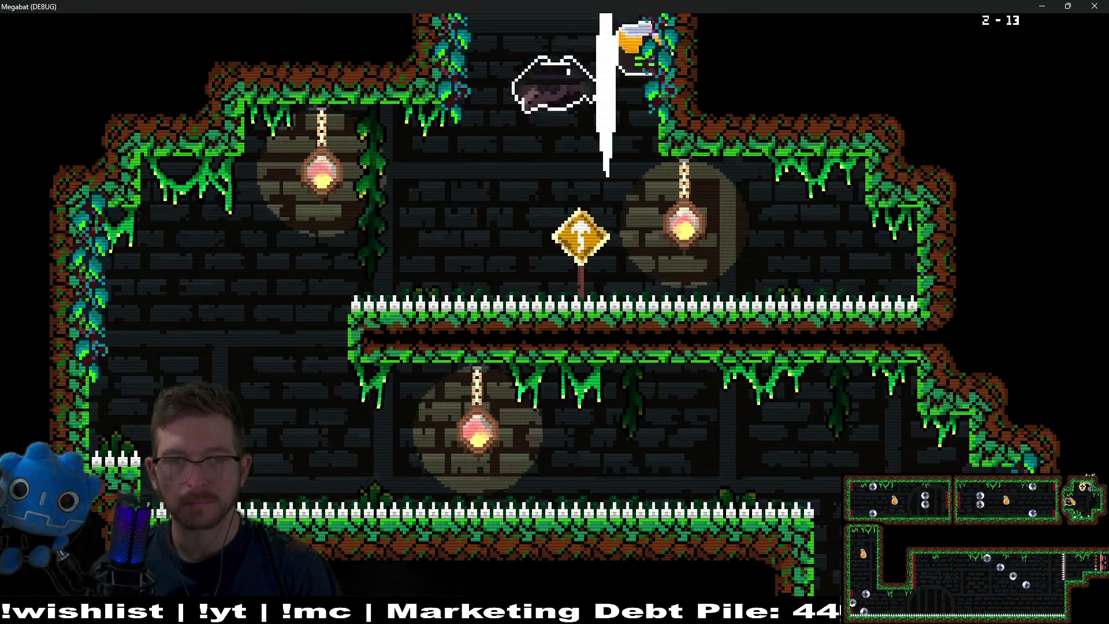
{"action": "key", "text": "Left"}
{"action": "key", "text": "Down"}
{"action": "key", "text": "Right"}
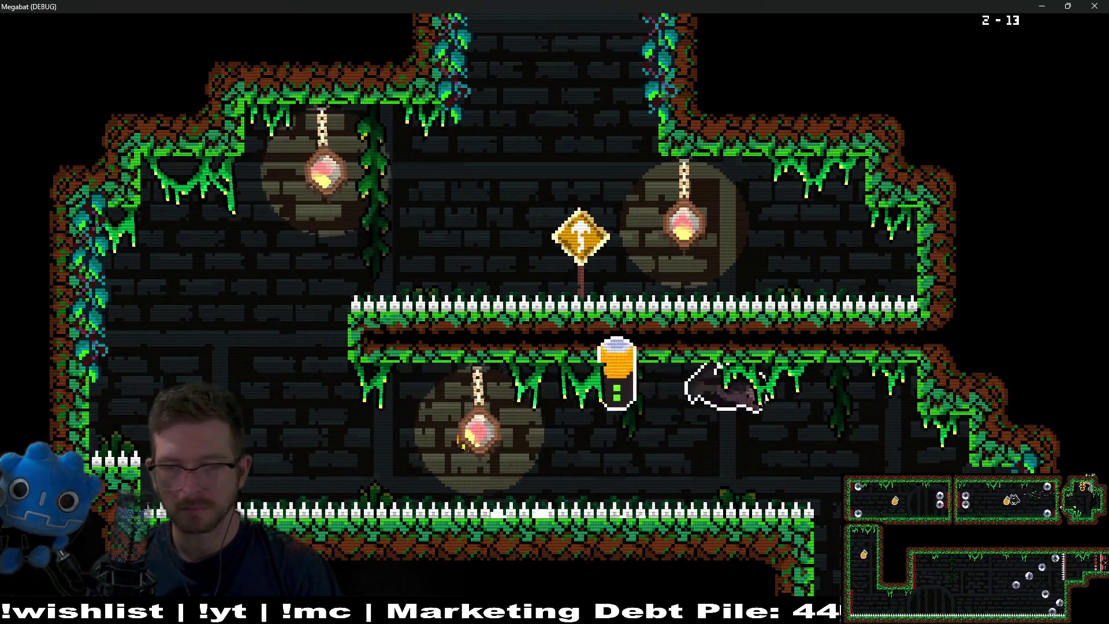
{"action": "key", "text": "Left"}
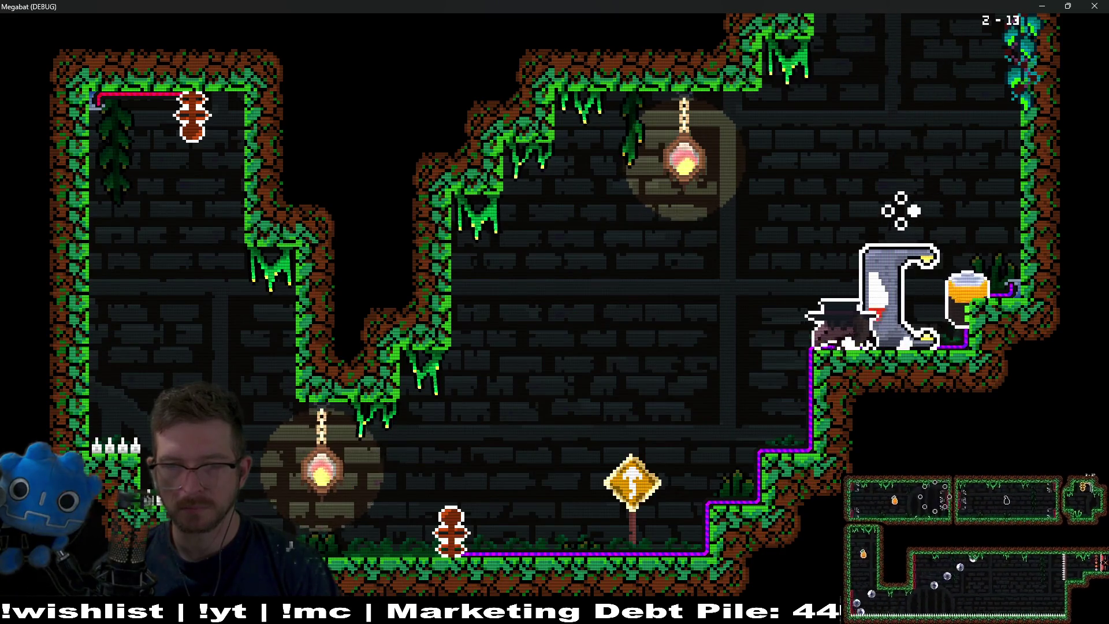
{"action": "key", "text": "Down"}
{"action": "key", "text": "Left"}
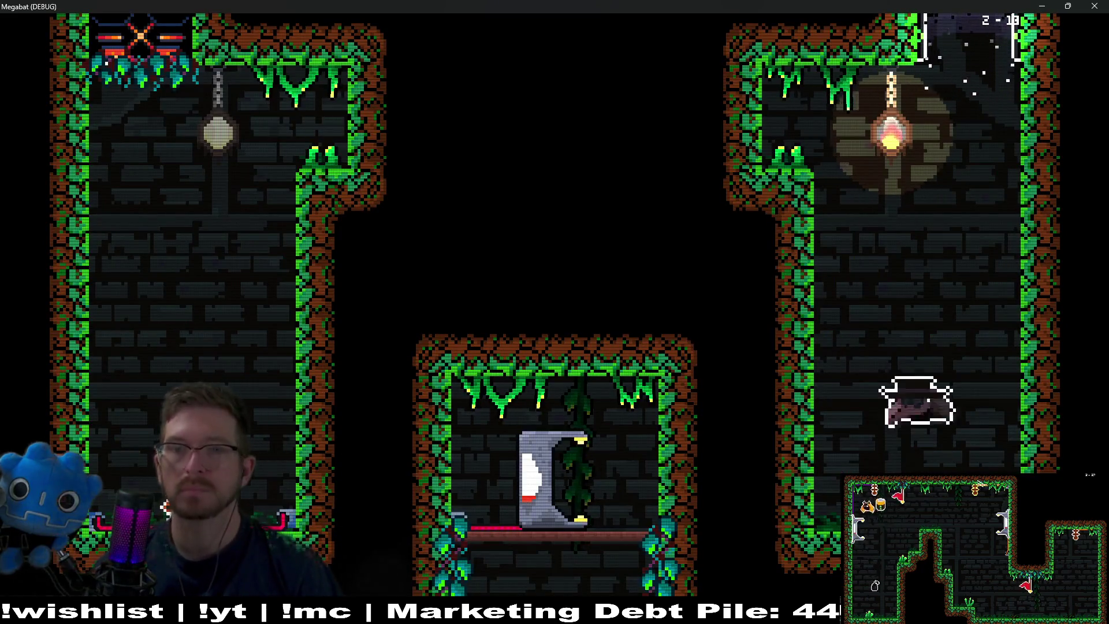
{"action": "key", "text": "Up"}
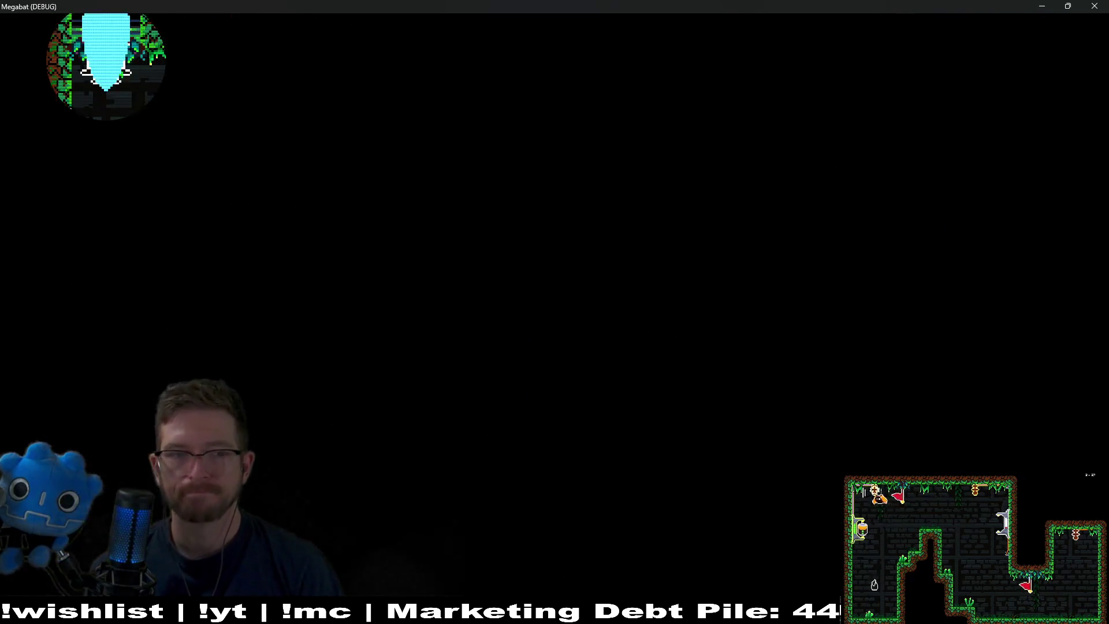
Grab the upper and lower plums, then fly up for the pineapple and the upper-left room
{"action": "key", "text": "Right"}
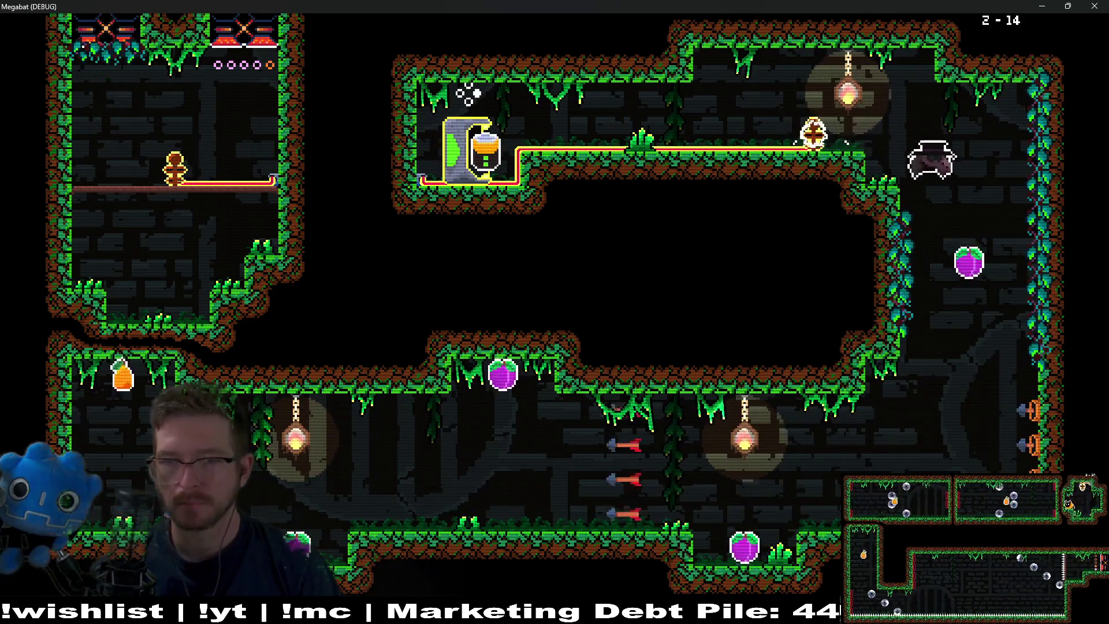
{"action": "key", "text": "Down"}
{"action": "key", "text": "Left"}
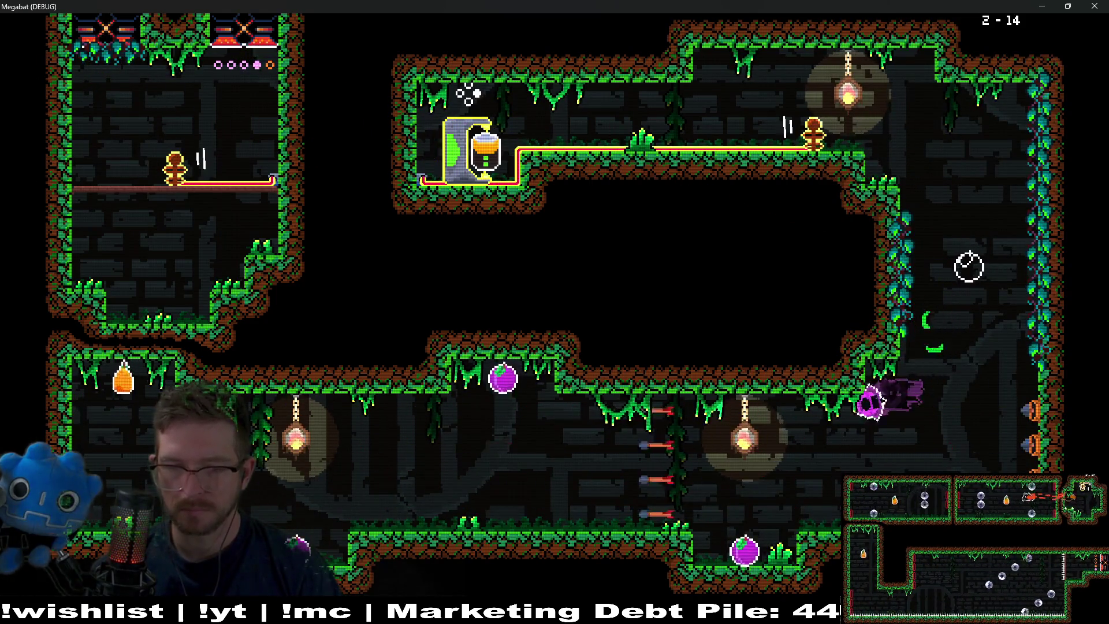
{"action": "key", "text": "Up"}
{"action": "key", "text": "Down"}
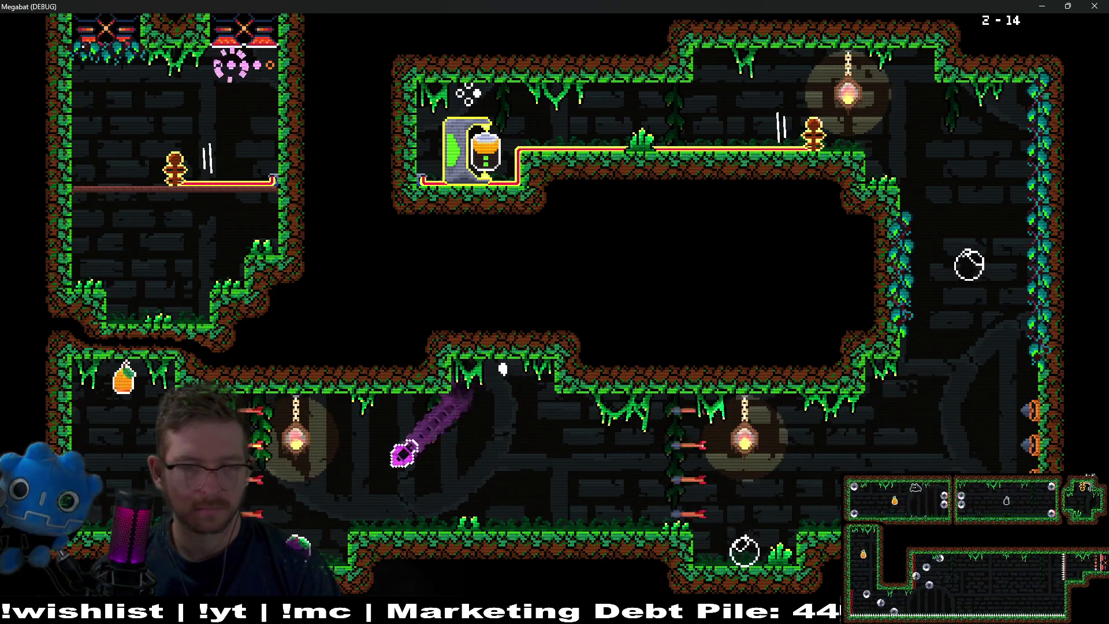
{"action": "key", "text": "Up"}
{"action": "key", "text": "Right"}
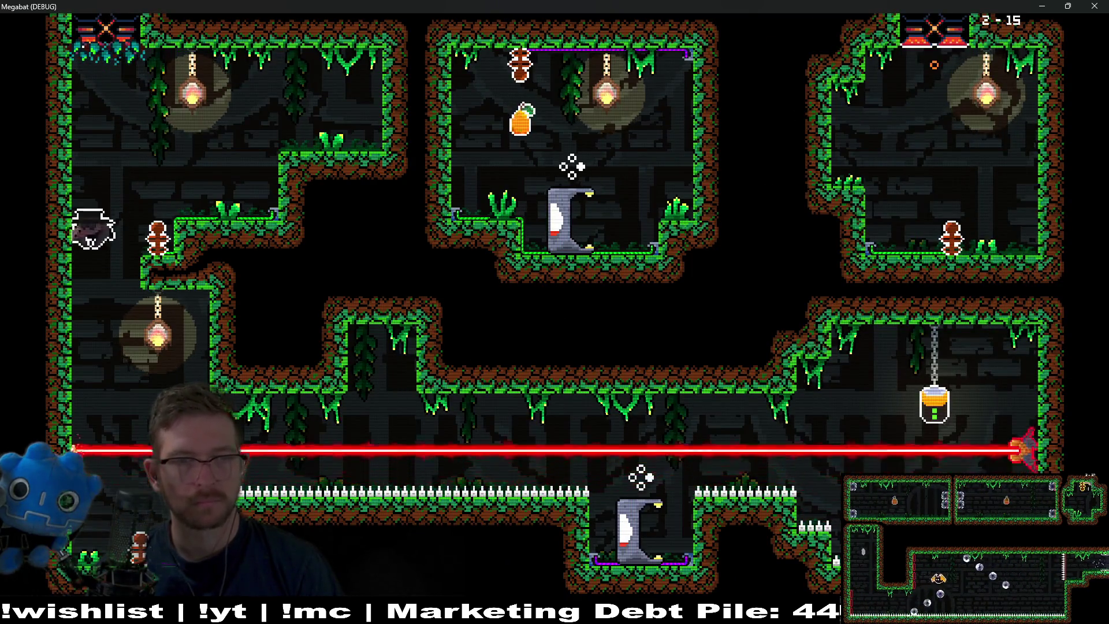
Lift the level 2-15 battery off its chain, take it to the lower station, then fly into the laser
{"action": "key", "text": "Right"}
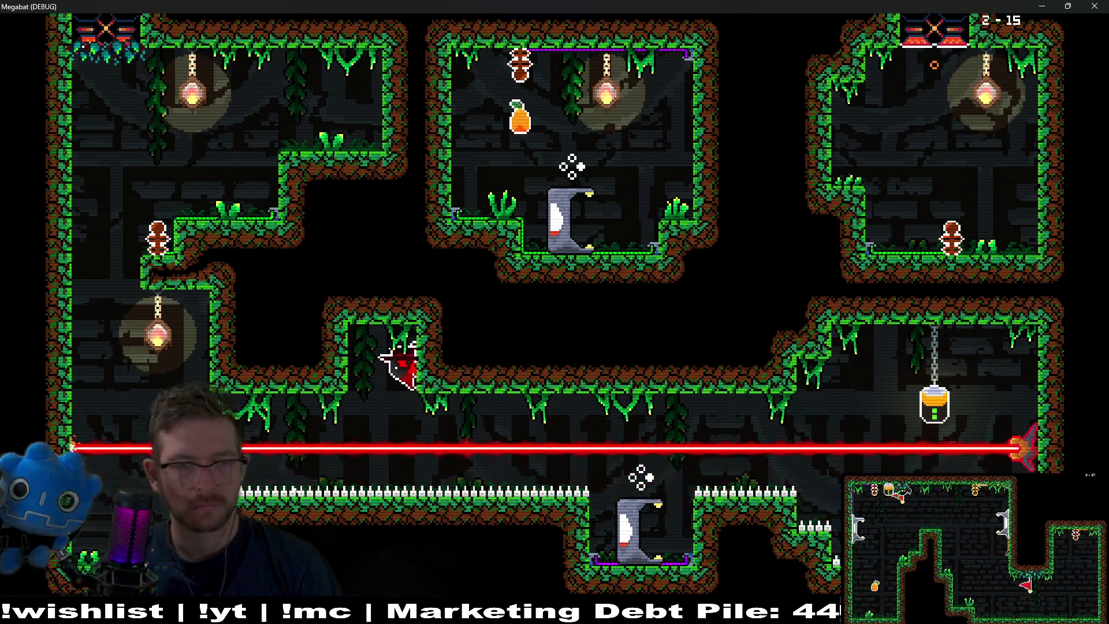
{"action": "key", "text": "Right"}
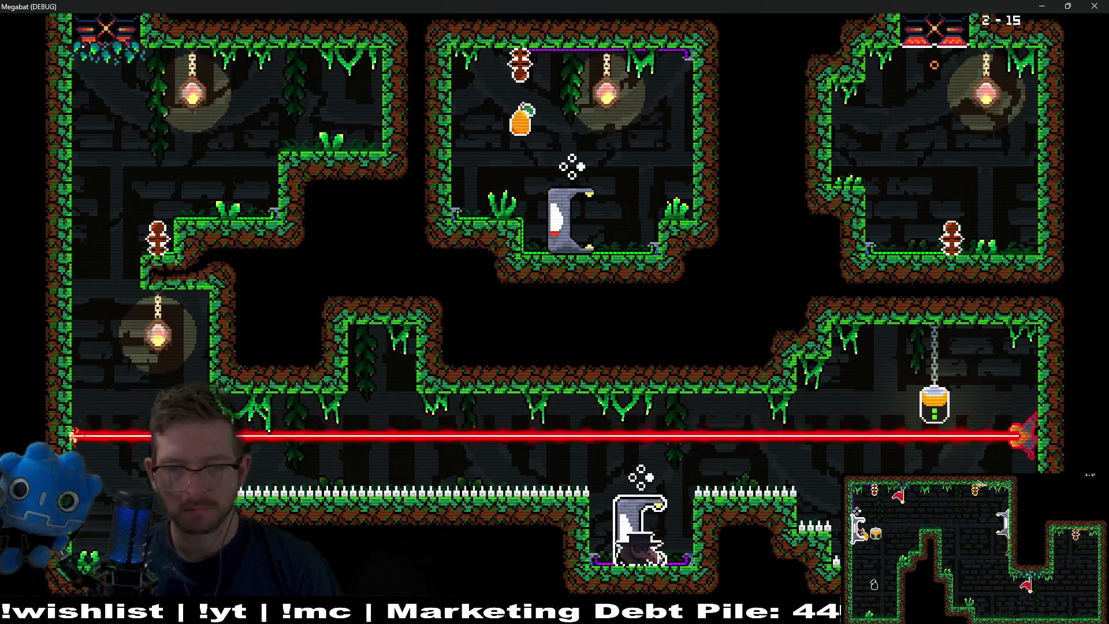
{"action": "key", "text": "Up"}
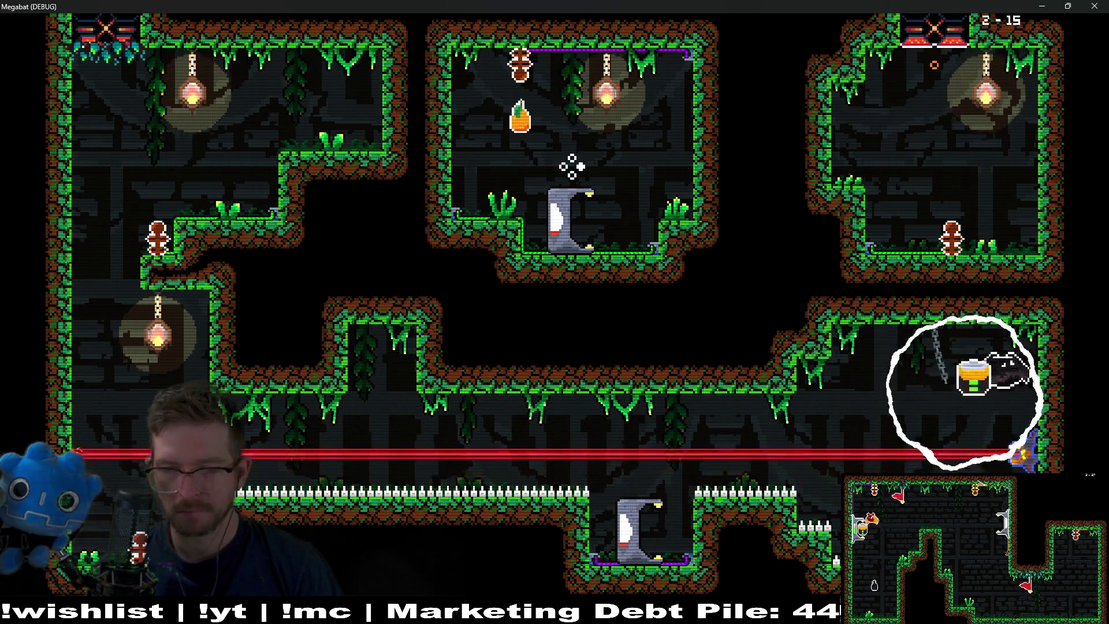
{"action": "key", "text": "Left"}
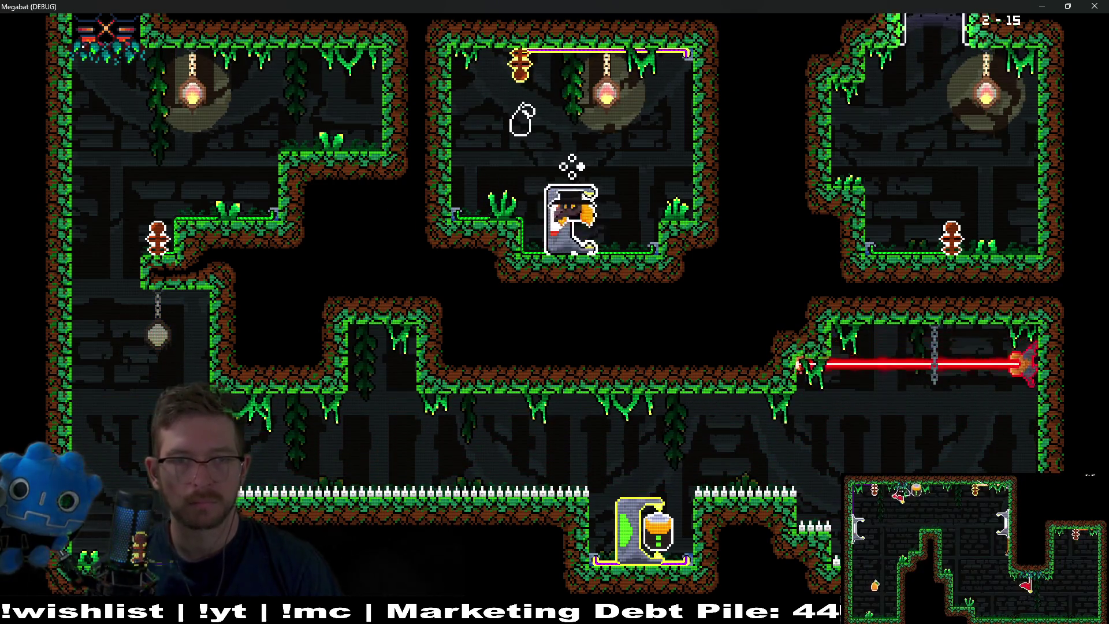
{"action": "key", "text": "Left"}
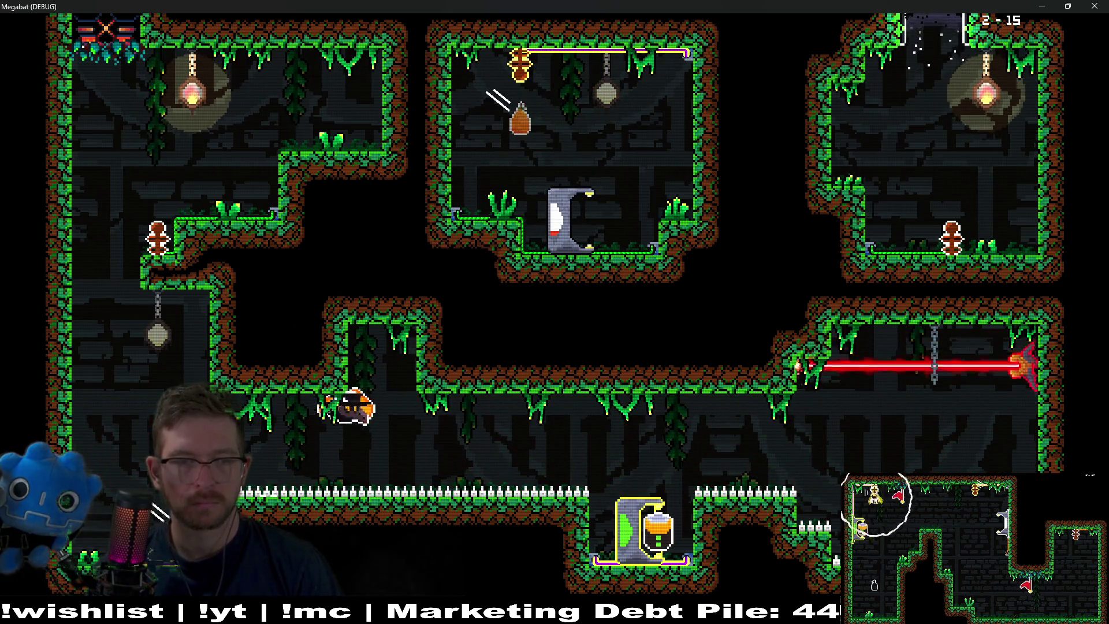
{"action": "key", "text": "Up"}
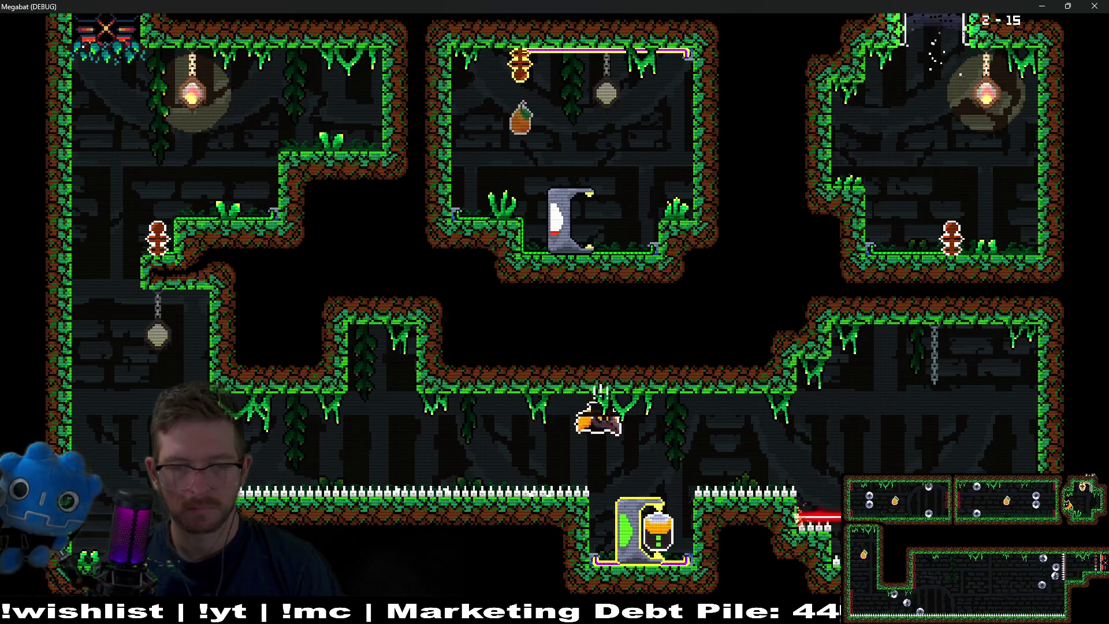
{"action": "key", "text": "Left"}
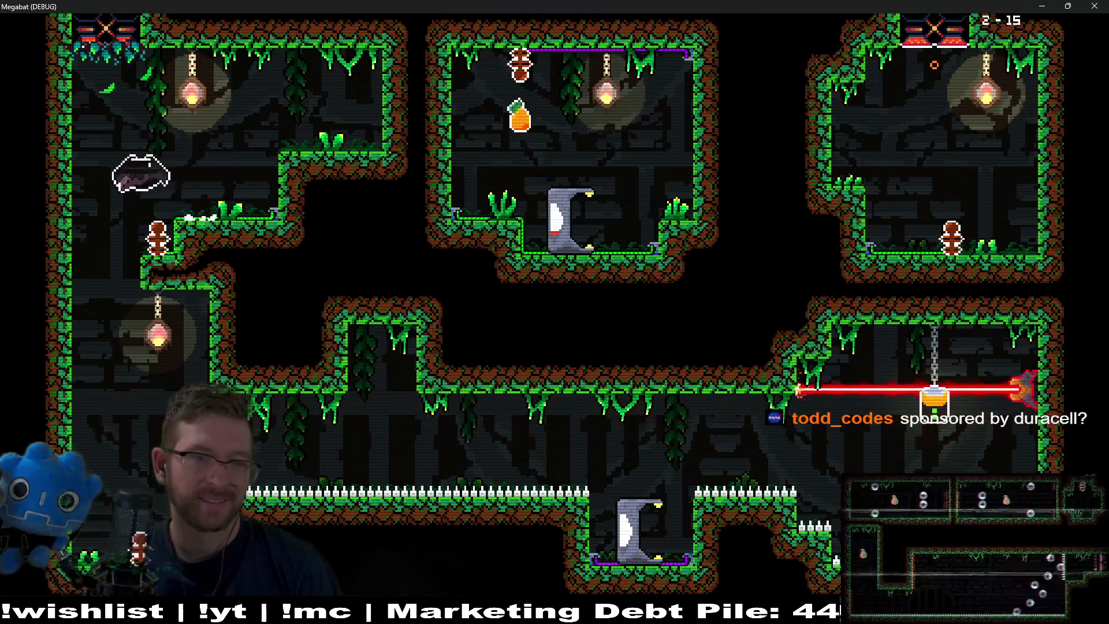
Fly down the left side to the pit door and lower the battery toward the spikes
{"action": "key", "text": "Left"}
{"action": "key", "text": "Down"}
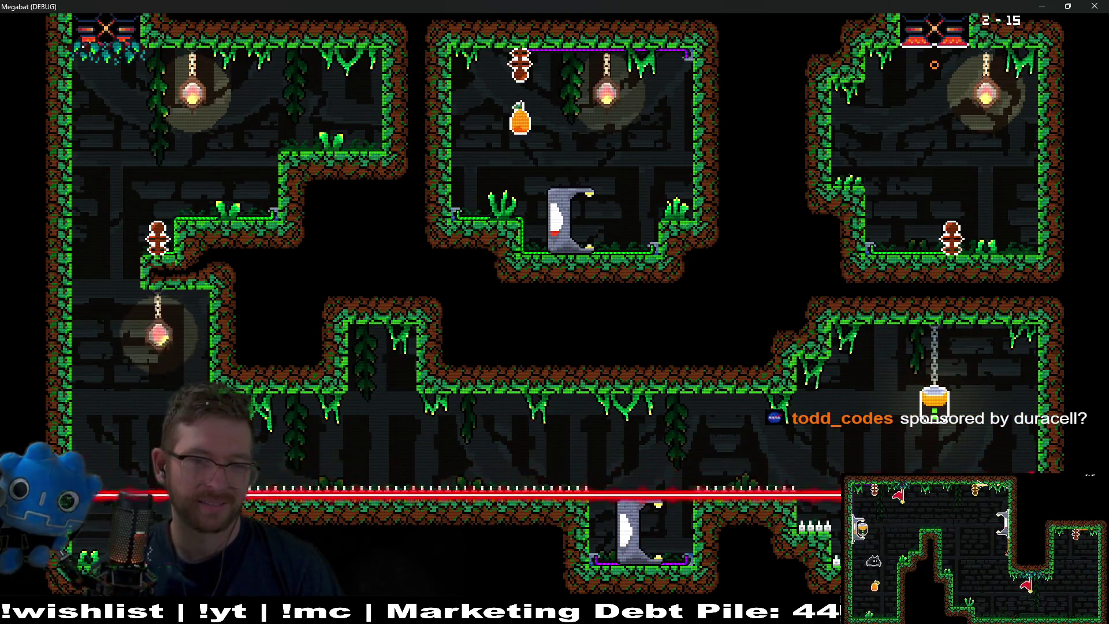
{"action": "key", "text": "Up"}
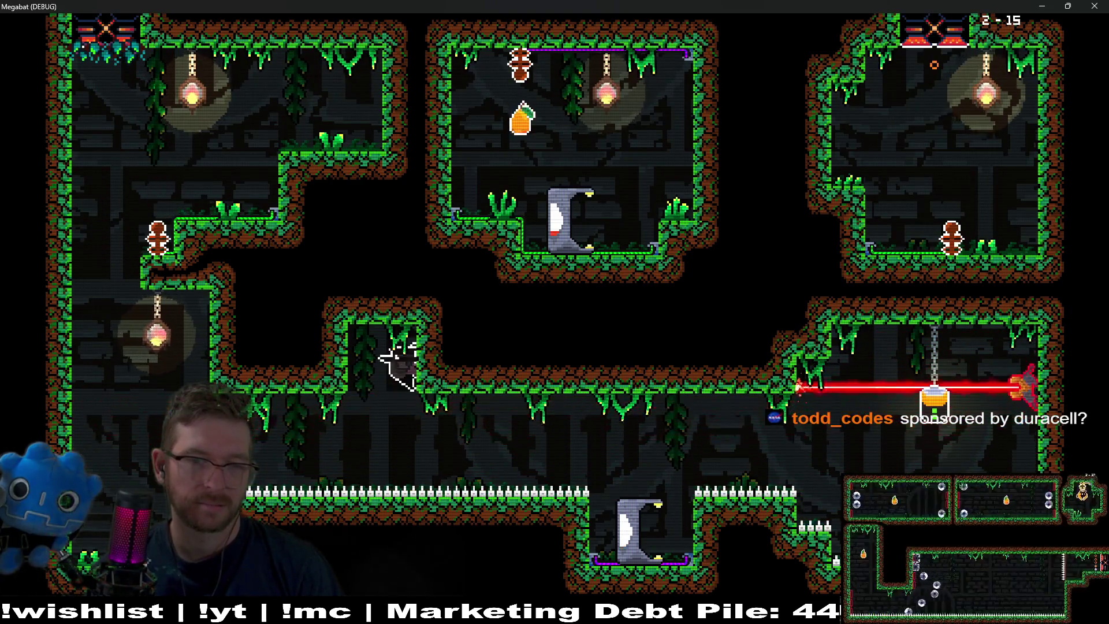
{"action": "key", "text": "Down"}
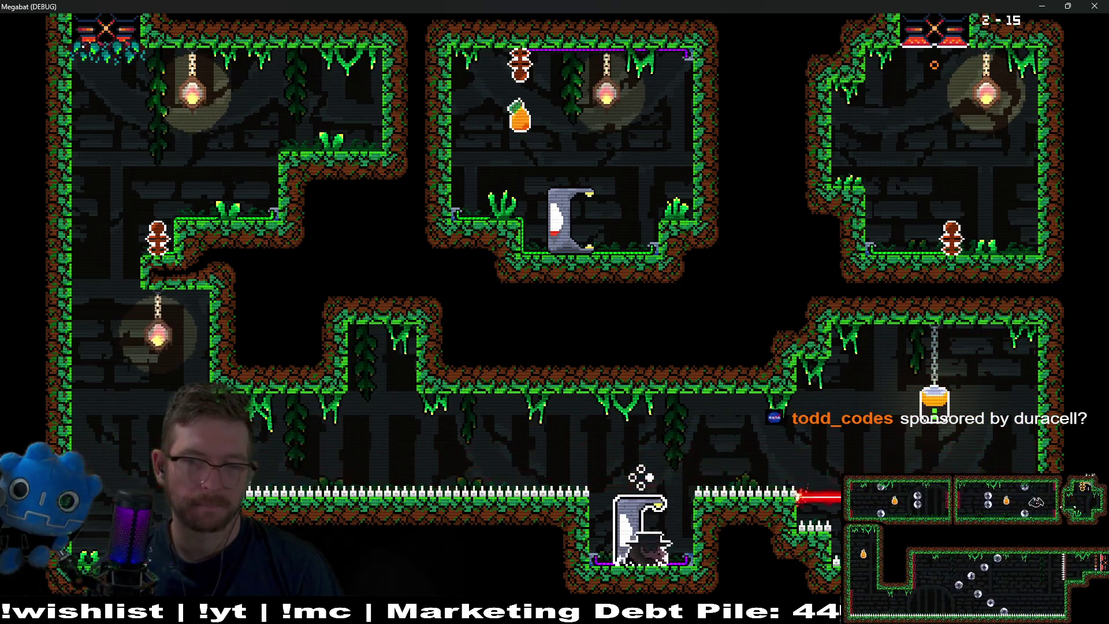
{"action": "key", "text": "Up"}
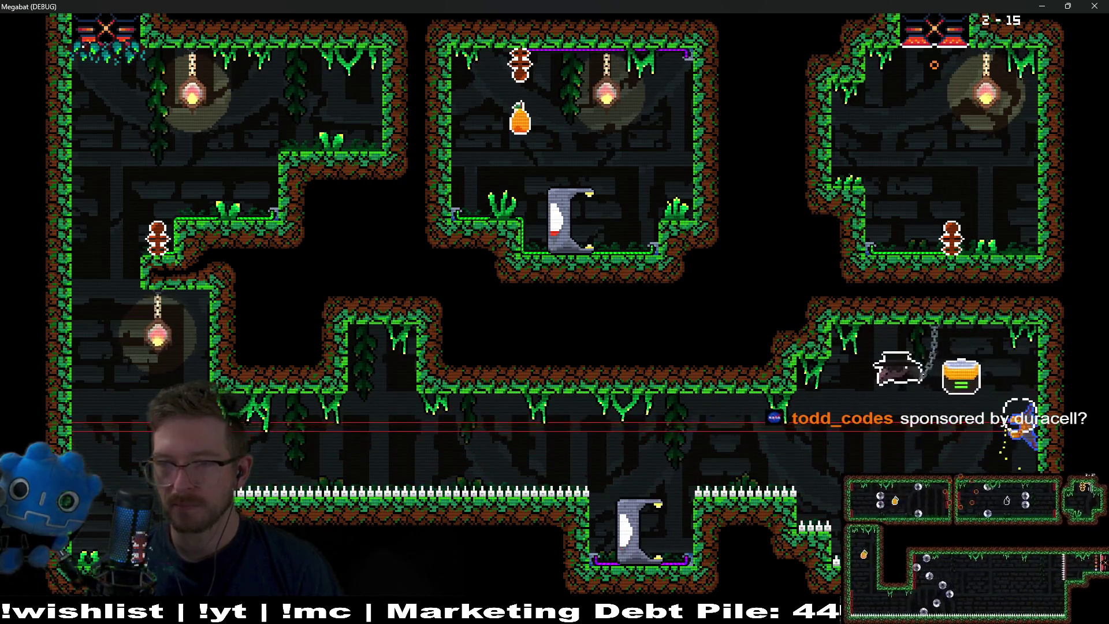
{"action": "key", "text": "Down"}
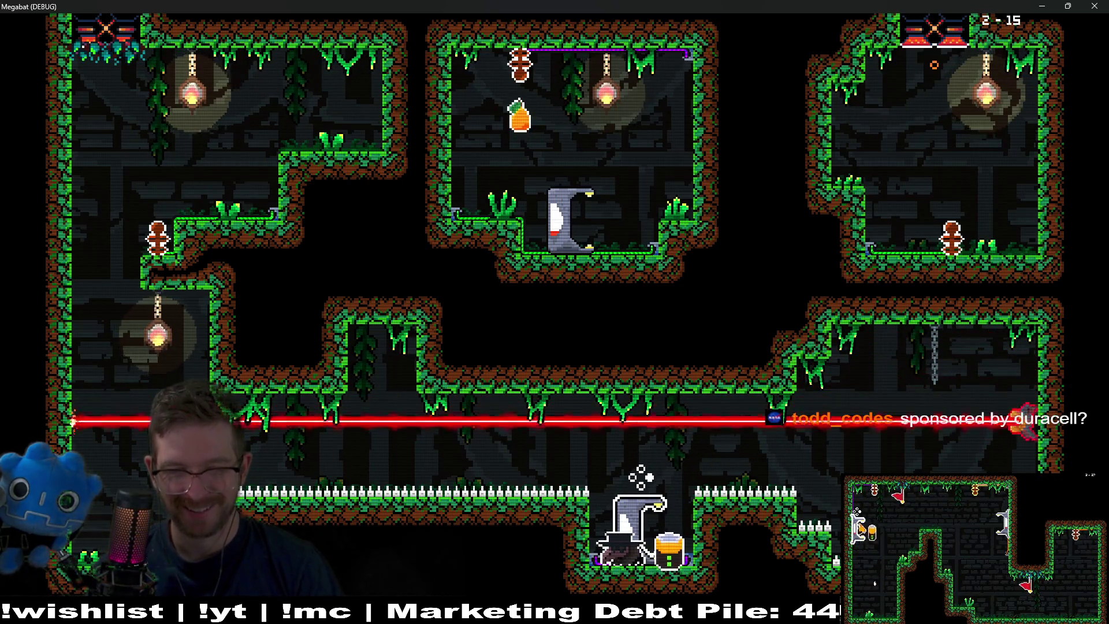
{"action": "key", "text": "Down"}
Carry the battery into the upper alcove and back out, then return to it in the corridor
{"action": "key", "text": "Left"}
{"action": "key", "text": "Up"}
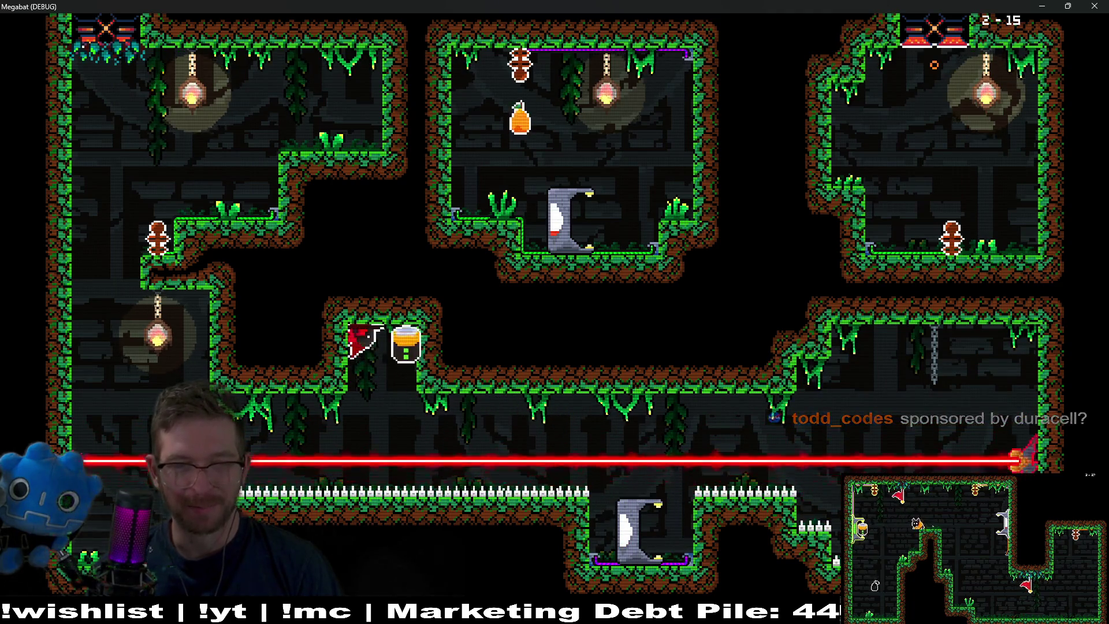
{"action": "key", "text": "Left"}
{"action": "key", "text": "Down"}
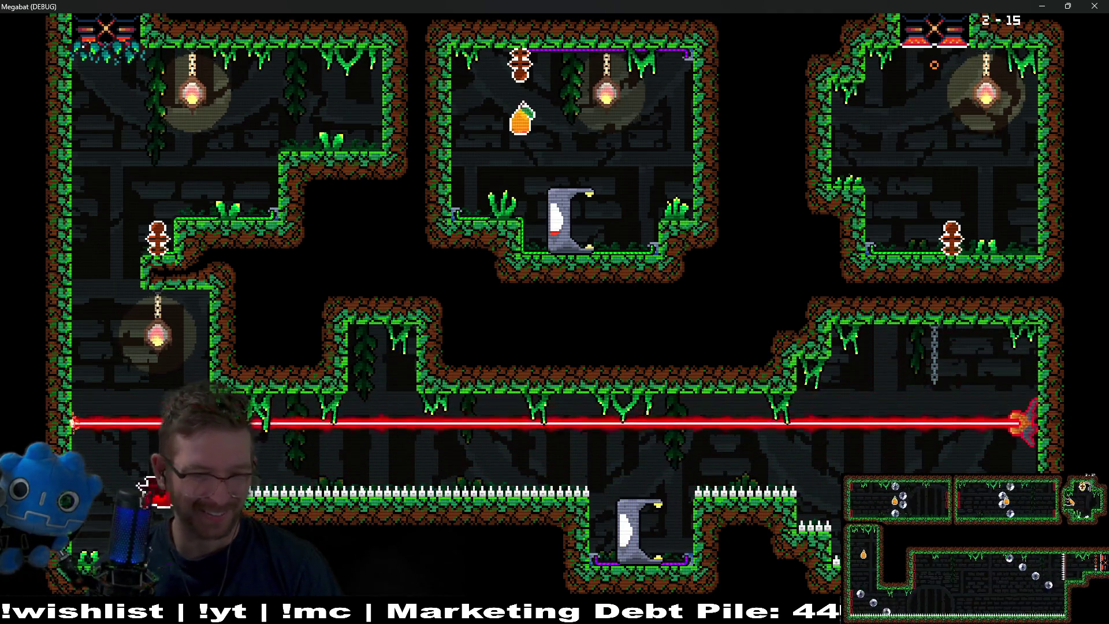
{"action": "key", "text": "Up"}
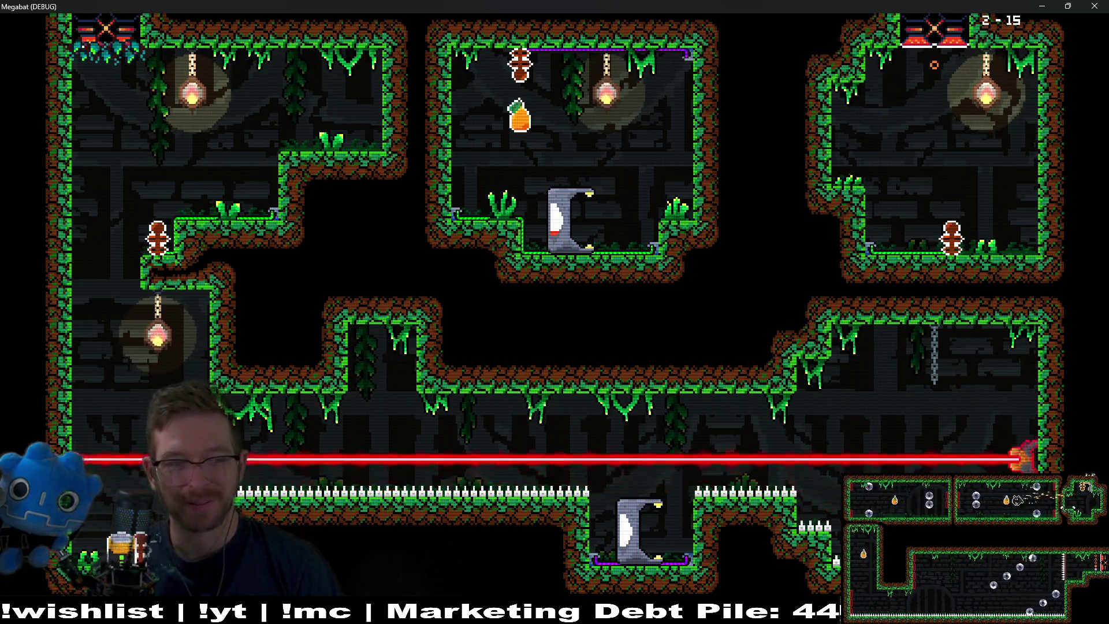
{"action": "key", "text": "Right"}
{"action": "key", "text": "Up"}
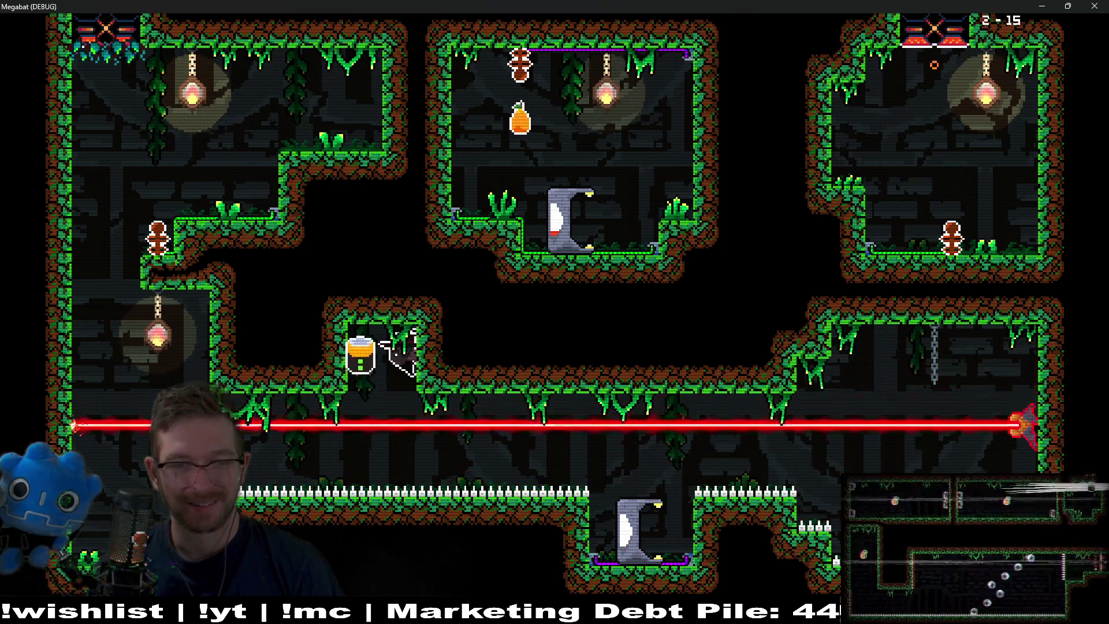
{"action": "key", "text": "Down"}
Leave the left room via the middle corridor and take the hanging battery in the lower corridor
{"action": "key", "text": "Up"}
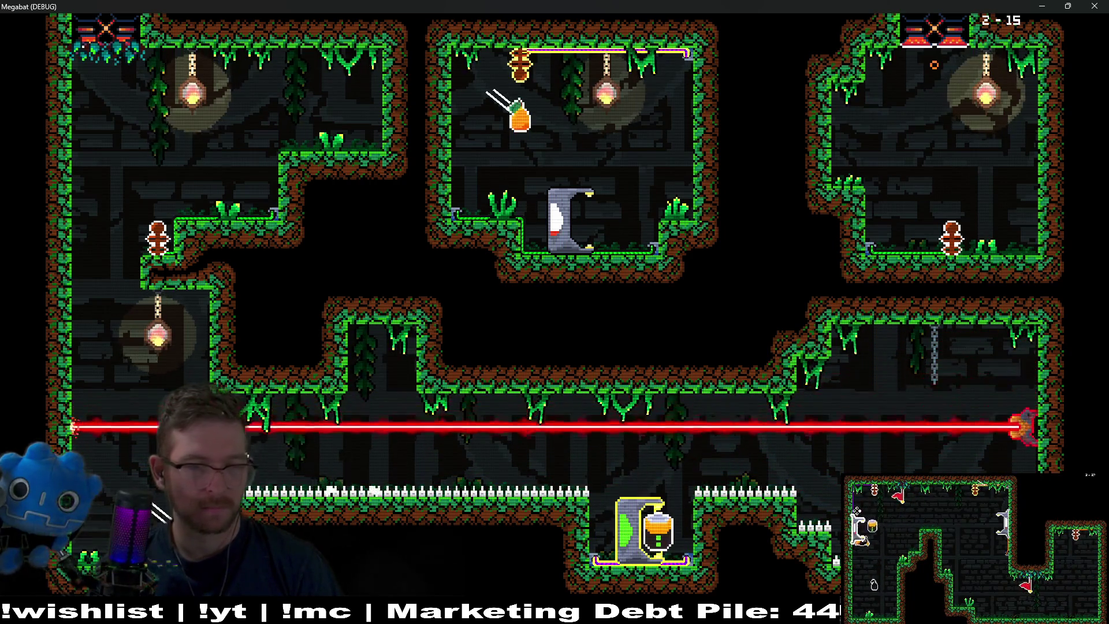
{"action": "key", "text": "Down"}
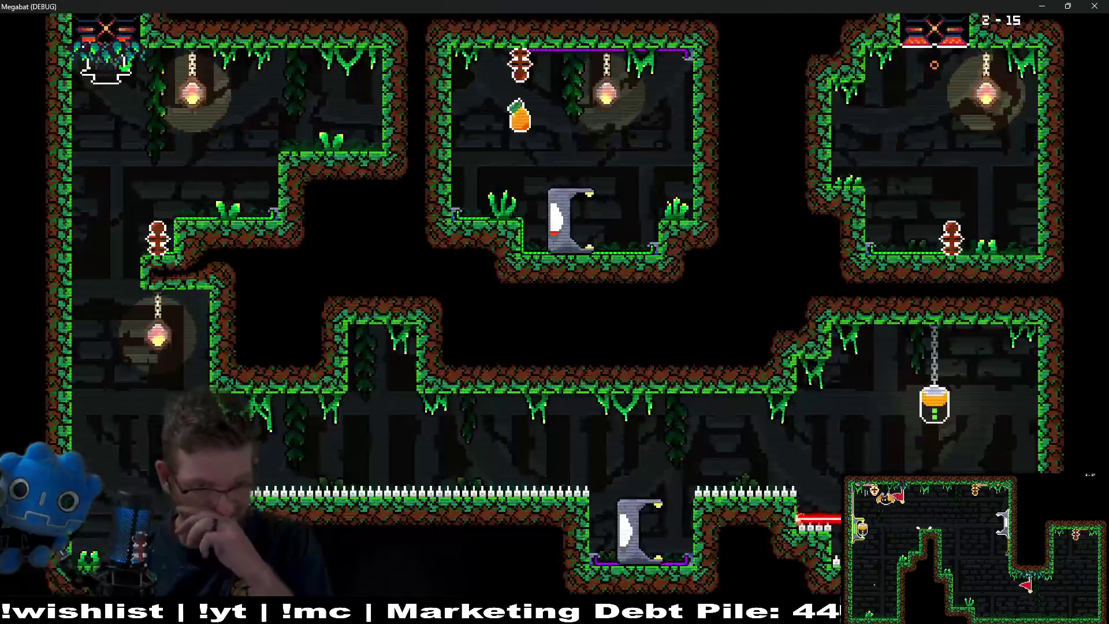
{"action": "key", "text": "Up"}
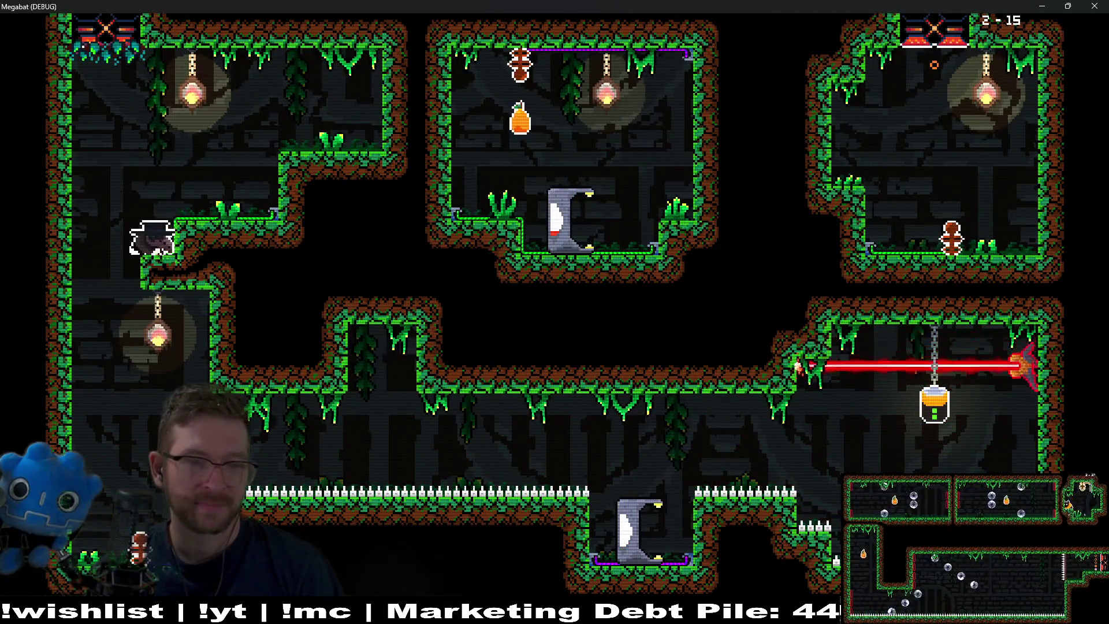
{"action": "key", "text": "Down"}
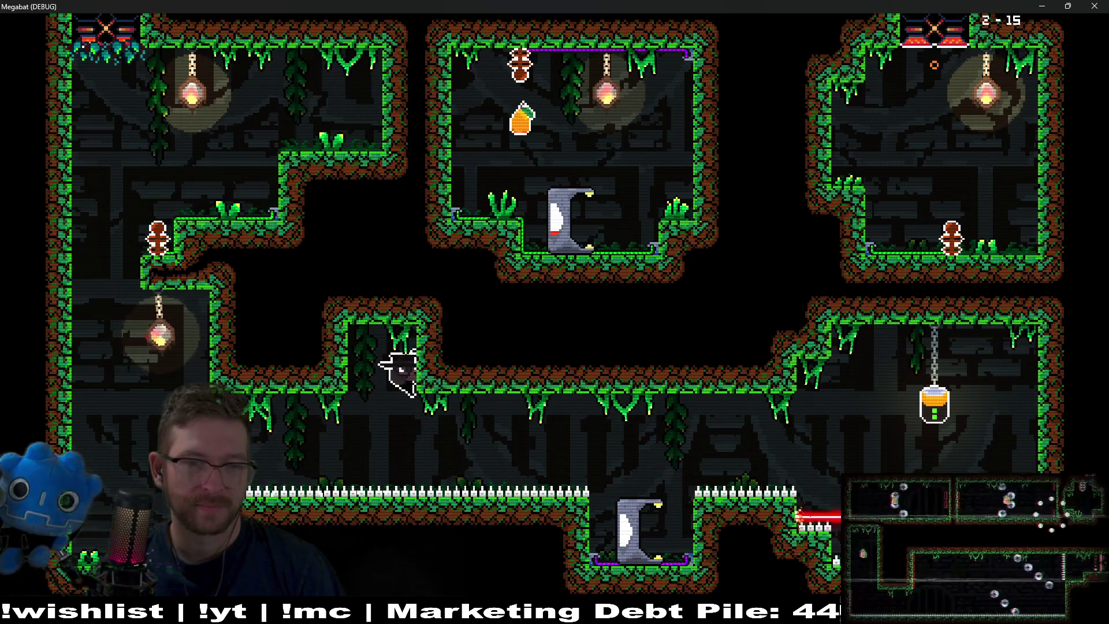
{"action": "key", "text": "Up"}
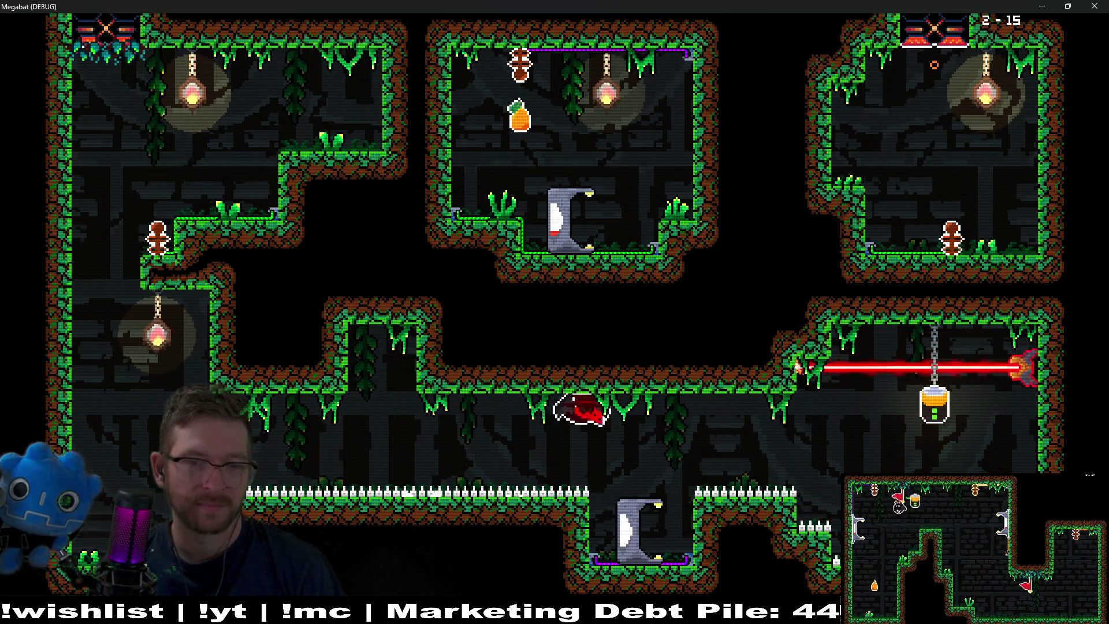
{"action": "key", "text": "Down"}
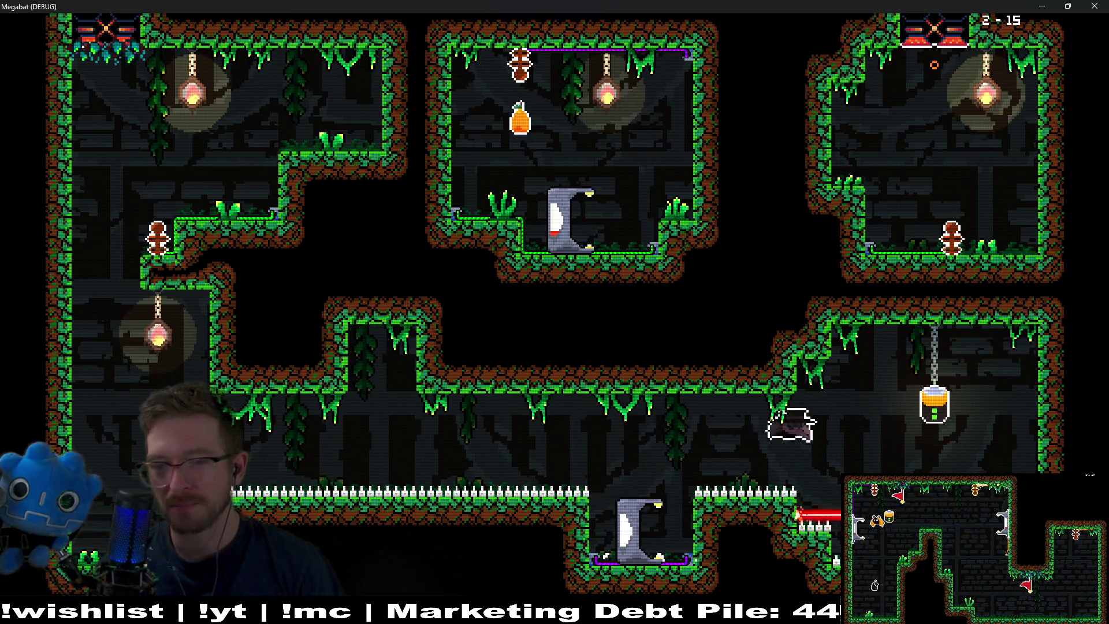
{"action": "key", "text": "Right"}
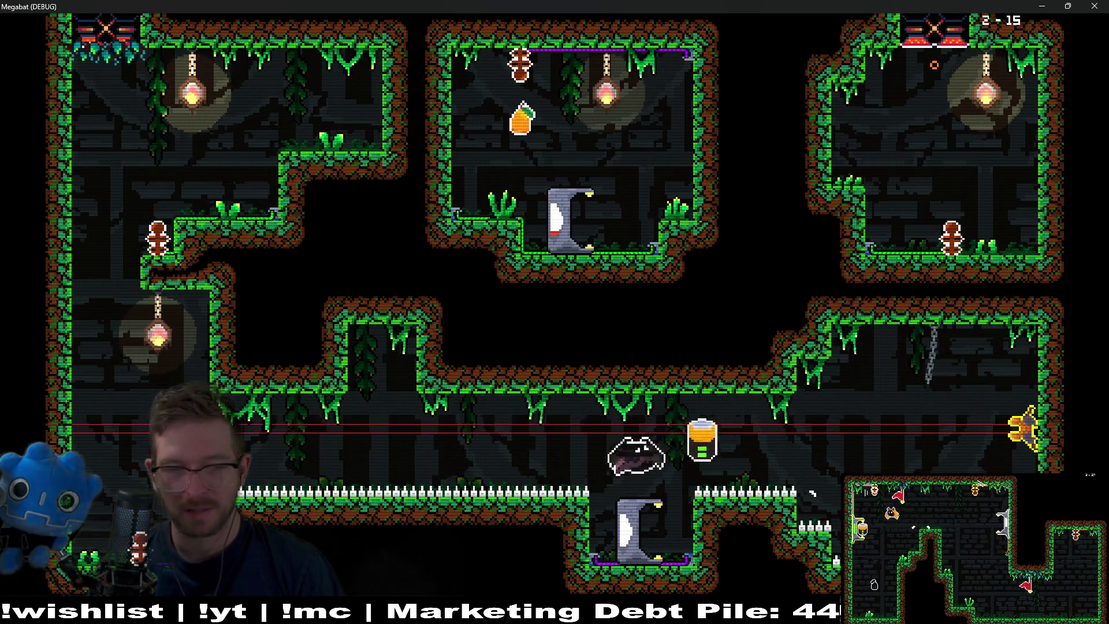
{"action": "key", "text": "Left"}
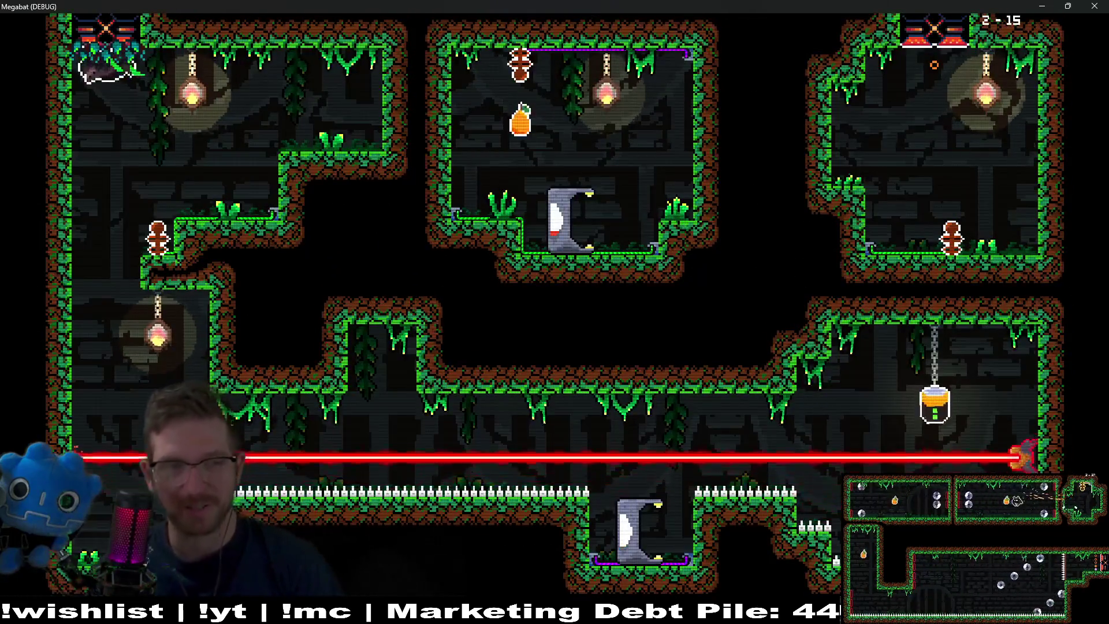
Knock the hanging battery off its chain and set it on the bottom charge station
{"action": "key", "text": "Down"}
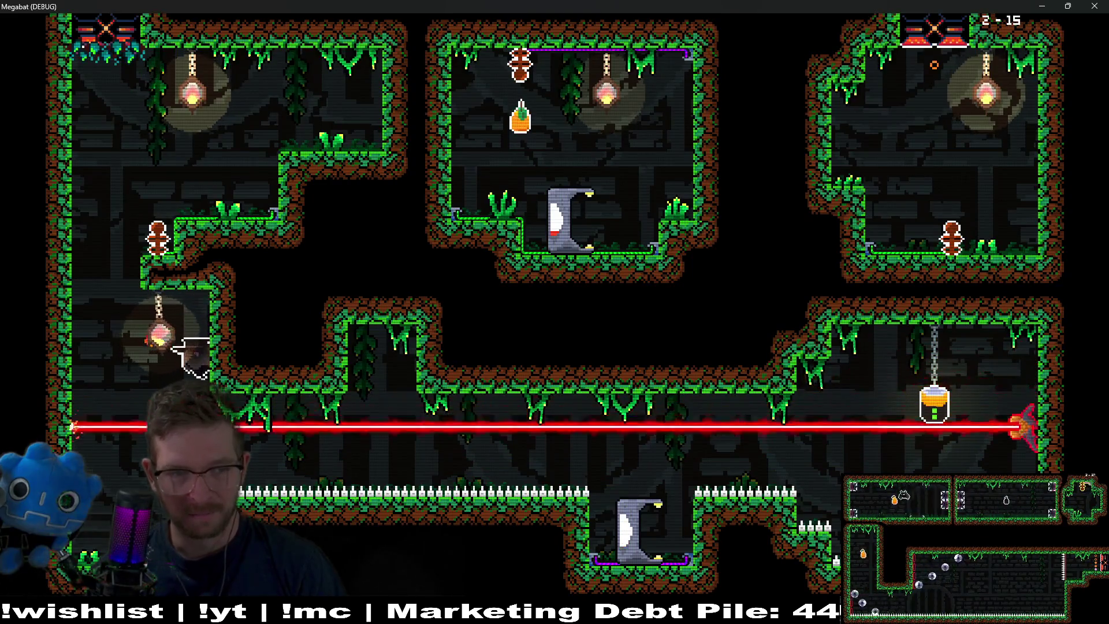
{"action": "key", "text": "Down"}
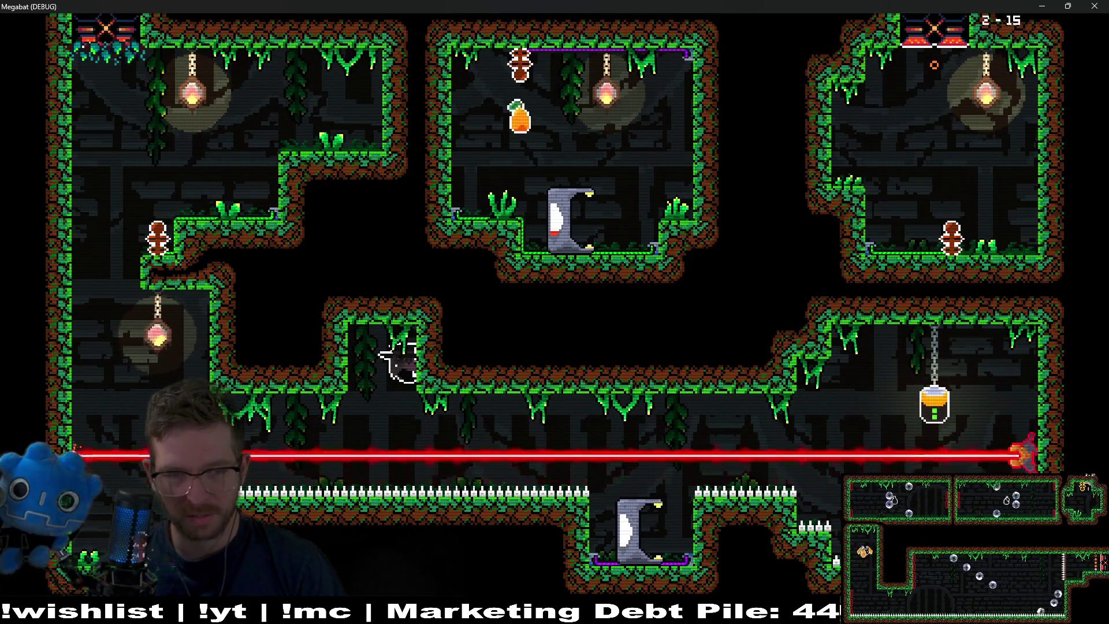
{"action": "key", "text": "Down"}
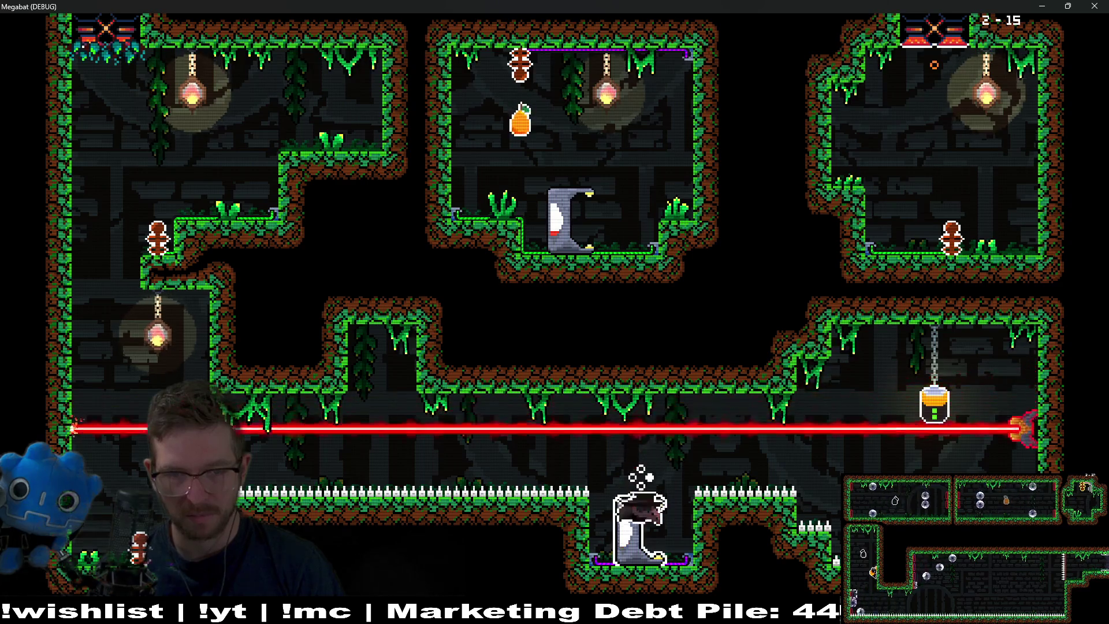
{"action": "key", "text": "Right"}
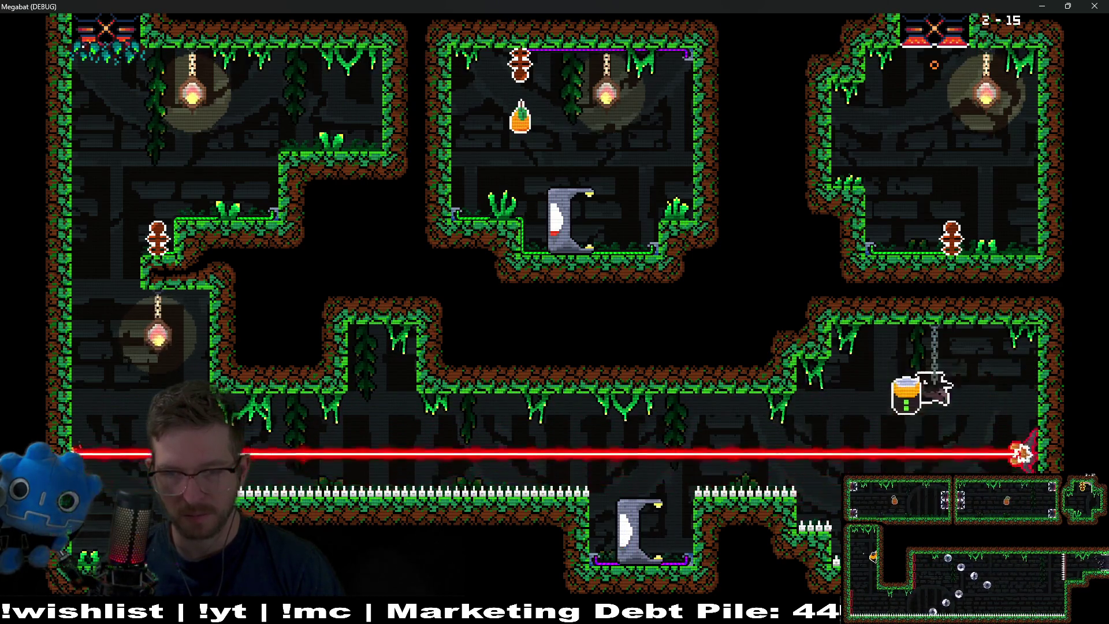
{"action": "key", "text": "space"}
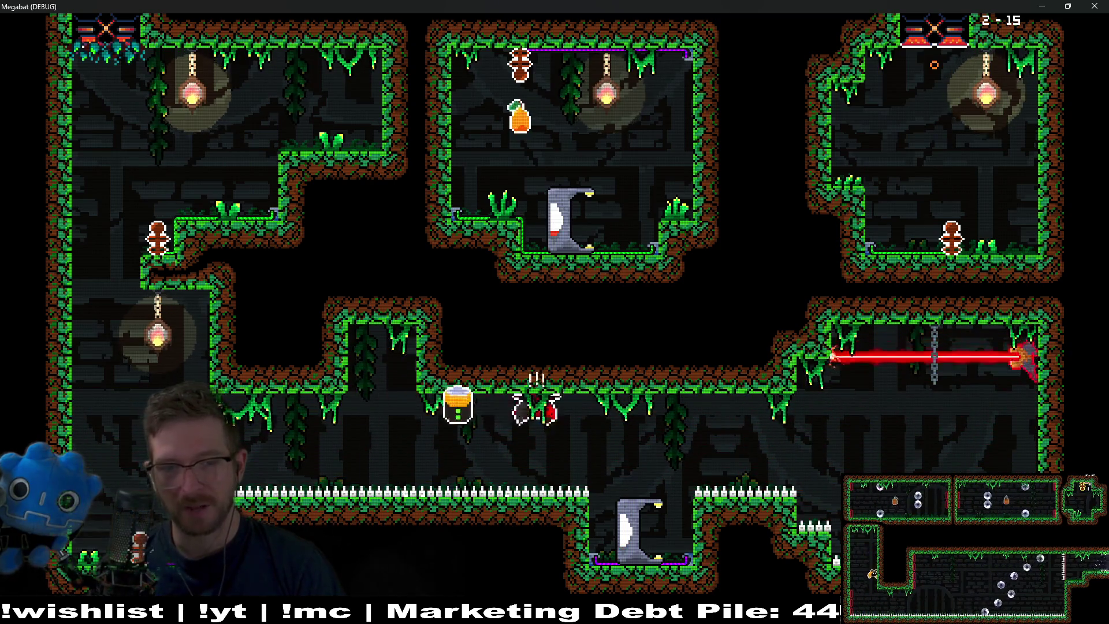
{"action": "key", "text": "Down"}
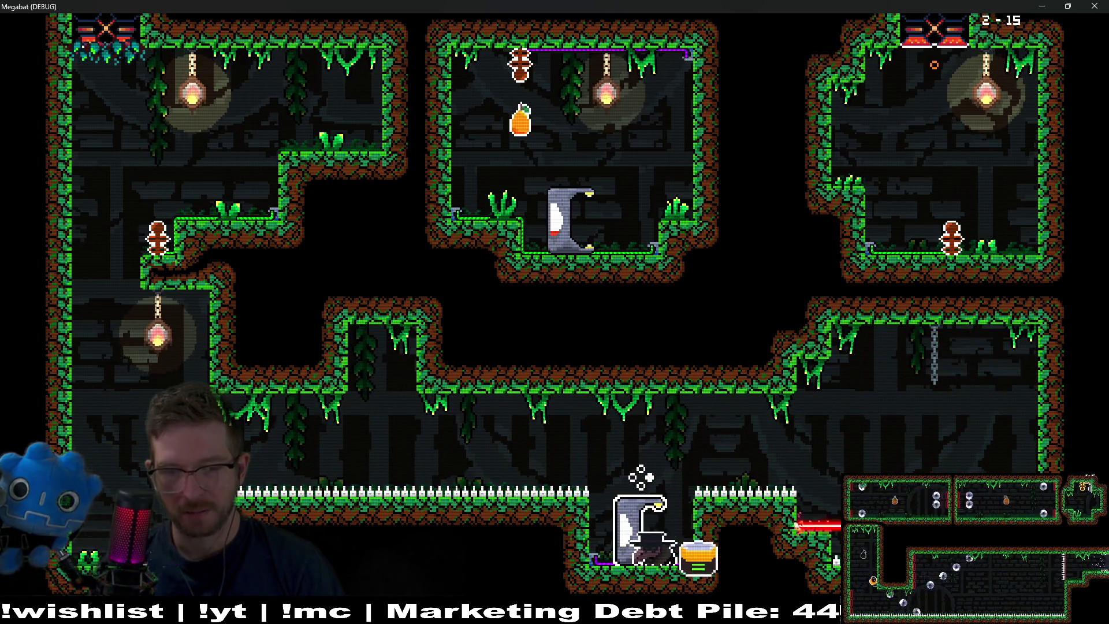
{"action": "key", "text": "Right"}
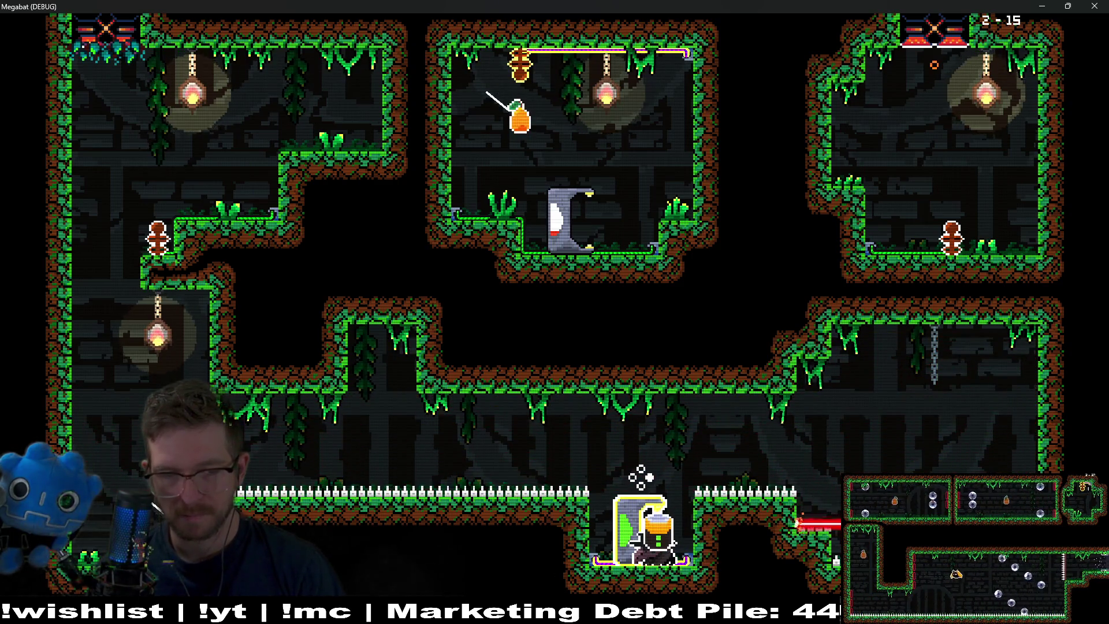
Fly up out of the station pit and send a sonar pulse near the upper station
{"action": "key", "text": "Up"}
{"action": "key", "text": "Left"}
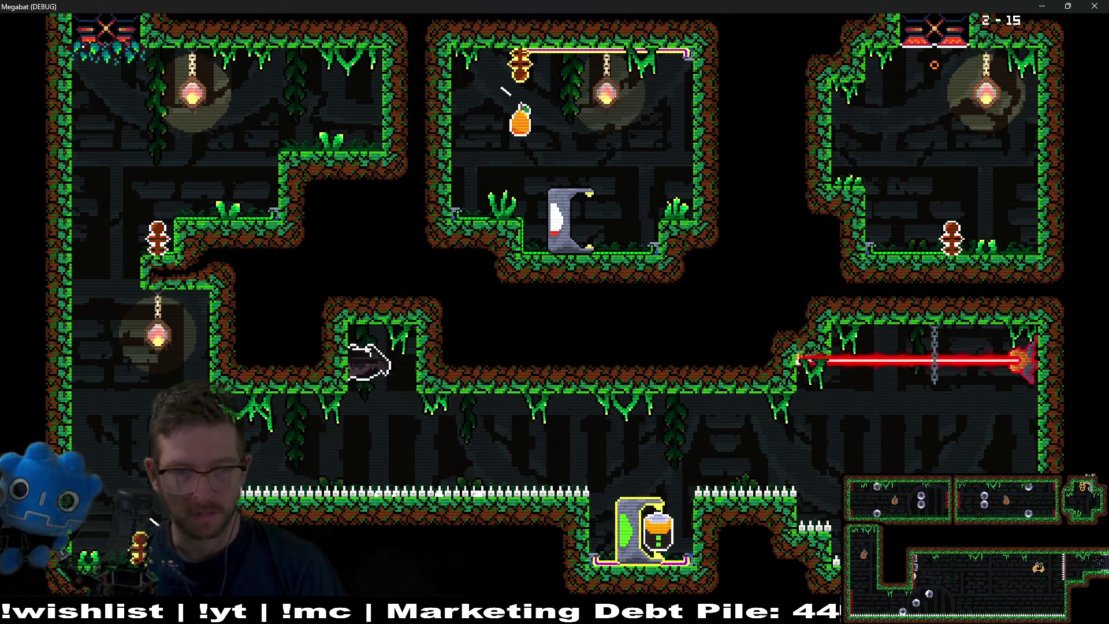
{"action": "key", "text": "Down"}
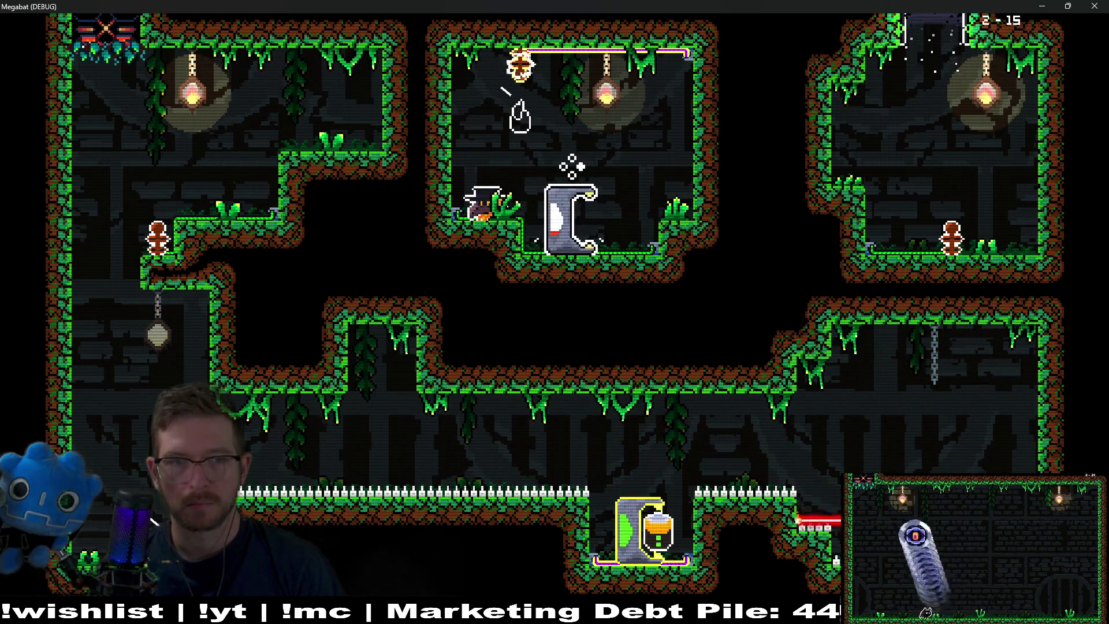
{"action": "key", "text": "space"}
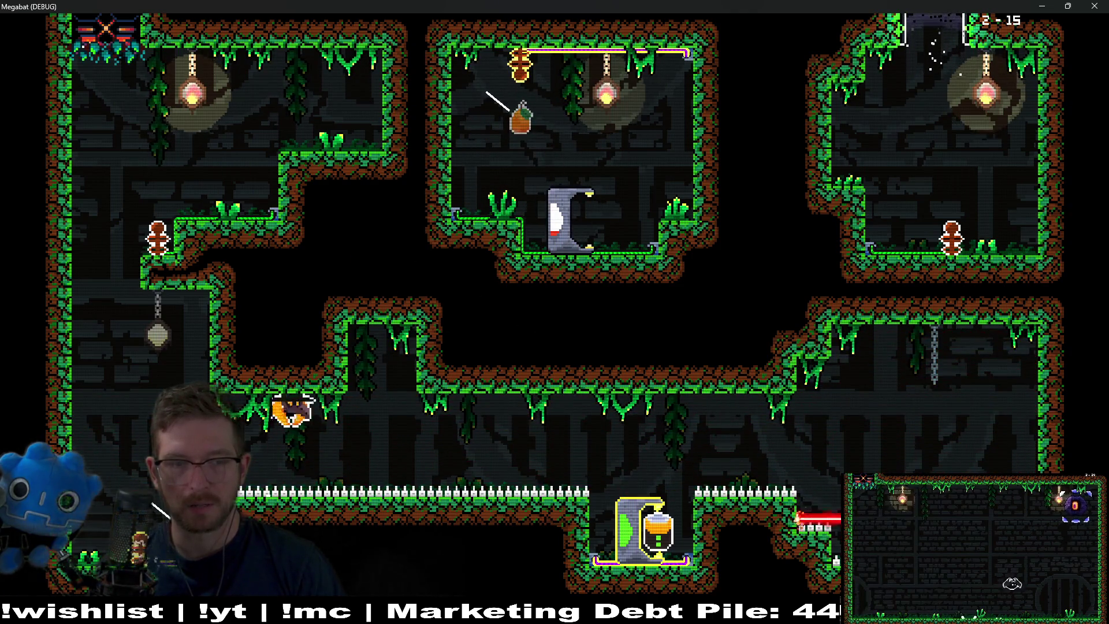
{"action": "key", "text": "Right"}
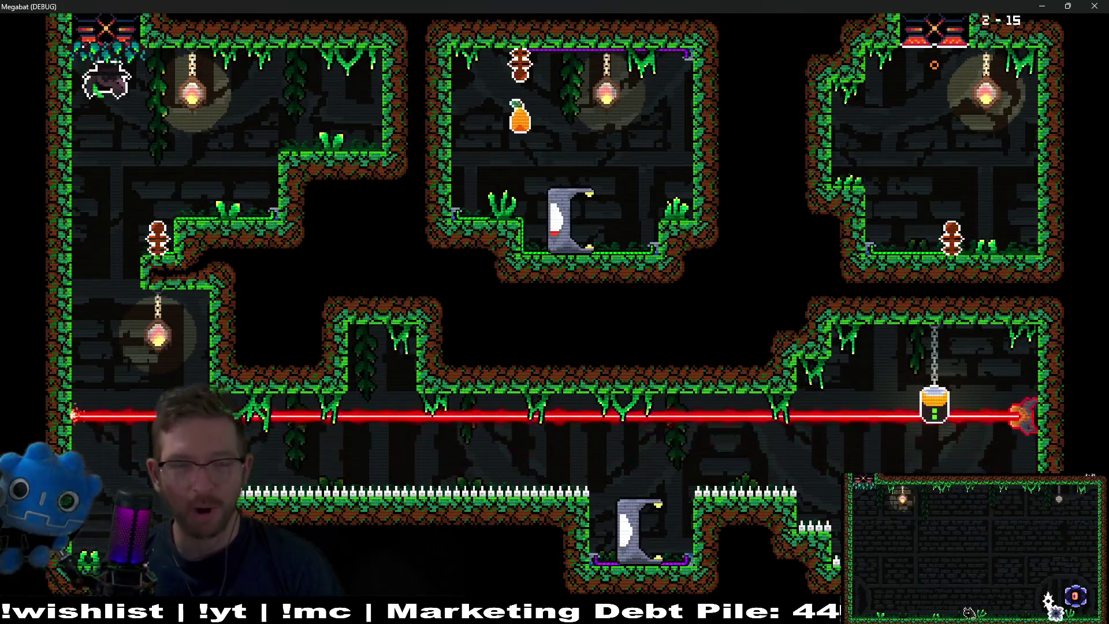
Fly from the starting perch past the laser up to the upper-middle room's door
{"action": "key", "text": "Down"}
{"action": "key", "text": "Down"}
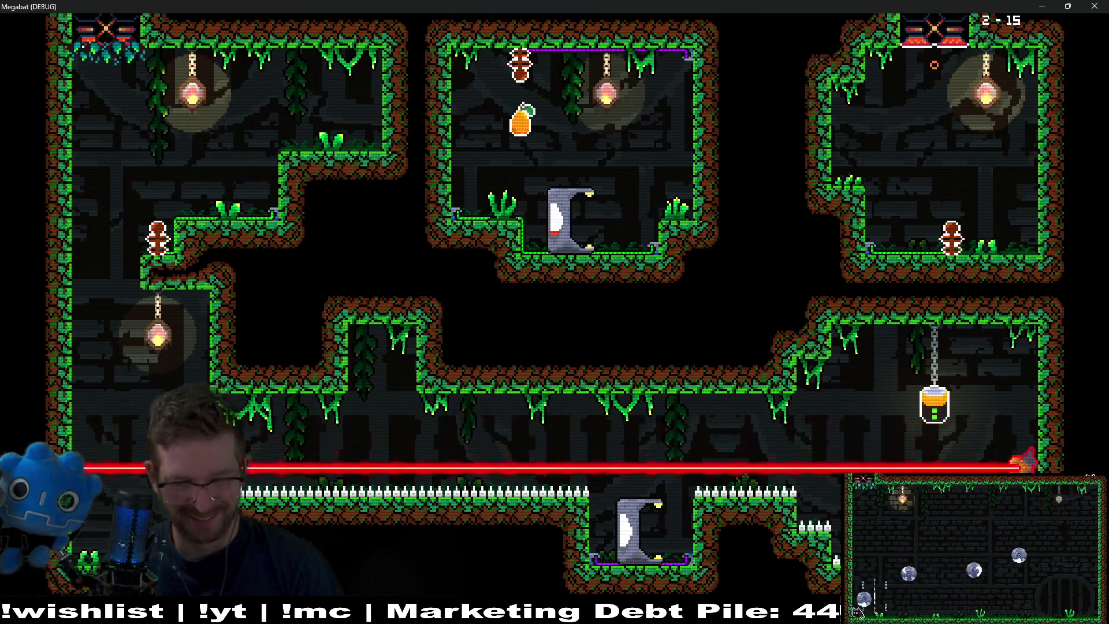
{"action": "key", "text": "Right"}
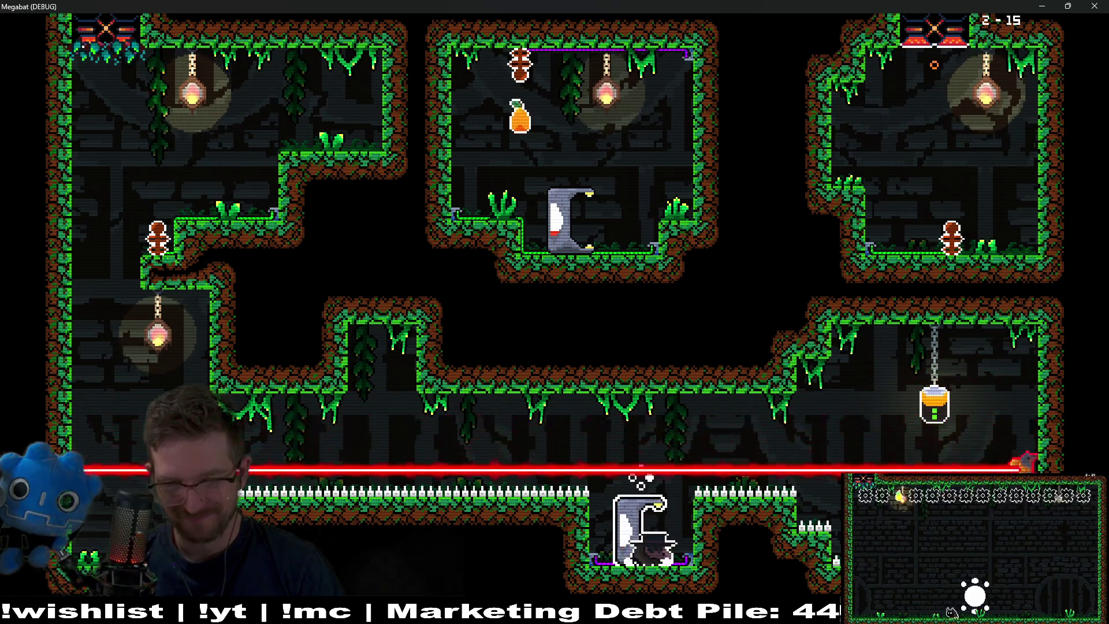
{"action": "key", "text": "Right"}
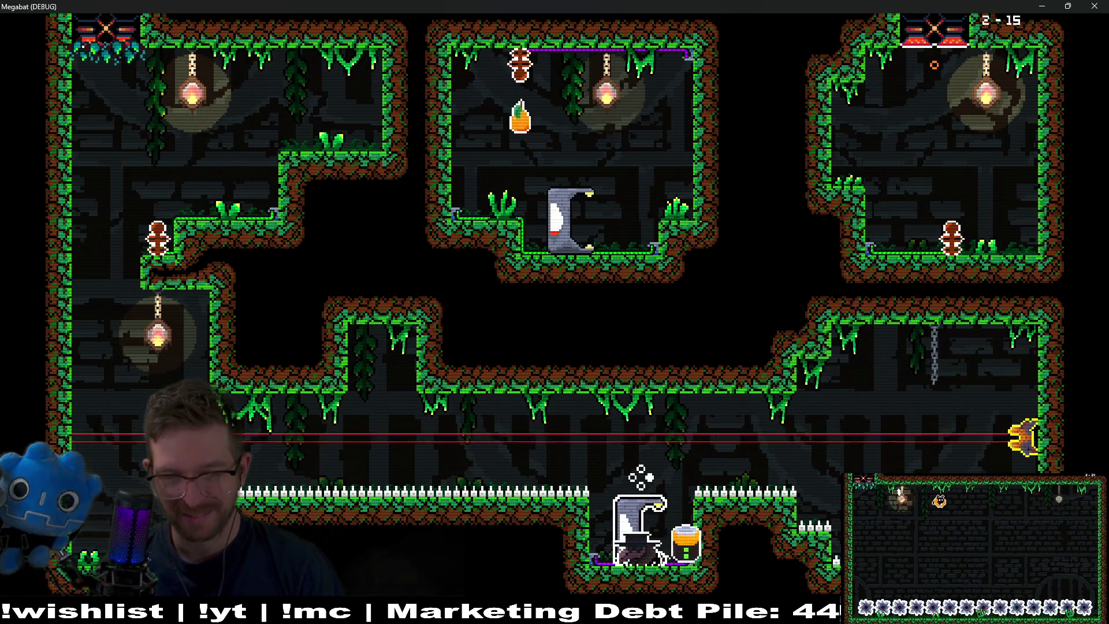
{"action": "key", "text": "Left"}
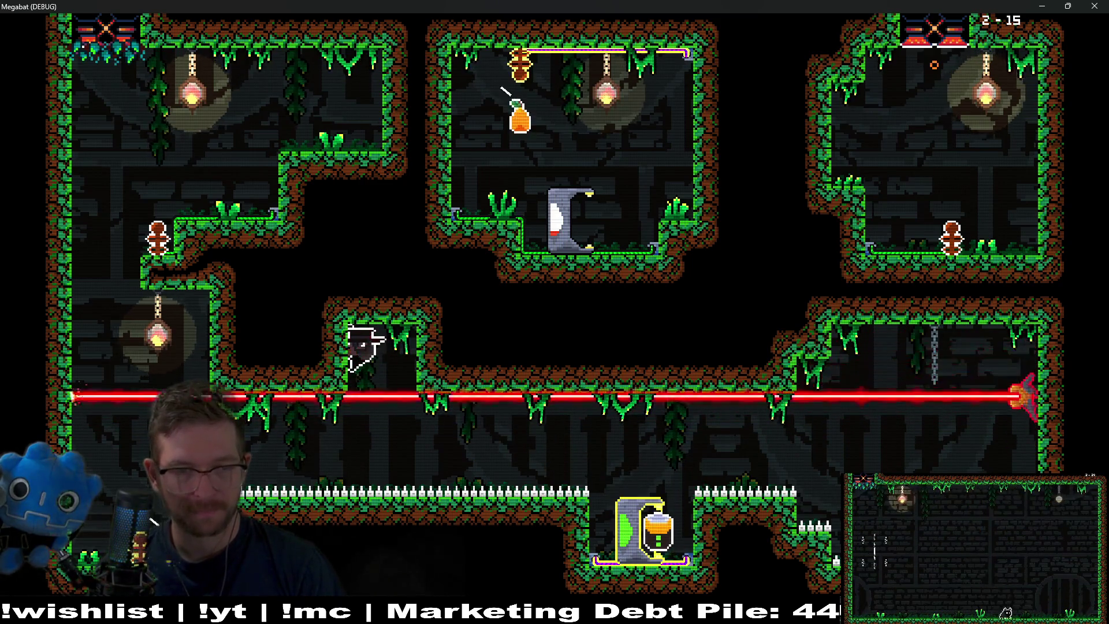
{"action": "key", "text": "Left"}
{"action": "key", "text": "Right"}
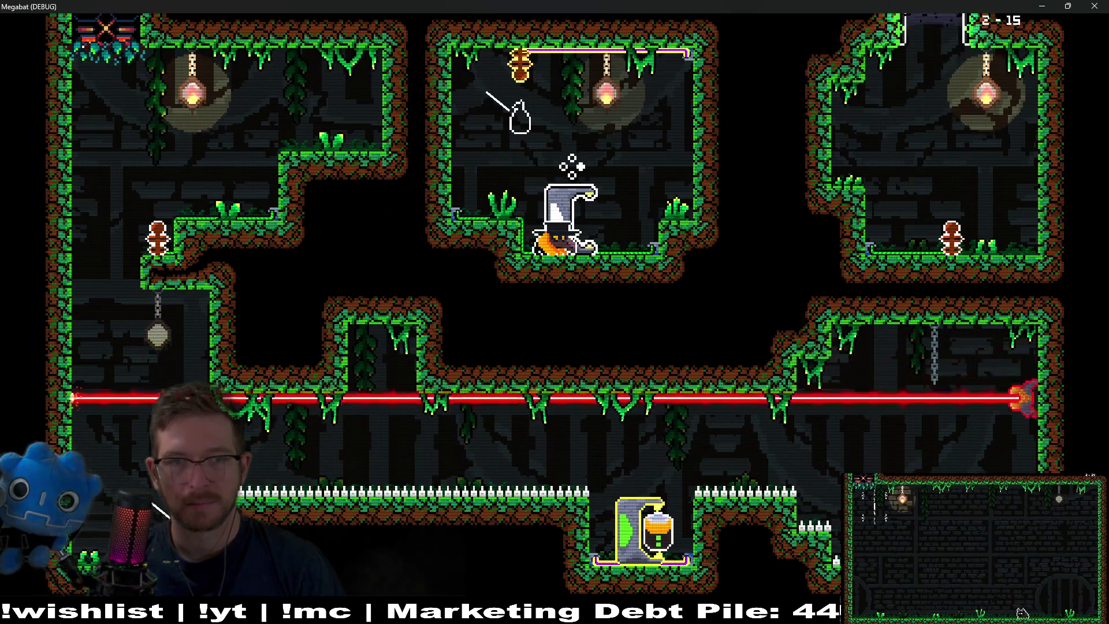
{"action": "key", "text": "Up"}
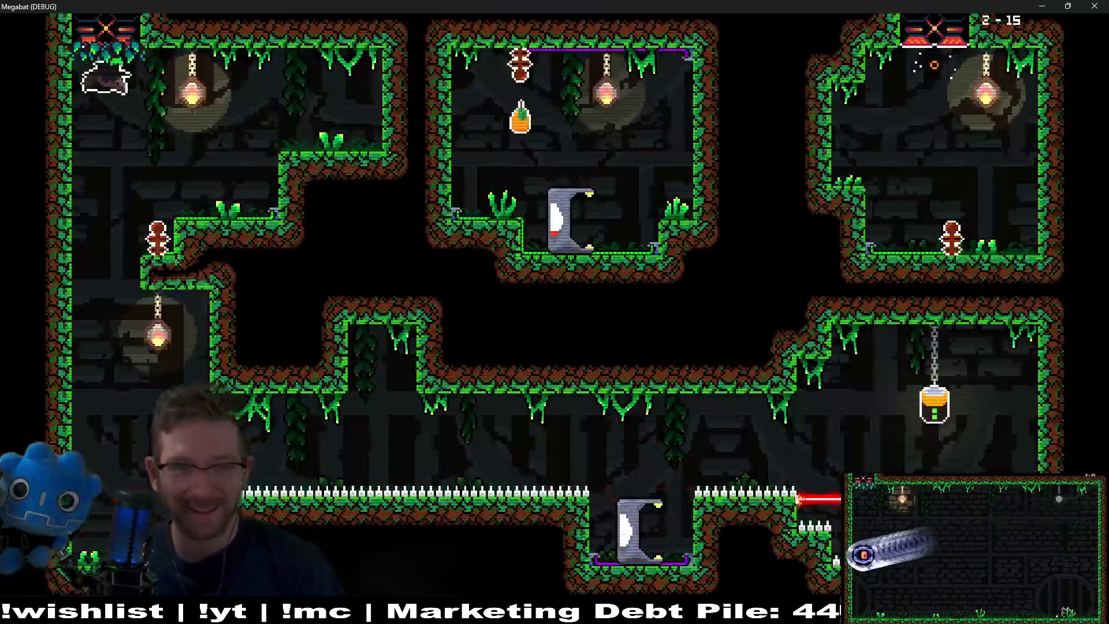
Fly down the left wall and right along the lower corridor
{"action": "key", "text": "Down"}
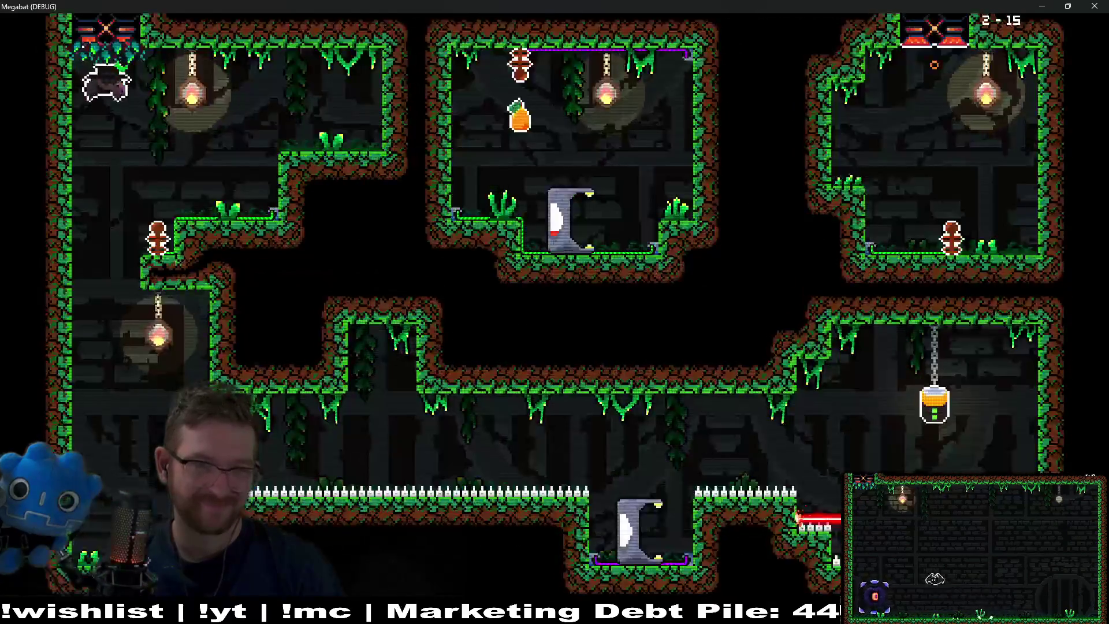
{"action": "key", "text": "Down"}
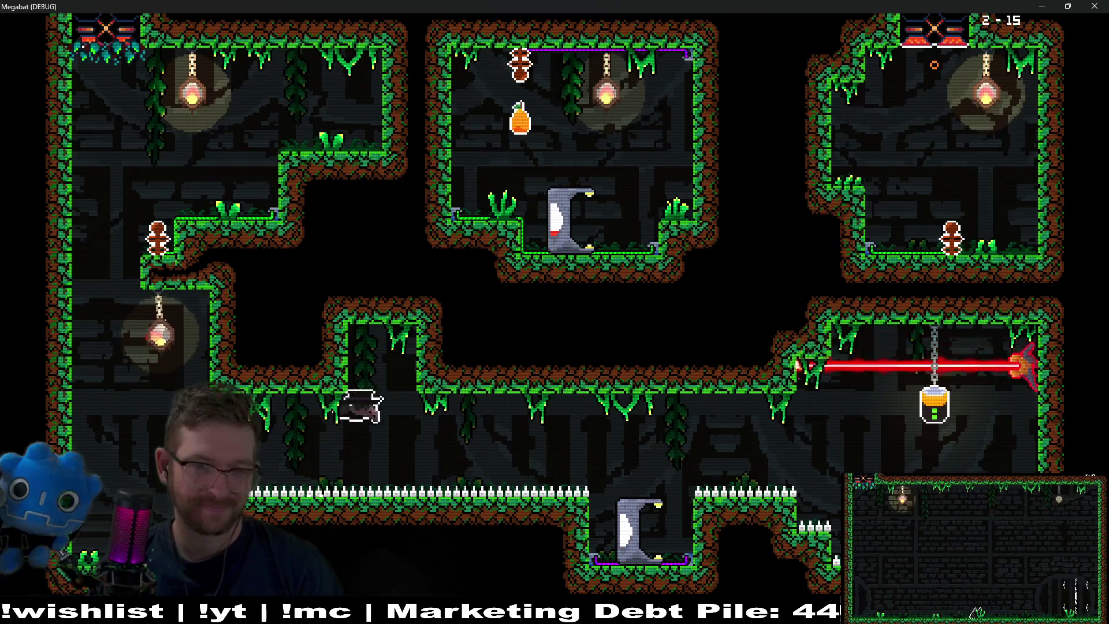
{"action": "key", "text": "Down"}
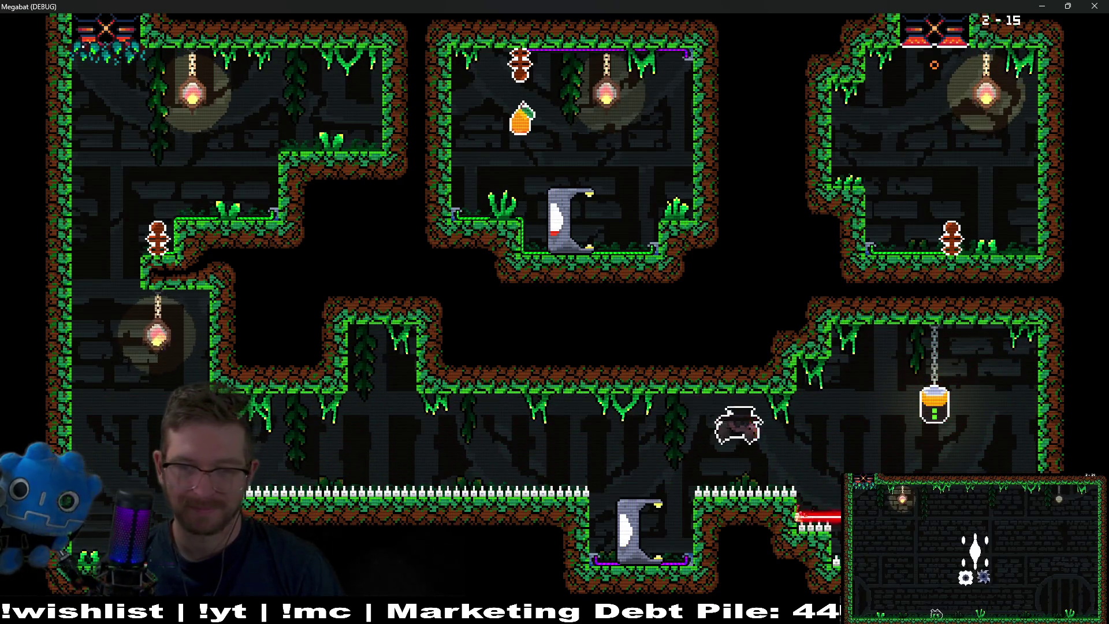
{"action": "key", "text": "Right"}
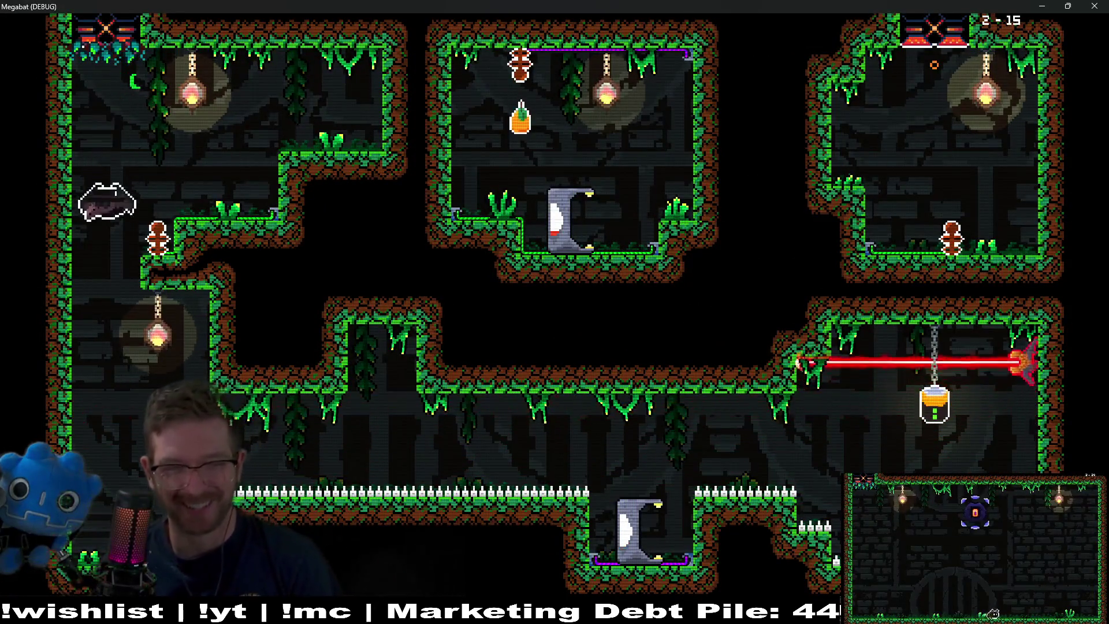
{"action": "key", "text": "Down"}
{"action": "key", "text": "Right"}
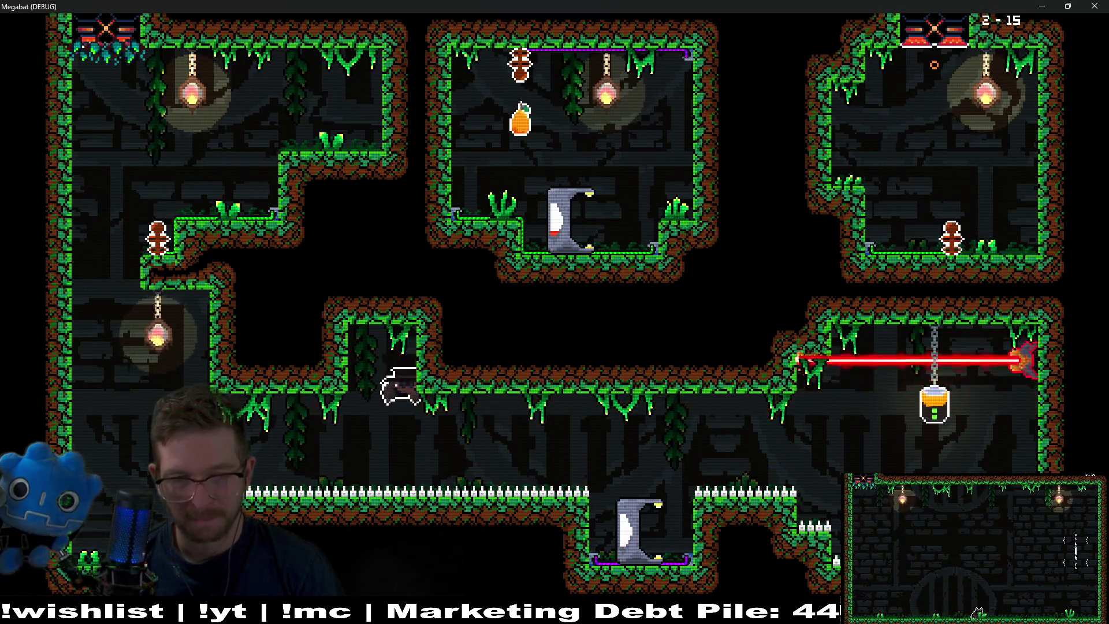
{"action": "key", "text": "Right"}
{"action": "key", "text": "Down"}
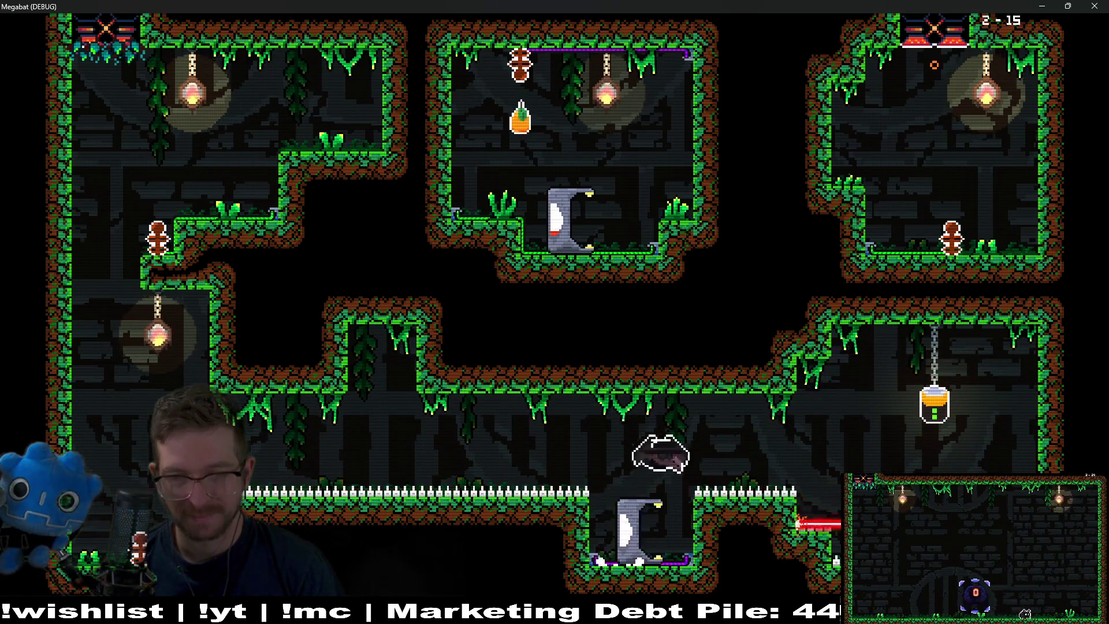
Grab the hanging battery and fly up out of the charged bottom station
{"action": "key", "text": "Right"}
{"action": "key", "text": "Left"}
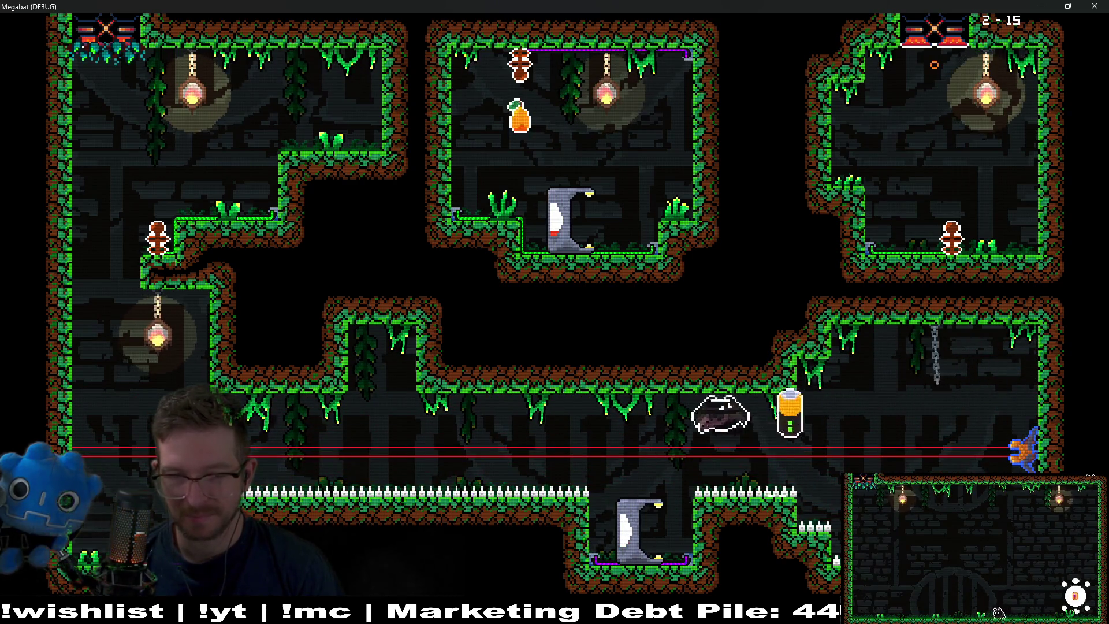
{"action": "key", "text": "Up"}
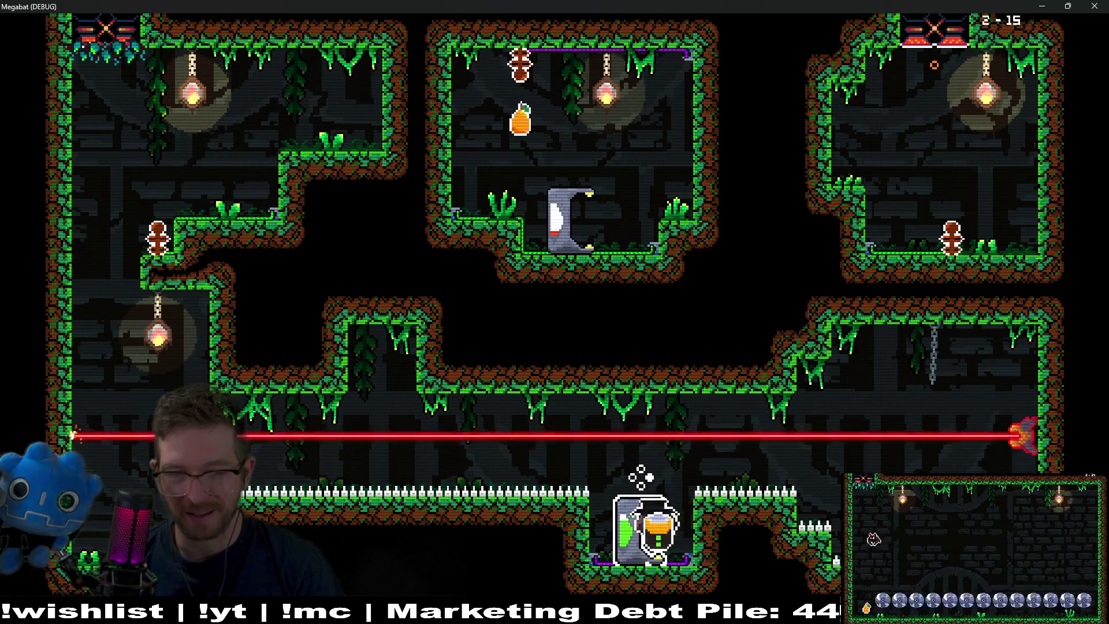
{"action": "key", "text": "Left"}
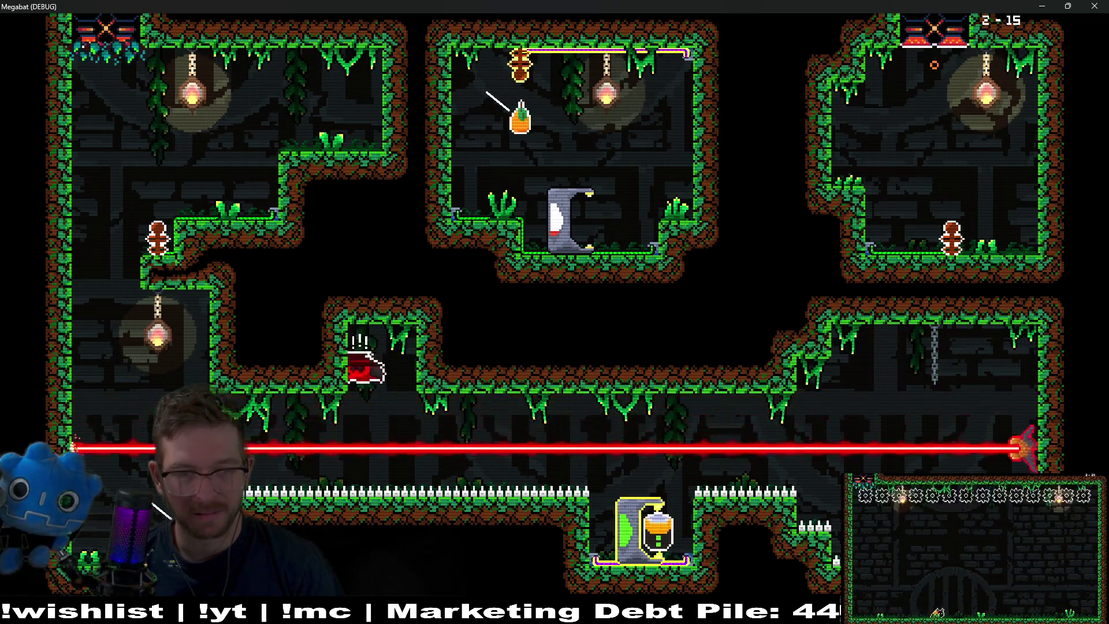
{"action": "key", "text": "Left"}
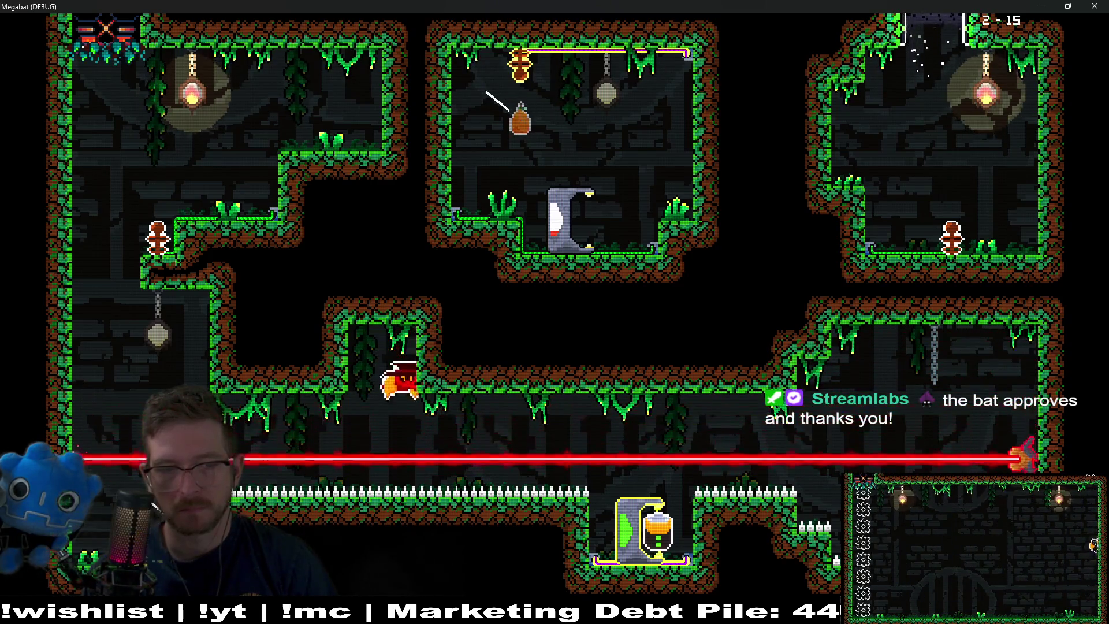
Fly the bat right along the laser corridor to leave level 2-15
{"action": "key", "text": "Right"}
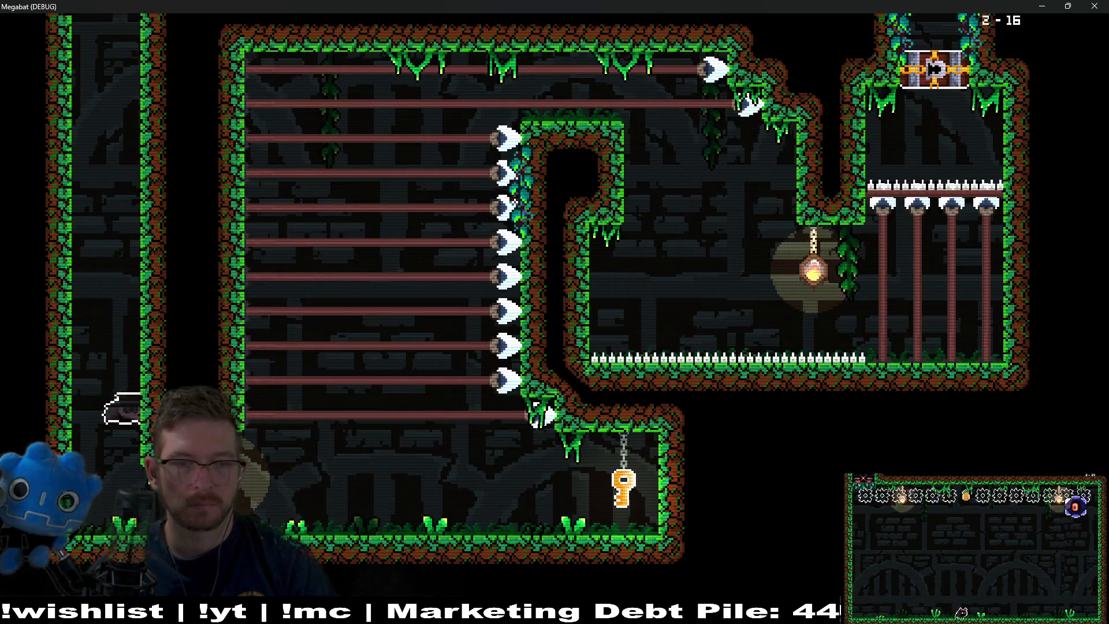
Grab the hanging key and carry it past the top ledge to the locked chest
{"action": "key", "text": "Right"}
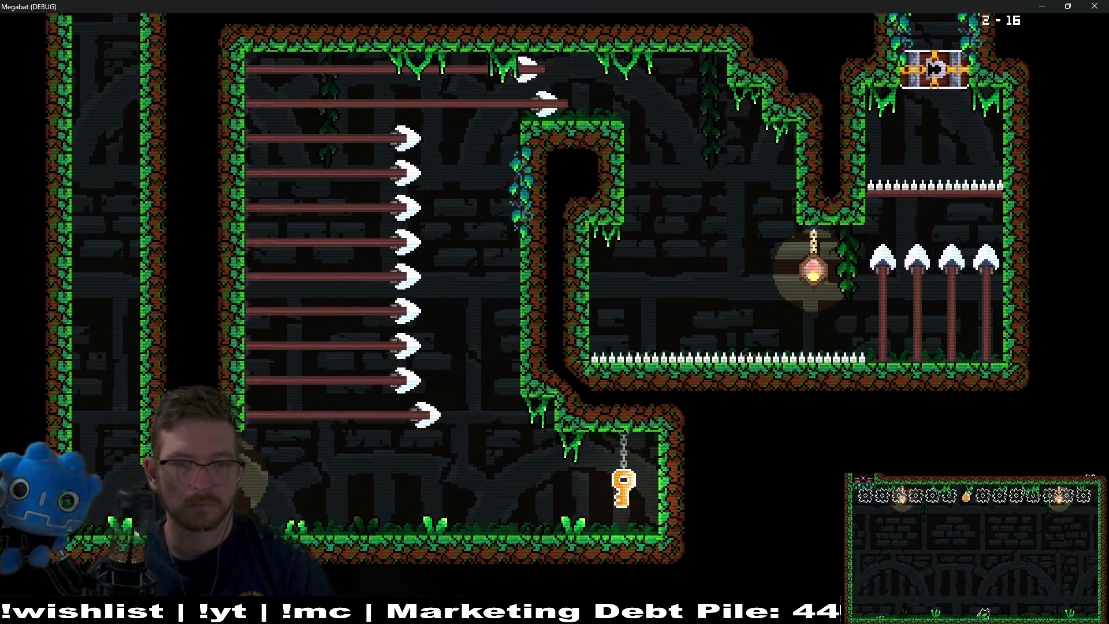
{"action": "key", "text": "Left"}
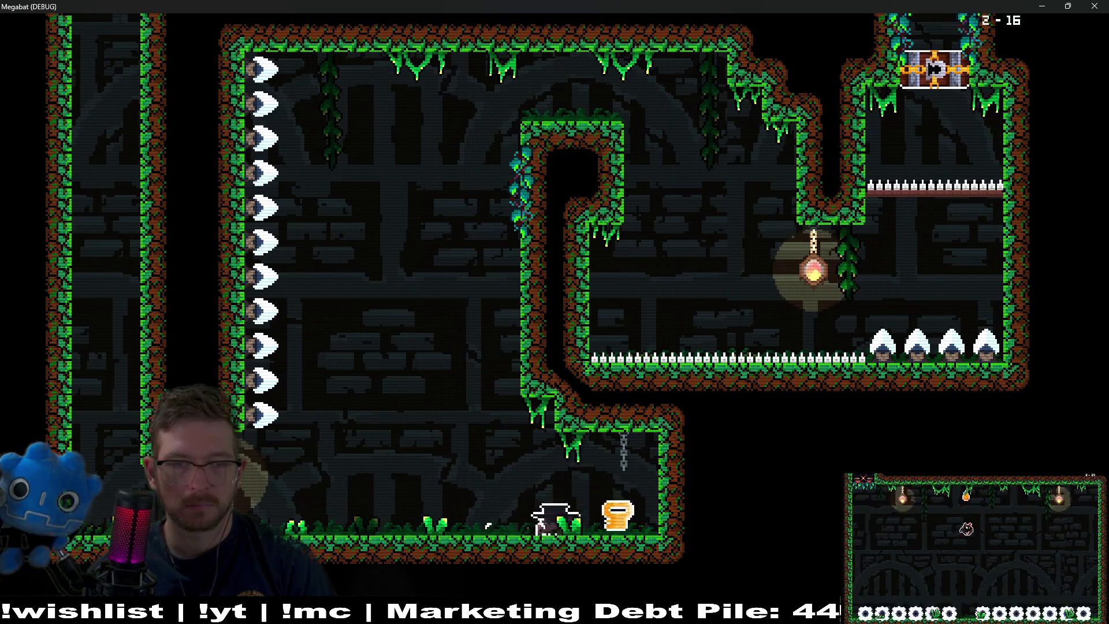
{"action": "key", "text": "Up"}
{"action": "key", "text": "Up"}
{"action": "key", "text": "Right"}
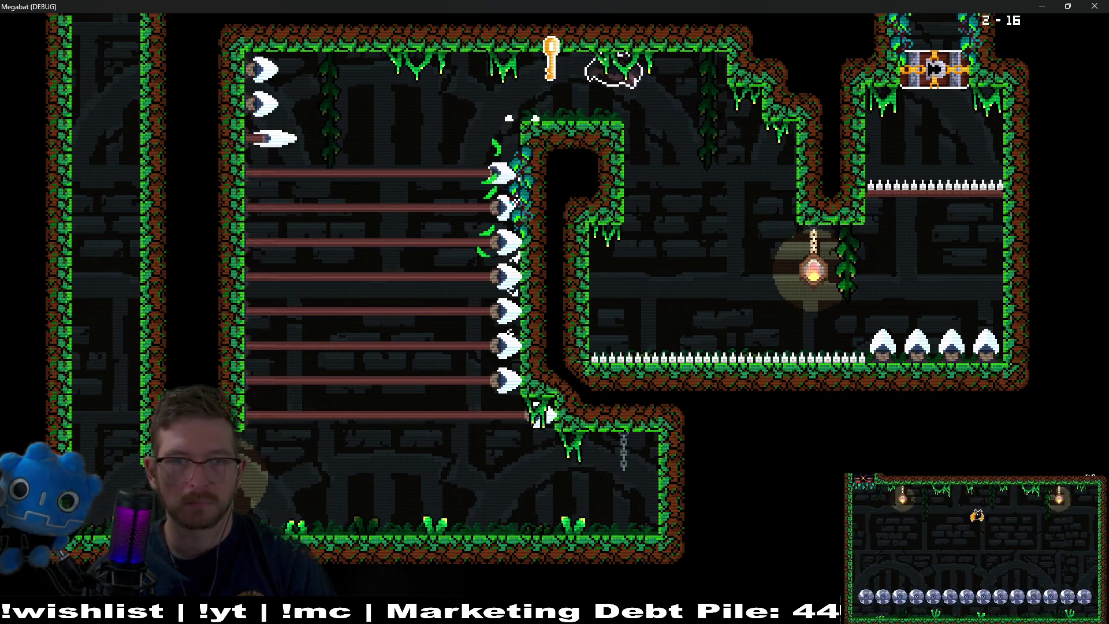
{"action": "key", "text": "Down"}
{"action": "key", "text": "Up"}
{"action": "key", "text": "Right"}
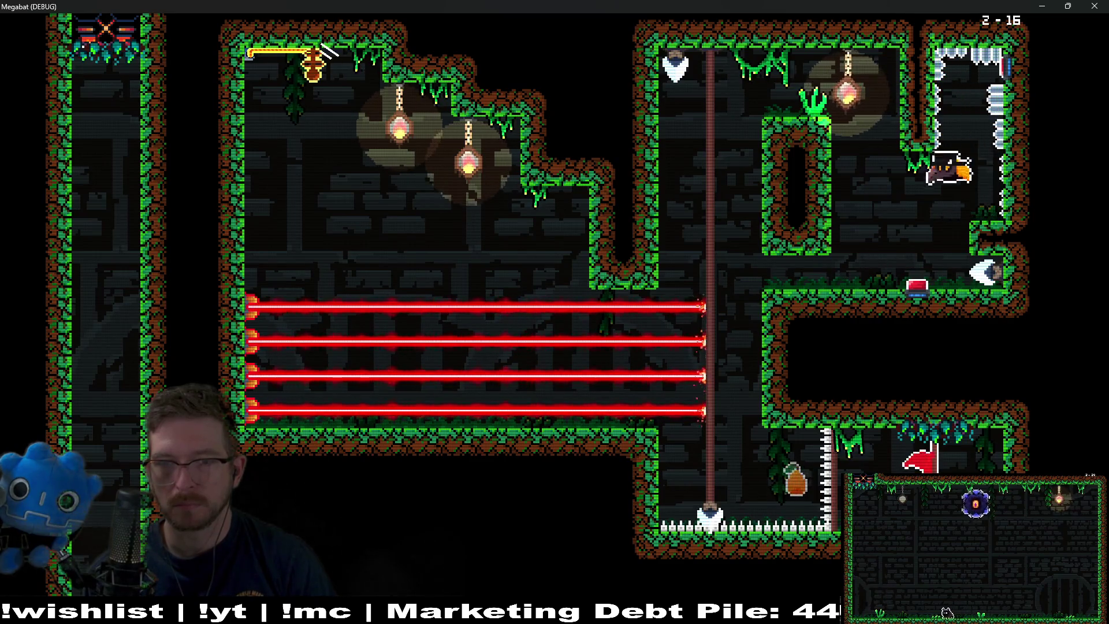
Fly up to the plant by the lamp and dash left across the room
{"action": "key", "text": "Left"}
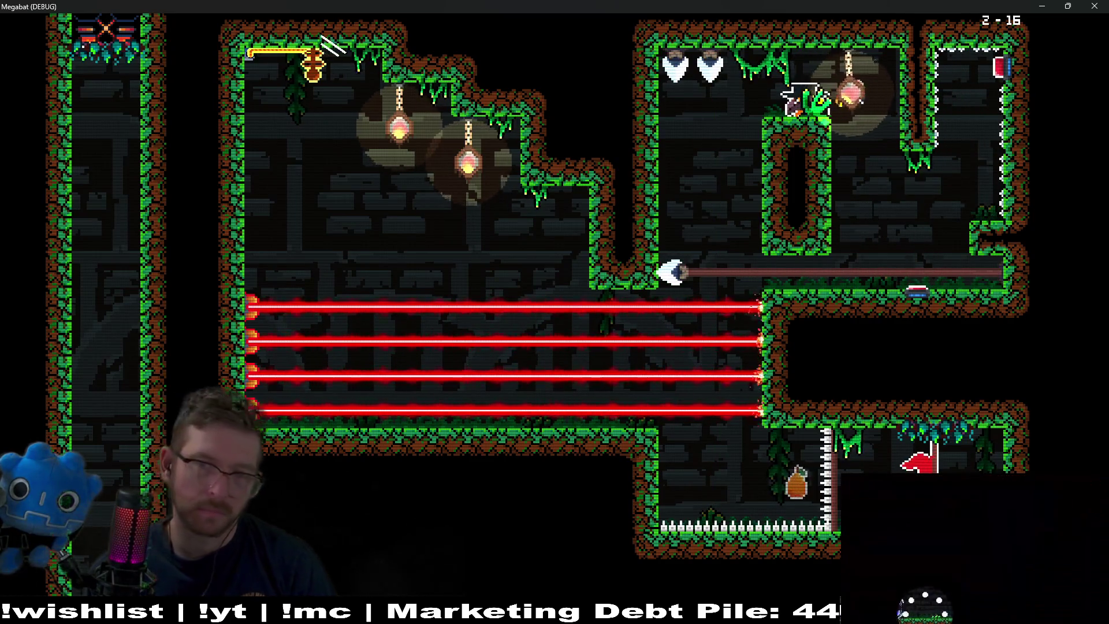
{"action": "key", "text": "Left"}
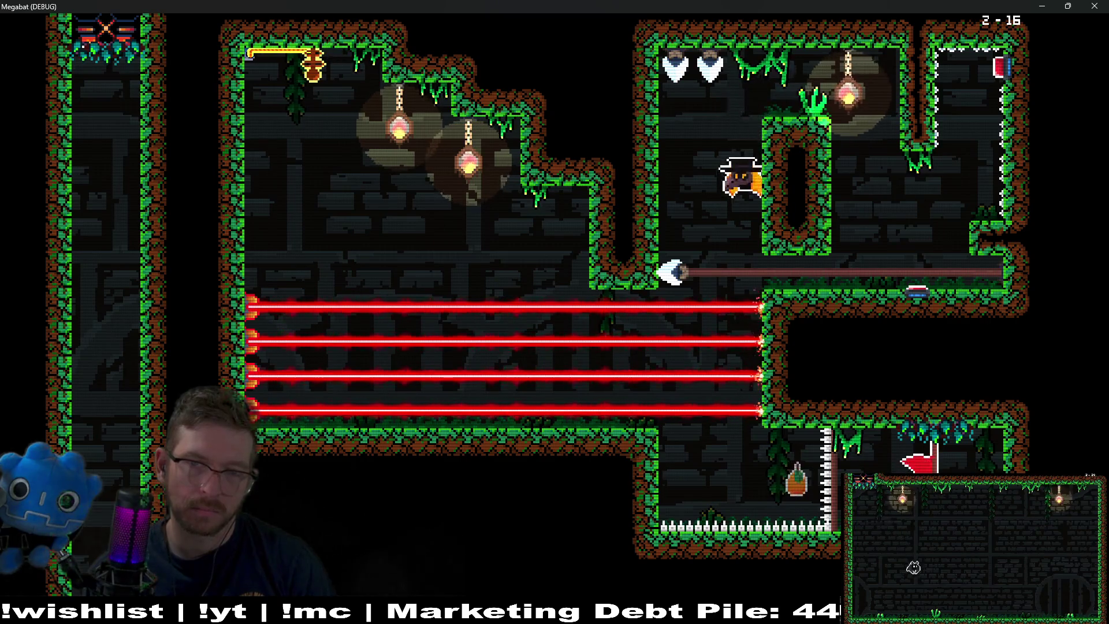
{"action": "key", "text": "Left"}
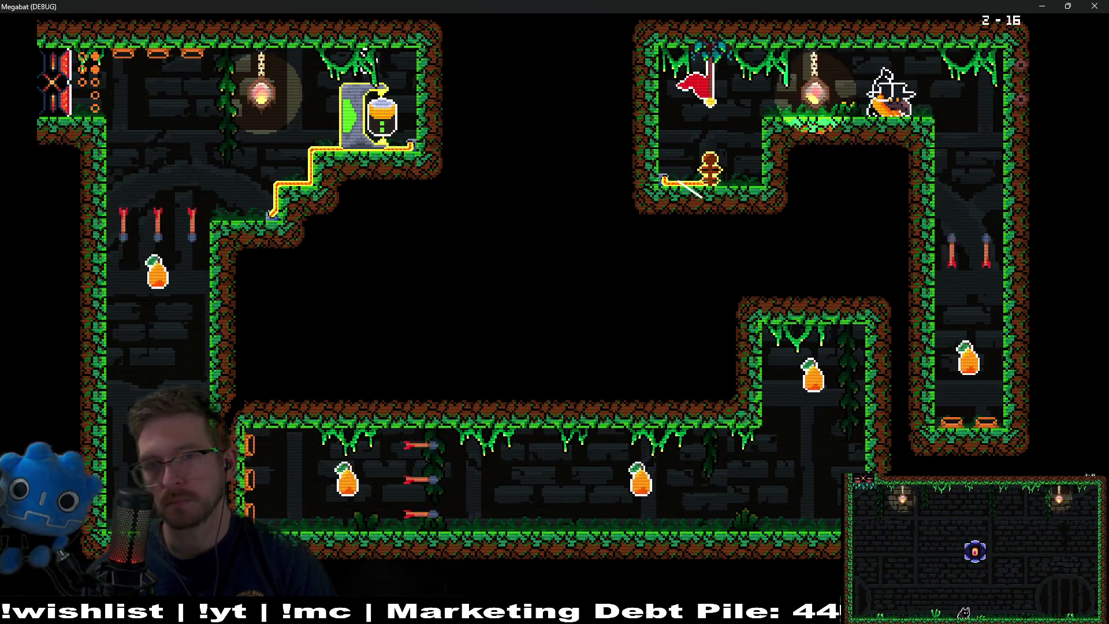
Dash down the right shaft, burst the orange fruit, and leap up the lower right shaft
{"action": "key", "text": "Down"}
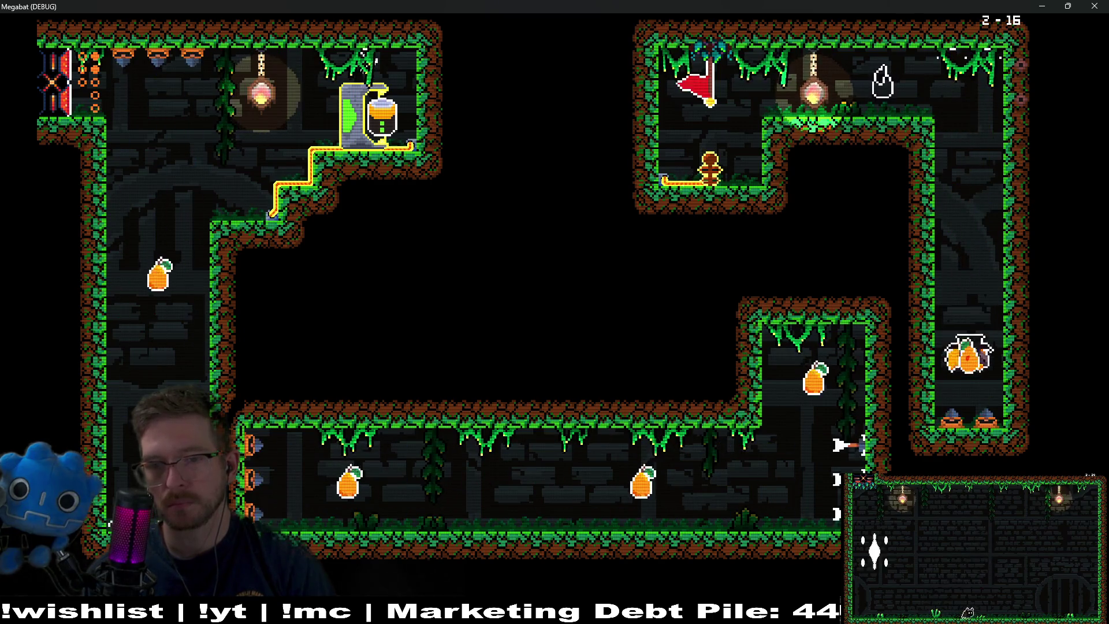
{"action": "key", "text": "Left"}
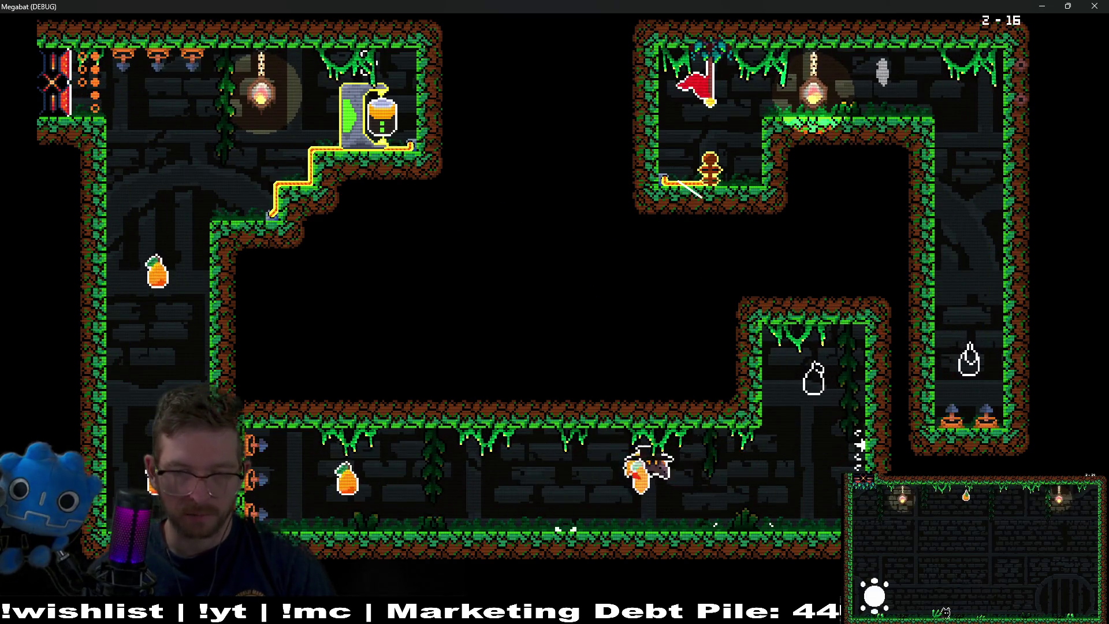
{"action": "key", "text": "Up"}
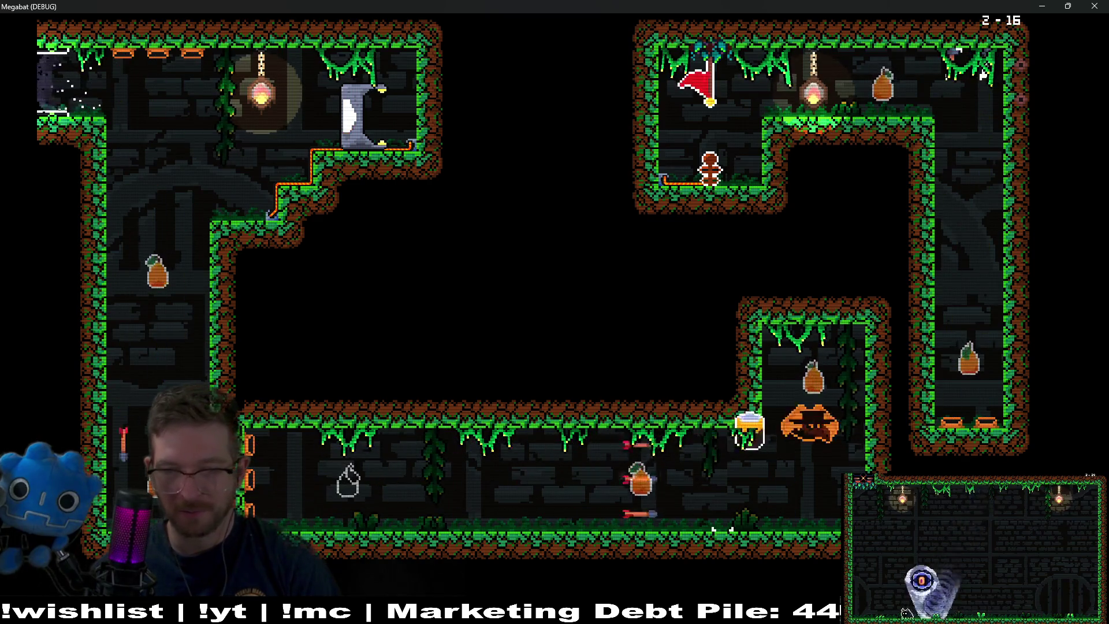
{"action": "key", "text": "space"}
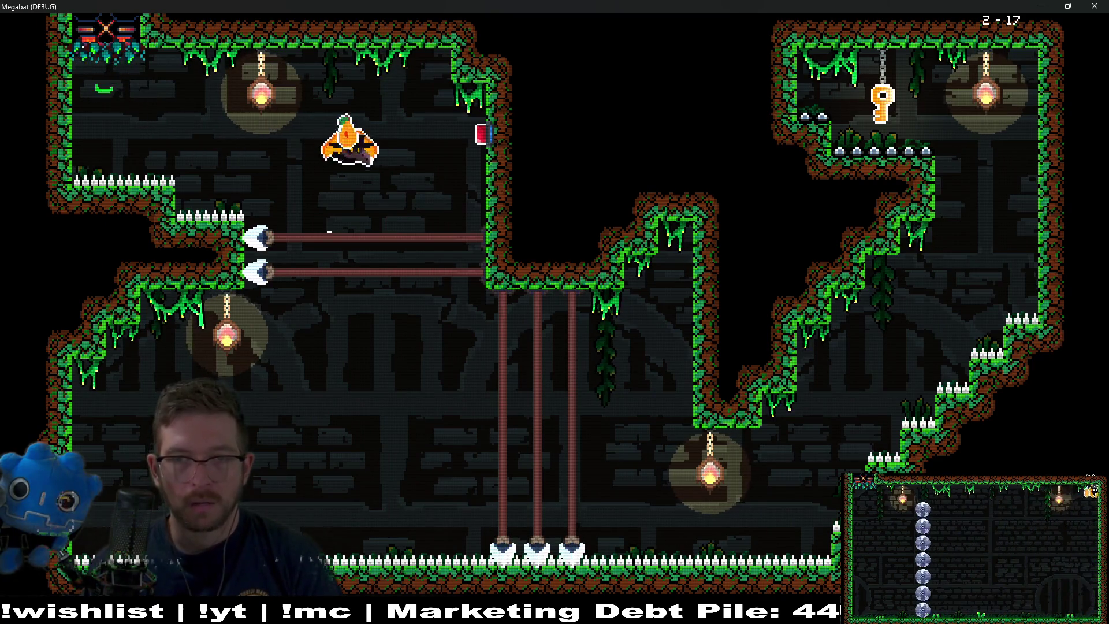
Fly the bat left and down past the spear traps
{"action": "key", "text": "Left"}
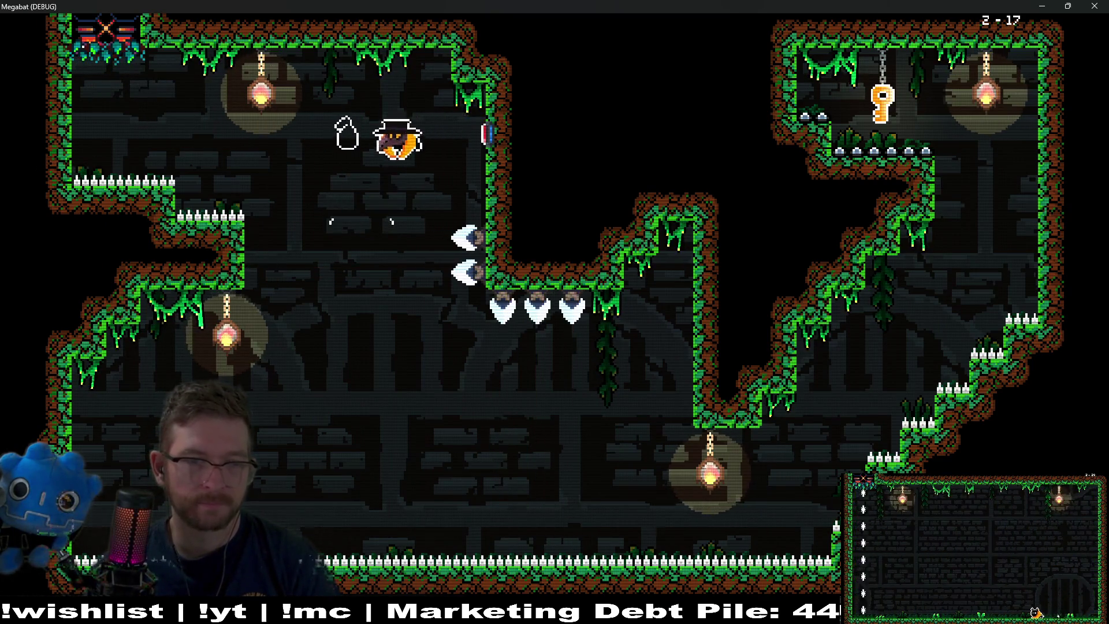
{"action": "key", "text": "Down"}
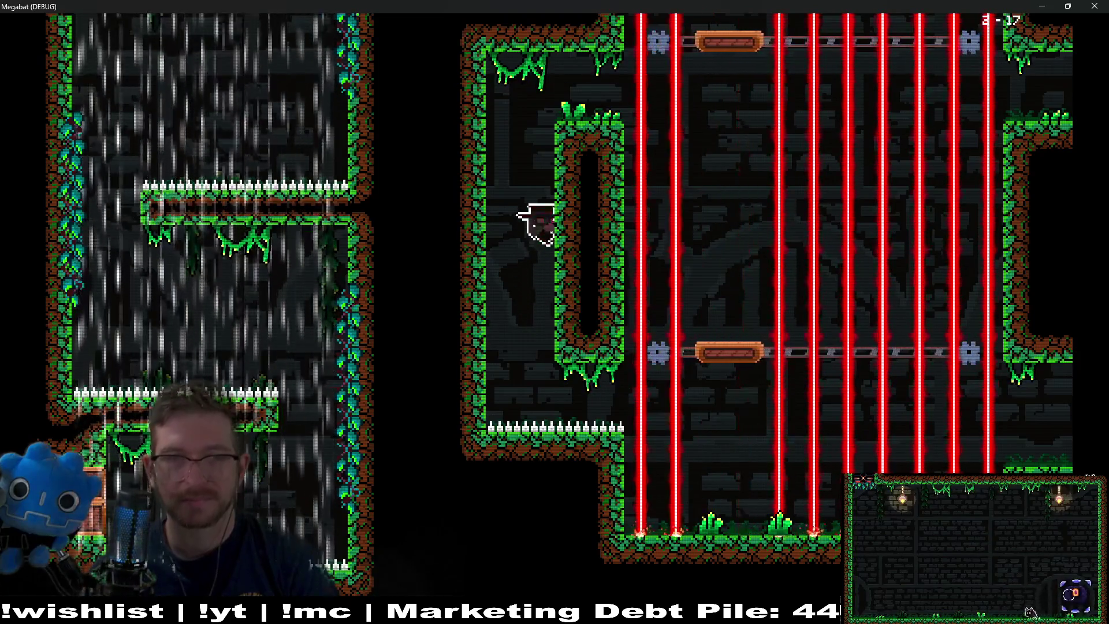
Equip the SNAKE hat from the pause menu's Hats list and resume level 2-17
{"action": "key", "text": "Escape"}
{"action": "key", "text": "Down"}
{"action": "key", "text": "Down"}
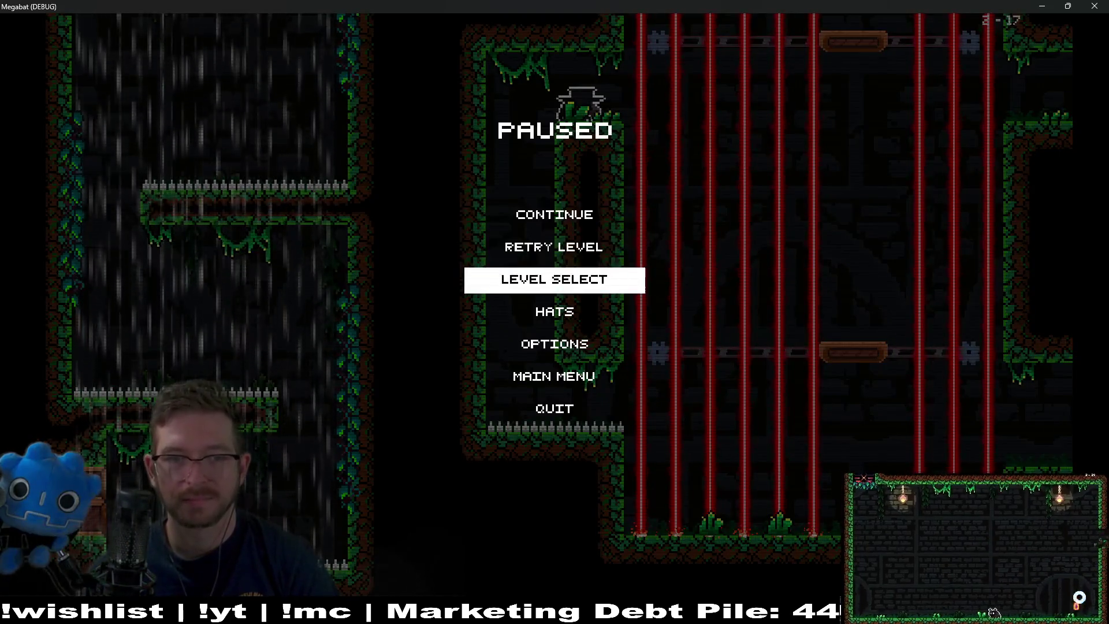
{"action": "key", "text": "Down"}
{"action": "key", "text": "Return"}
{"action": "key", "text": "Right"}
{"action": "key", "text": "Right"}
{"action": "key", "text": "Right"}
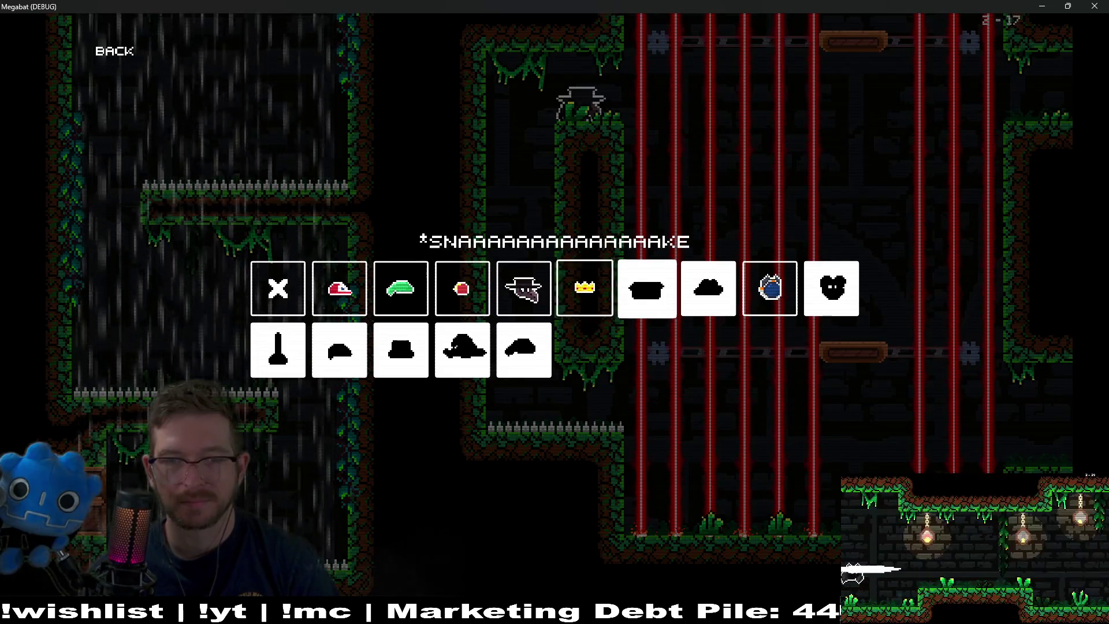
{"action": "key", "text": "Escape"}
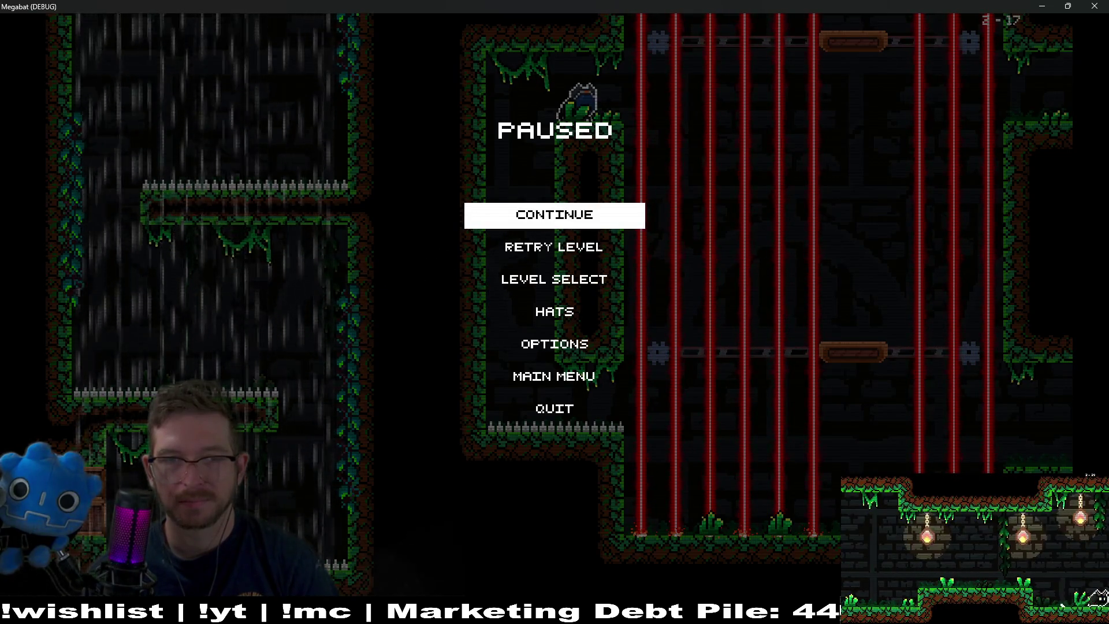
{"action": "key", "text": "Escape"}
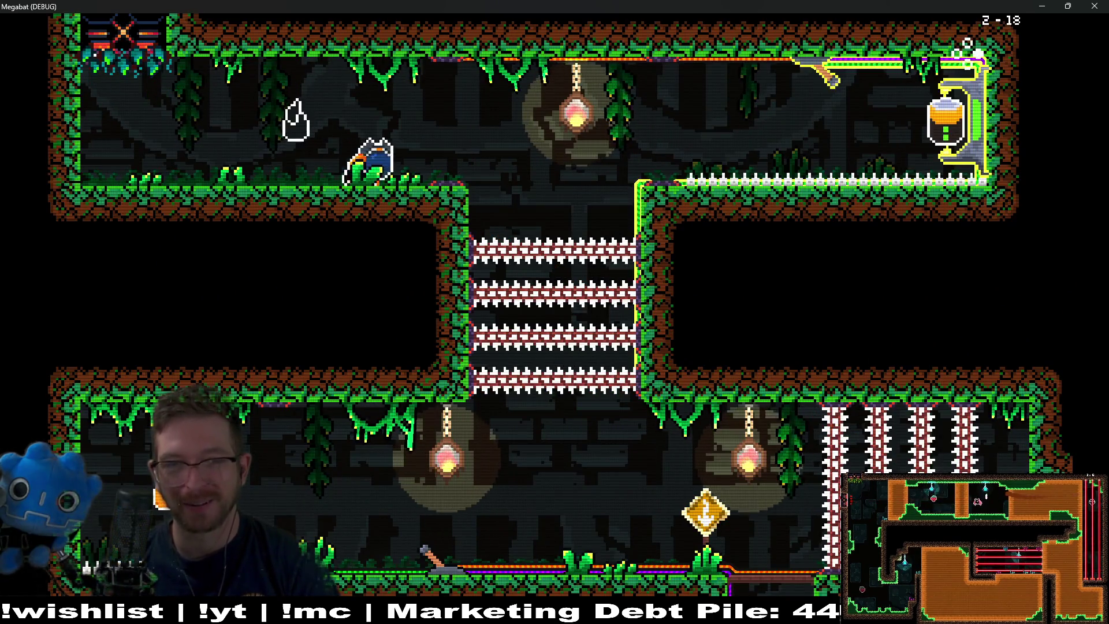
Drop down the central shaft and set the battery into the charge station
{"action": "key", "text": "Right"}
{"action": "key", "text": "space"}
{"action": "key", "text": "space"}
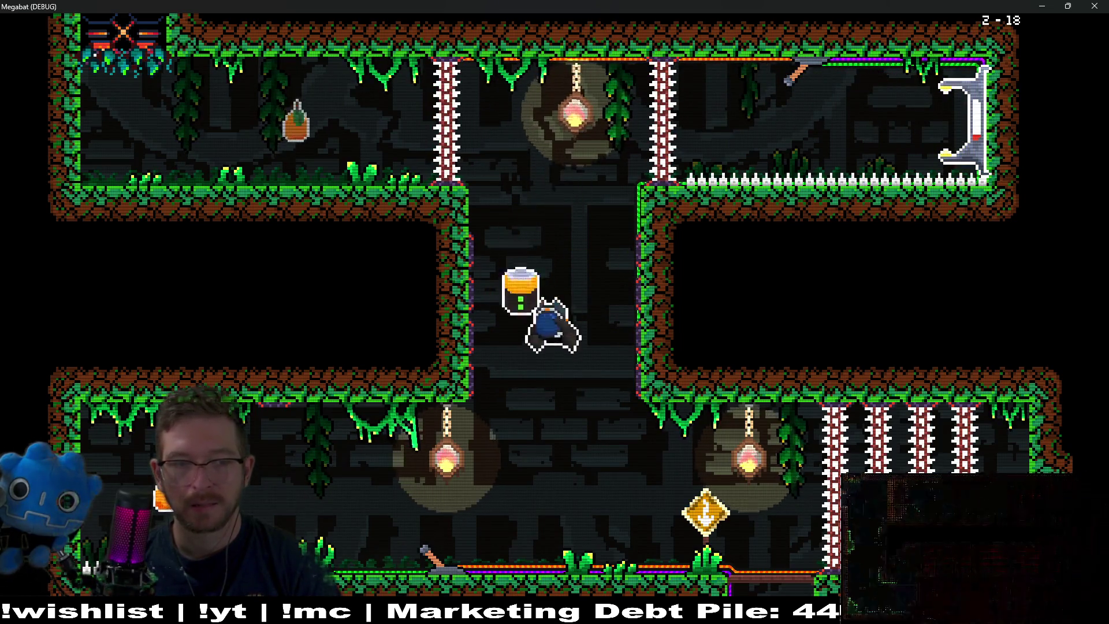
{"action": "key", "text": "Left"}
{"action": "key", "text": "Right"}
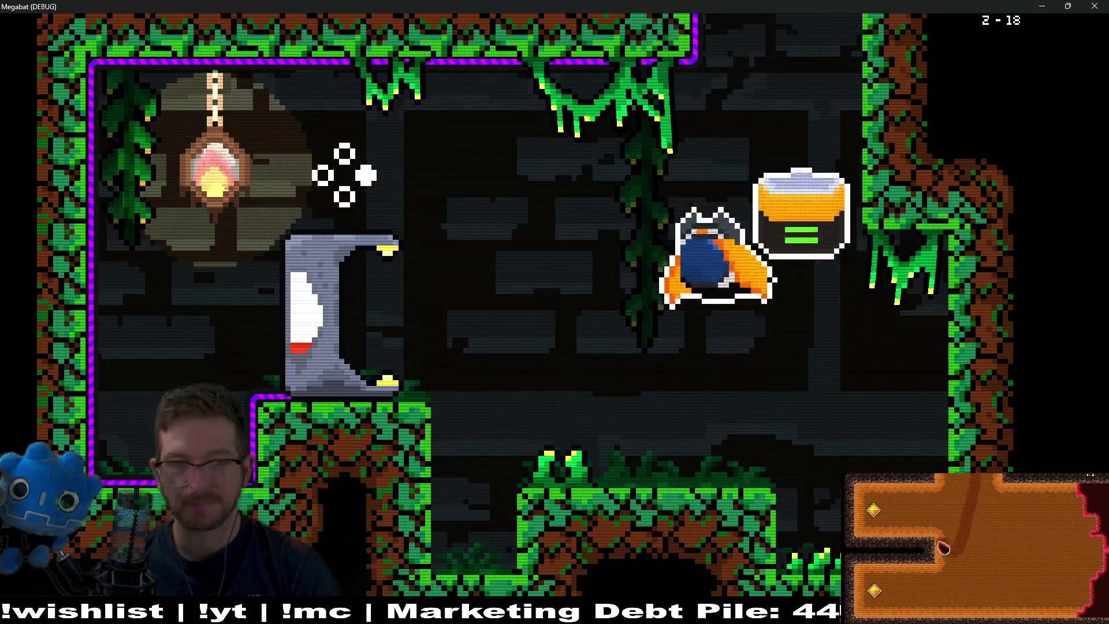
{"action": "key", "text": "Left"}
{"action": "key", "text": "Right"}
{"action": "key", "text": "Down"}
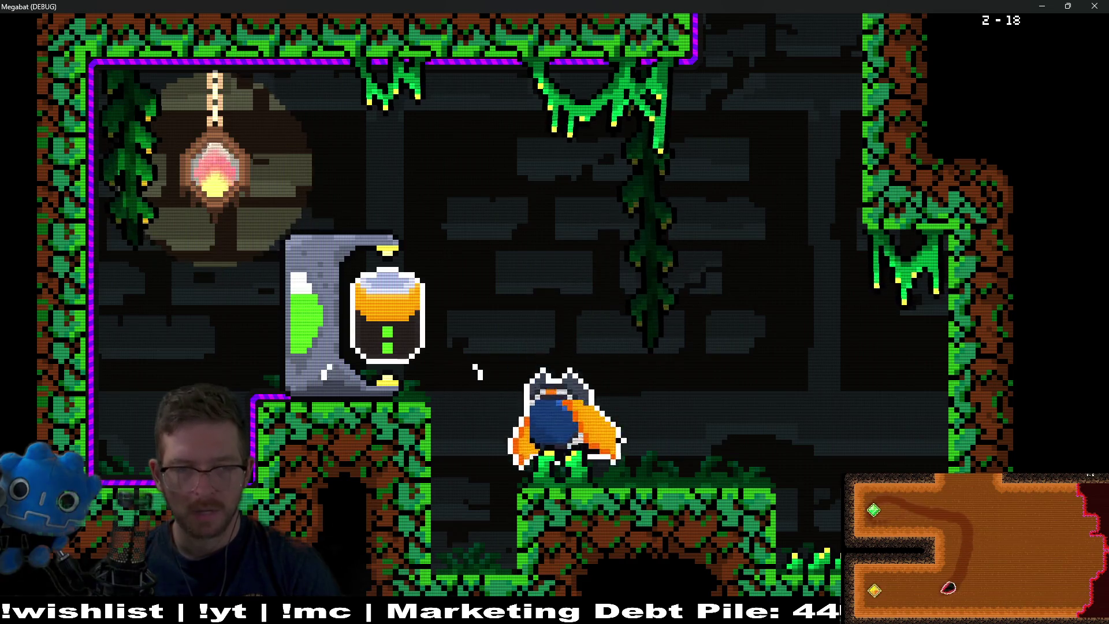
{"action": "key", "text": "Left"}
Exit right, then dash across the next room up to the ceiling by the lantern
{"action": "key", "text": "Right"}
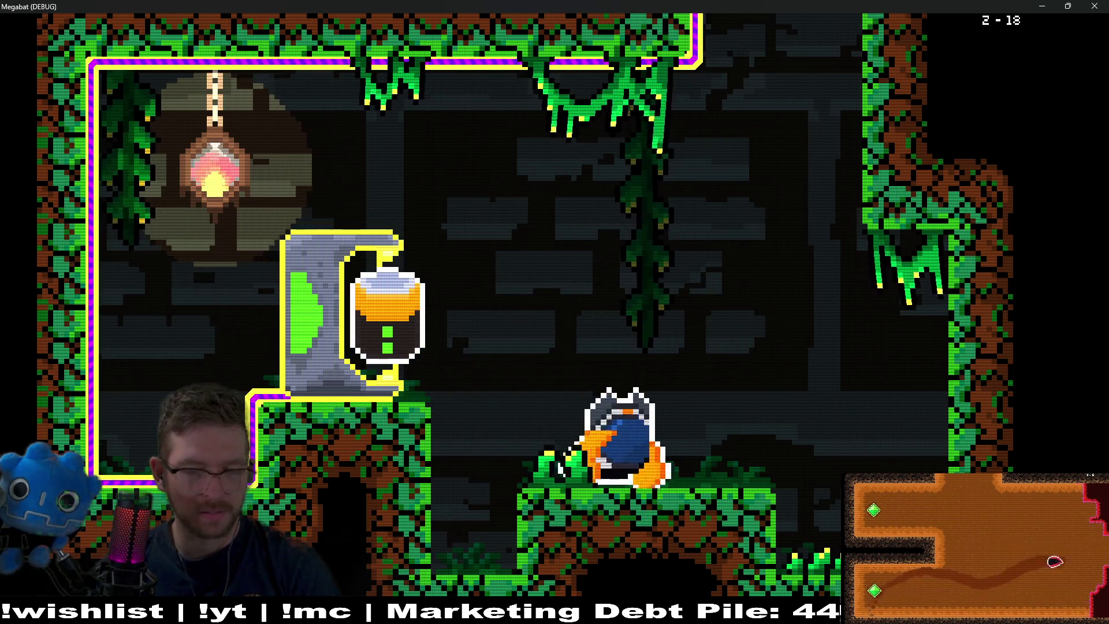
{"action": "key", "text": "Right"}
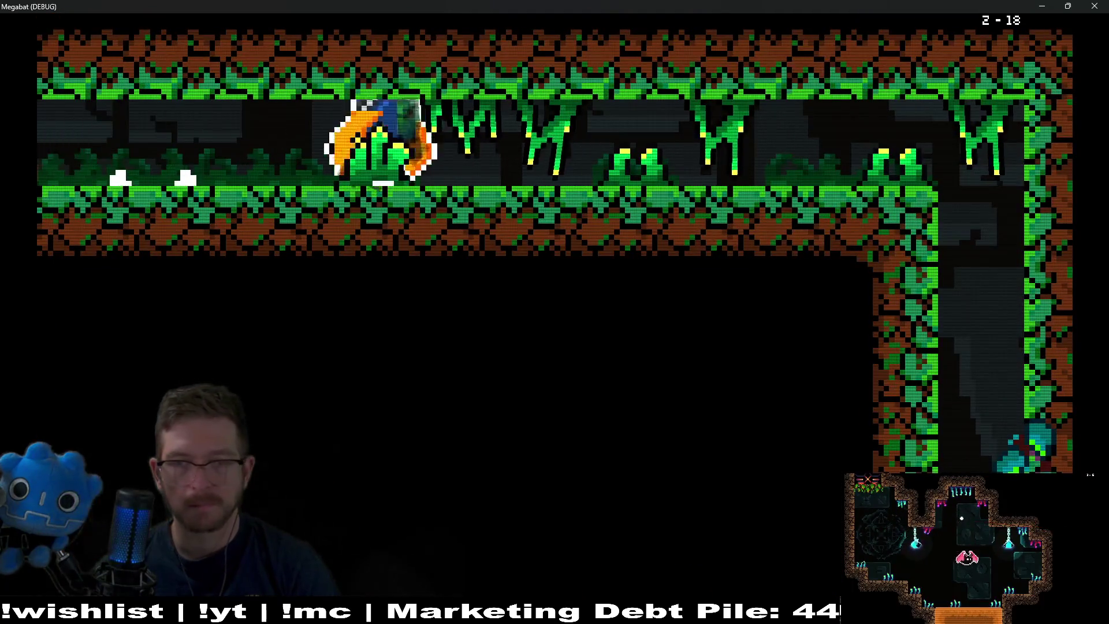
{"action": "key", "text": "Down"}
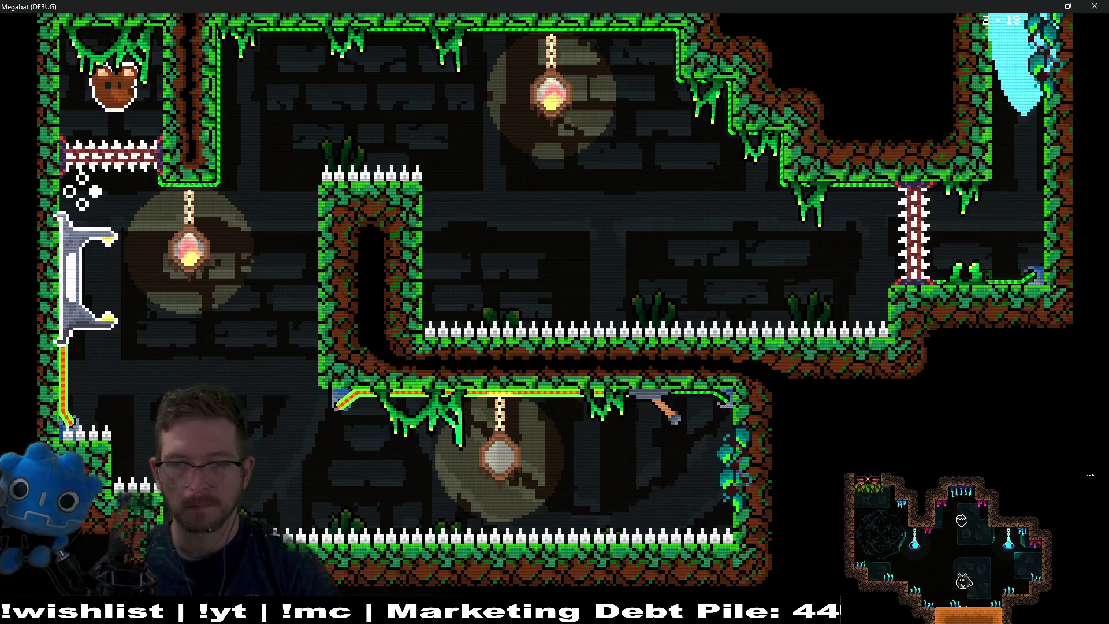
{"action": "key", "text": "Left"}
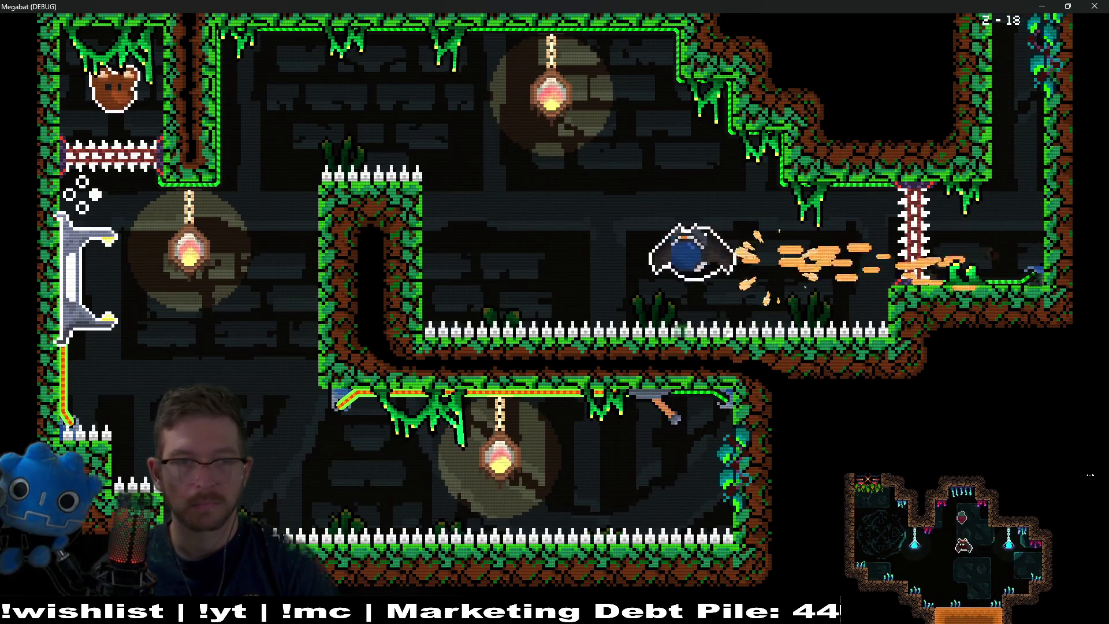
{"action": "key", "text": "Right"}
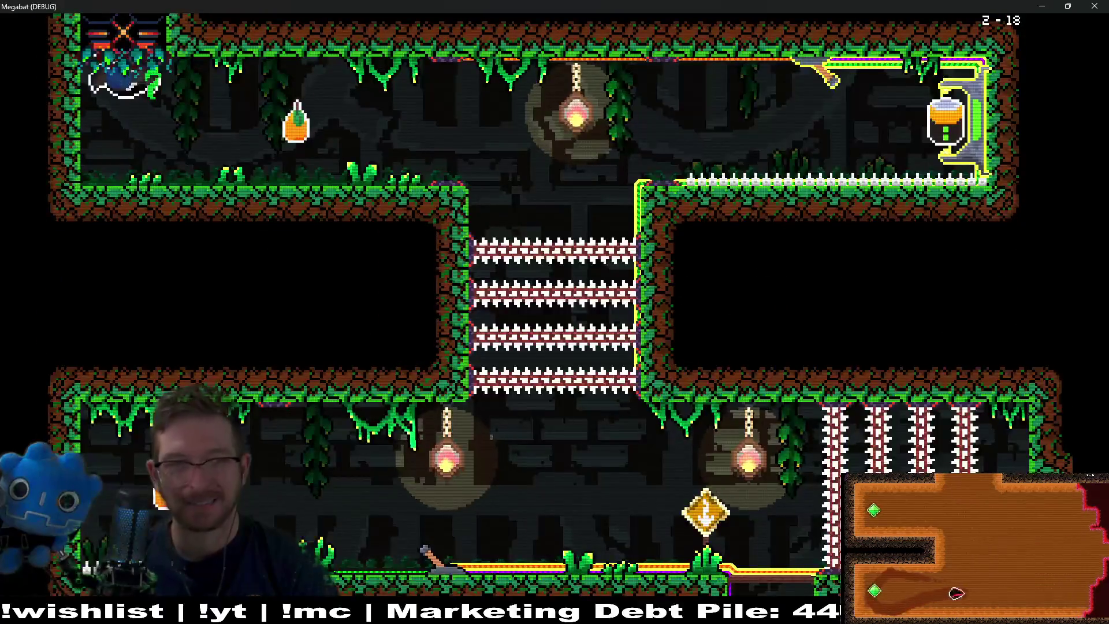
{"action": "key", "text": "Right"}
{"action": "key", "text": "Right"}
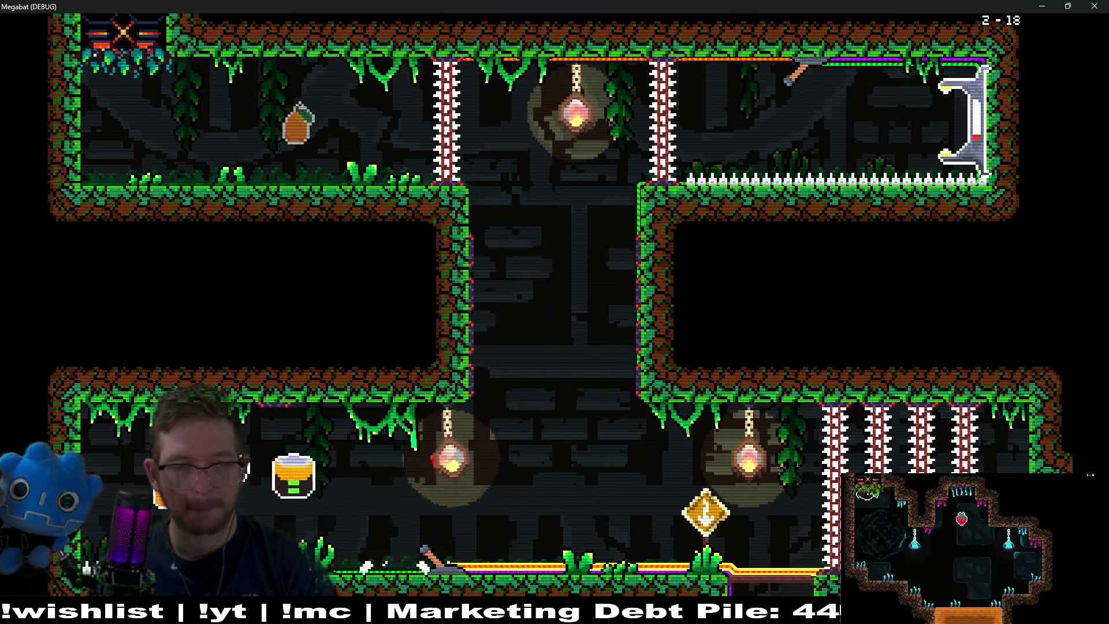
Carry the battery right into the next room and bring it down beside the left lamp
{"action": "key", "text": "Right"}
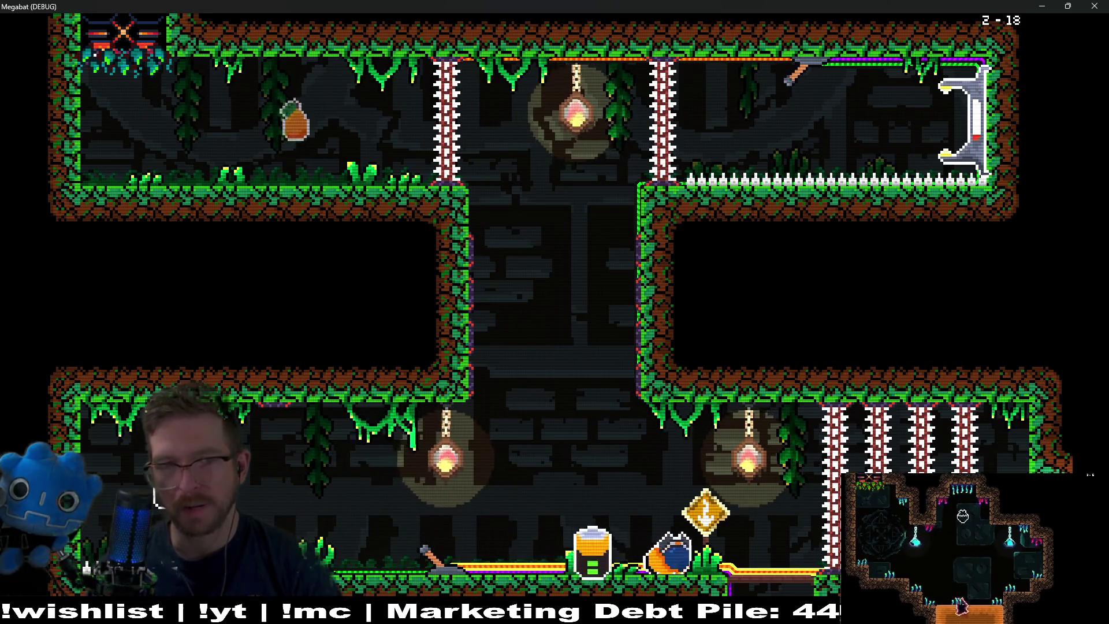
{"action": "key", "text": "Right"}
{"action": "key", "text": "Right"}
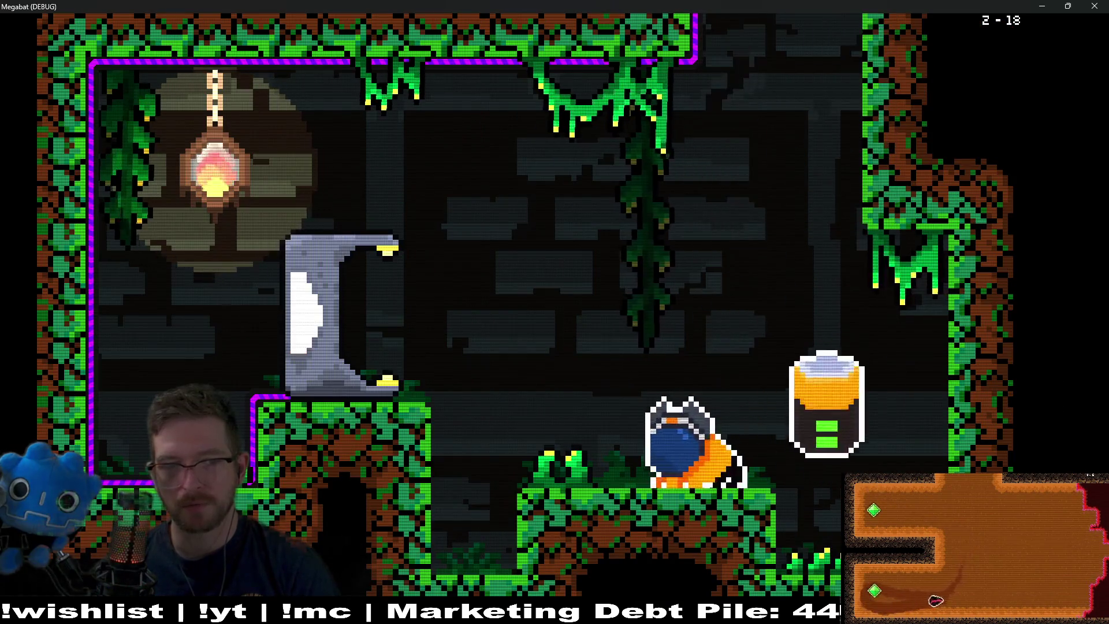
{"action": "key", "text": "Right"}
{"action": "key", "text": "Right"}
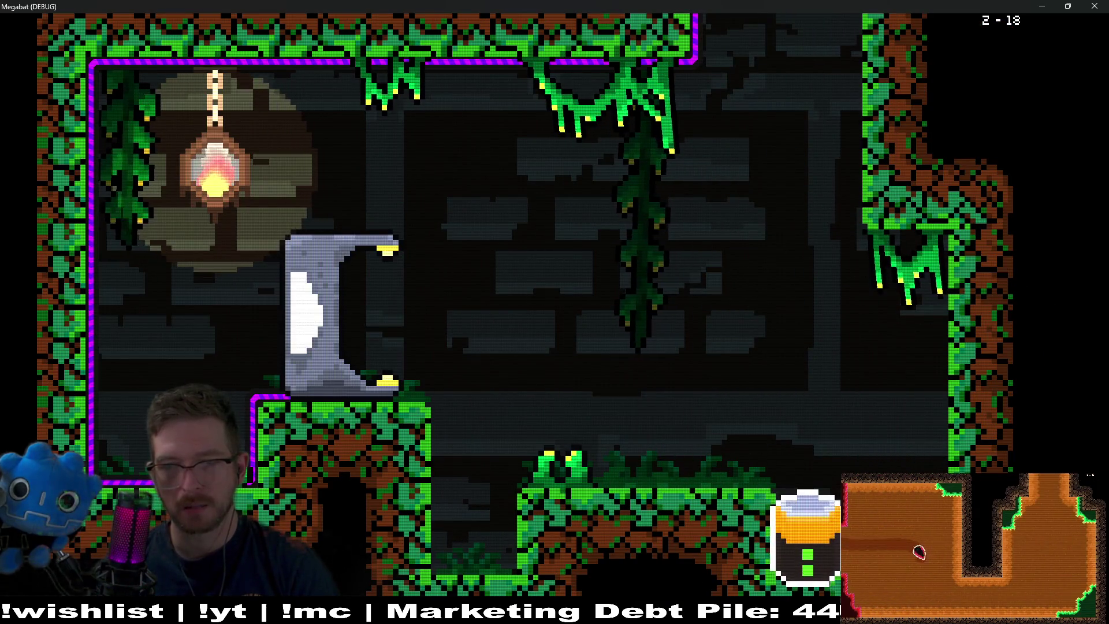
{"action": "key", "text": "Right"}
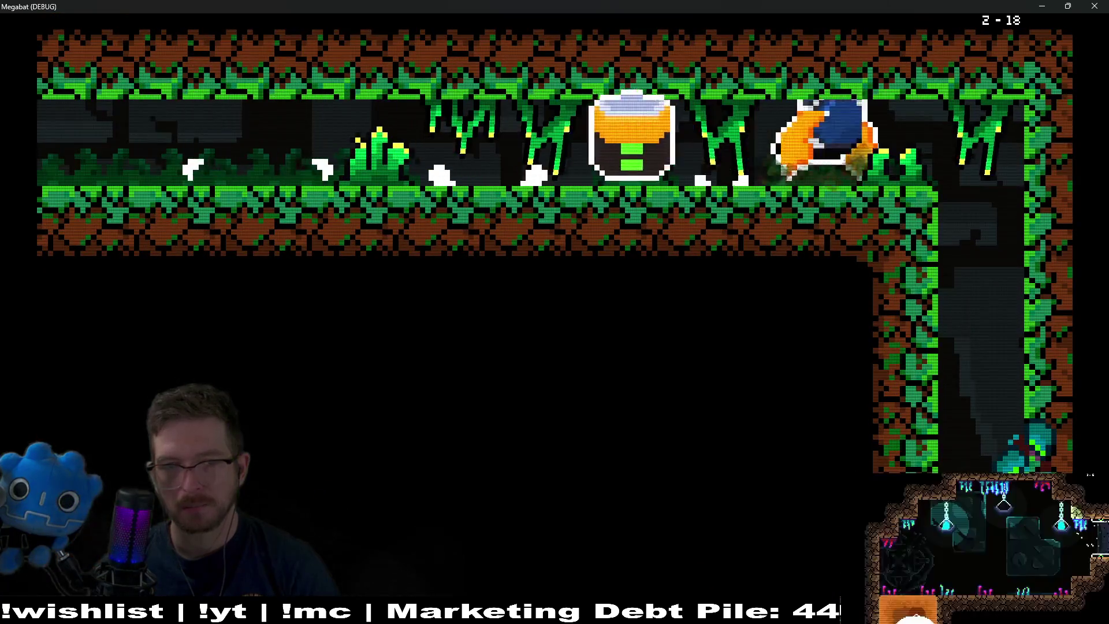
{"action": "key", "text": "Left"}
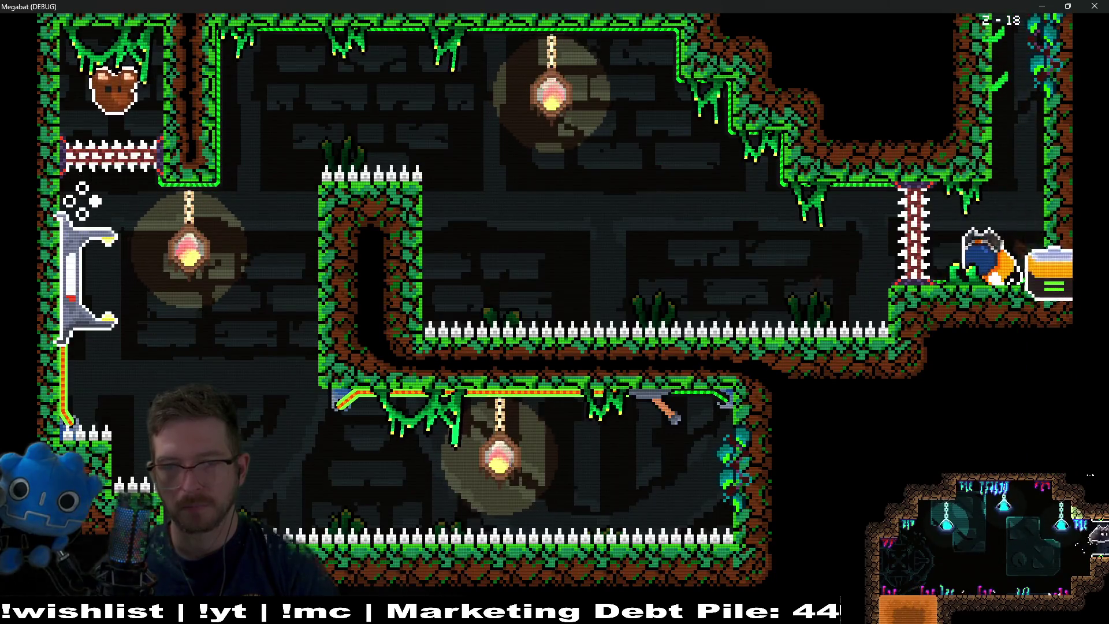
{"action": "key", "text": "Left"}
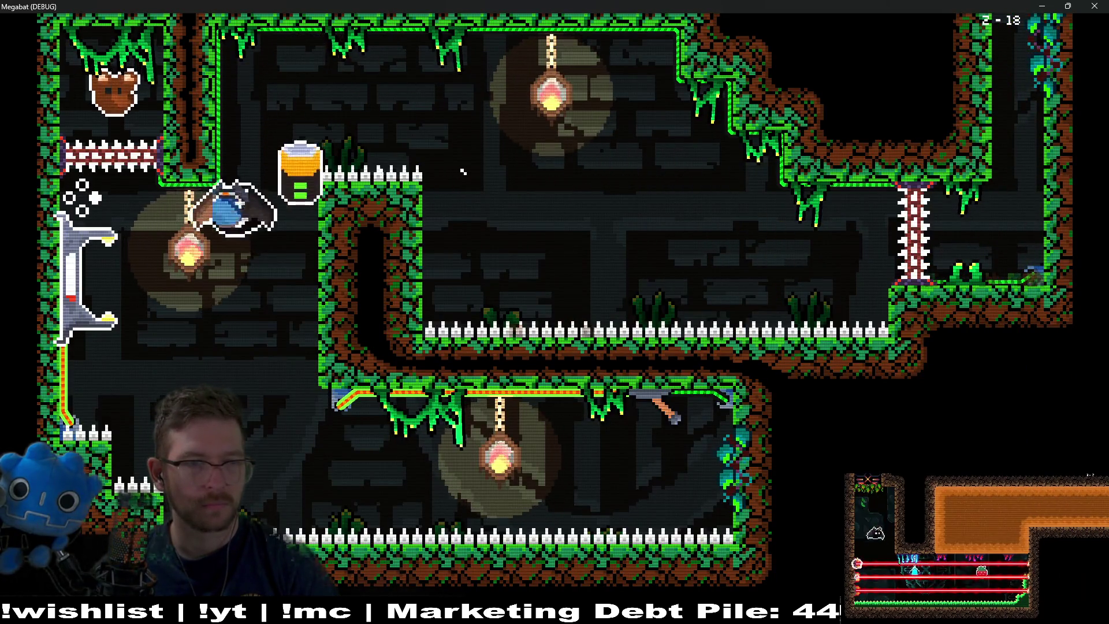
Touch the potion dispenser to turn blue, then carry the battery up the right shaft
{"action": "key", "text": "Right"}
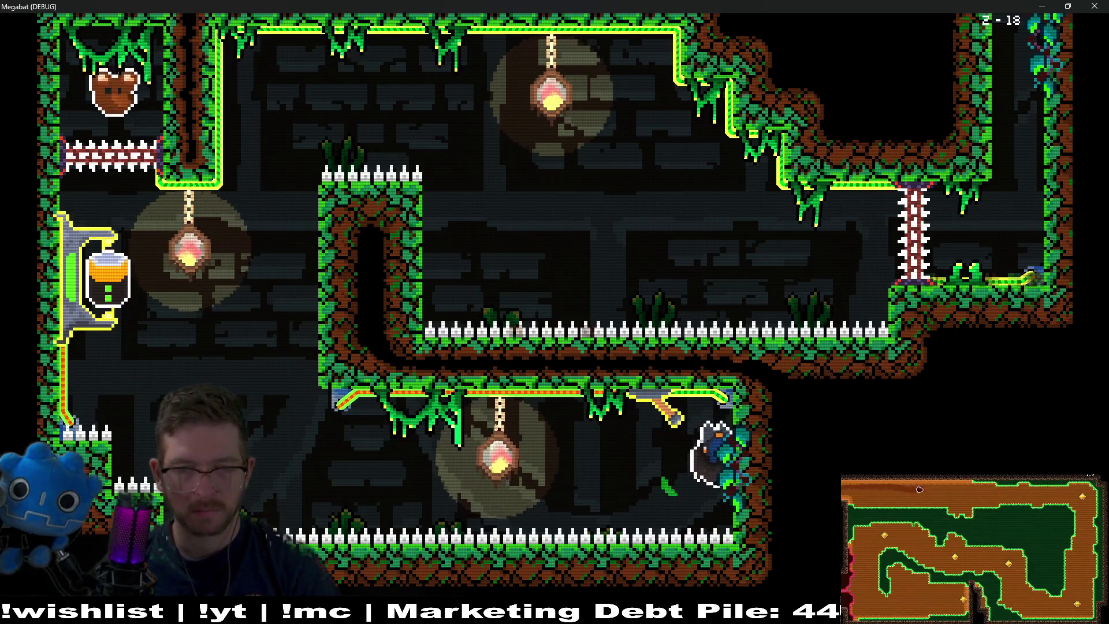
{"action": "key", "text": "Left"}
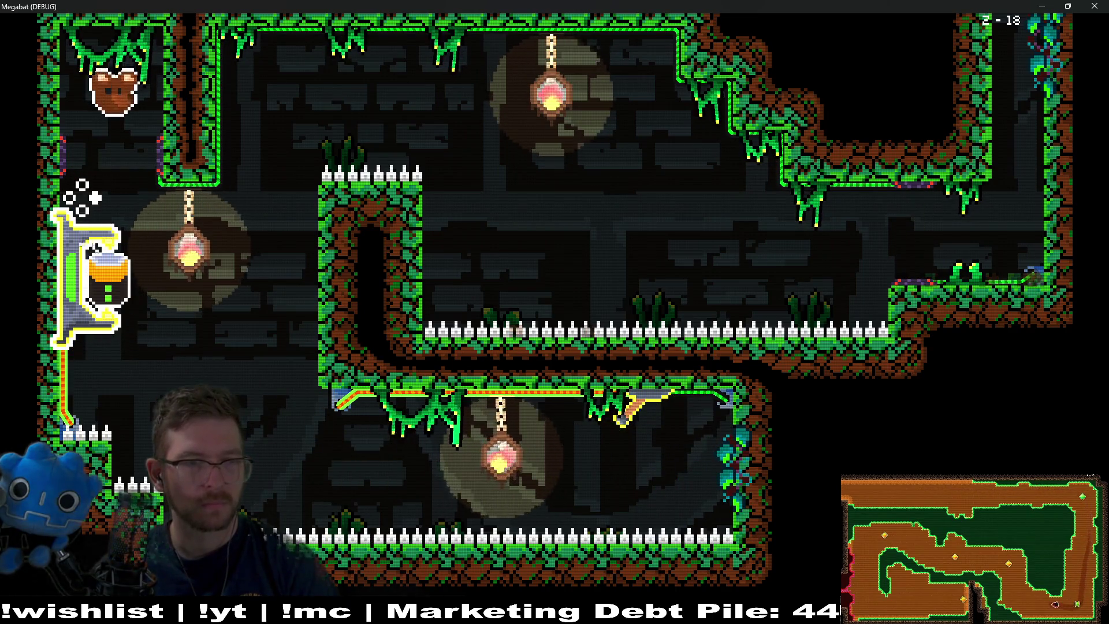
{"action": "key", "text": "Down"}
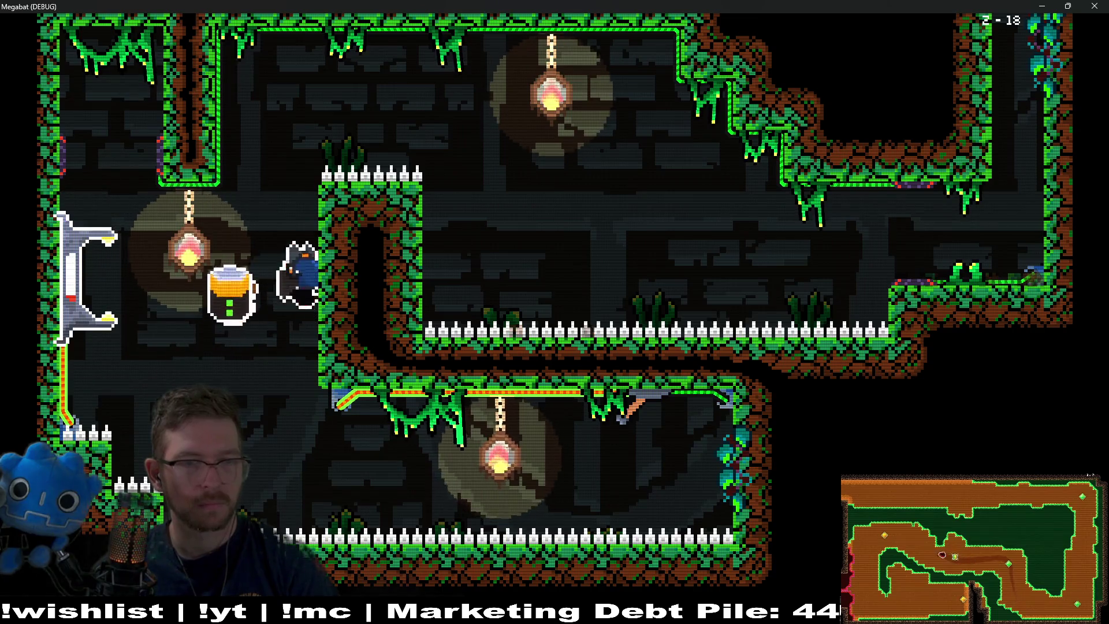
{"action": "key", "text": "Right"}
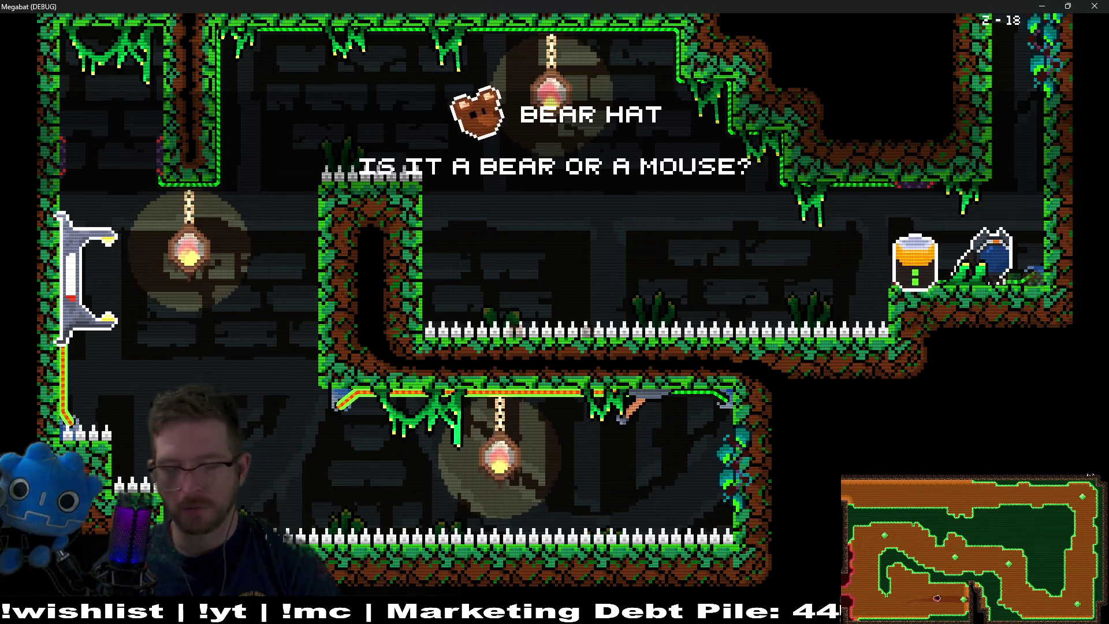
{"action": "key", "text": "Up"}
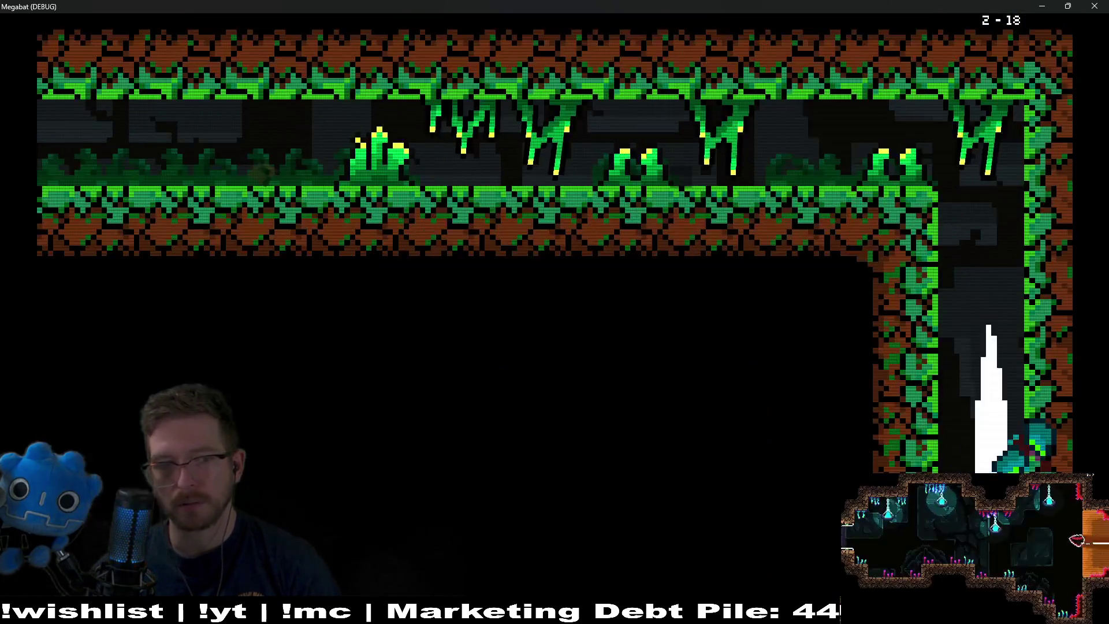
Carry the battery to the upper corridor's left end, flip the lever, and fly right to exit
{"action": "key", "text": "Left"}
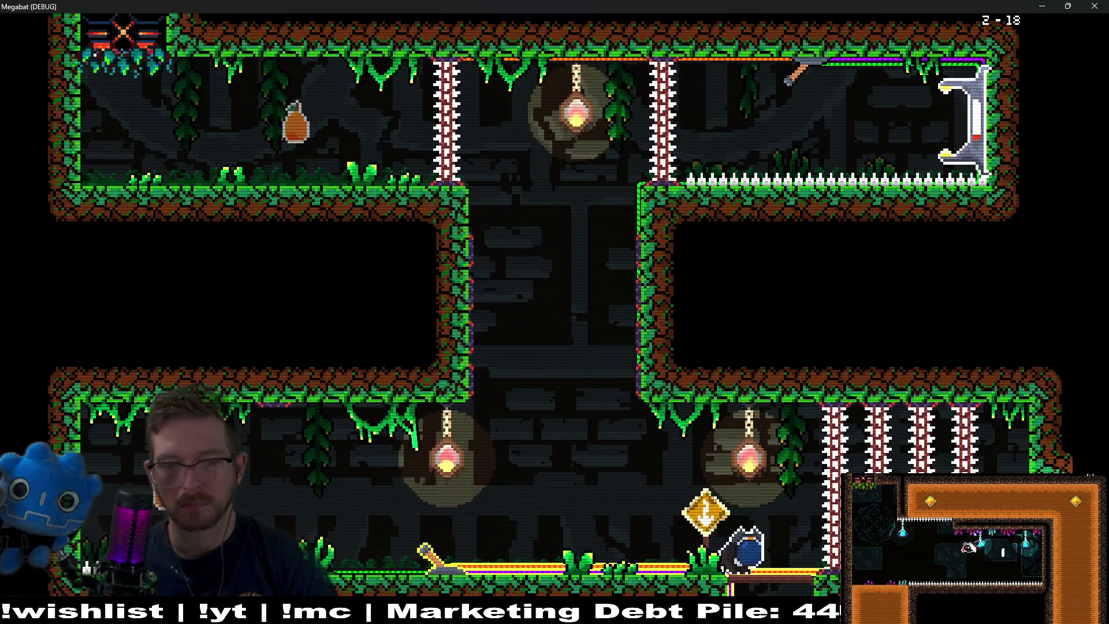
{"action": "key", "text": "Left"}
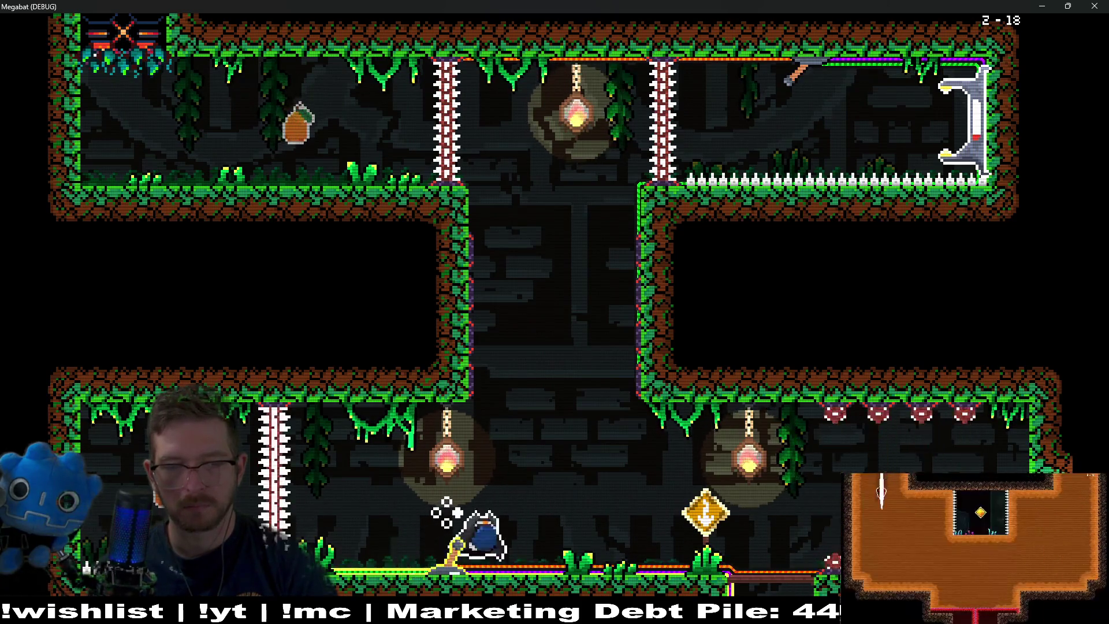
{"action": "key", "text": "Right"}
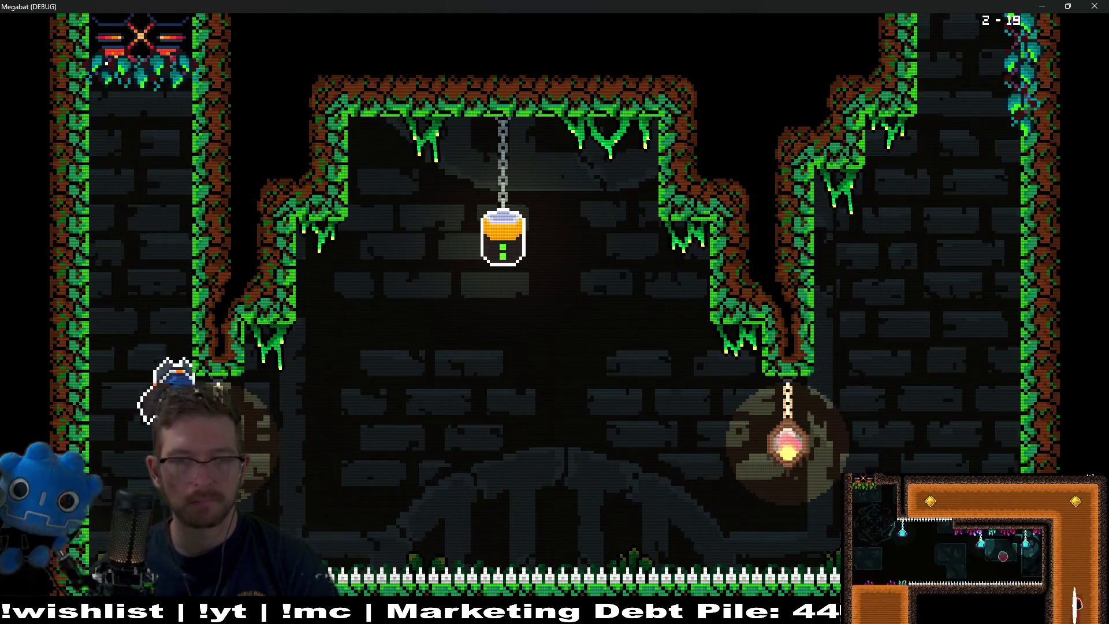
Grab the hanging battery, carry it onto the middle platform, and dodge past the thin lasers
{"action": "key", "text": "Right"}
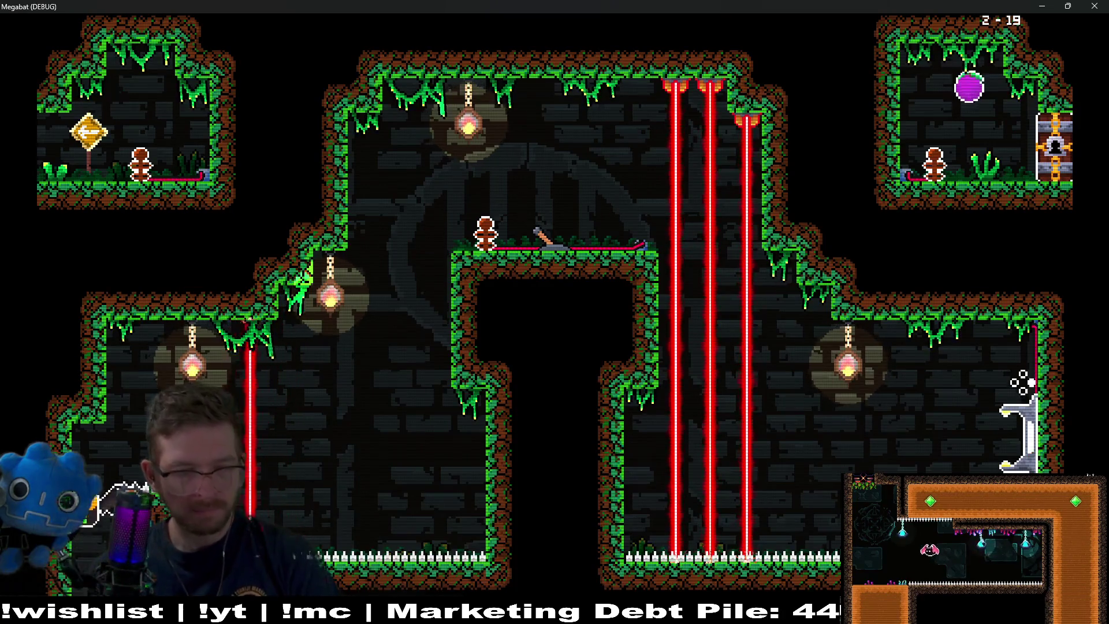
{"action": "key", "text": "Up"}
{"action": "key", "text": "Right"}
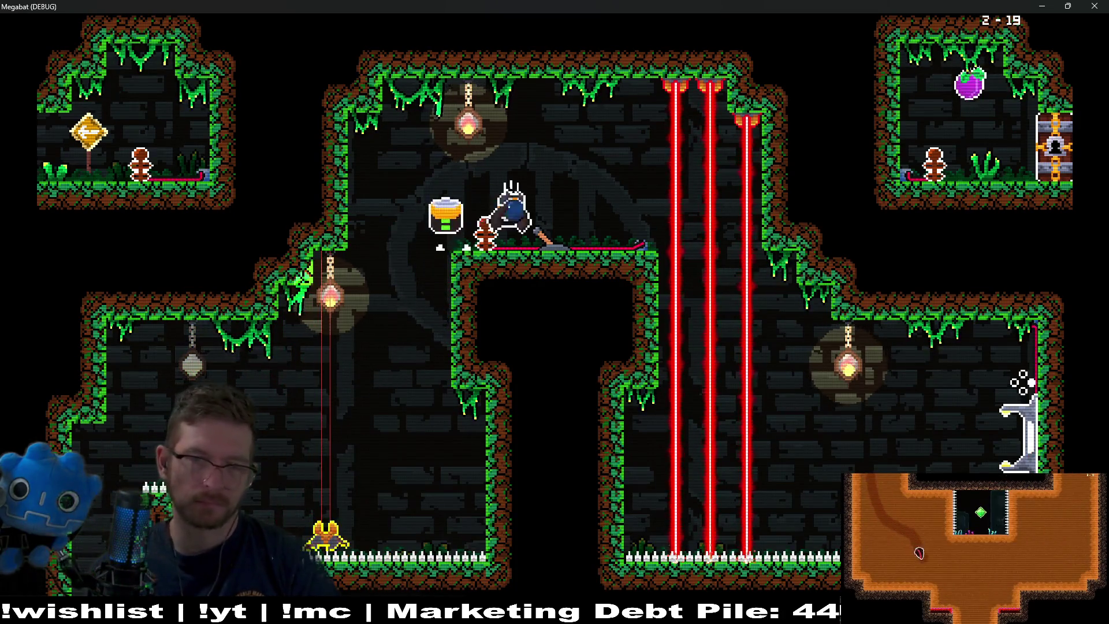
{"action": "key", "text": "Right"}
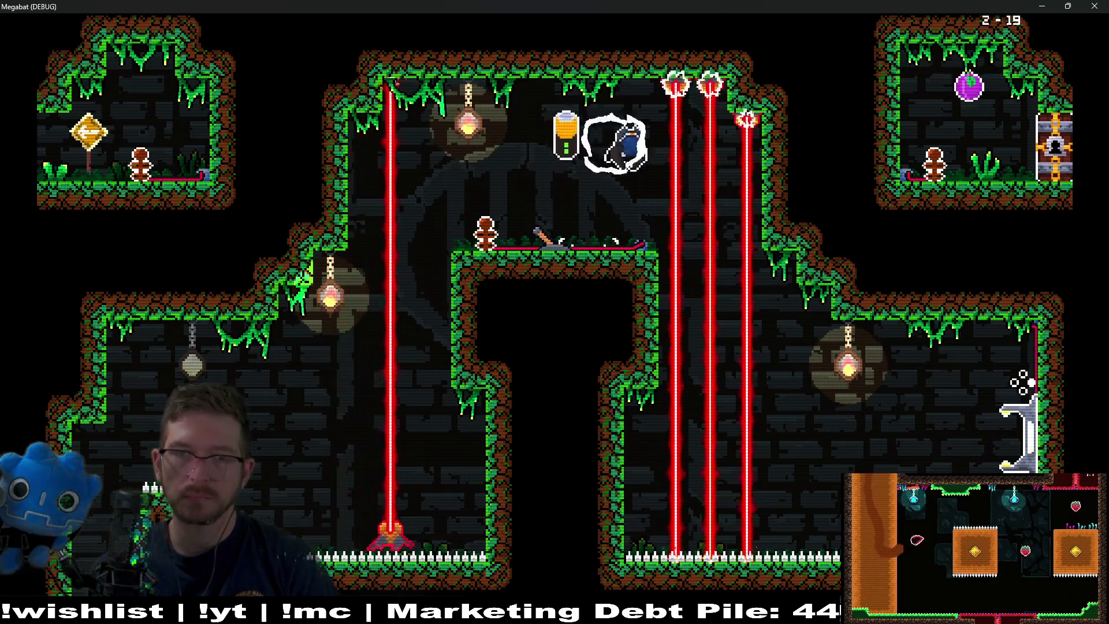
{"action": "key", "text": "Right"}
{"action": "key", "text": "Left"}
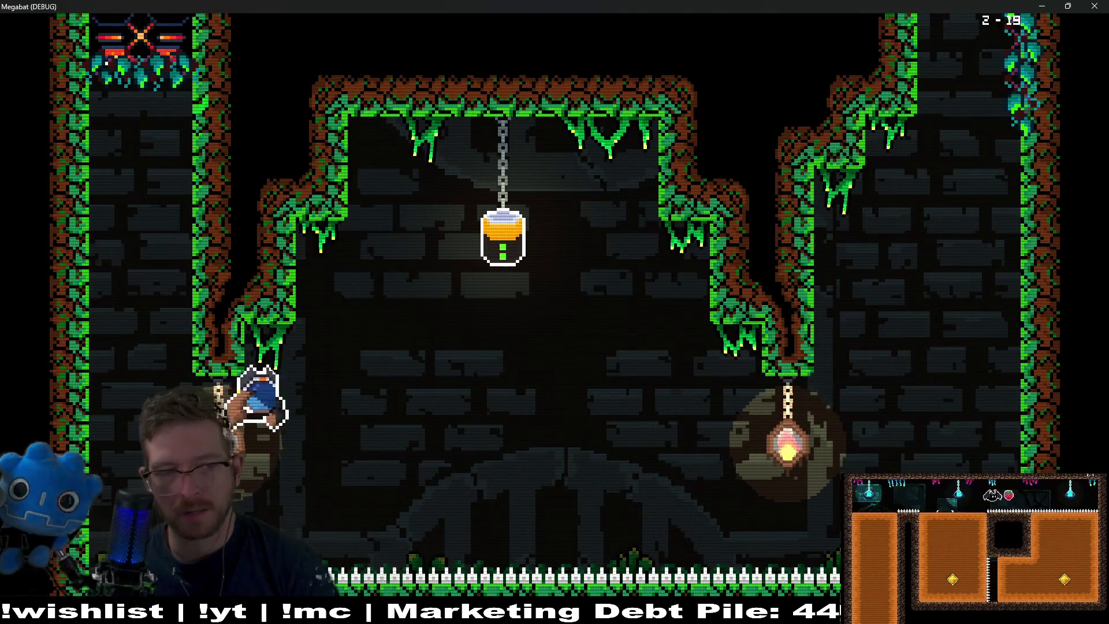
Bring the battery down past the lasers into the right-hand charge station
{"action": "key", "text": "Right"}
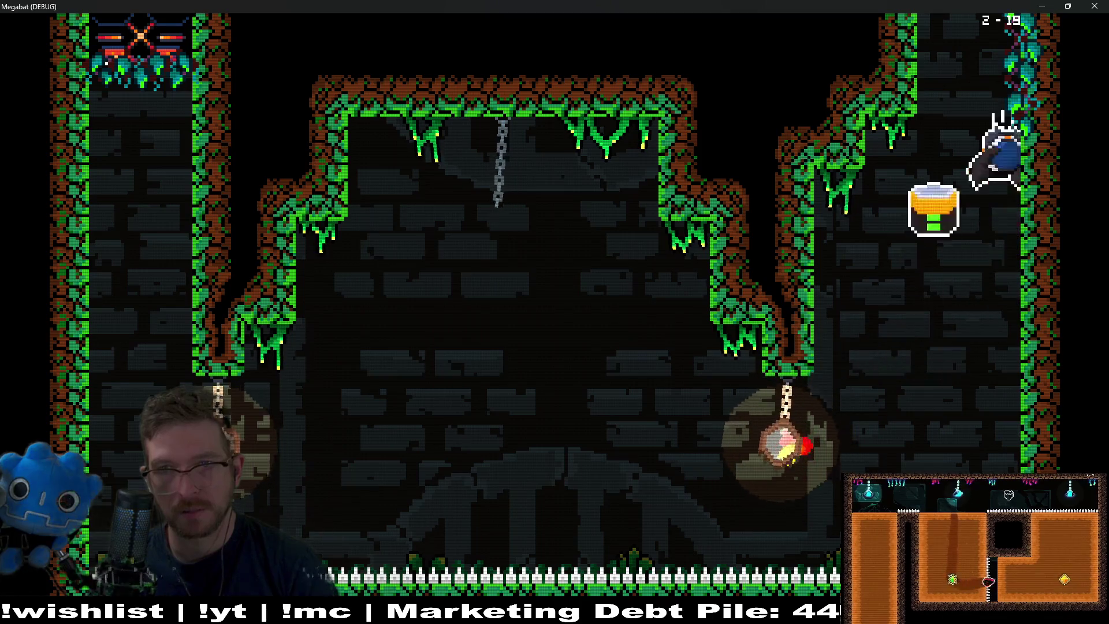
{"action": "key", "text": "Right"}
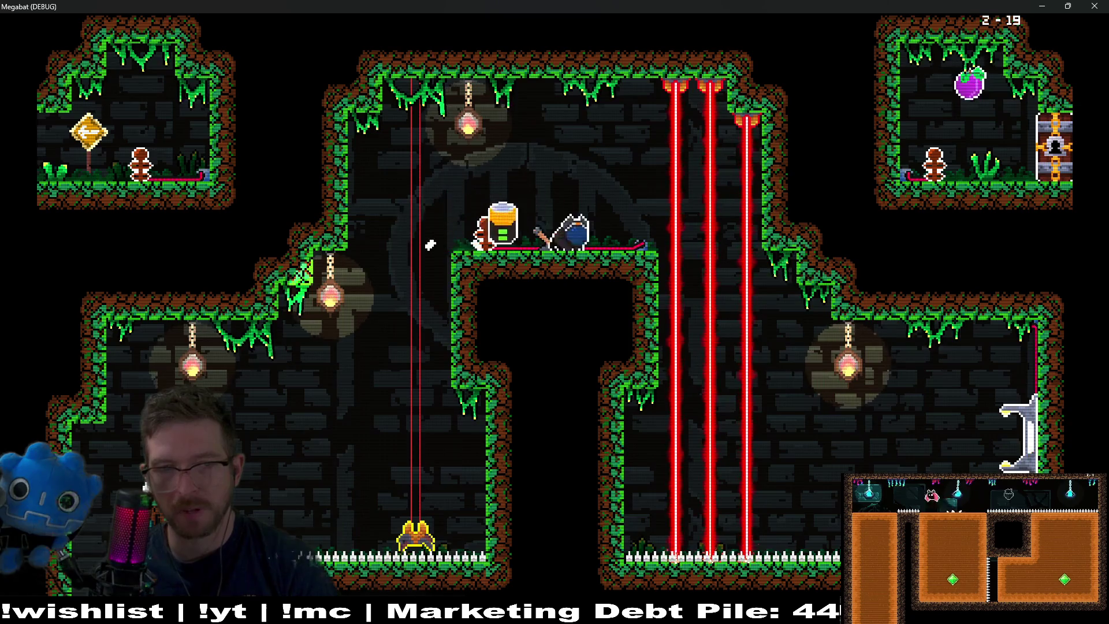
{"action": "key", "text": "Right"}
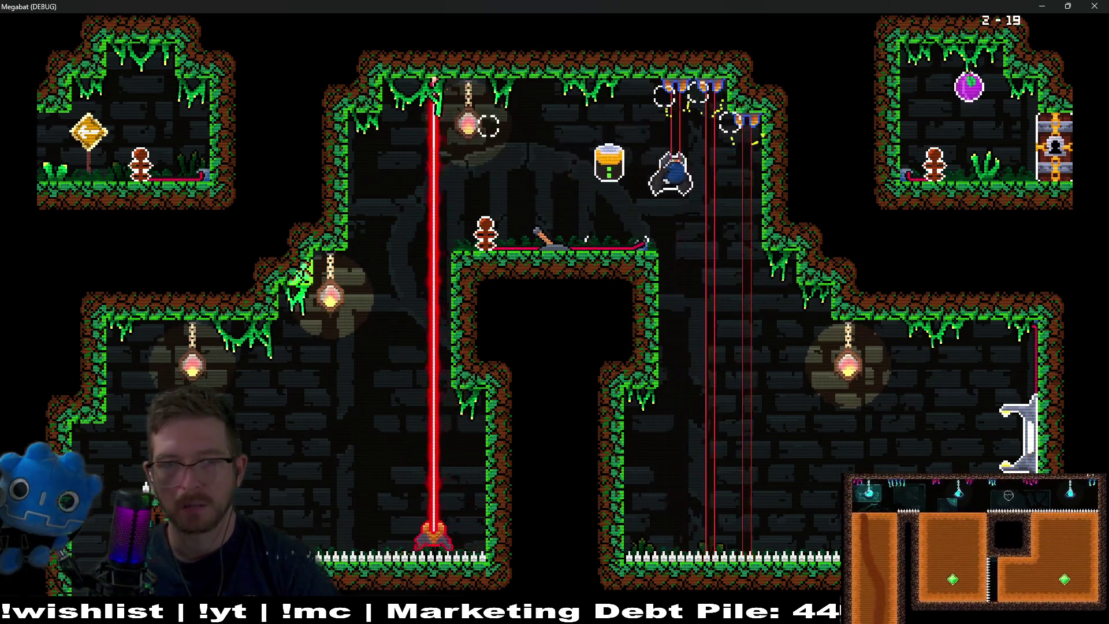
{"action": "key", "text": "Right"}
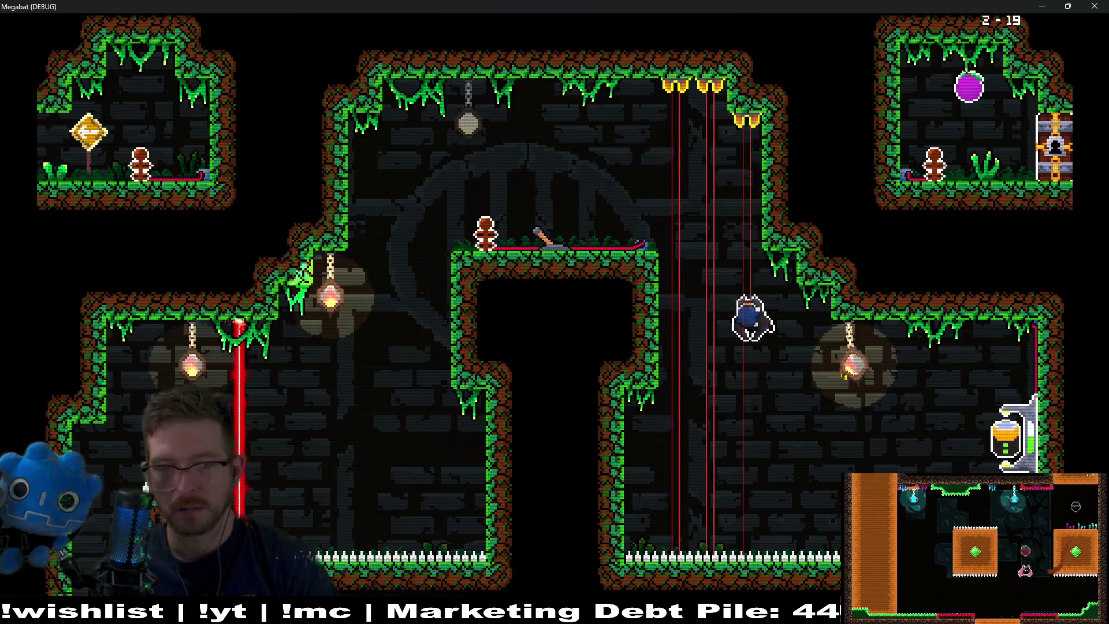
Hit the central lever, then swap places with the top-left and top-right rooms' dolls
{"action": "key", "text": "Left"}
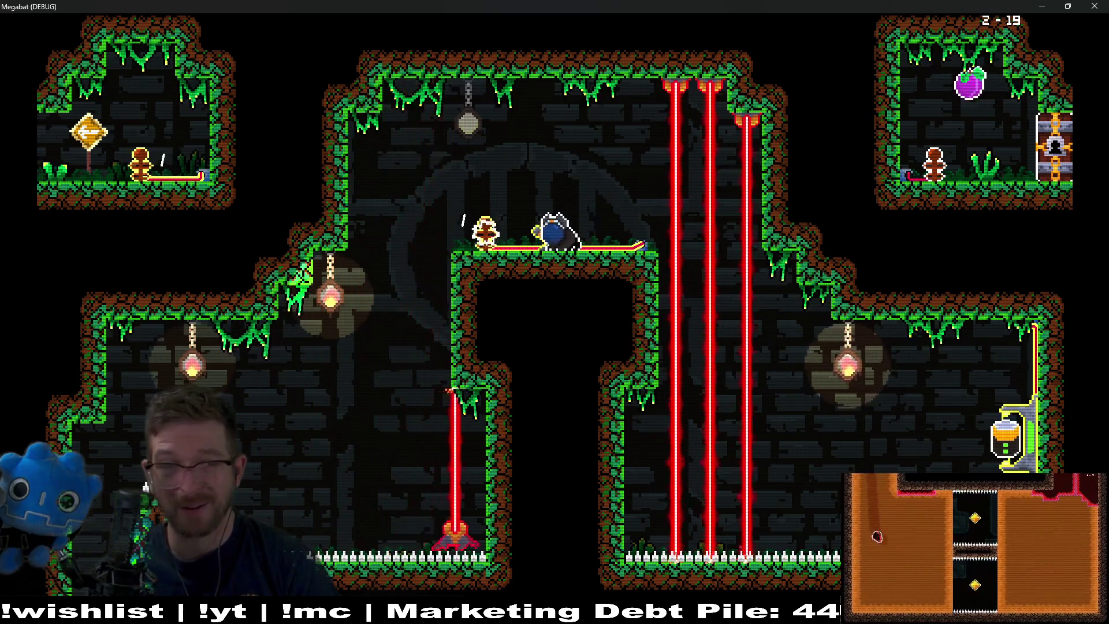
{"action": "key", "text": "Left"}
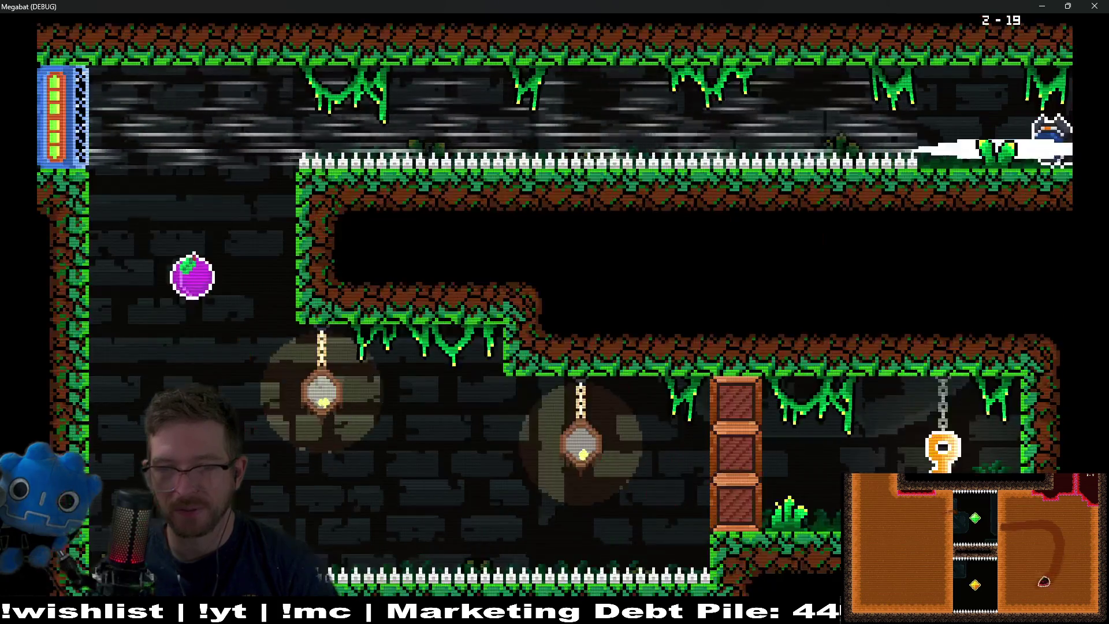
{"action": "key", "text": "Right"}
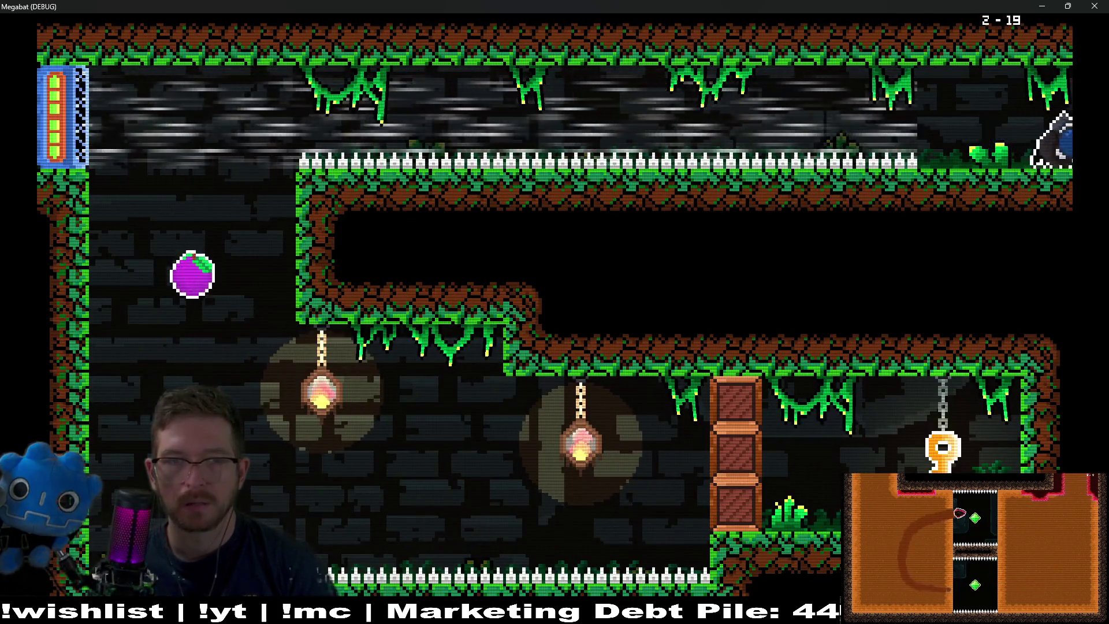
{"action": "key", "text": "space"}
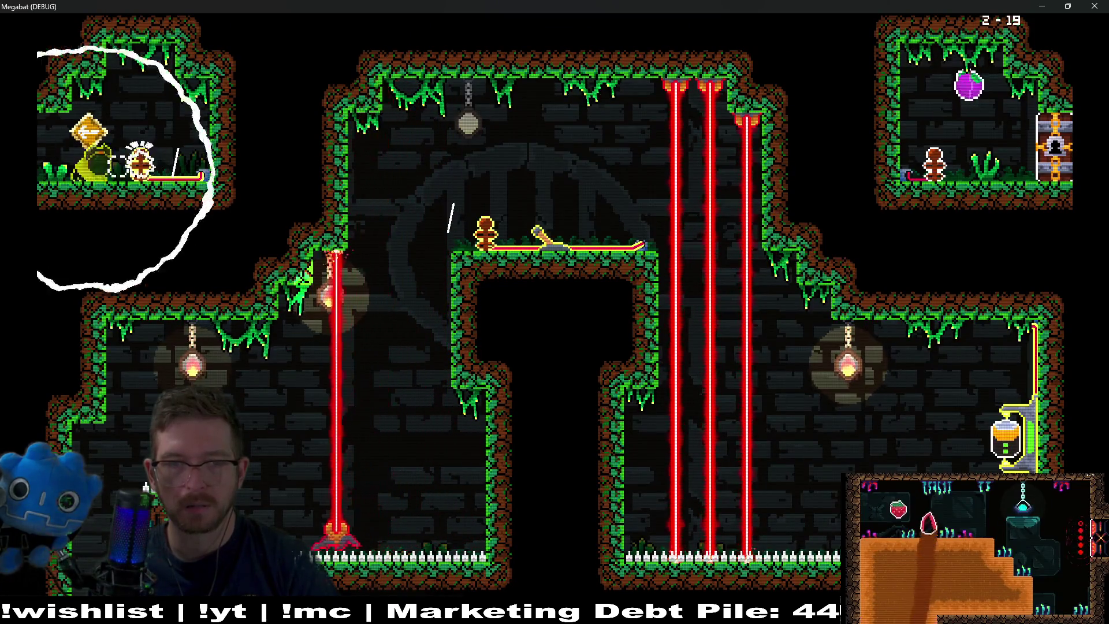
{"action": "key", "text": "space"}
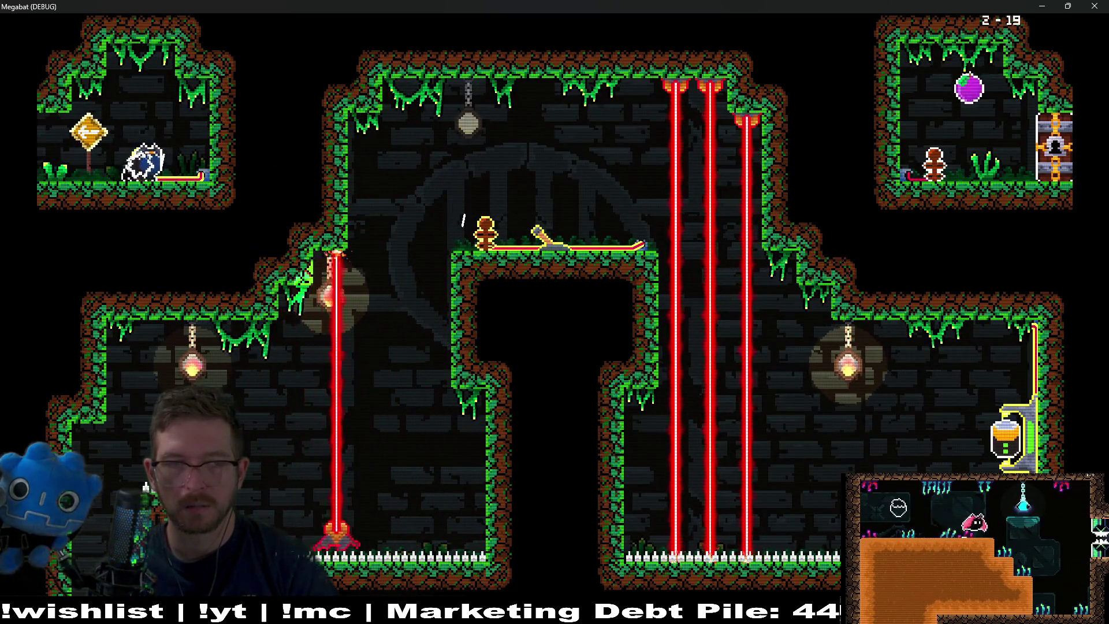
{"action": "key", "text": "space"}
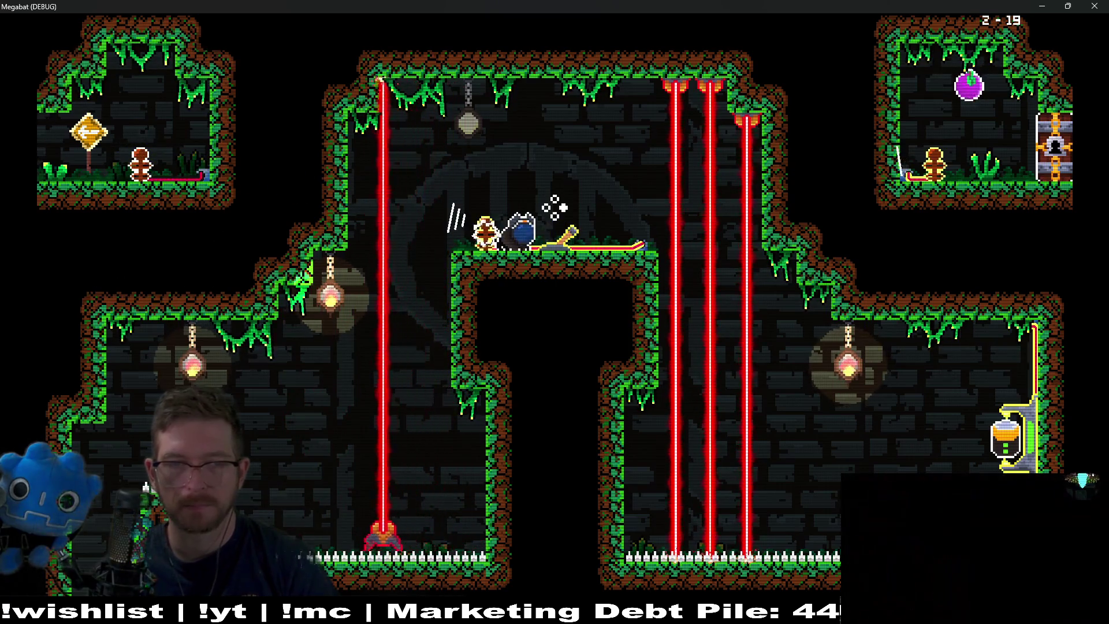
{"action": "key", "text": "space"}
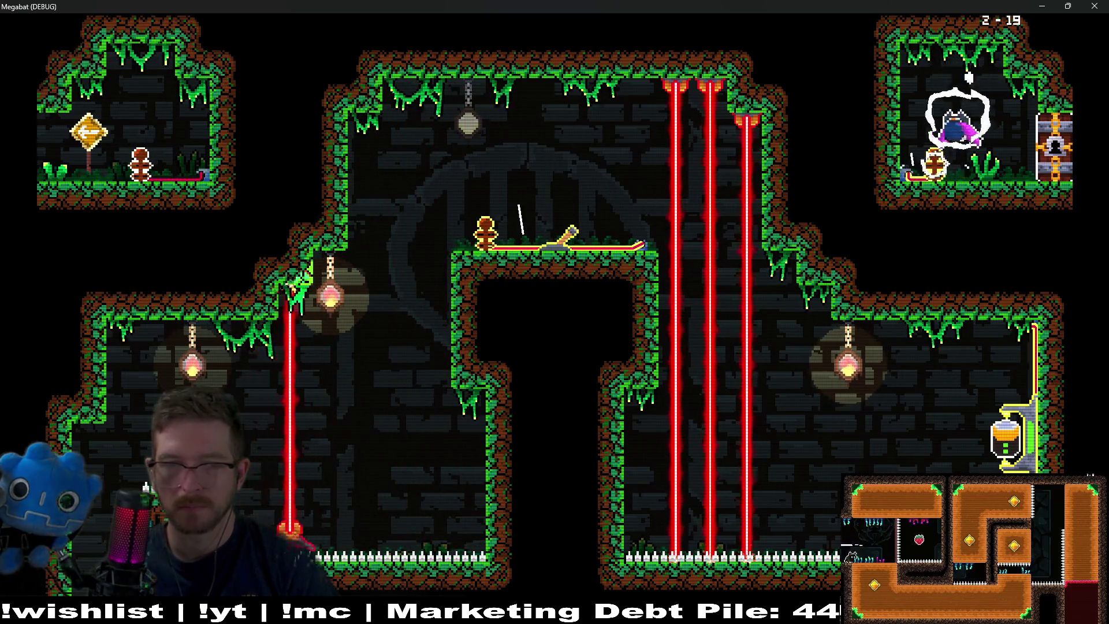
{"action": "key", "text": "space"}
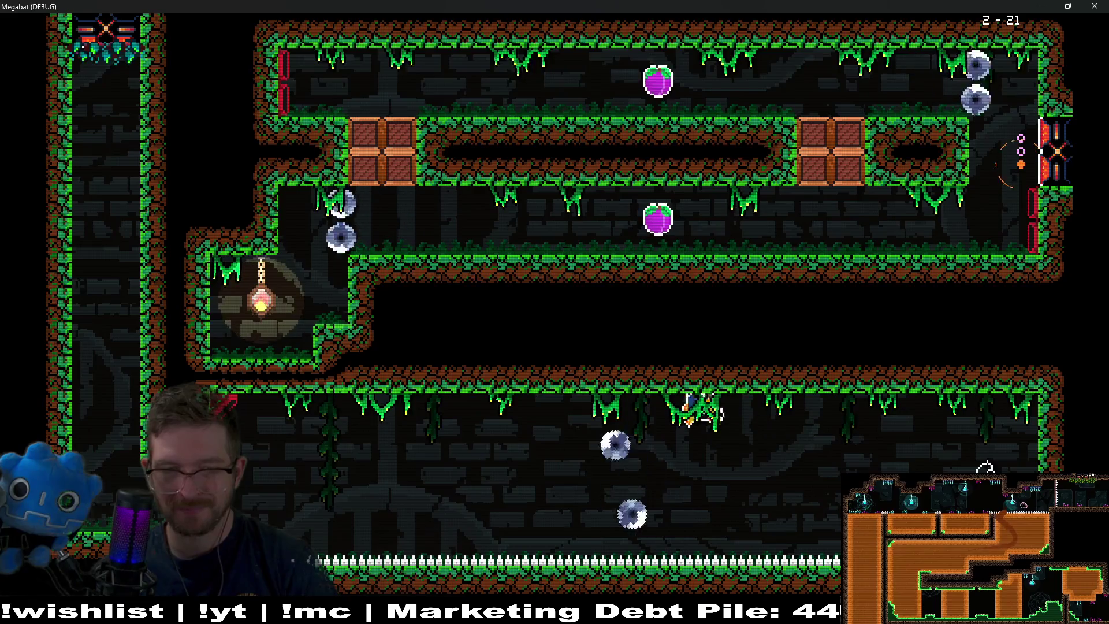
Fly up through the crates, dive into the middle corridor, and head right toward the exit
{"action": "key", "text": "Left"}
{"action": "key", "text": "Left"}
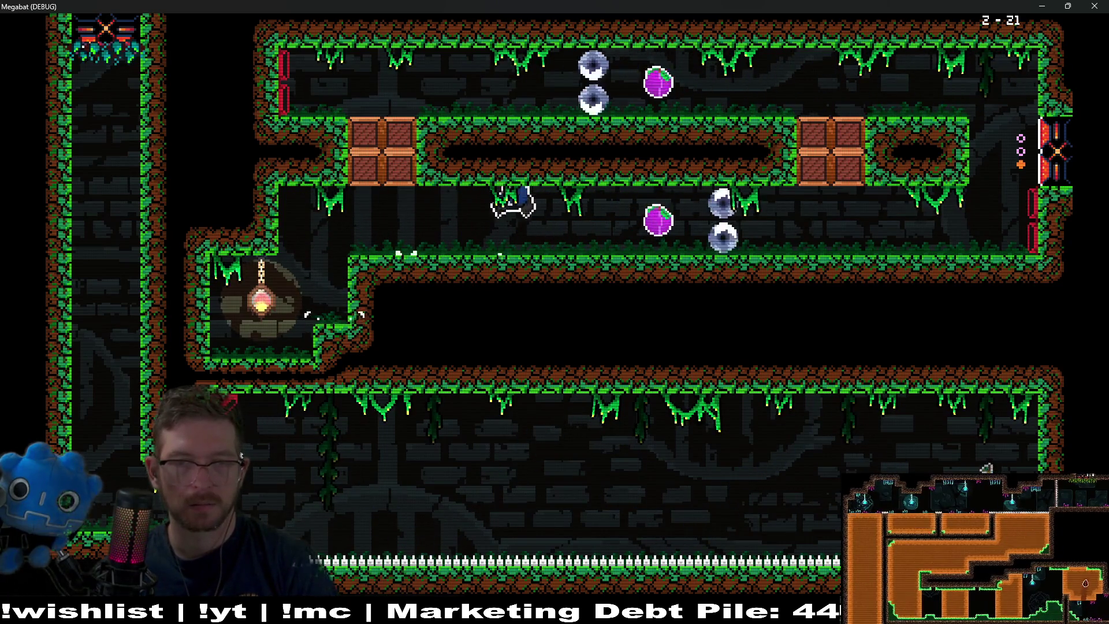
{"action": "key", "text": "Left"}
{"action": "key", "text": "Up"}
{"action": "key", "text": "Right"}
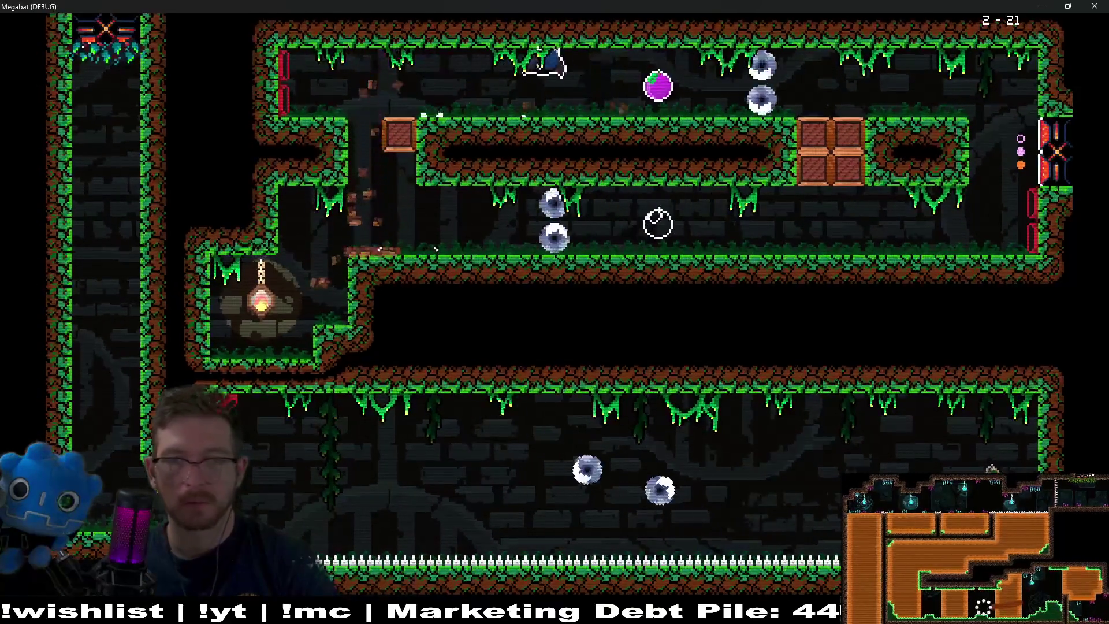
{"action": "key", "text": "Down"}
{"action": "key", "text": "Right"}
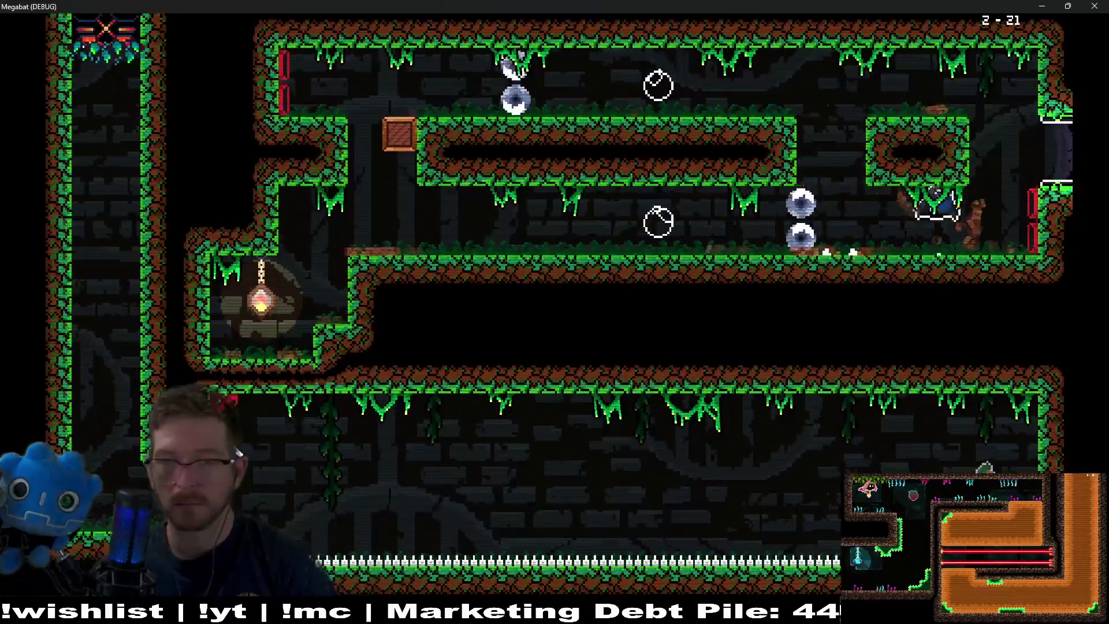